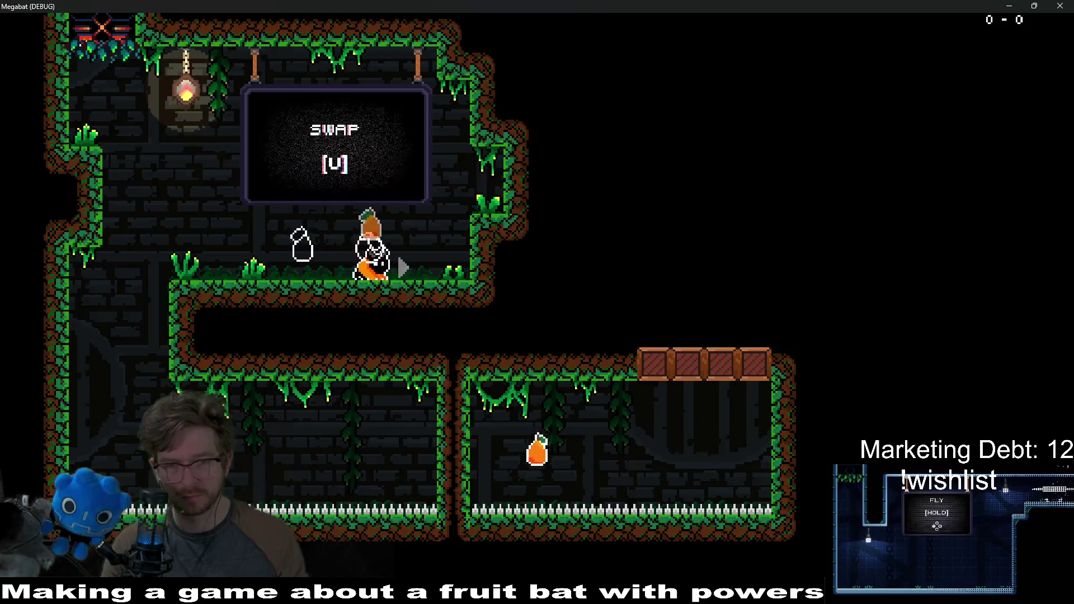
Fly the bat through the Level_2_4 rooms and up the shaft with A, D and Space, then quit with F8
key(a)
key(d)
key(d)
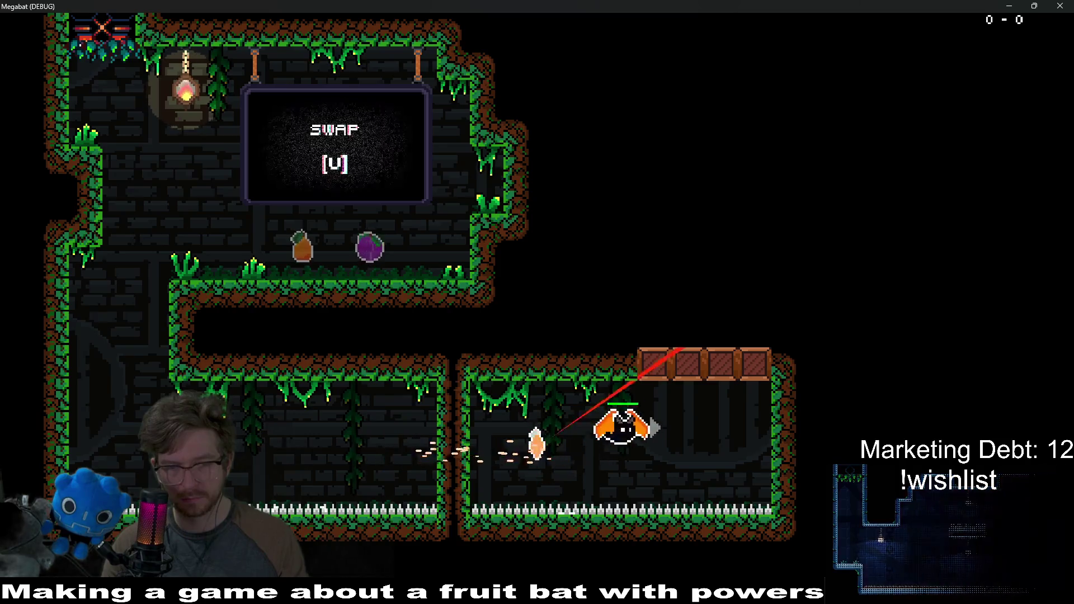
key(space)
key(d)
key(space)
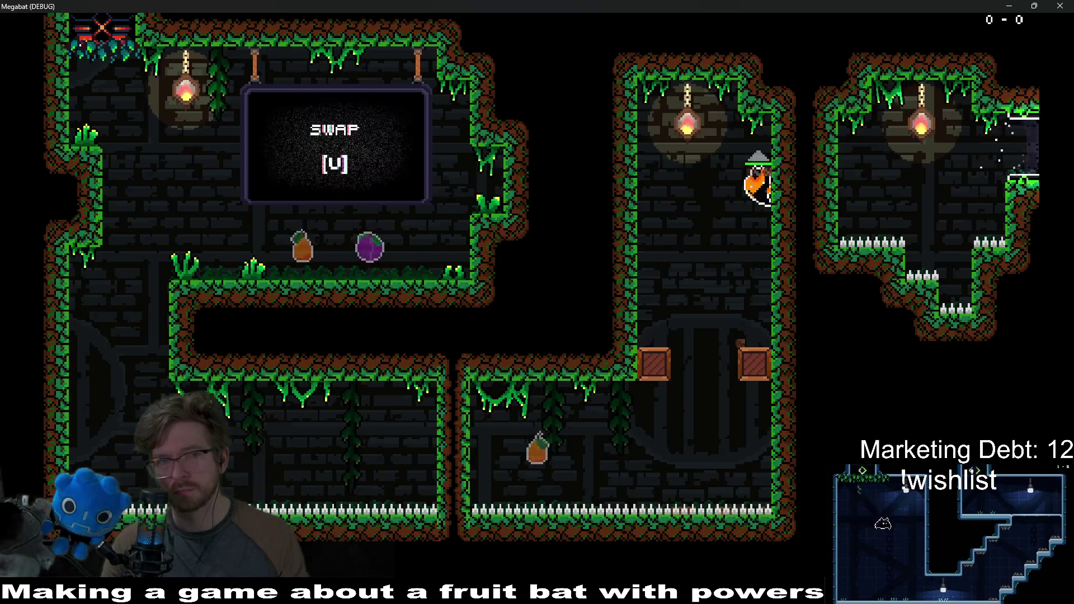
key(a)
key(space)
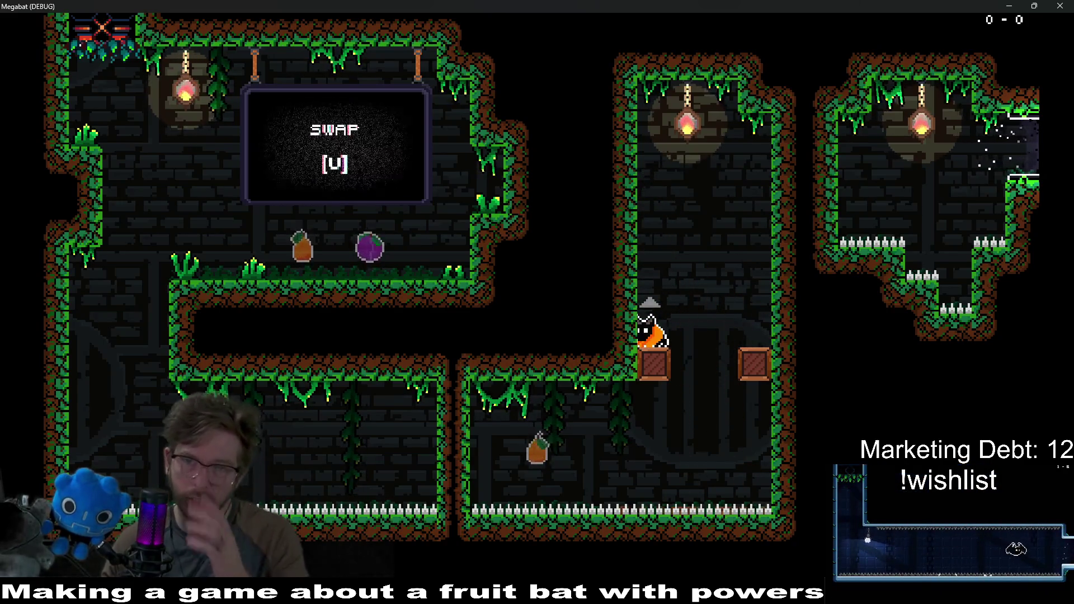
key(F8)
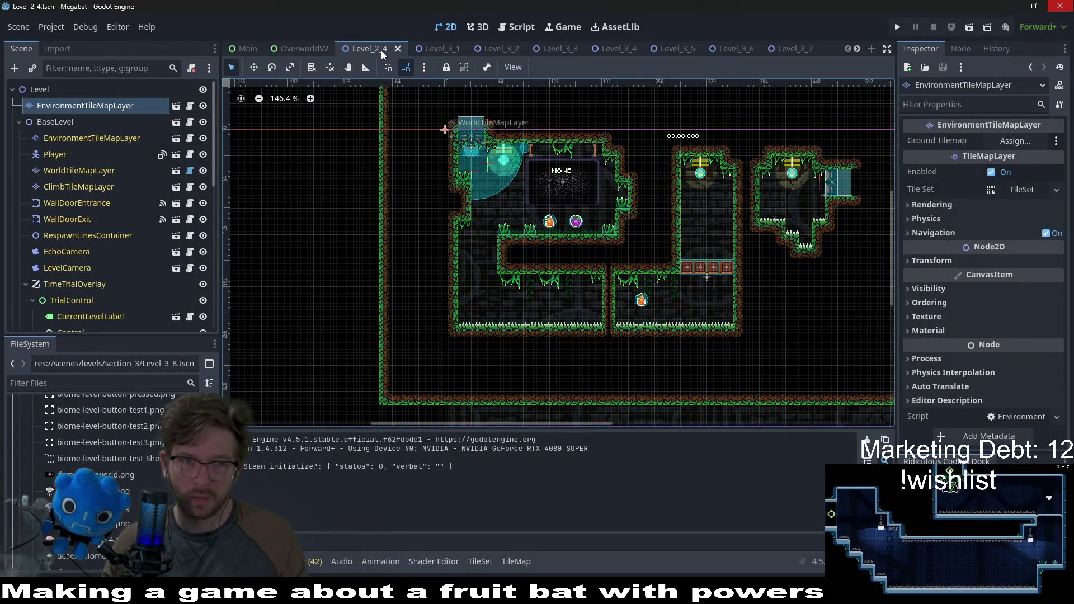
Quick-open the Level_2_5 scene
key(alt+shift+o)
text(level_2_5)
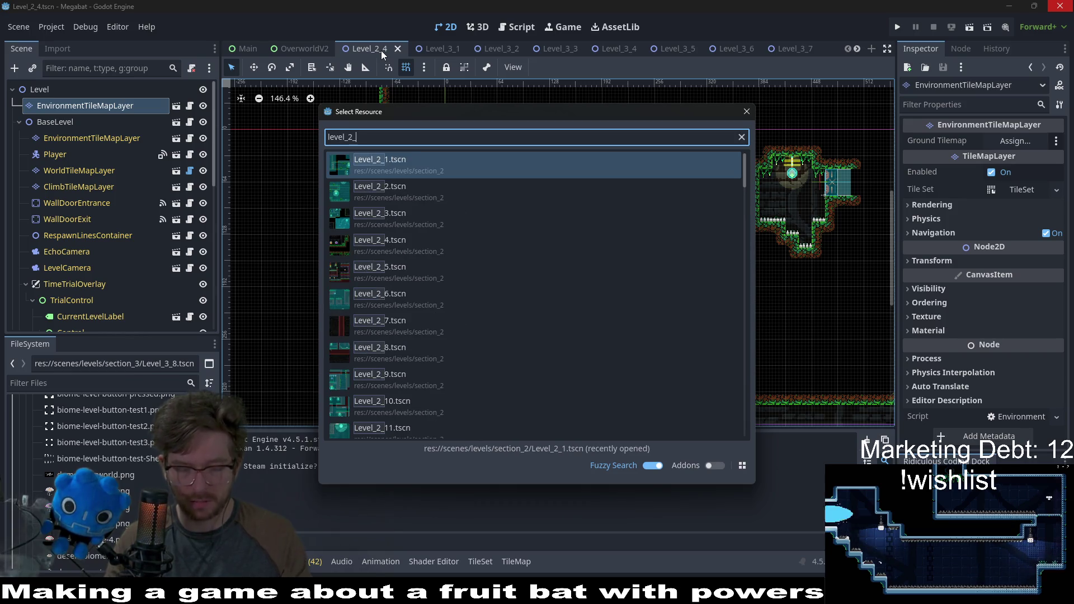
click(407, 162)
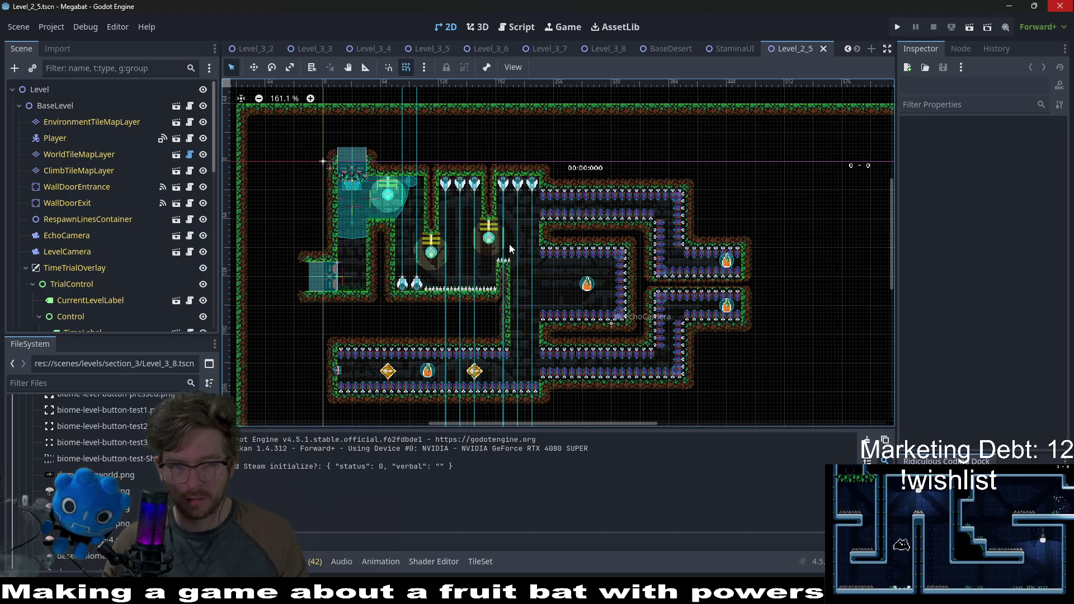
Instance EnvironmentTileMapLayer.tscn as a child of the Level node
scroll(544, 284, up, 1)
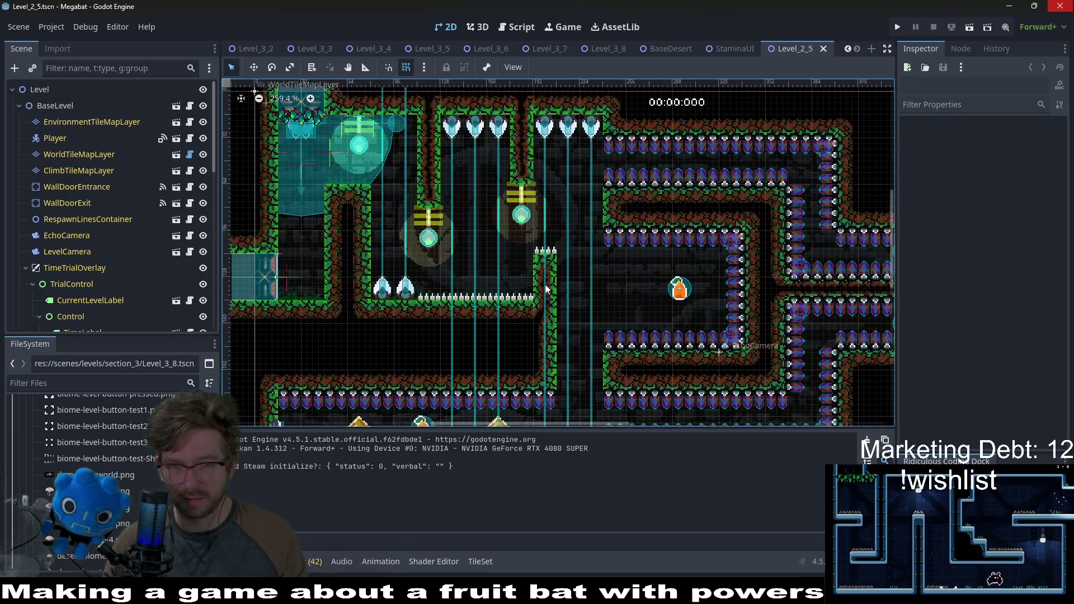
scroll(688, 255, up, 1)
scroll(616, 237, left, 5)
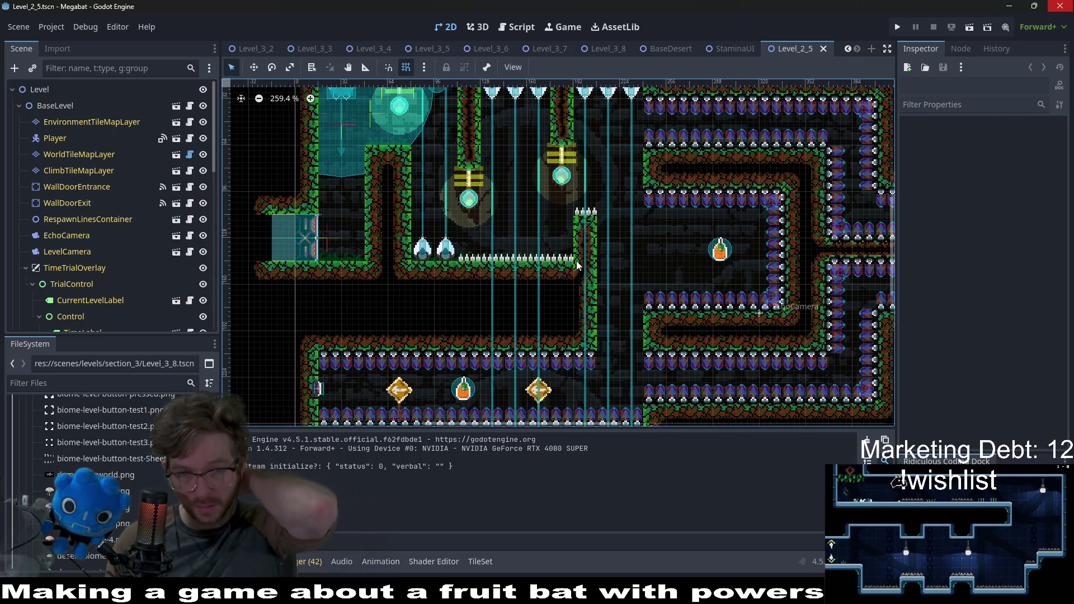
right_click(31, 90)
click(66, 116)
key(Return)
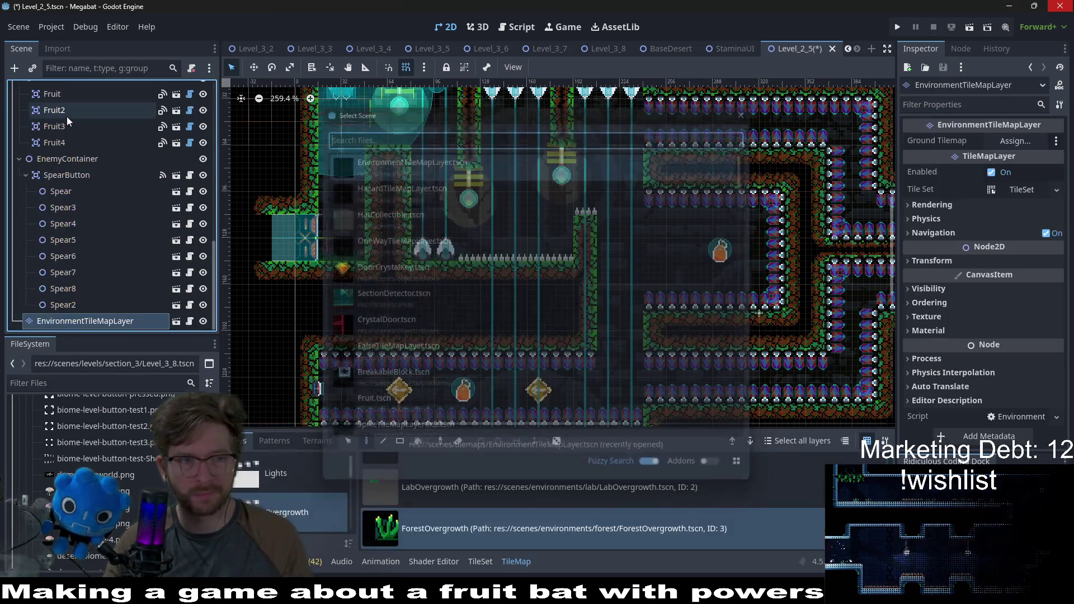
Move EnvironmentTileMapLayer to the top of the Level tree and pick the ForestOvergrowth tile
mouse_move(88, 320)
mouse_down()
mouse_move(80, 82)
mouse_move(63, 104)
mouse_up()
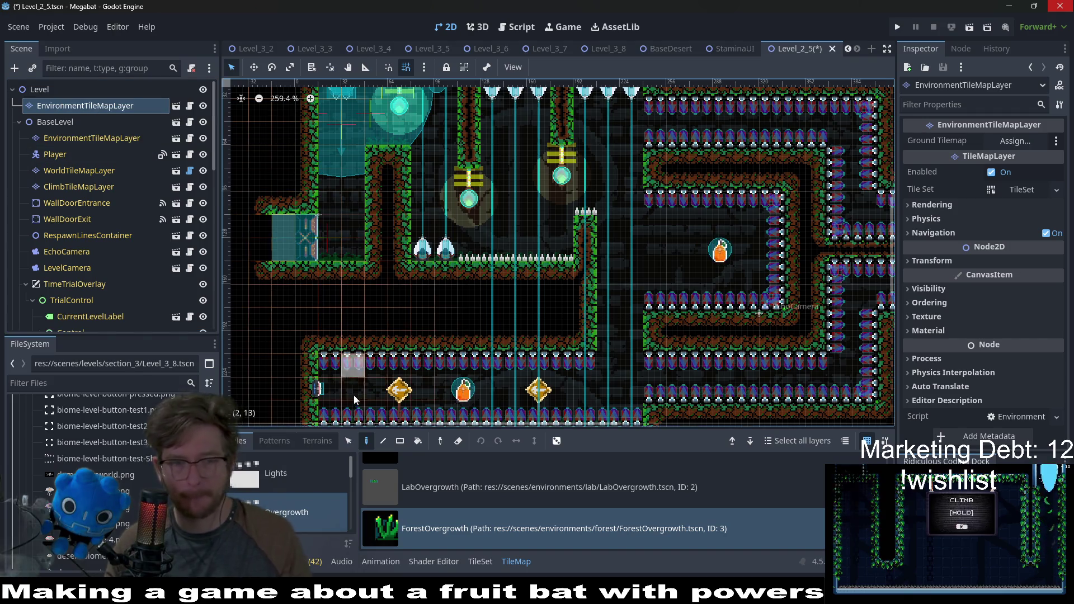
click(305, 474)
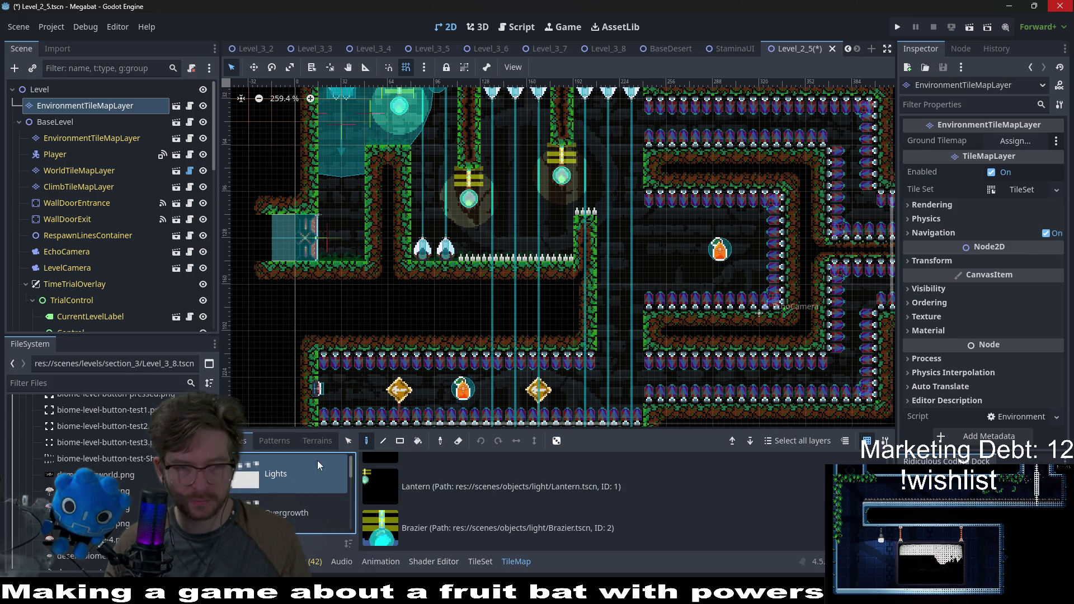
click(305, 495)
click(459, 537)
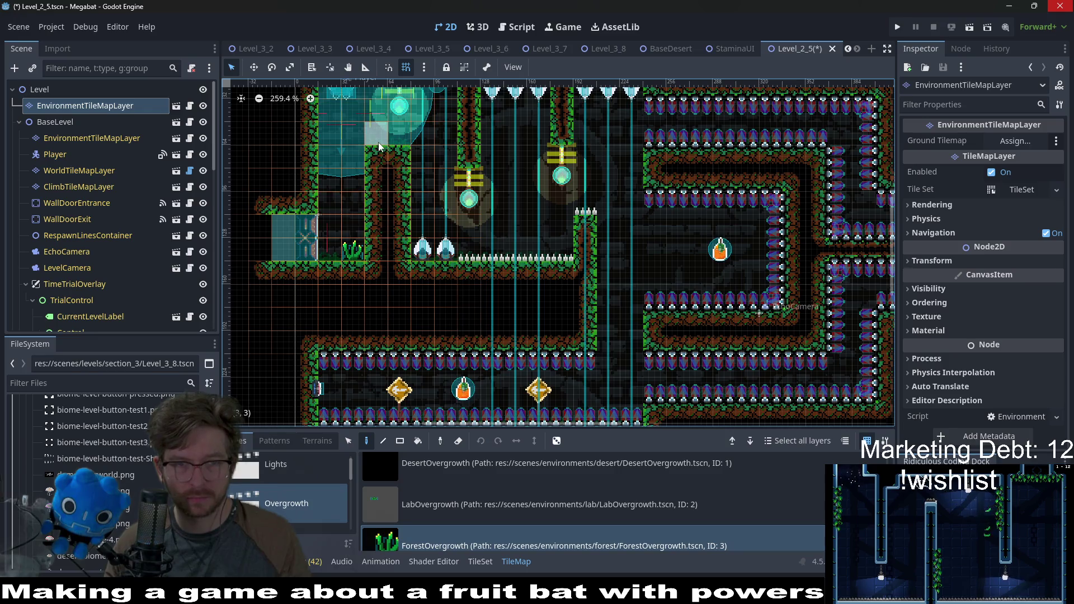
Paint overgrowth tufts in the left room, then select BaseLevel's environment tile layer
scroll(624, 317, down, 3)
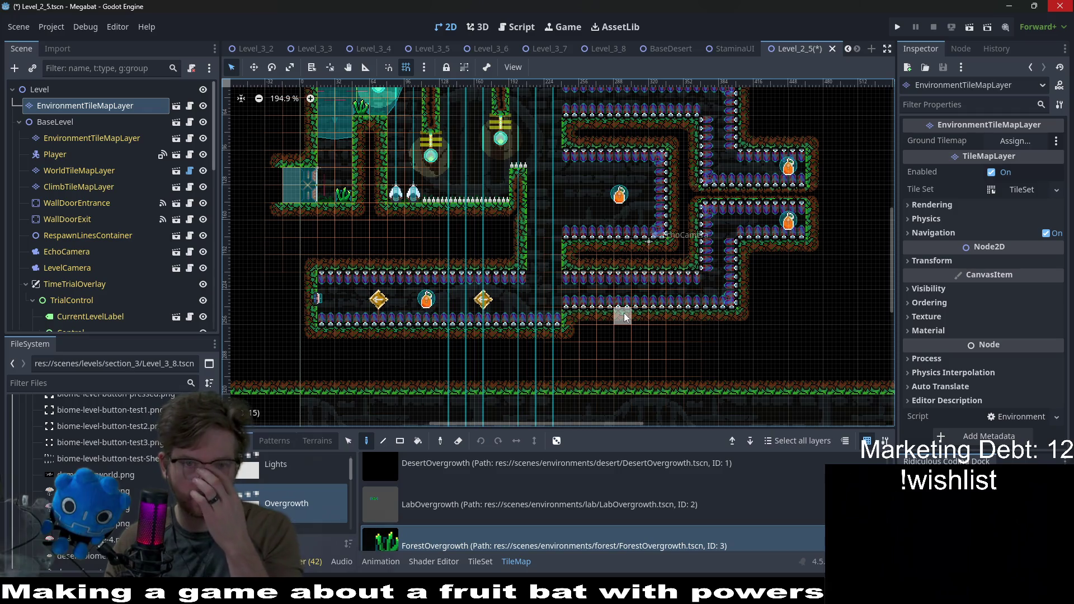
scroll(586, 268, up, 1)
scroll(586, 267, up, 4)
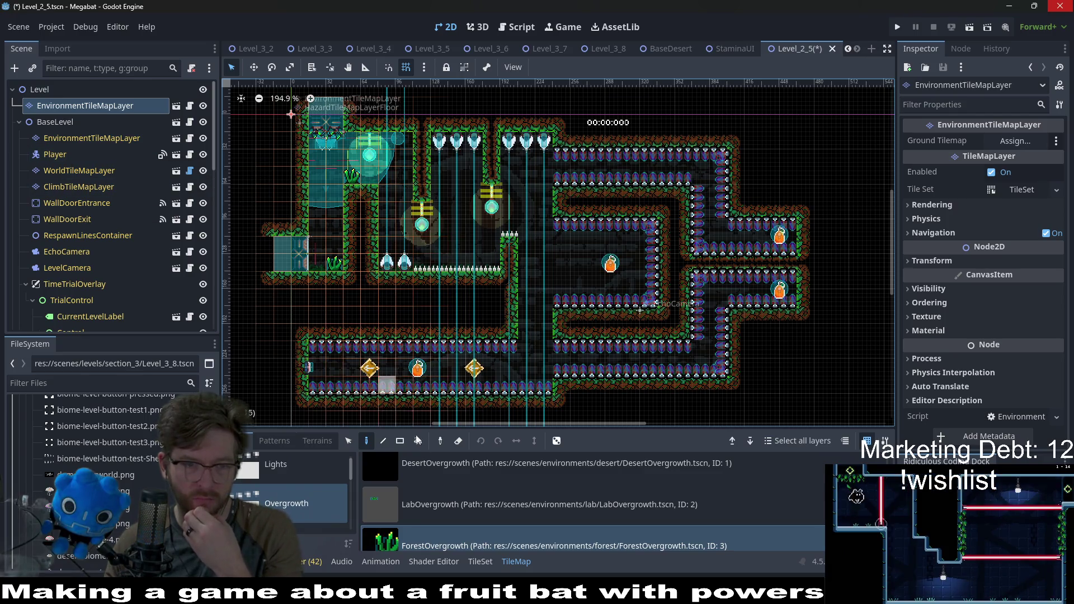
click(91, 138)
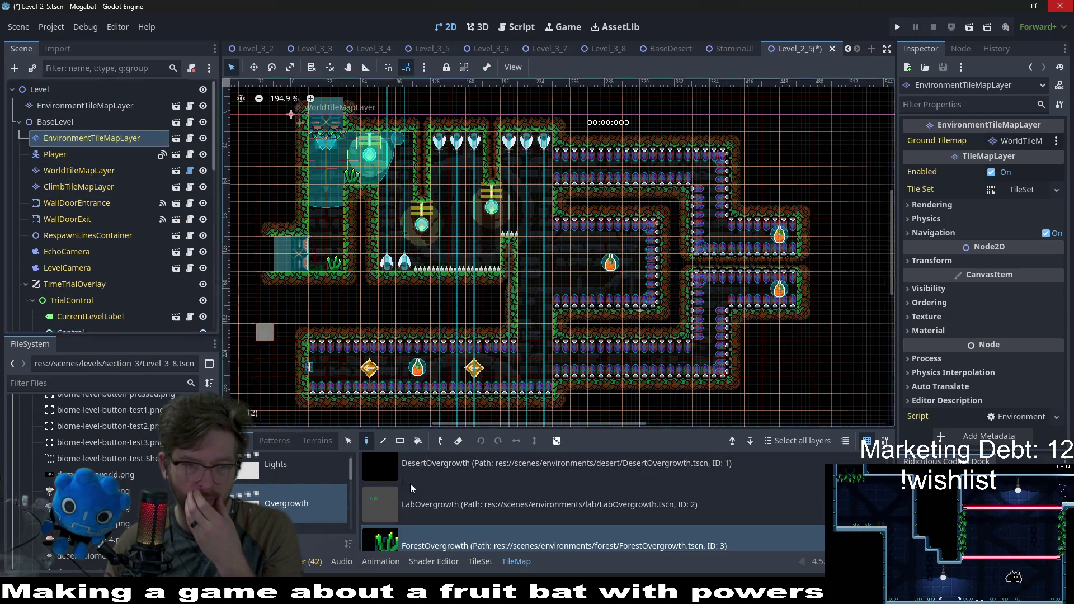
Open the CeilingOvergrowth collection and pick the small forest foreground vine
scroll(410, 483, down, 1)
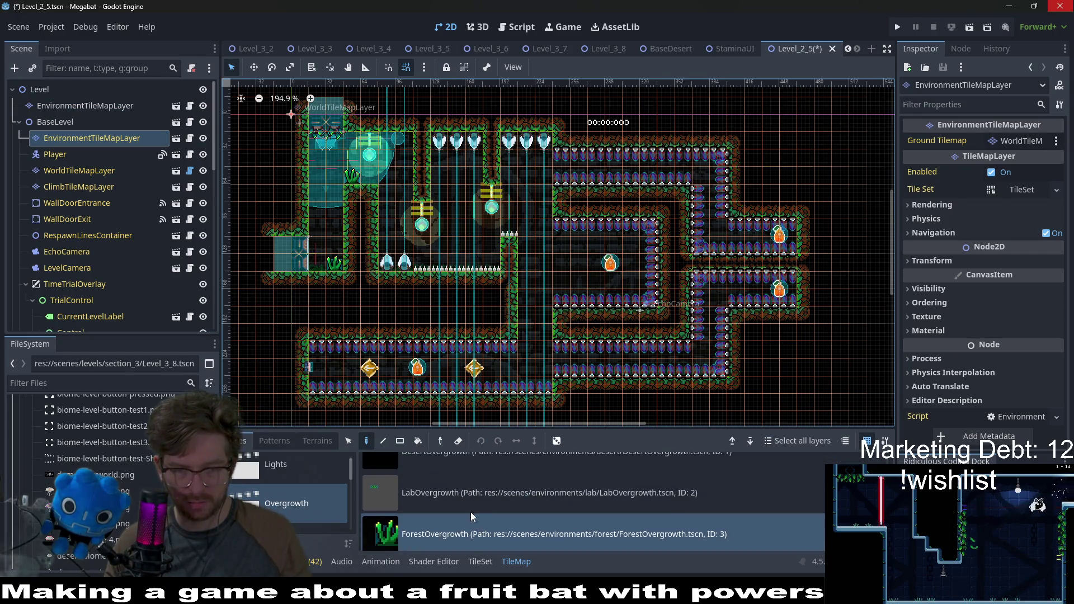
scroll(304, 499, down, 2)
click(300, 482)
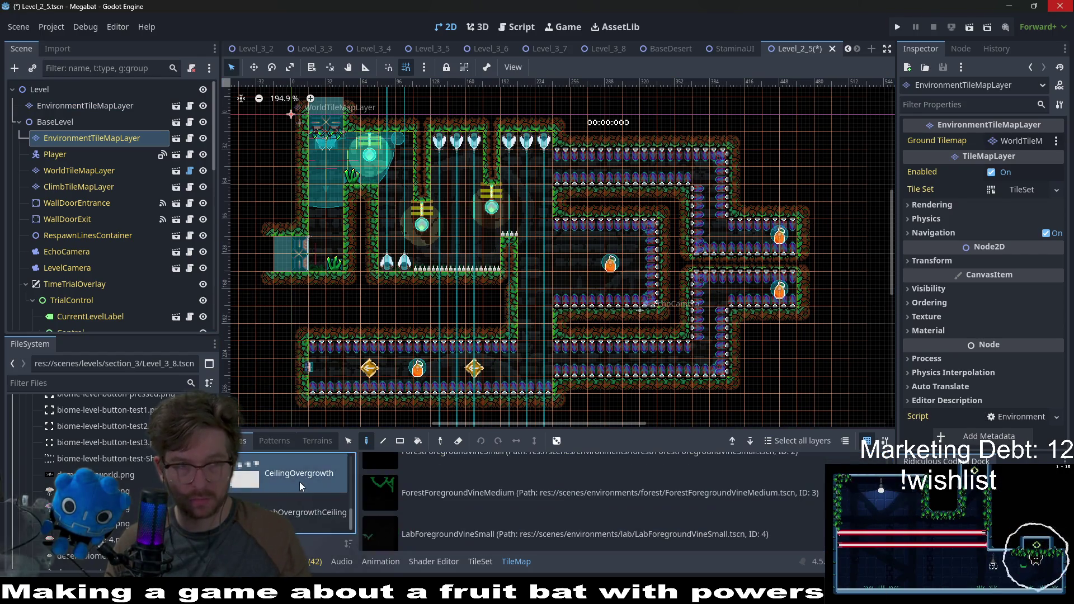
scroll(475, 503, up, 2)
click(475, 481)
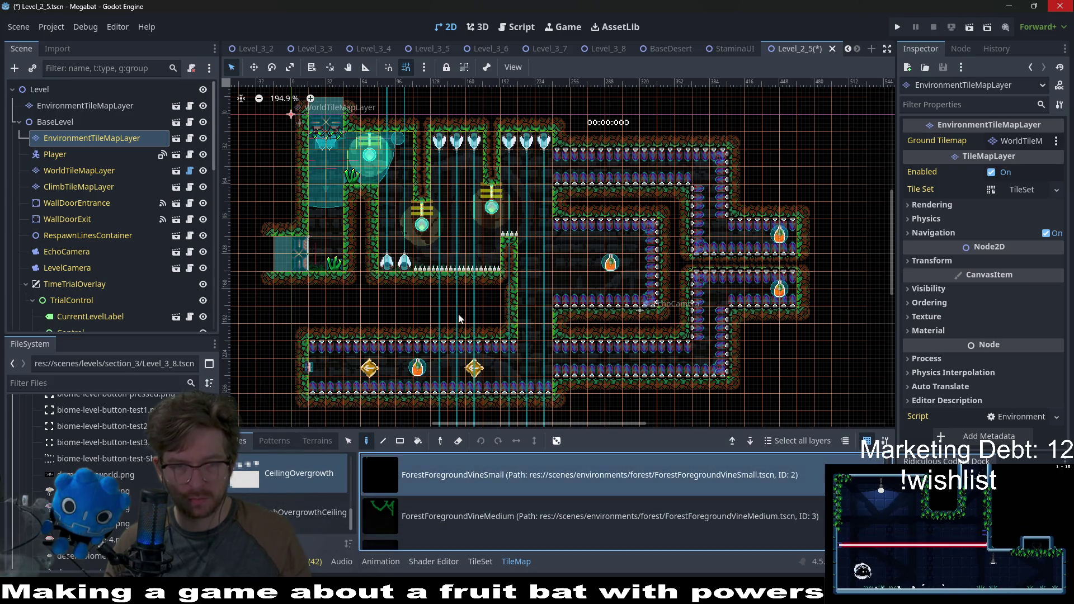
Switch the paint tile to ForestBackgroundVine
scroll(427, 163, up, 2)
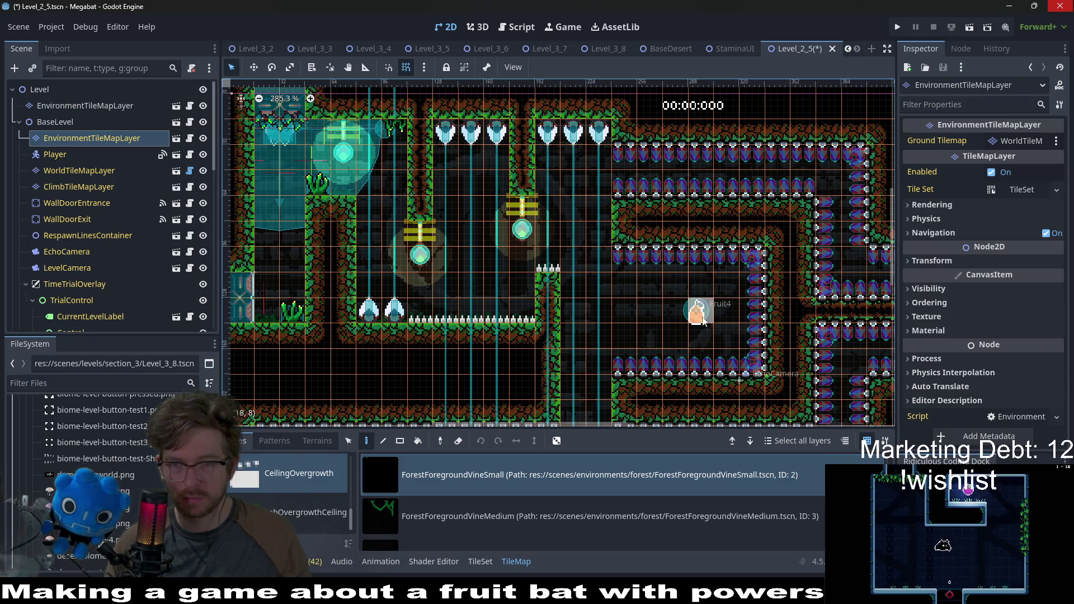
scroll(741, 399, right, 3)
scroll(741, 398, down, 1)
scroll(691, 384, down, 2)
scroll(691, 384, left, 1)
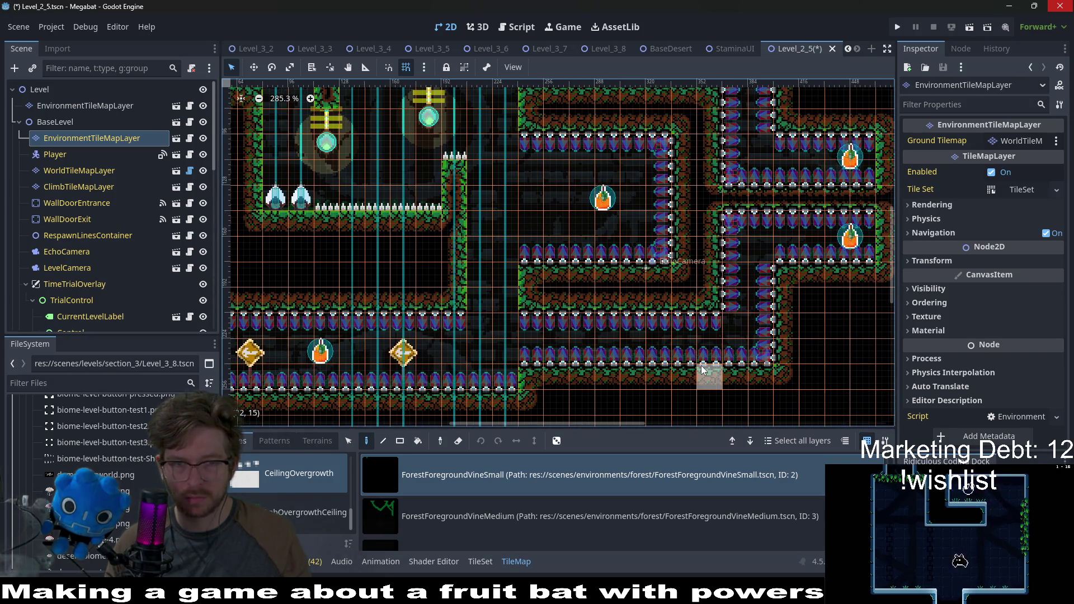
scroll(432, 294, left, 8)
scroll(433, 294, up, 4)
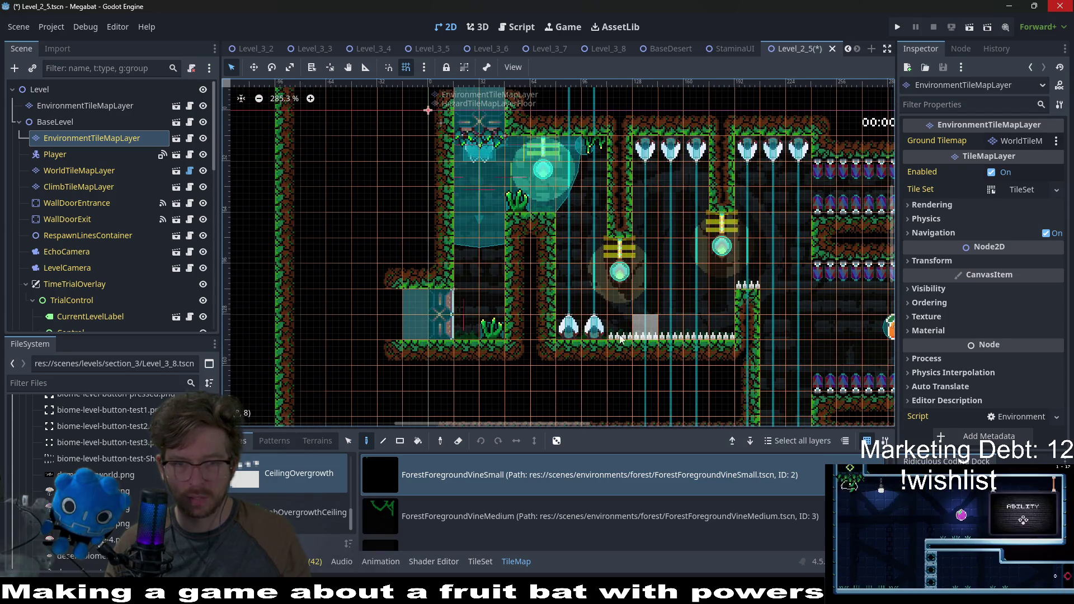
scroll(496, 487, up, 1)
click(493, 484)
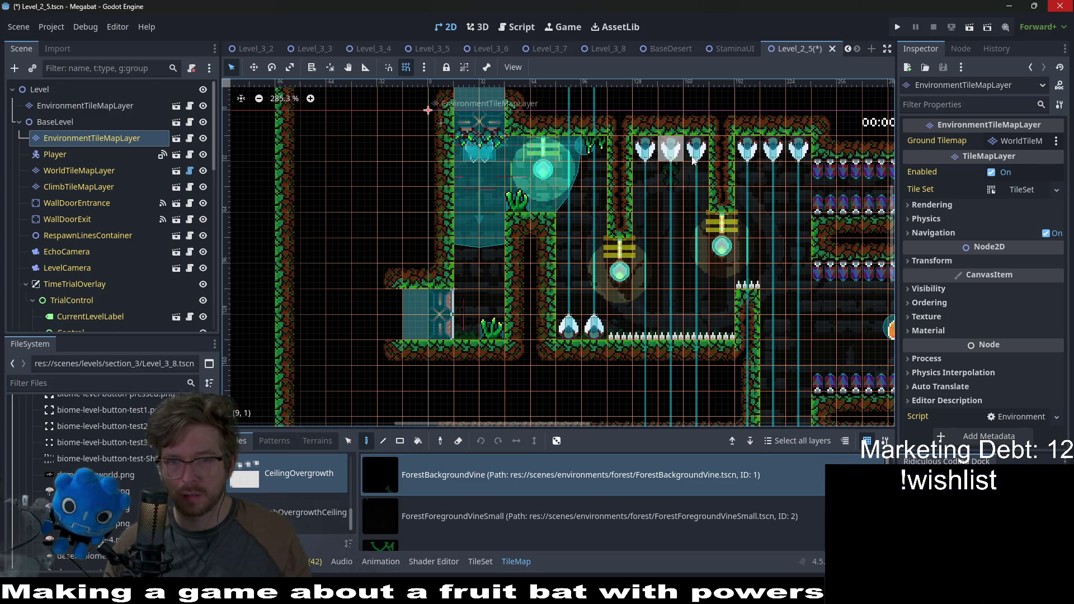
Paint background vines through the Level_2_5 rooms, save the scene and run it
scroll(597, 267, right, 2)
scroll(597, 267, right, 3)
scroll(794, 360, right, 4)
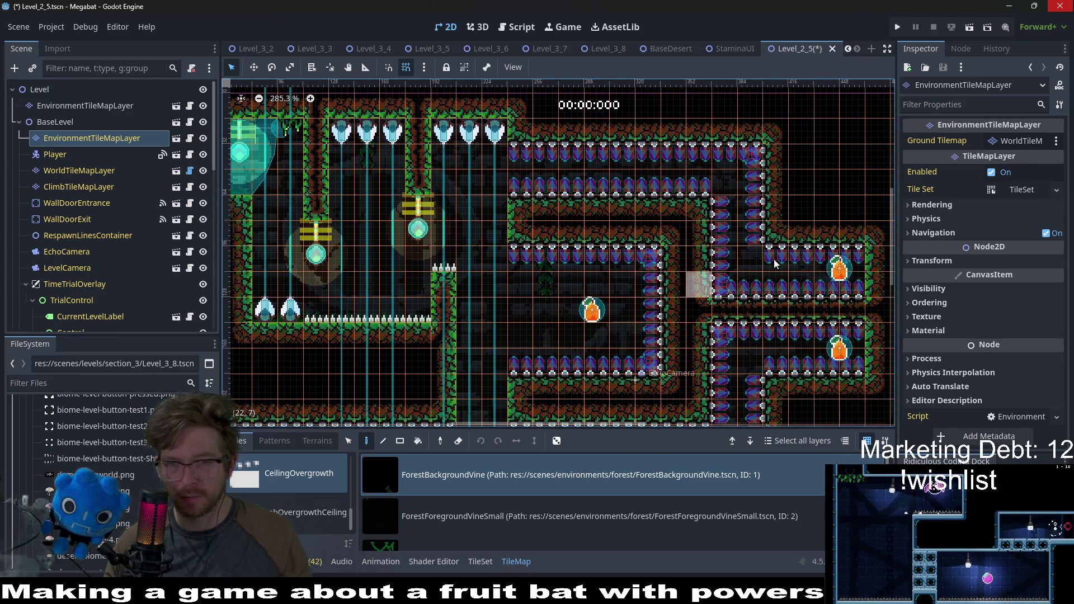
scroll(722, 364, down, 3)
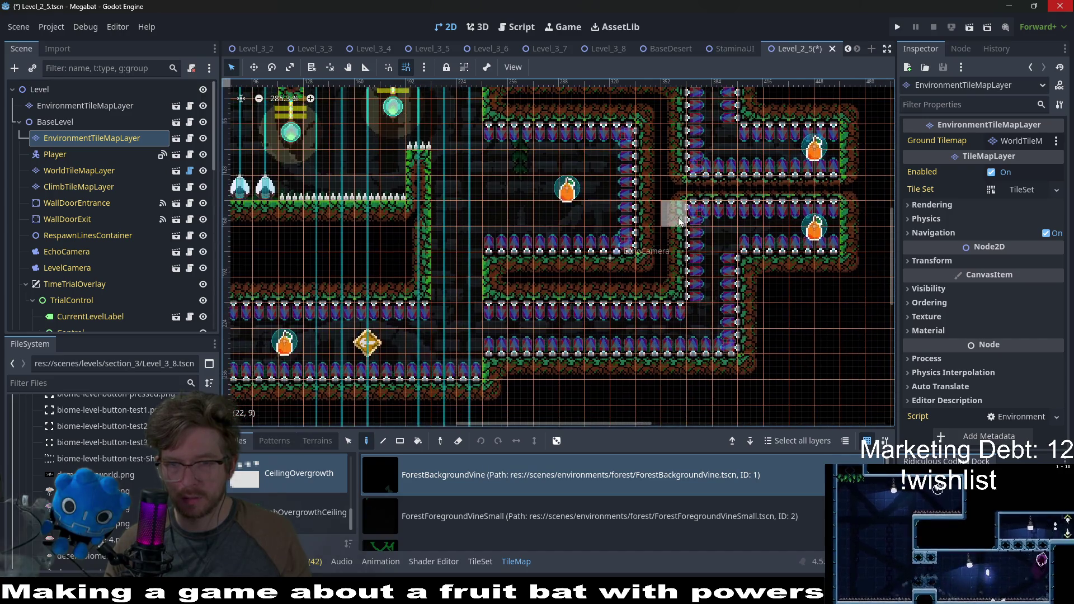
scroll(547, 359, down, 2)
scroll(551, 267, left, 3)
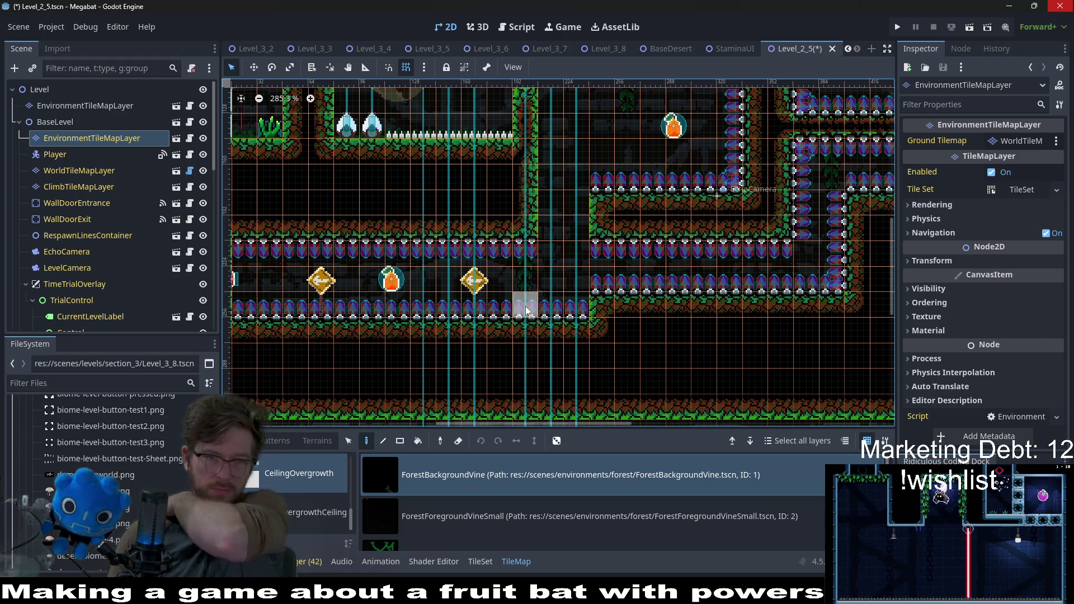
scroll(526, 310, left, 2)
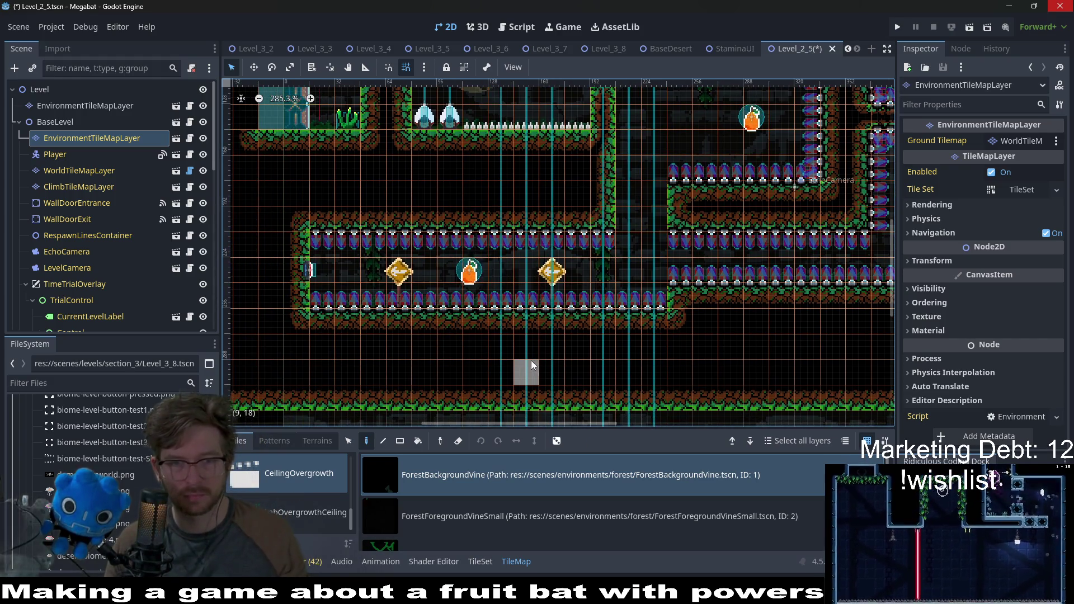
scroll(532, 360, down, 4)
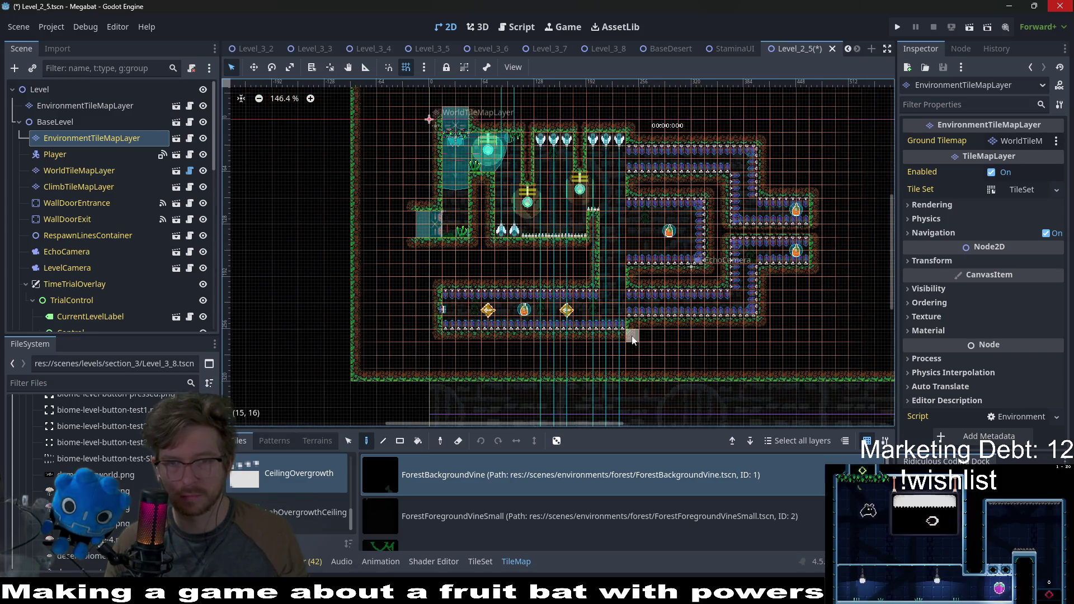
scroll(638, 218, up, 3)
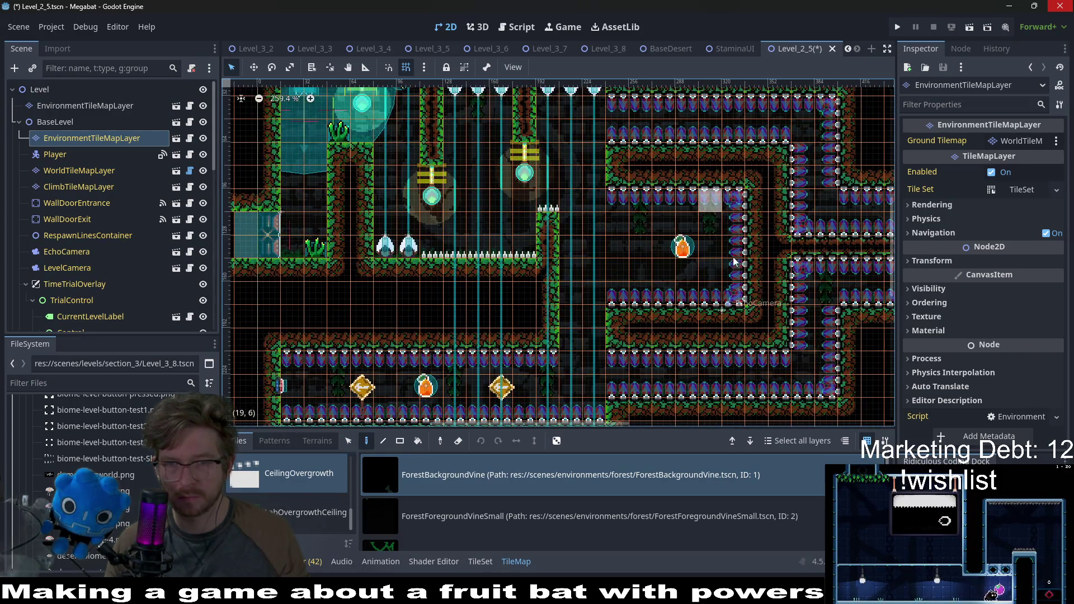
key(ctrl+s)
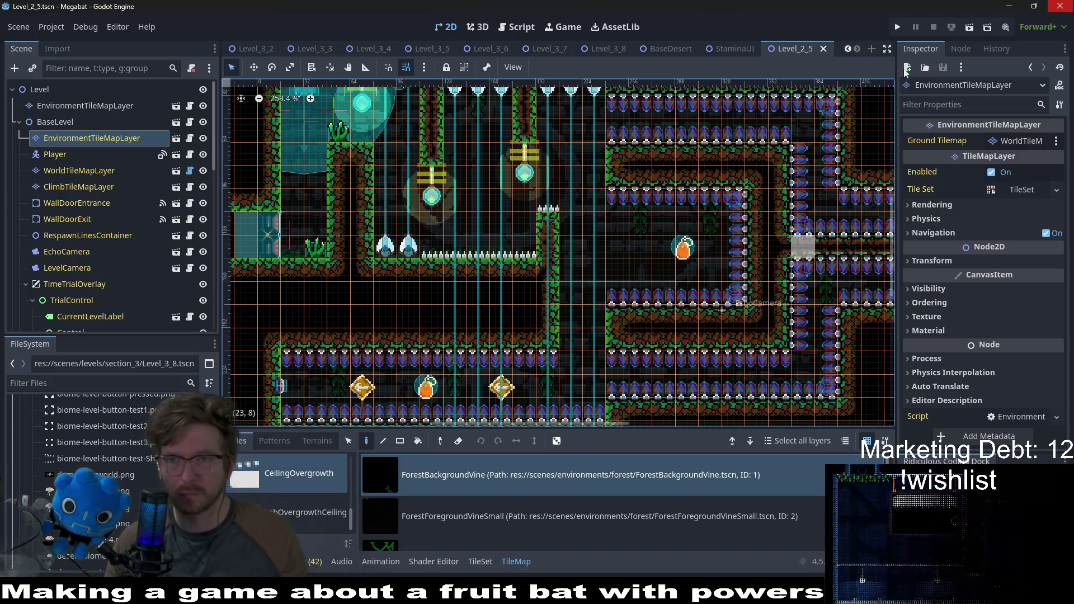
click(971, 27)
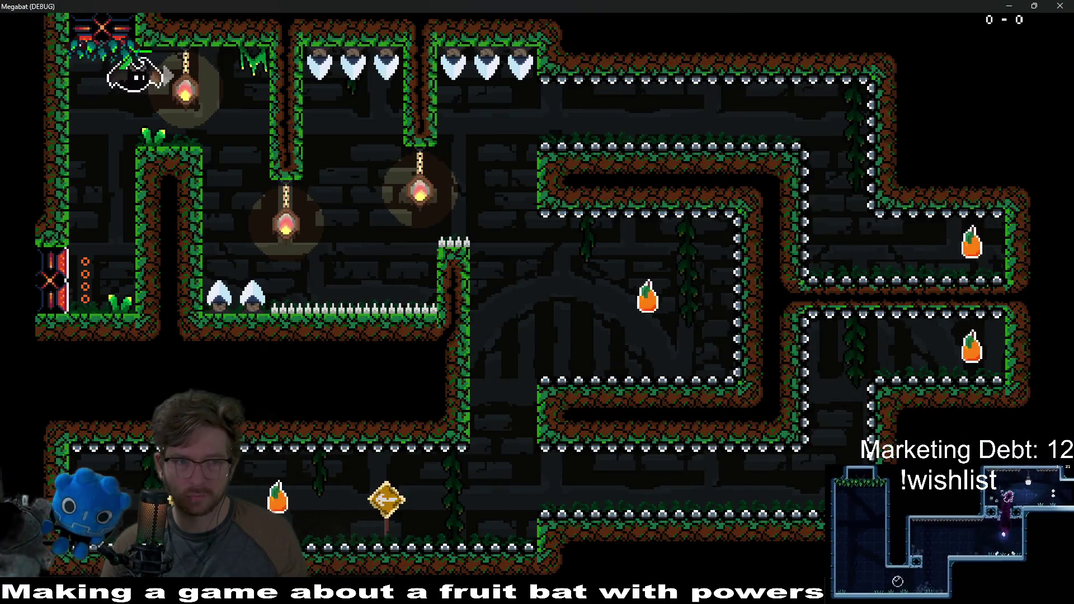
Fly the bat along the upper corridor and down the shaft to collect the first fruit
key(Right)
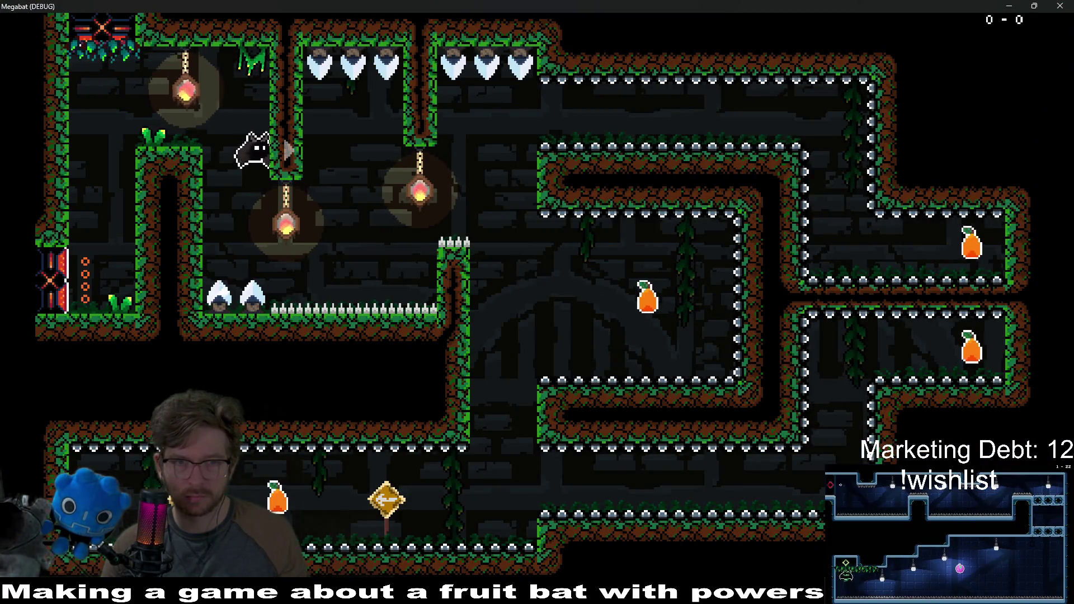
key(Right)
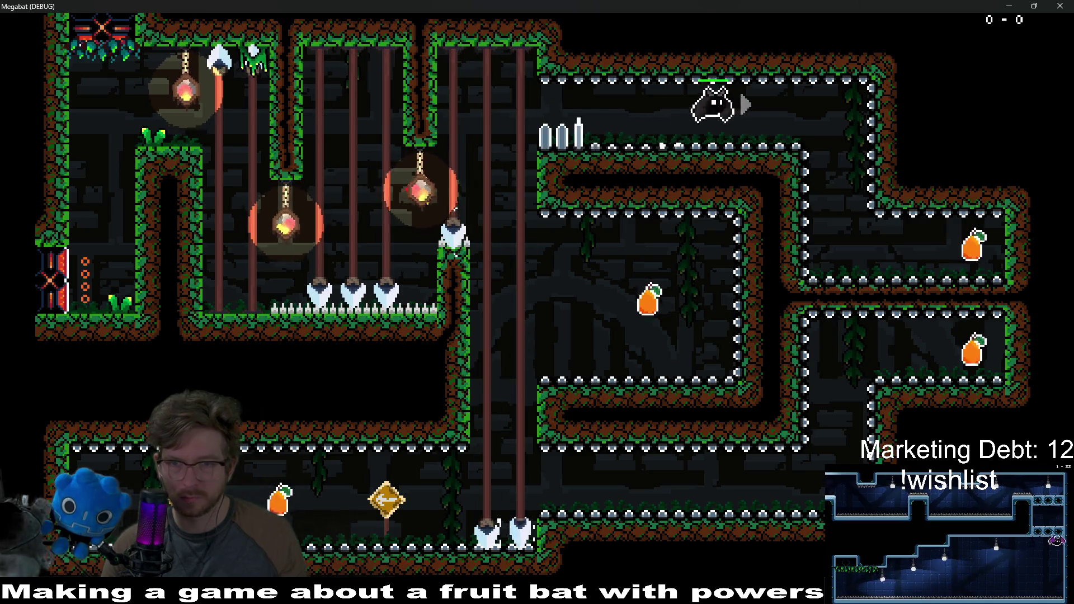
key(Right)
key(Down)
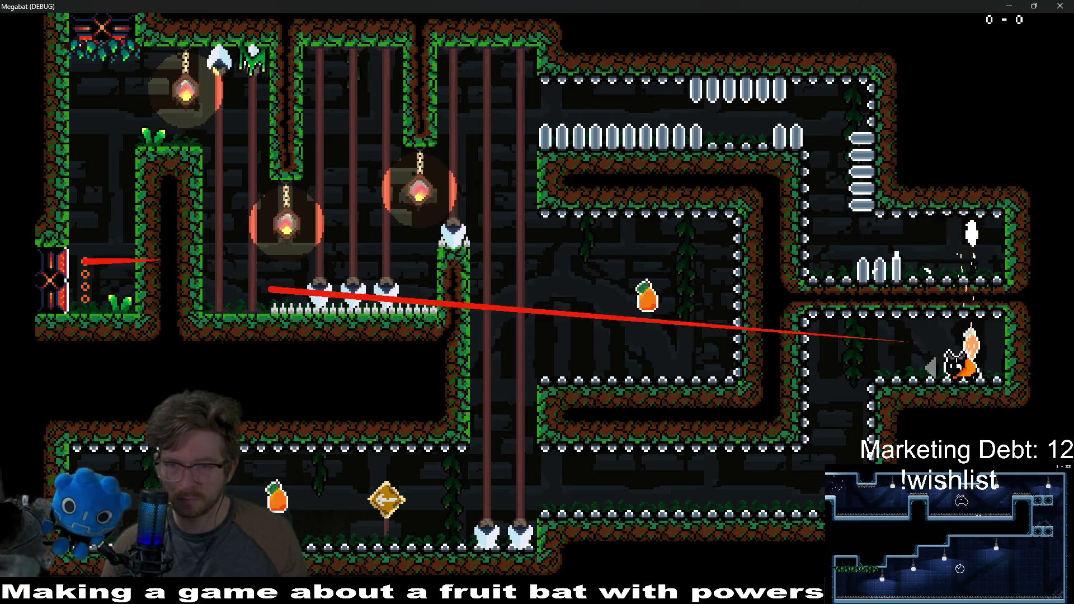
key(Left)
key(Left)
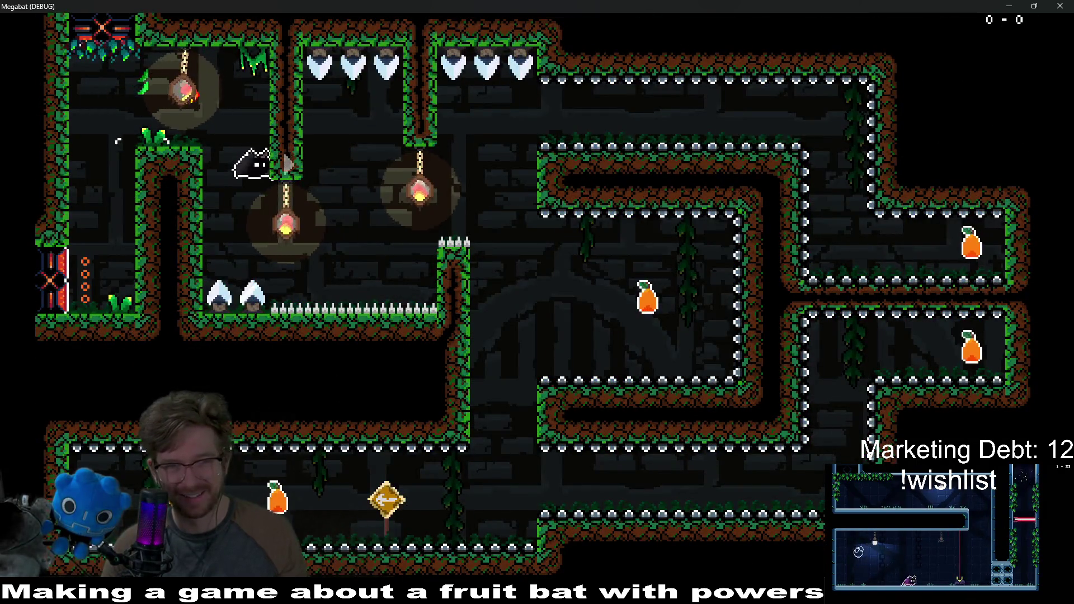
key(Right)
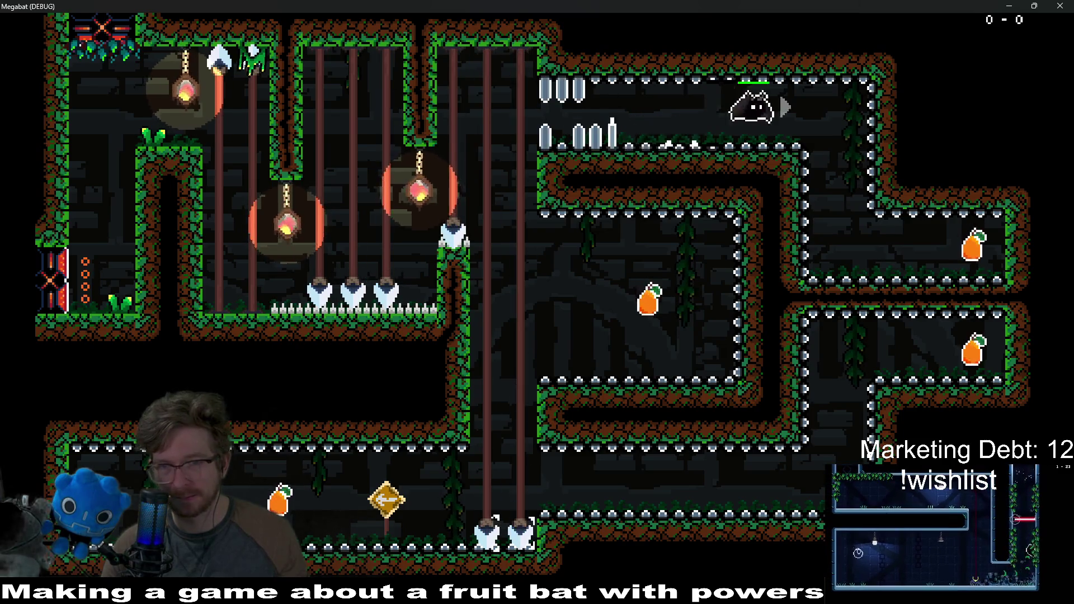
key(Down)
Dash left along the bottom corridor to the fruit, then rise to the upper-left room
key(Left)
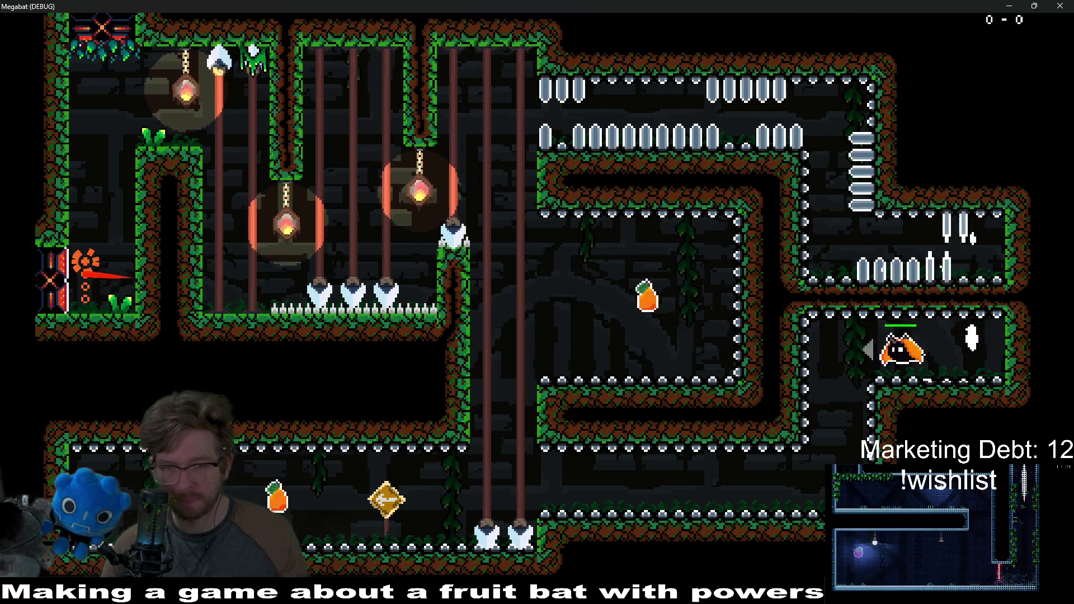
key(Left)
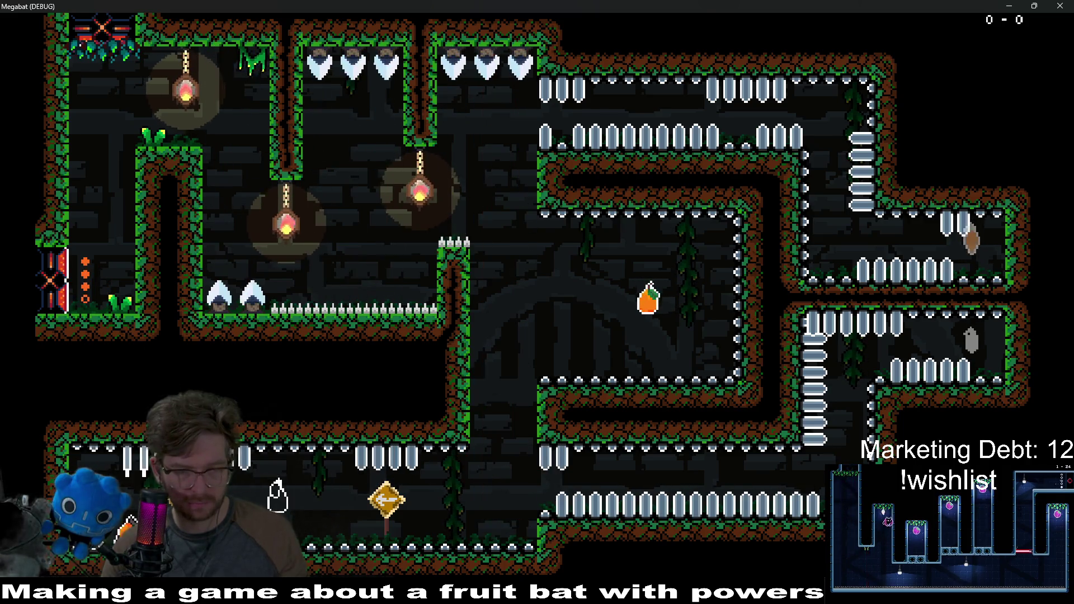
key(Right)
key(Up)
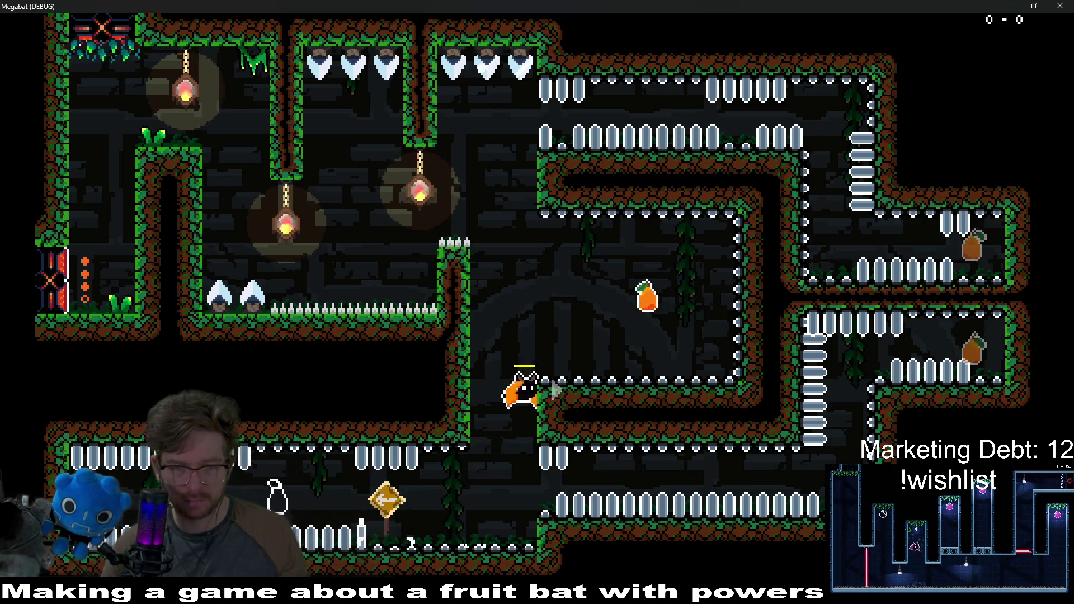
key(Left)
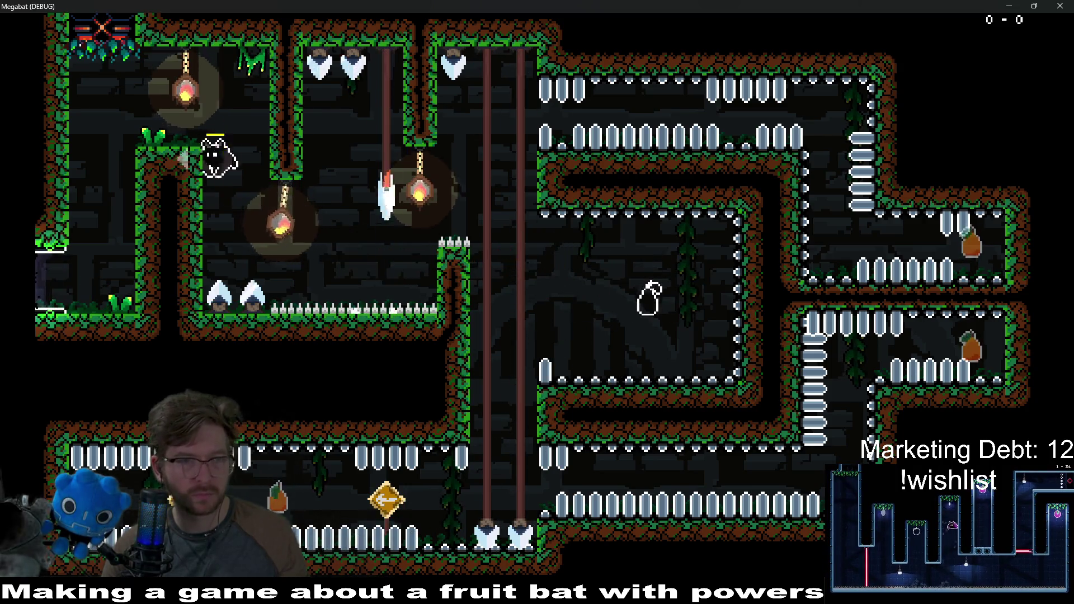
key(Right)
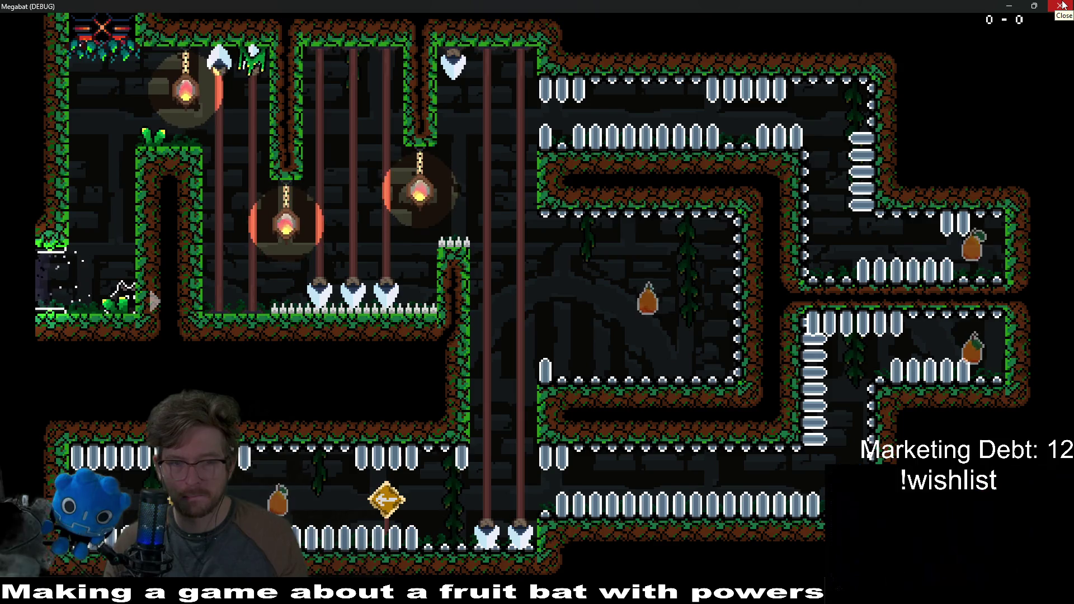
Close the game, save Level_2_5 and quick-search for level_2_6
click(1061, 6)
key(ctrl+s)
key(shift+alt+o)
text(level_2_6)
Open Level_2_6, pan to the upper-left chamber, and start instancing a child scene under Level
key(Return)
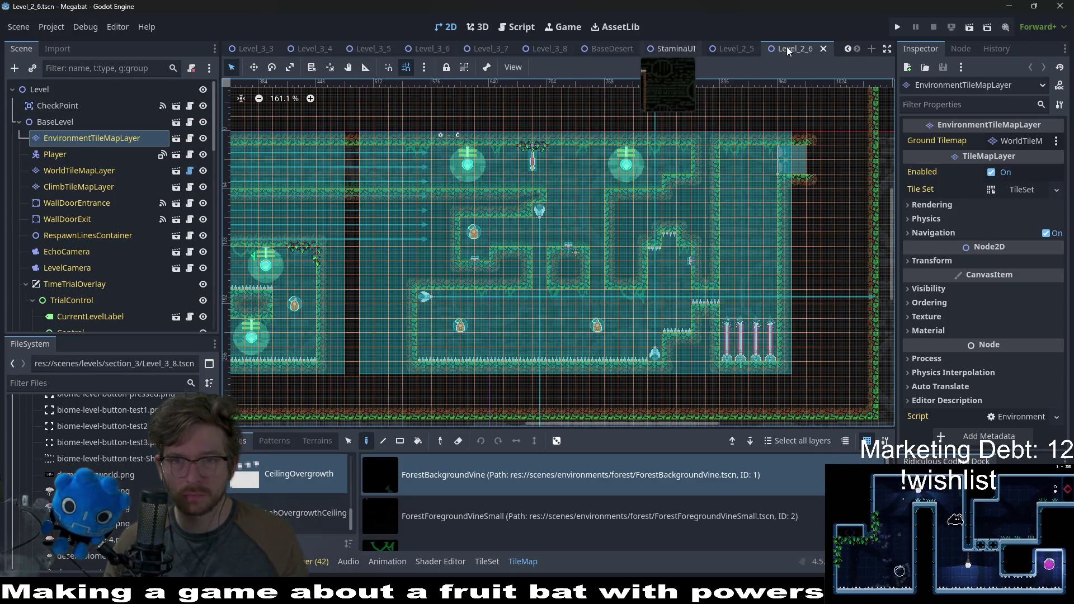
mouse_move(545, 265)
mouse_down()
mouse_move(722, 257)
mouse_move(734, 245)
mouse_up()
scroll(639, 240, left, 5)
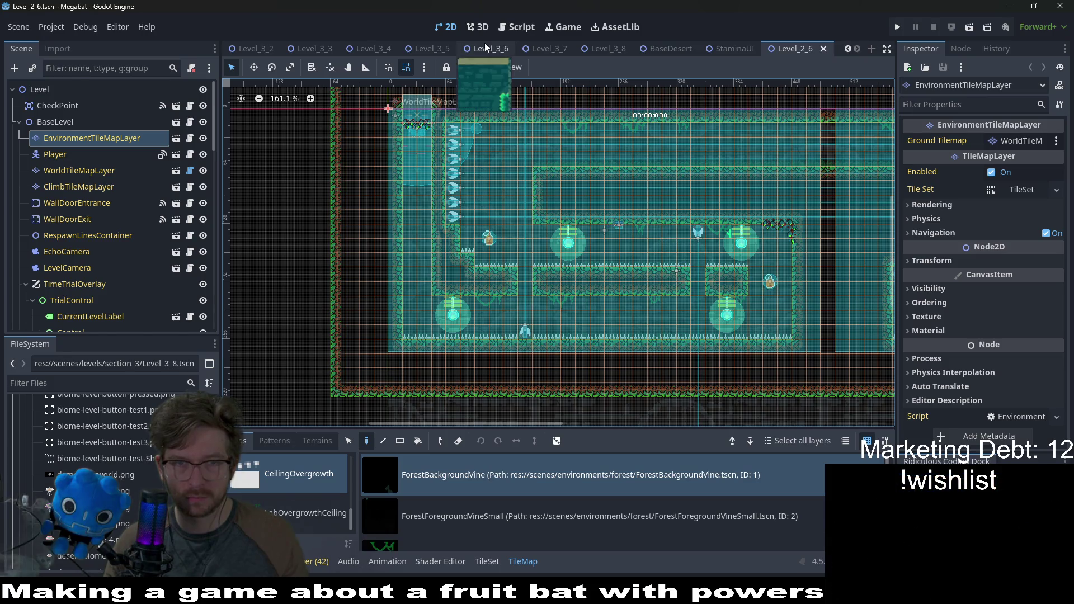
scroll(489, 239, up, 5)
drag(578, 272, 531, 195)
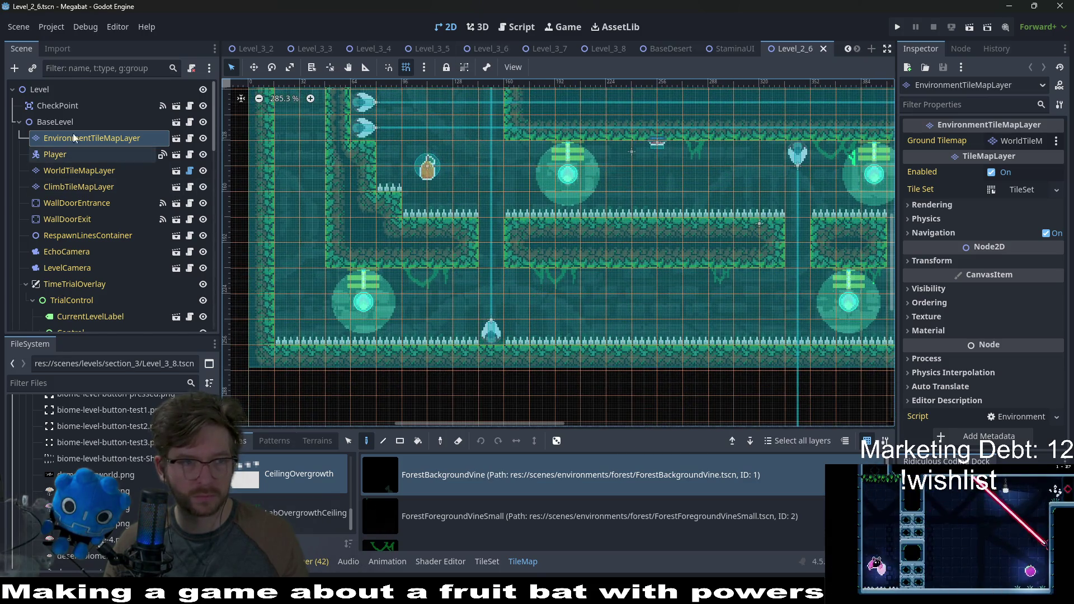
right_click(38, 88)
click(75, 106)
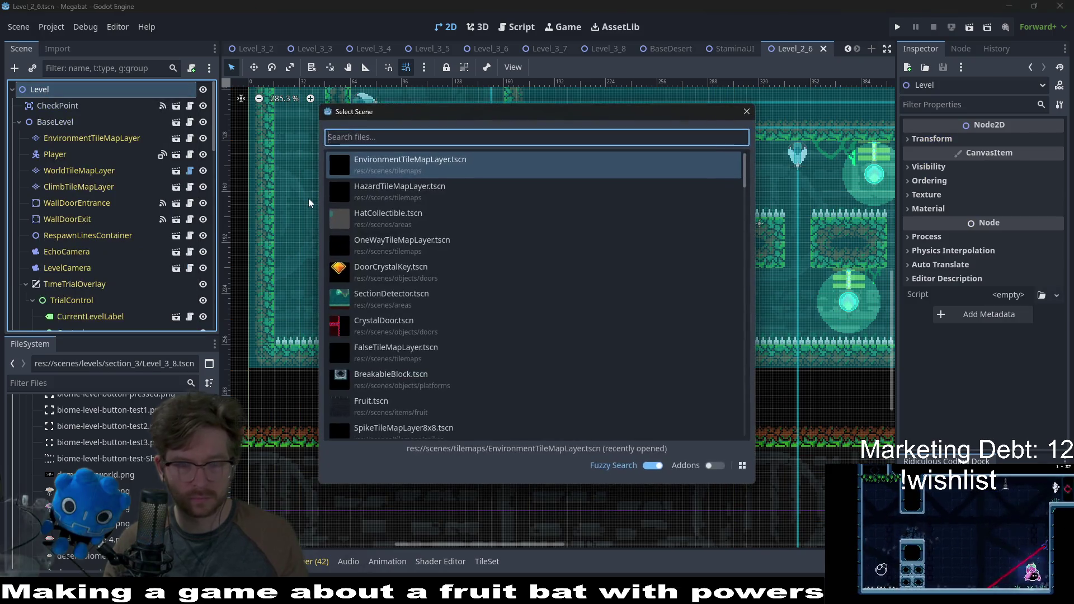
Instance EnvironmentTileMapLayer.tscn, move it directly under Level, and select ForestForegroundVineSmall
key(Return)
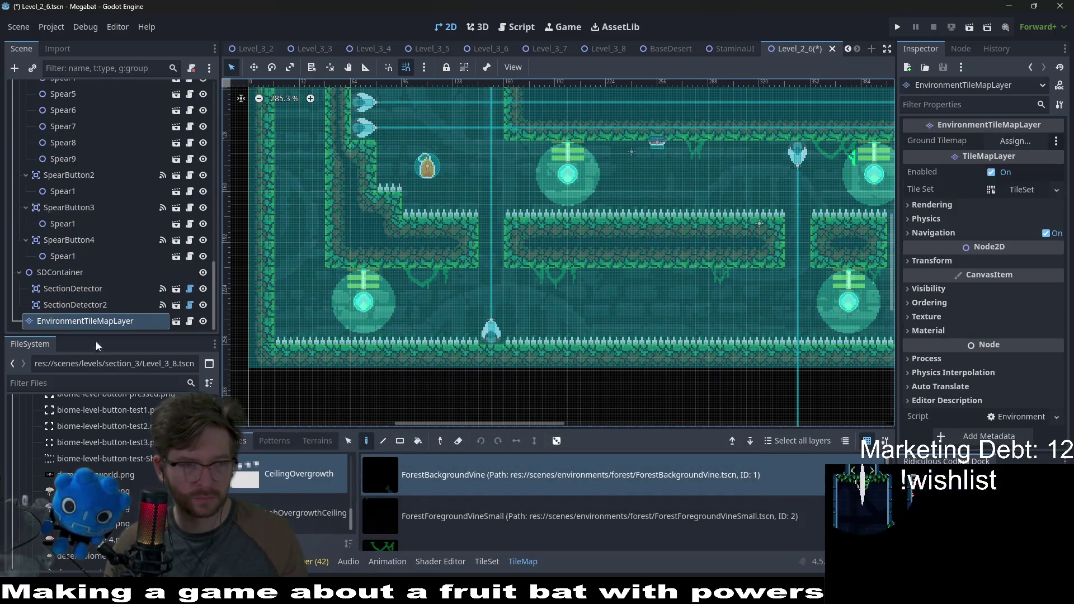
mouse_move(72, 319)
mouse_down()
mouse_move(56, 105)
mouse_move(66, 87)
mouse_up()
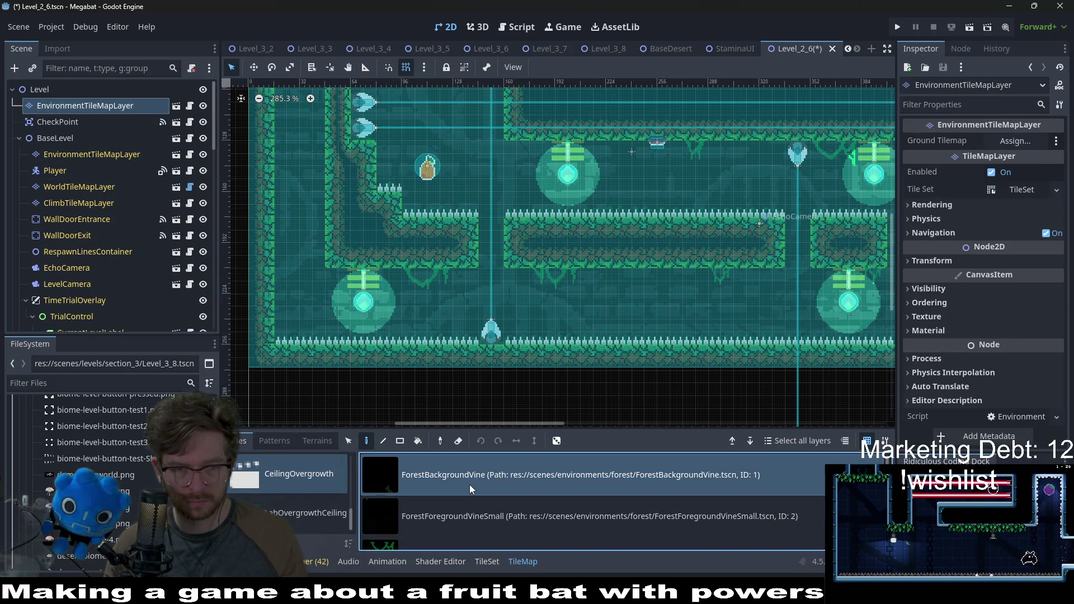
click(486, 515)
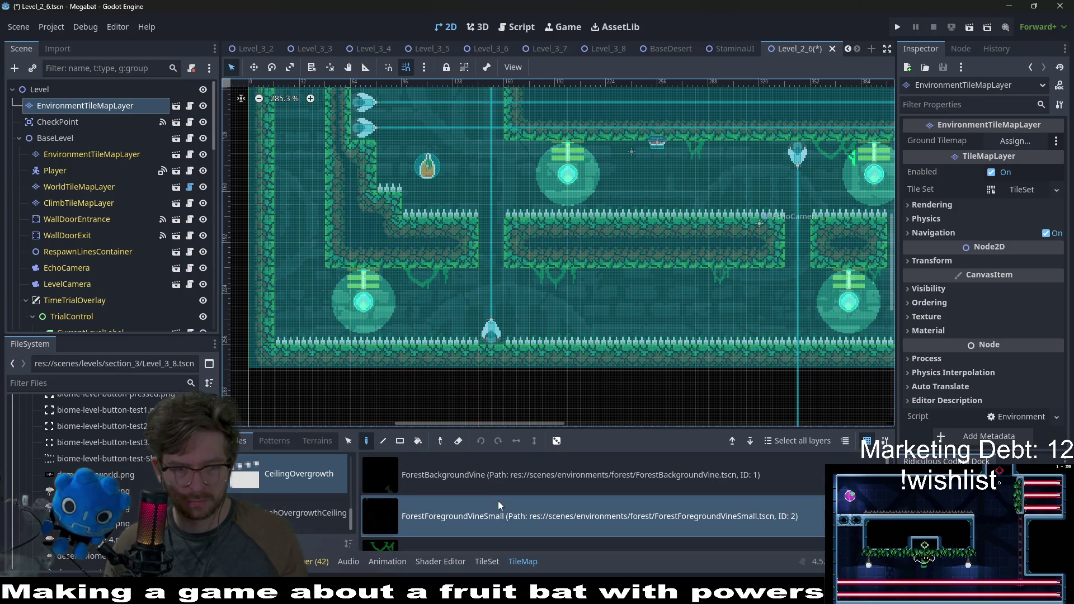
Make ForestForegroundVineSmall the active paint tile after briefly trying LabForegroundVineSmall
scroll(405, 491, down, 1)
scroll(445, 496, down, 2)
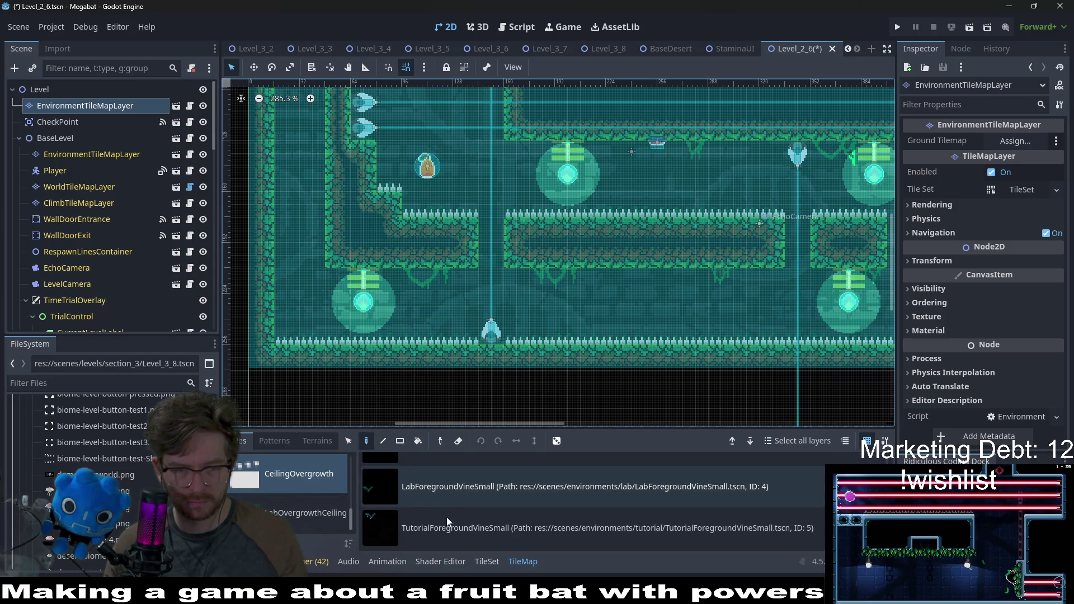
click(475, 497)
scroll(475, 497, up, 1)
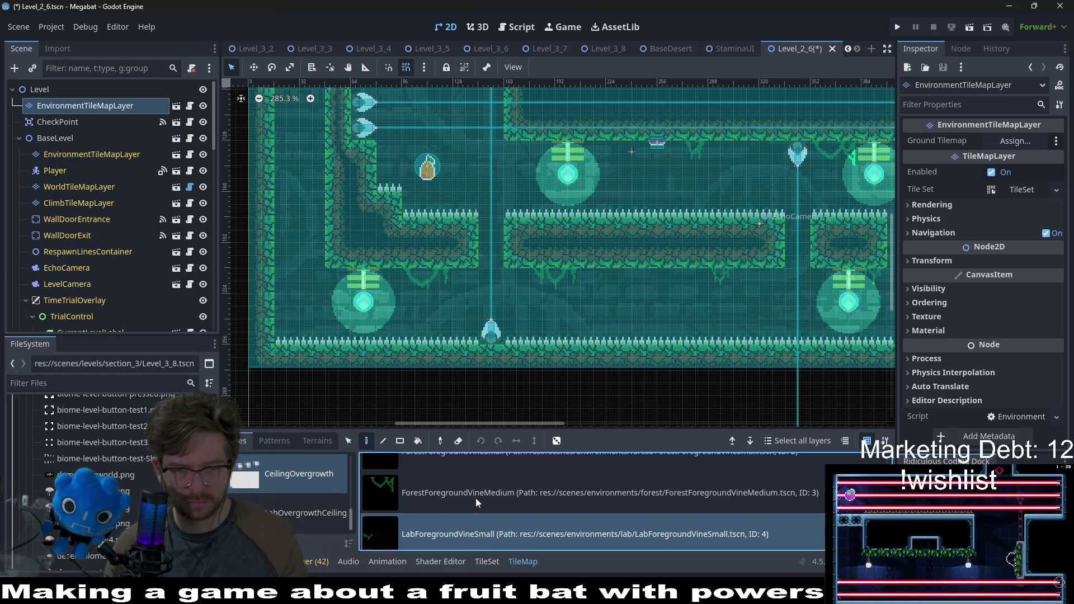
scroll(475, 497, up, 1)
click(475, 498)
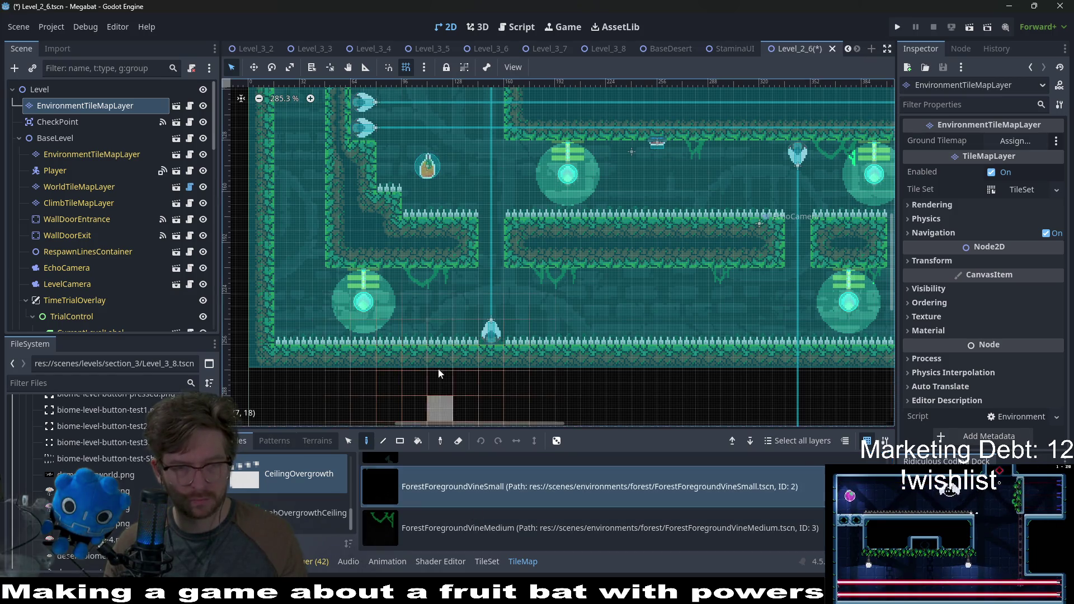
Hang three small forest vines beneath the central ledge
click(729, 283)
scroll(757, 293, right, 5)
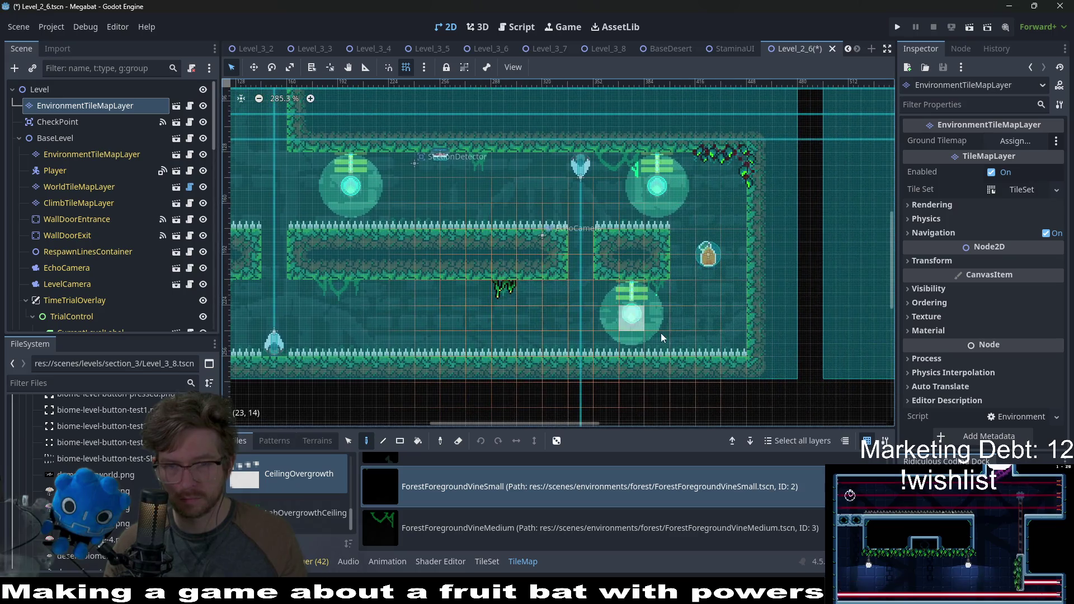
click(418, 290)
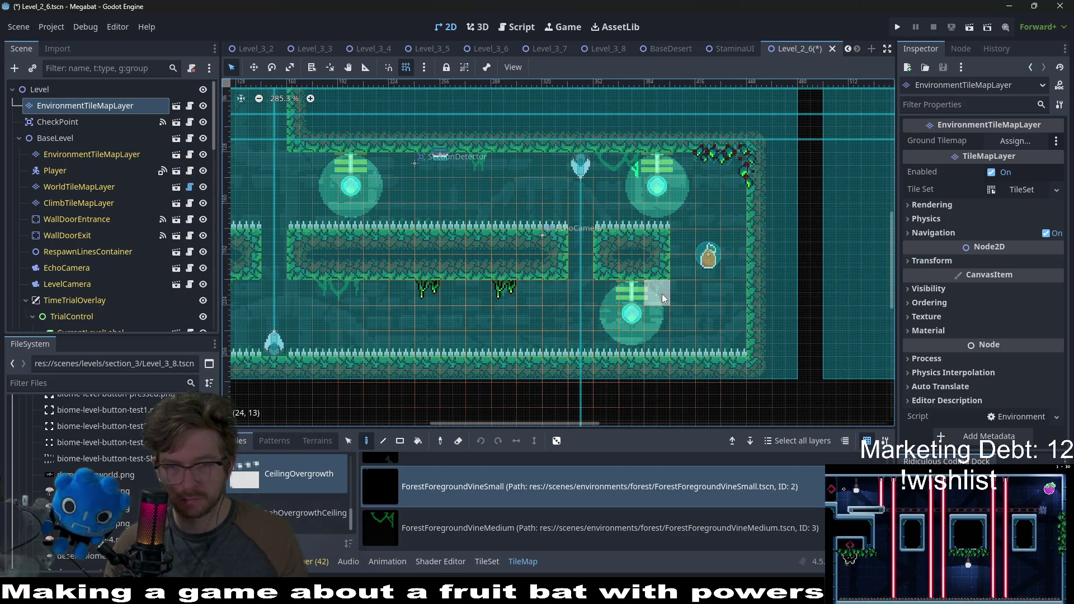
click(655, 274)
Hang four small vines along the level's top ceiling
scroll(484, 181, up, 1)
scroll(575, 222, left, 5)
scroll(575, 223, up, 2)
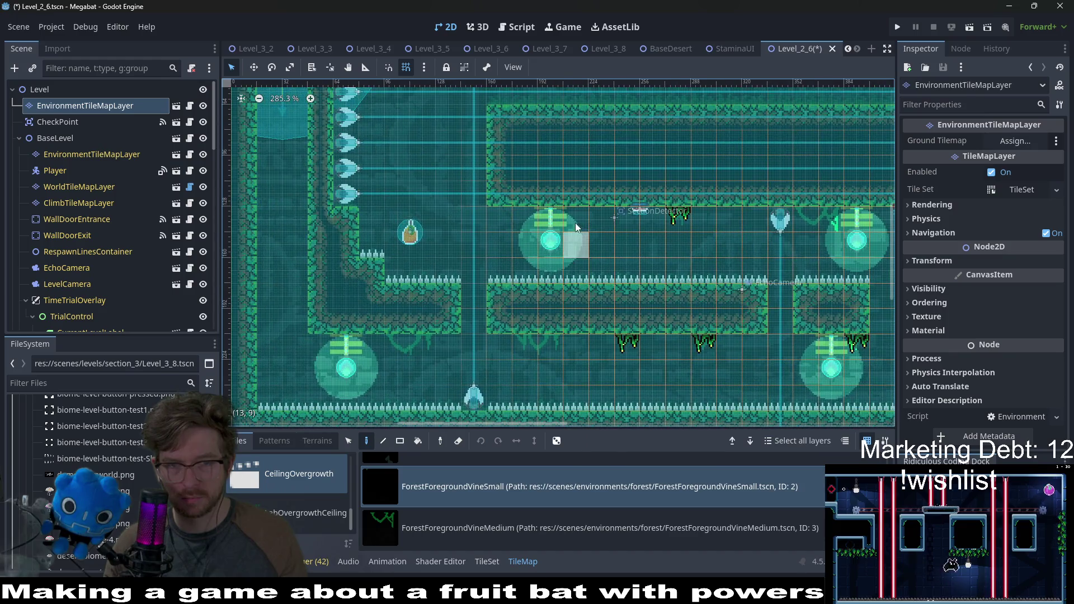
scroll(643, 235, down, 3)
scroll(503, 179, up, 2)
scroll(503, 178, right, 2)
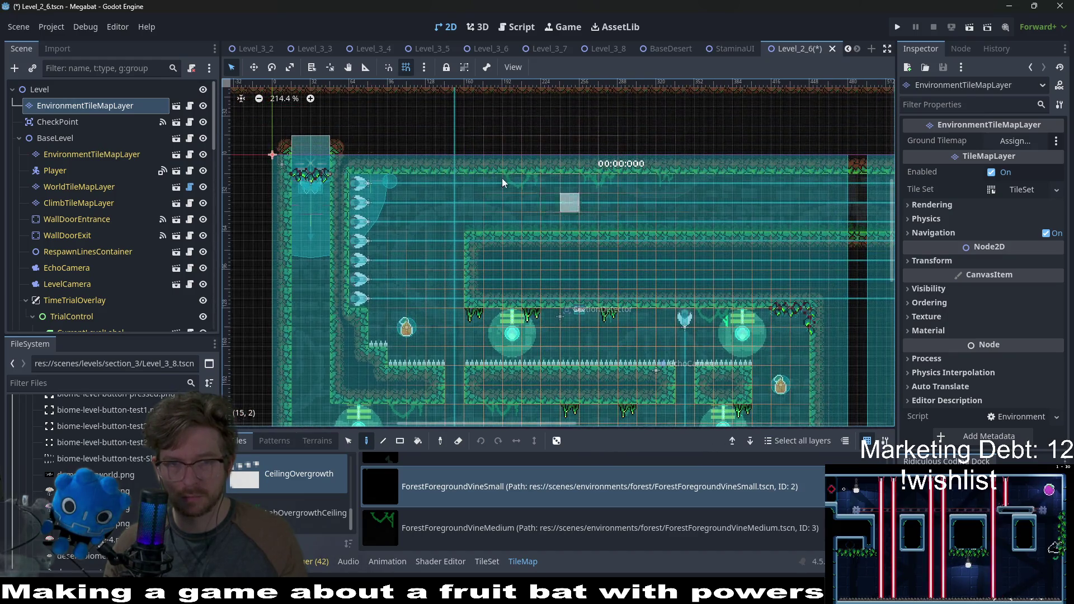
click(667, 183)
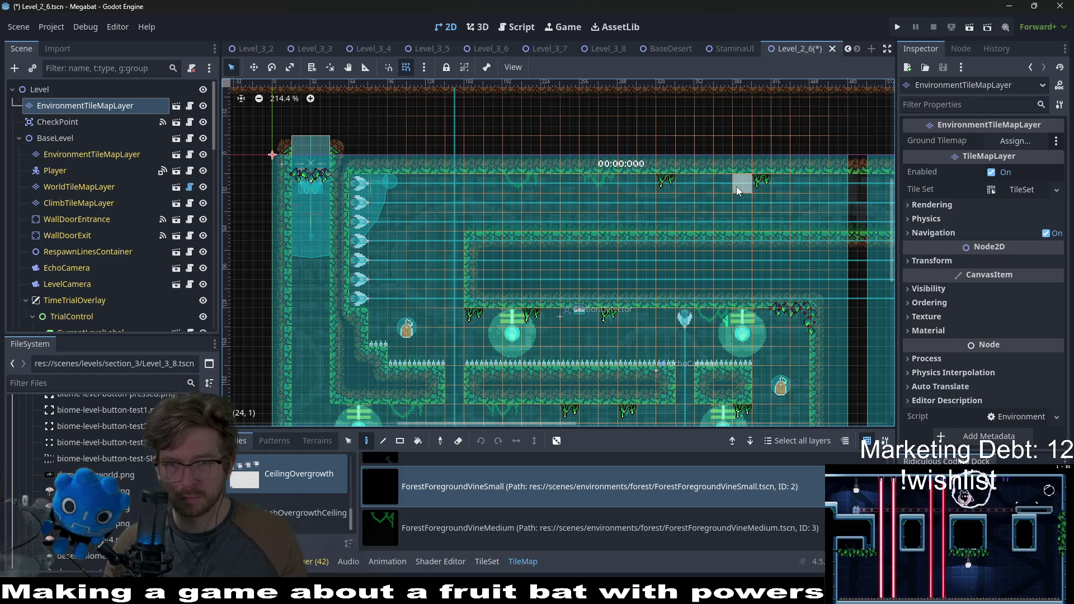
scroll(830, 256, right, 6)
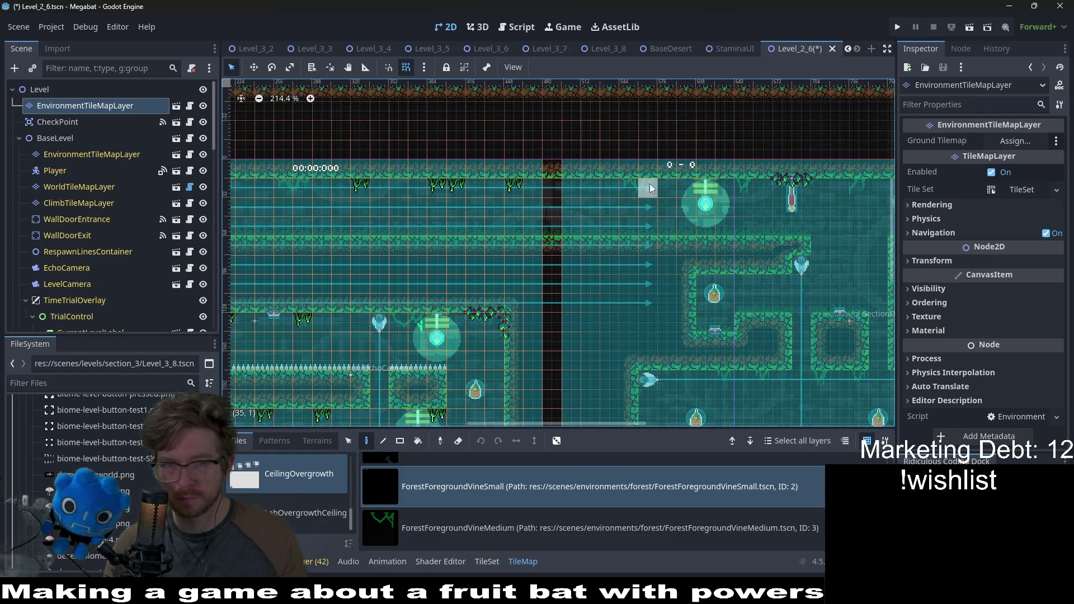
click(604, 202)
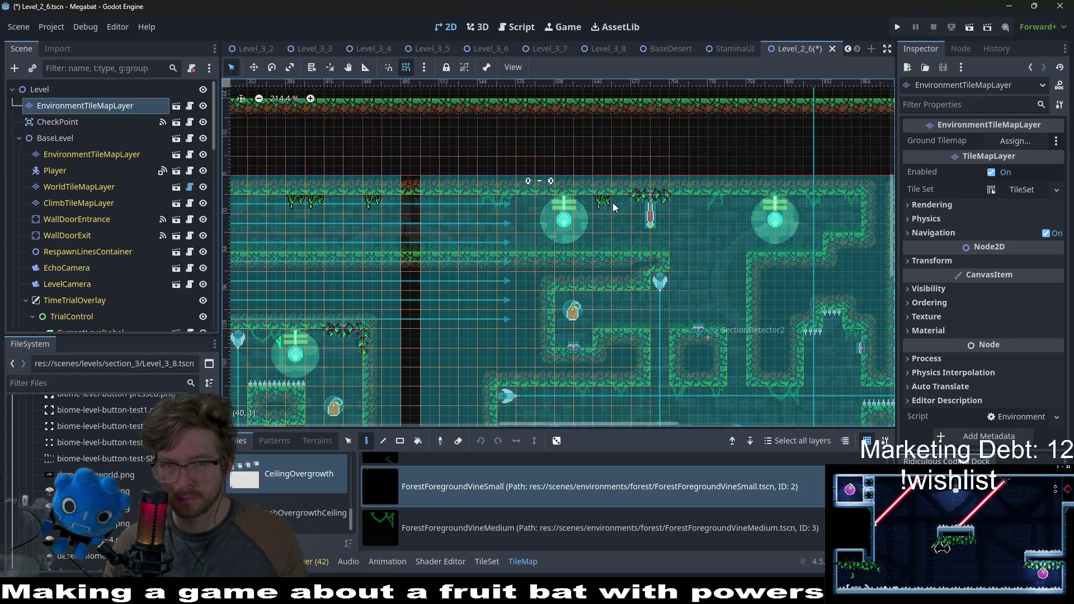
click(718, 203)
click(680, 203)
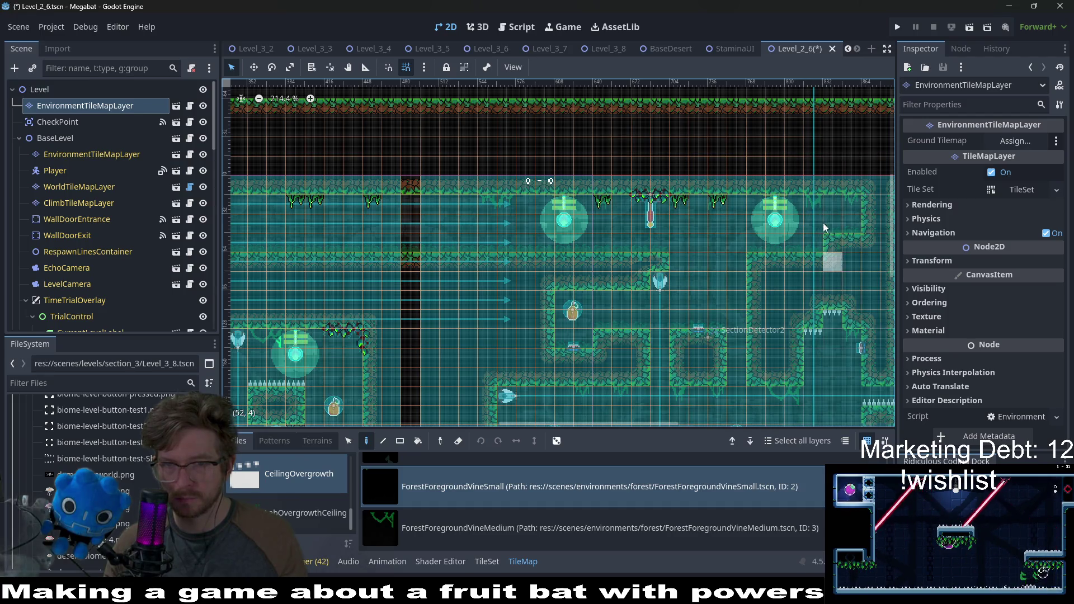
Add a vine under the right-hand wall and three under the middle ledge
scroll(822, 330, down, 2)
scroll(822, 330, right, 1)
click(800, 267)
click(668, 336)
click(634, 336)
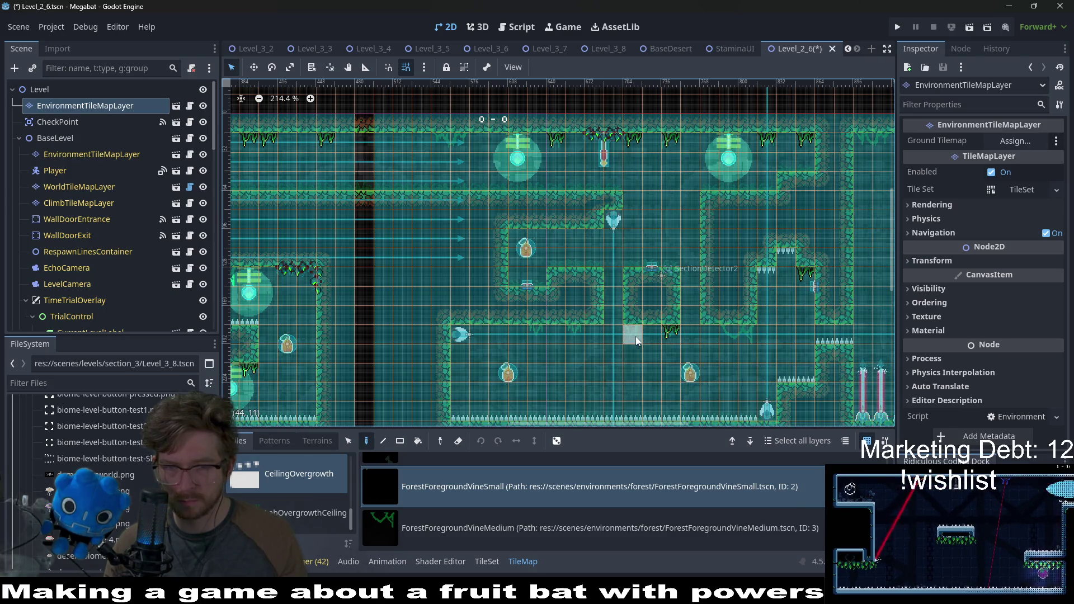
click(539, 334)
Pan the view to bring the rooms further left into view
scroll(716, 297, right, 5)
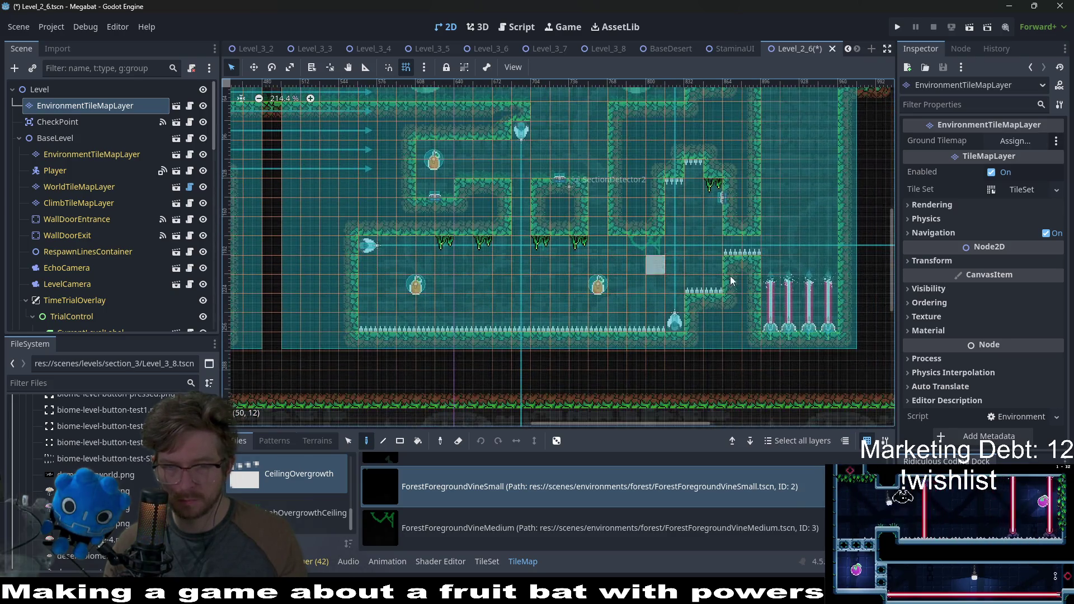
scroll(716, 298, up, 1)
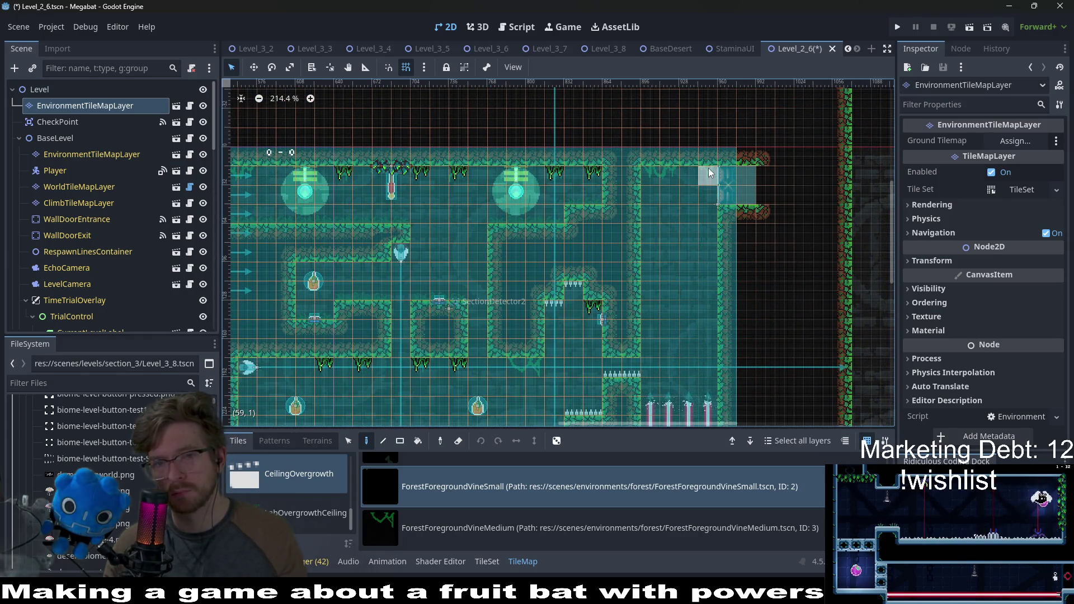
scroll(638, 306, left, 10)
scroll(637, 306, down, 3)
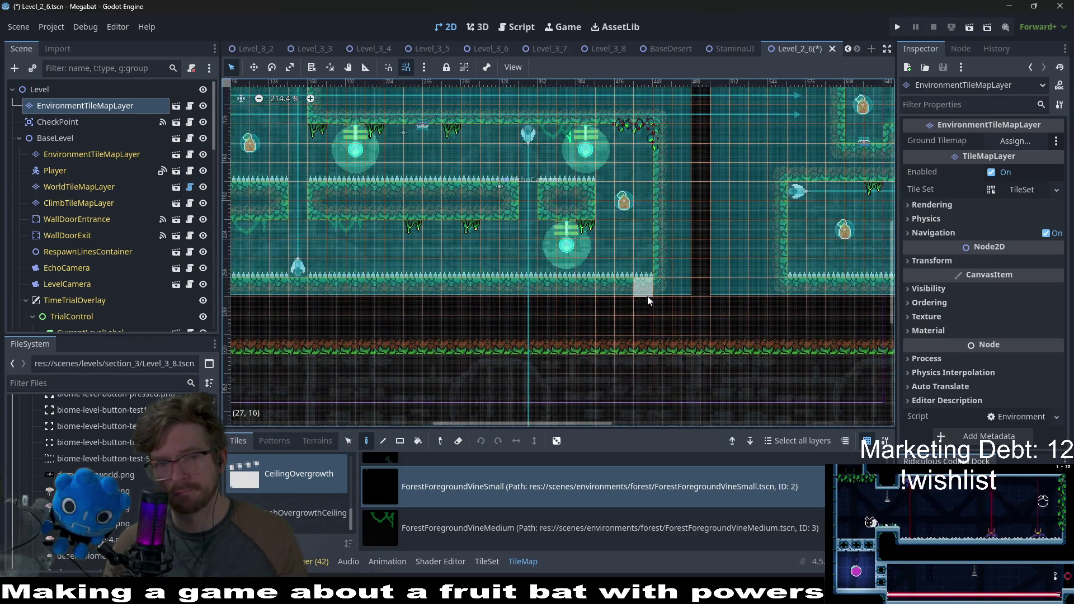
scroll(648, 300, right, 9)
scroll(647, 300, up, 1)
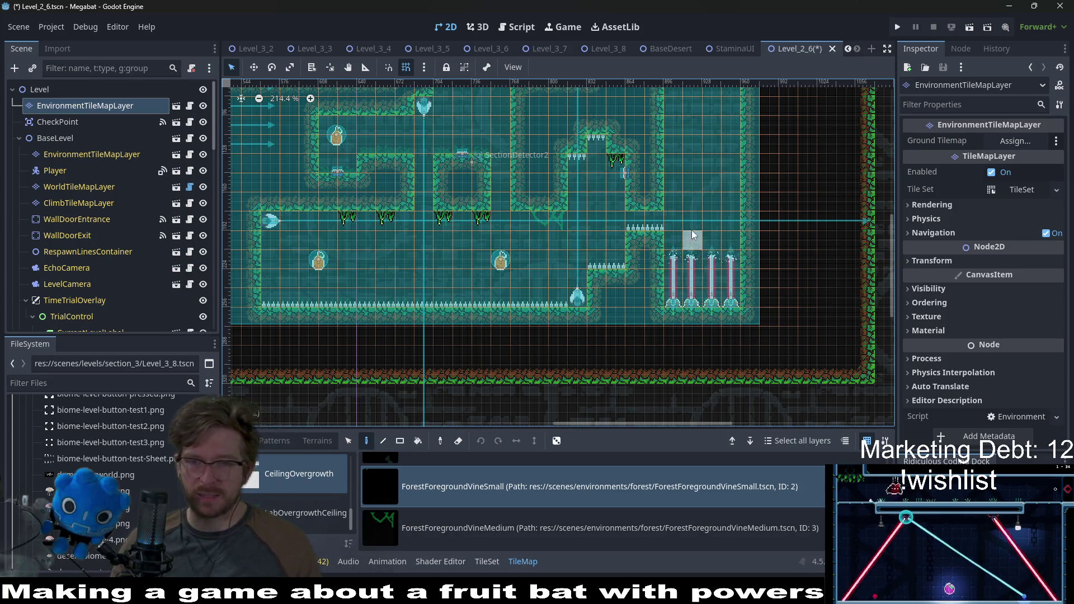
drag(480, 280, 625, 259)
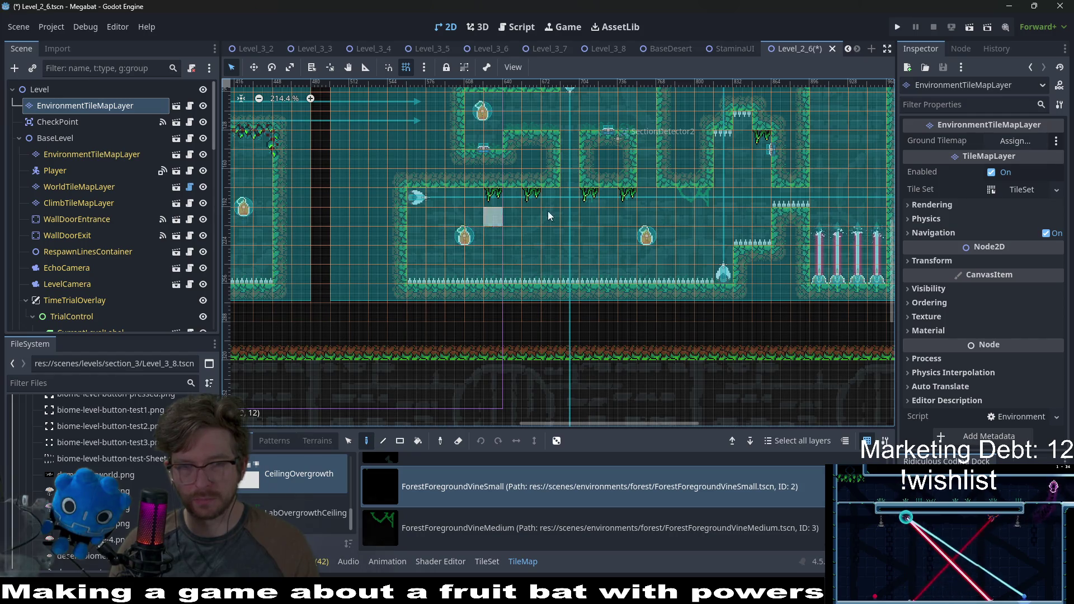
Place two small forest vines on the neighbouring room's ceilings
drag(548, 216, 666, 252)
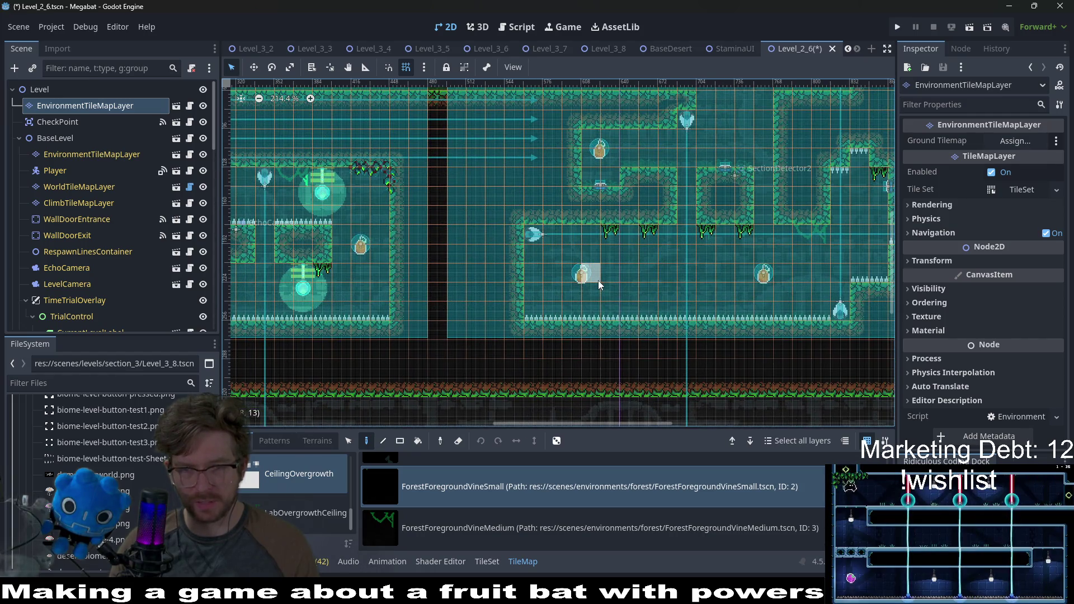
click(575, 236)
click(627, 140)
scroll(420, 264, left, 10)
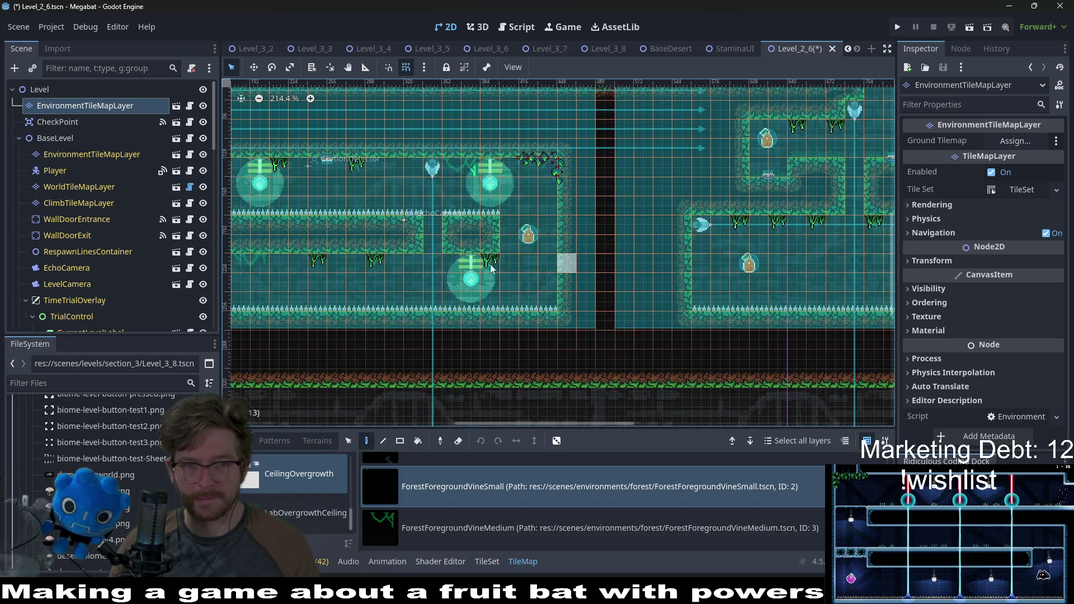
Hang a medium forest vine under the platform and erase one unwanted vine
click(478, 538)
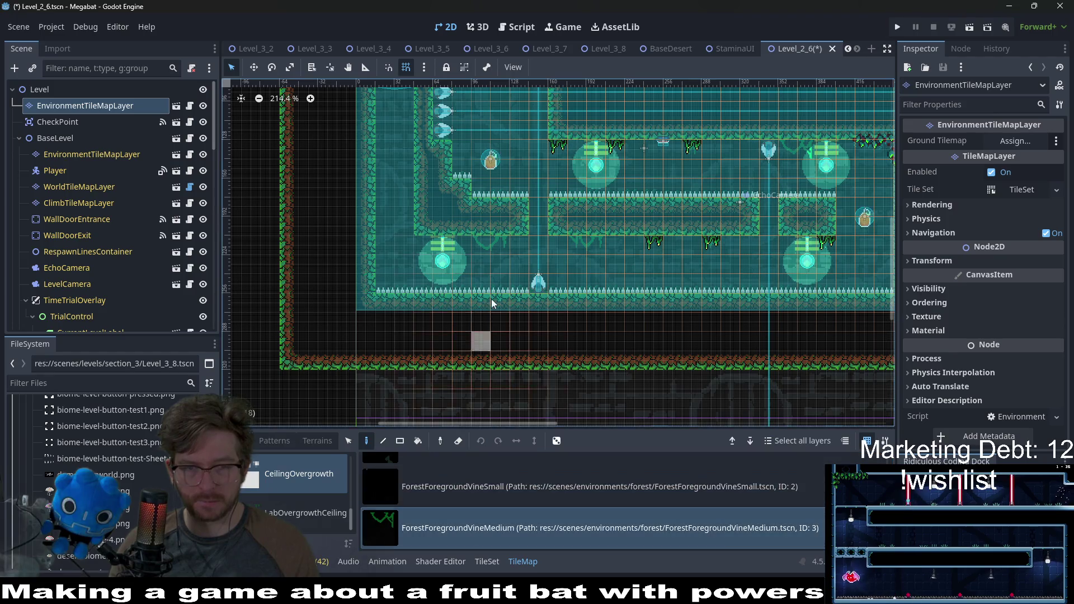
click(481, 249)
scroll(539, 263, up, 5)
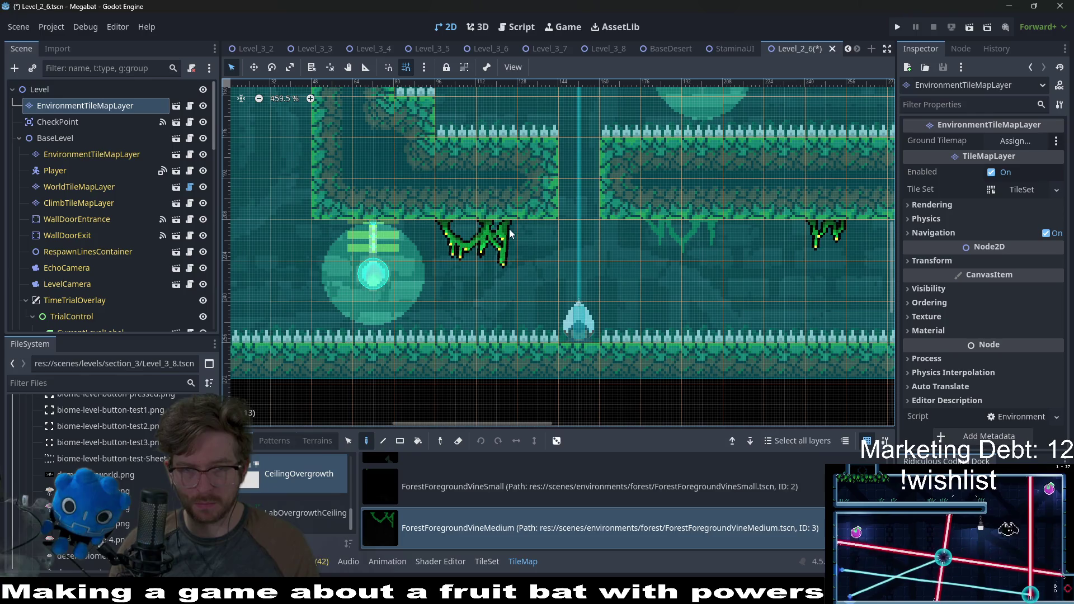
right_click(447, 237)
scroll(544, 235, down, 4)
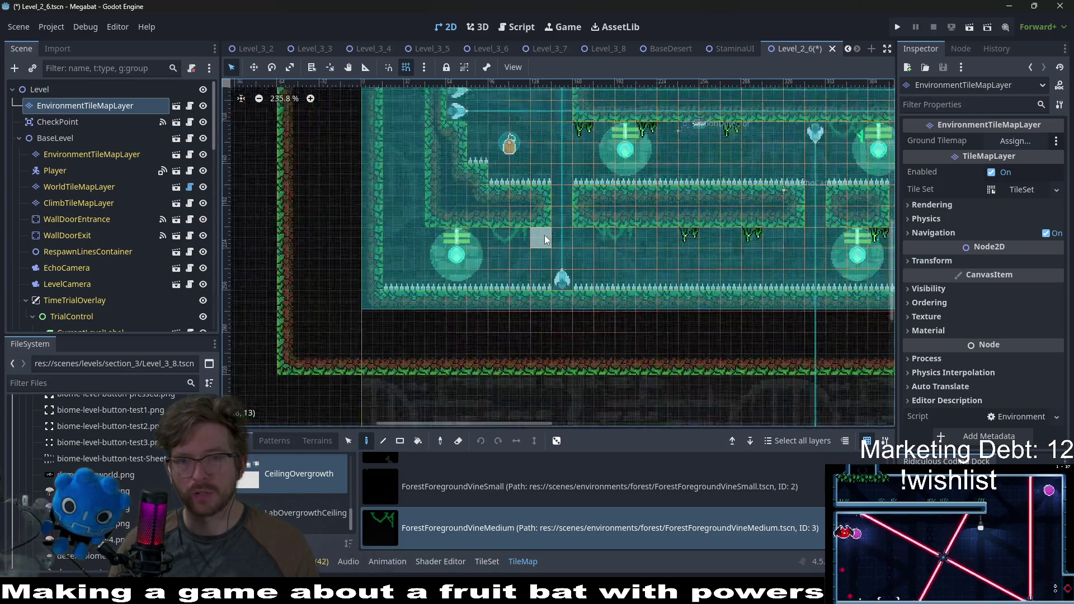
drag(643, 237, 575, 296)
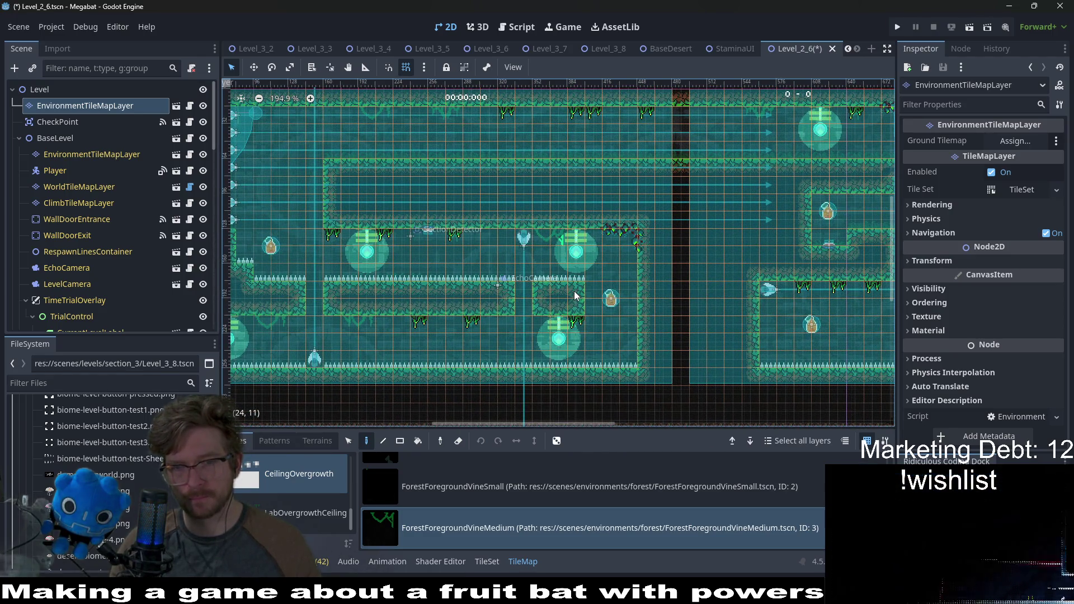
Save Level_2_6 and pick ForestForegroundVineSmall on the environment tile layer
key(ctrl+s)
click(575, 295)
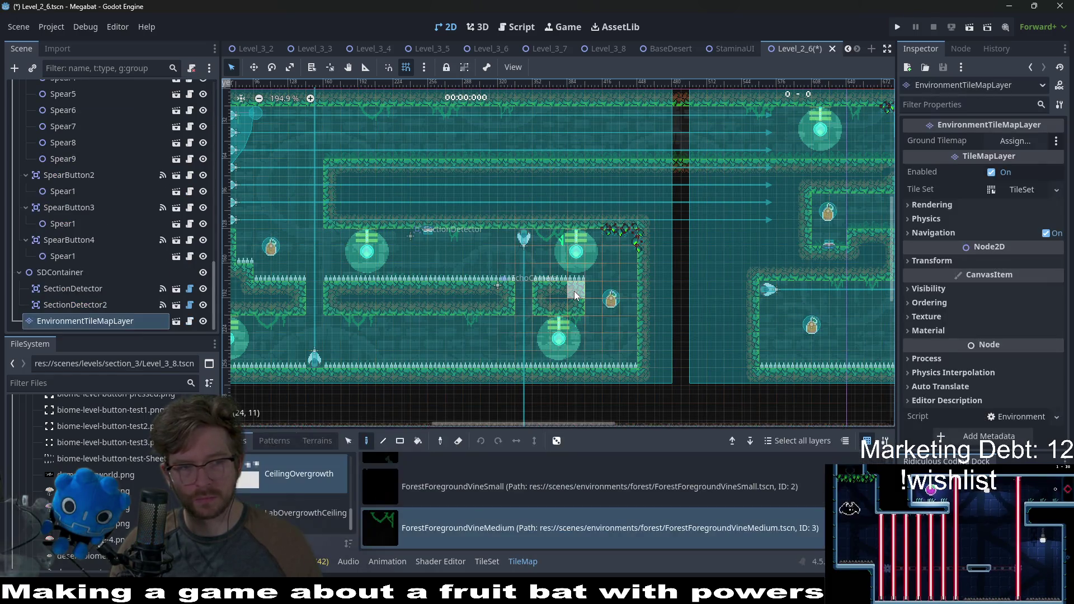
scroll(277, 221, up, 1)
scroll(174, 214, up, 3)
scroll(173, 213, up, 10)
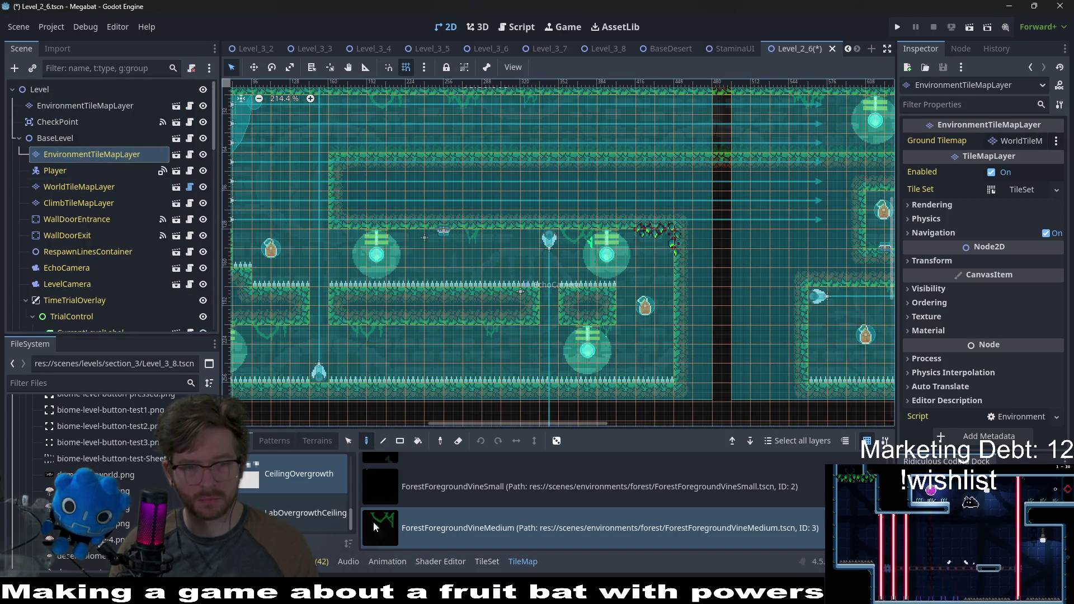
scroll(465, 528, down, 2)
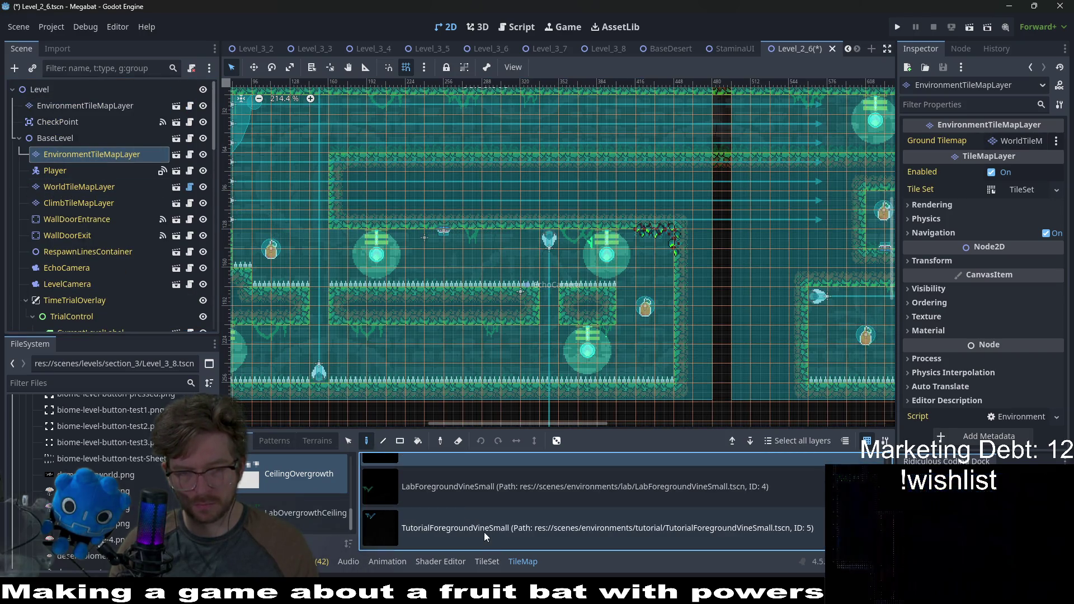
click(496, 494)
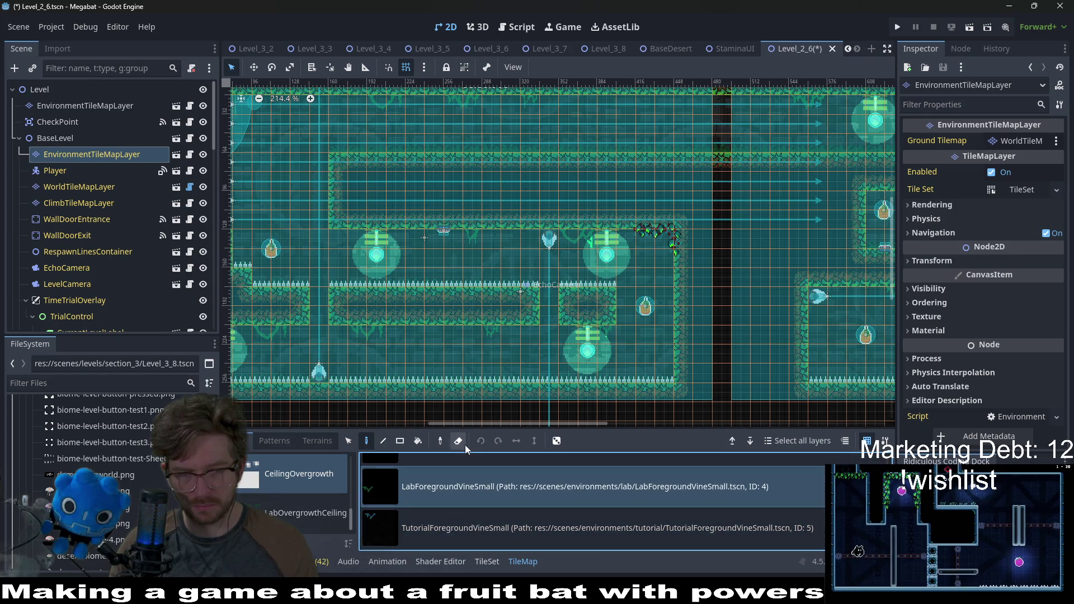
scroll(462, 486, up, 1)
scroll(462, 487, up, 1)
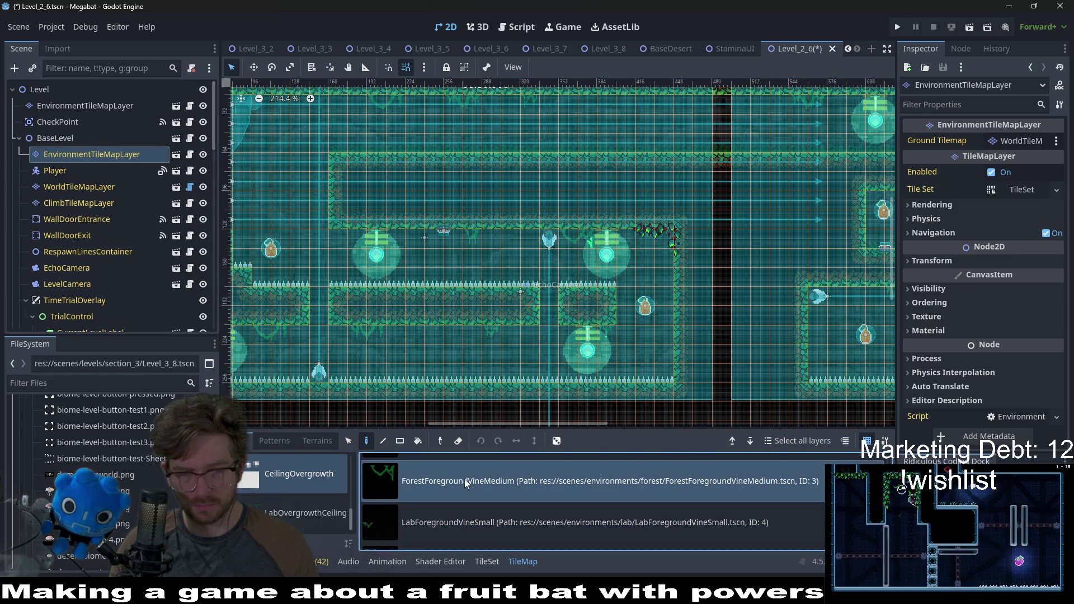
click(464, 479)
Hang three medium forest vines, two beneath the platforms and one from the upper ceiling
scroll(553, 317, left, 5)
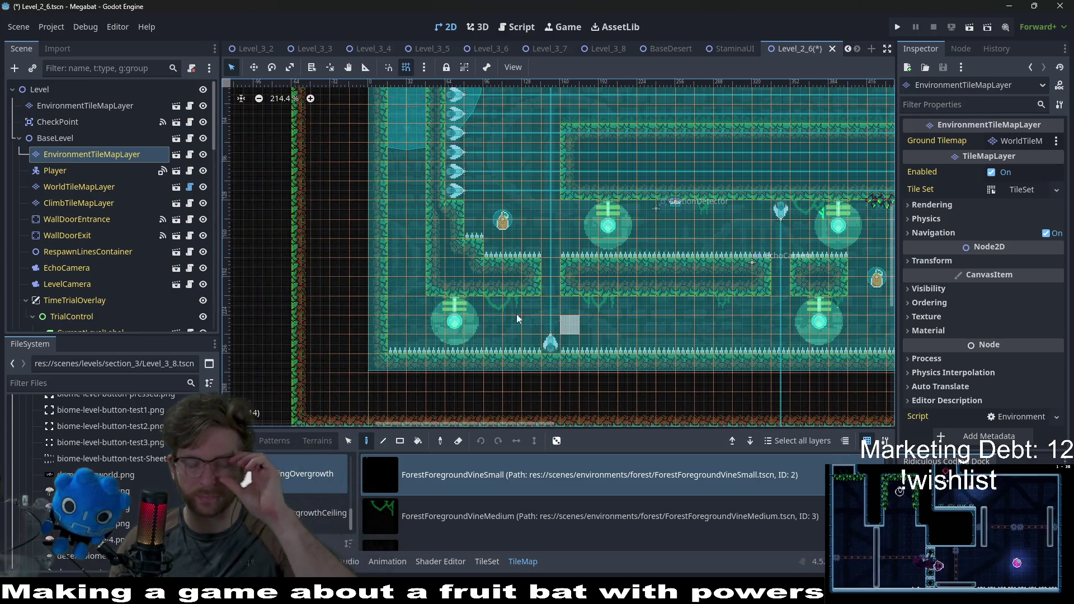
scroll(510, 303, up, 3)
click(493, 505)
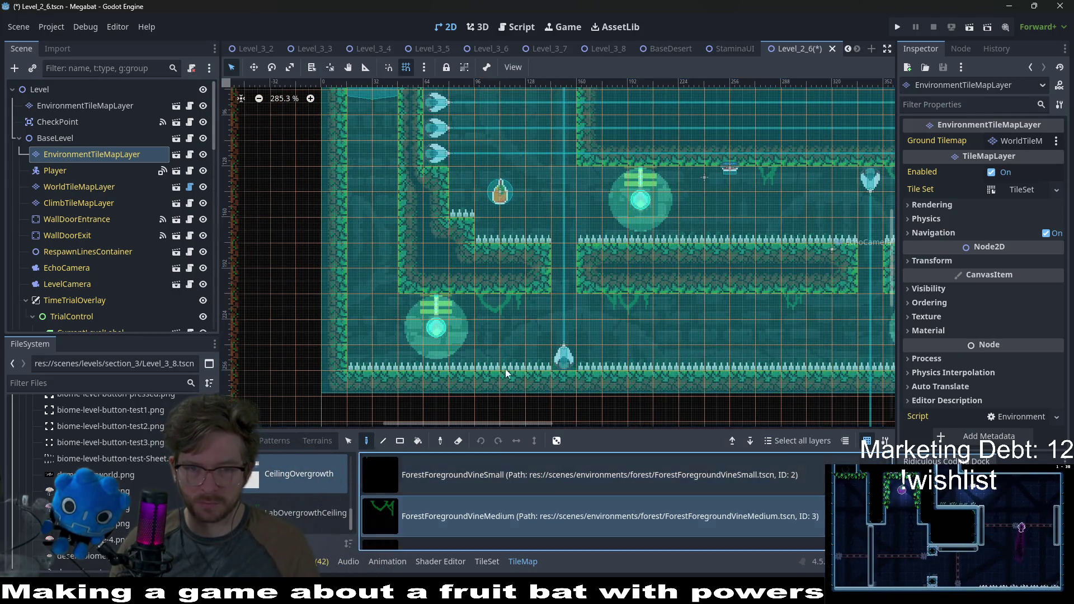
click(498, 307)
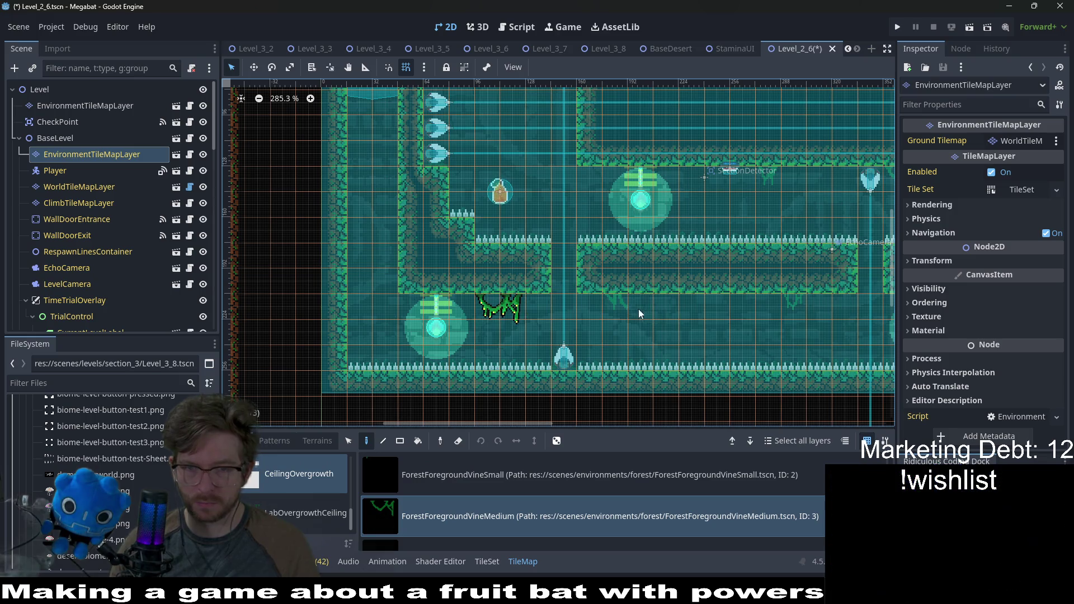
click(620, 310)
scroll(699, 297, right, 5)
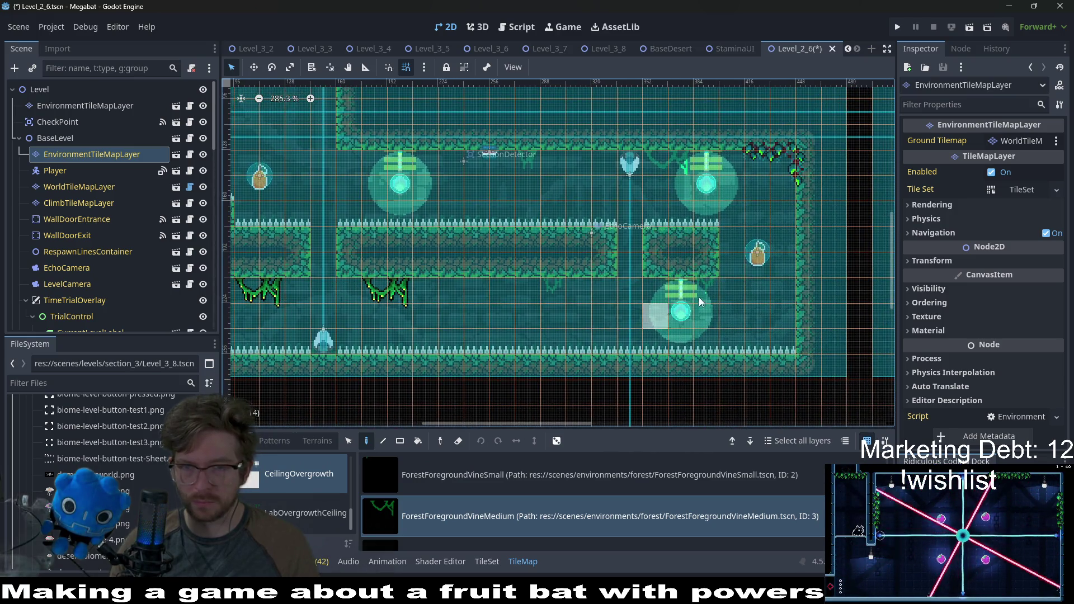
click(665, 166)
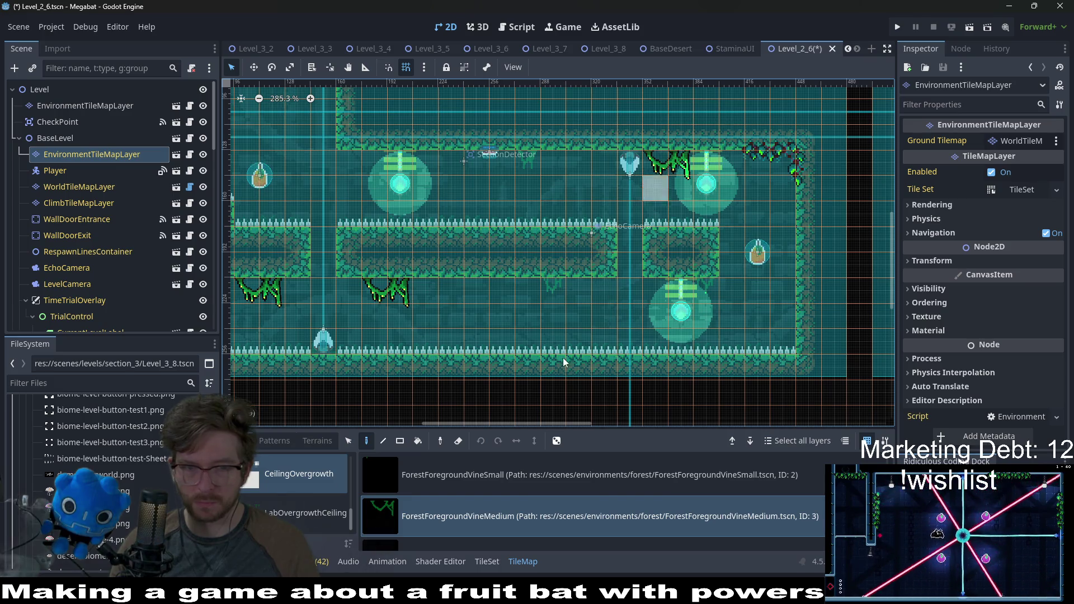
scroll(454, 479, down, 1)
Add a small vine under a platform, then two medium and two small vines along the top ceiling
click(454, 478)
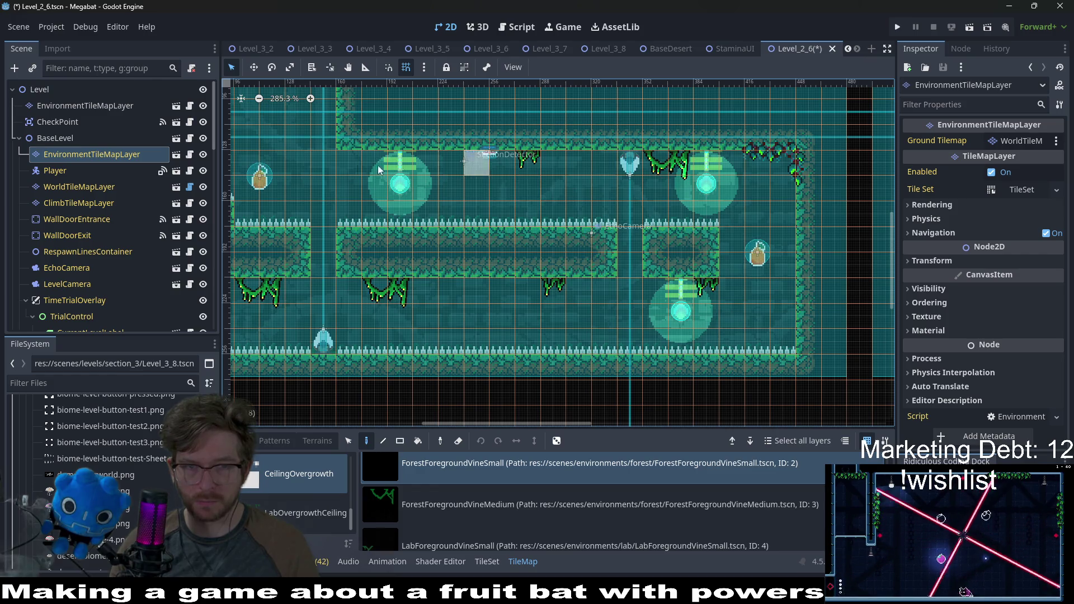
click(649, 297)
scroll(648, 302, down, 4)
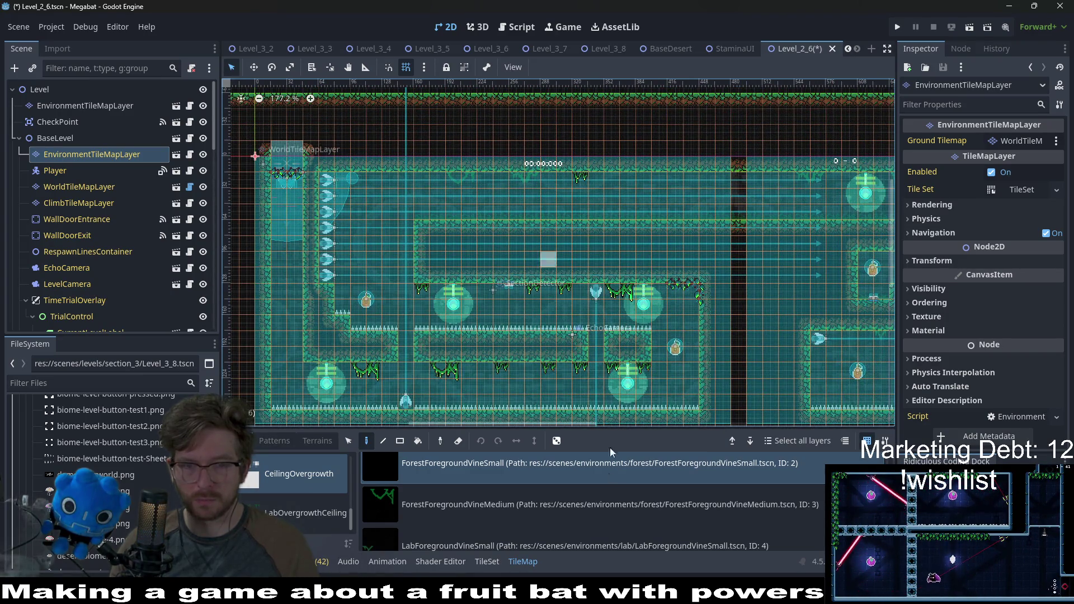
click(559, 504)
click(519, 183)
click(458, 178)
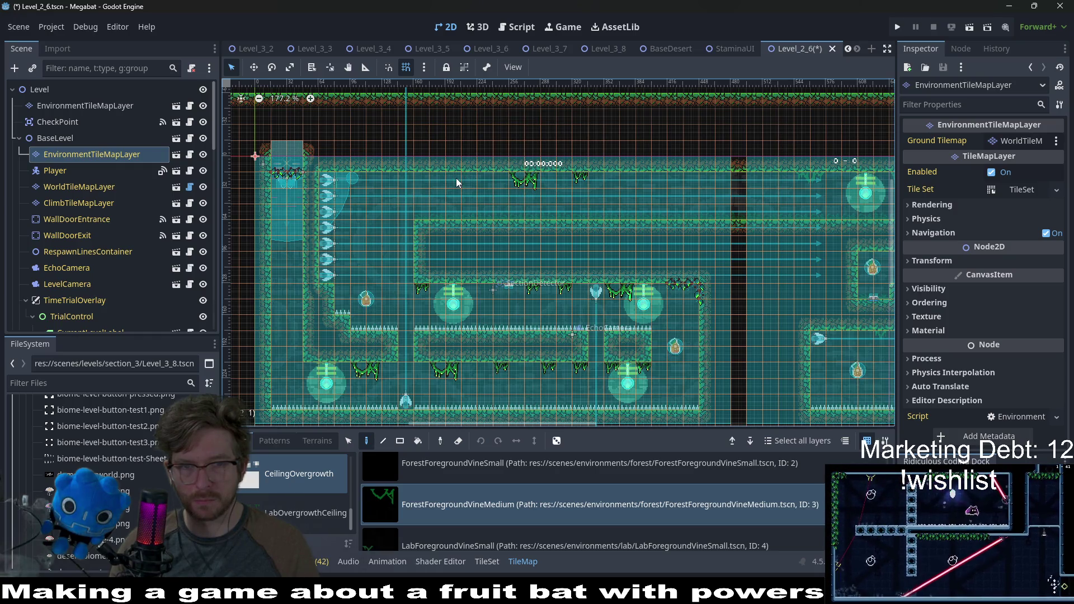
click(480, 482)
click(415, 182)
click(630, 183)
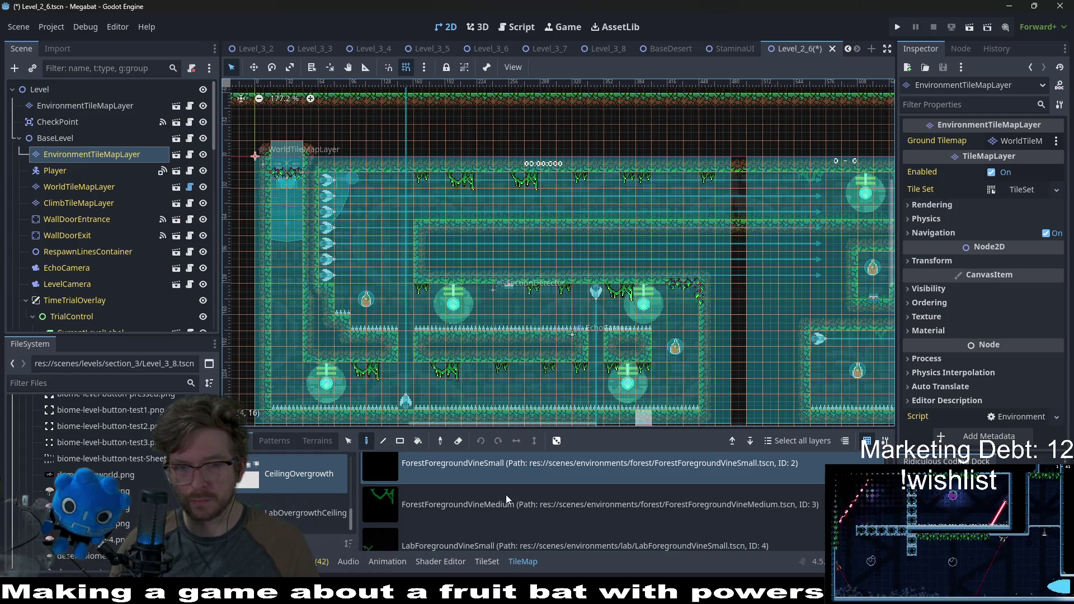
Hang one more medium forest vine from the ceiling further right
click(482, 511)
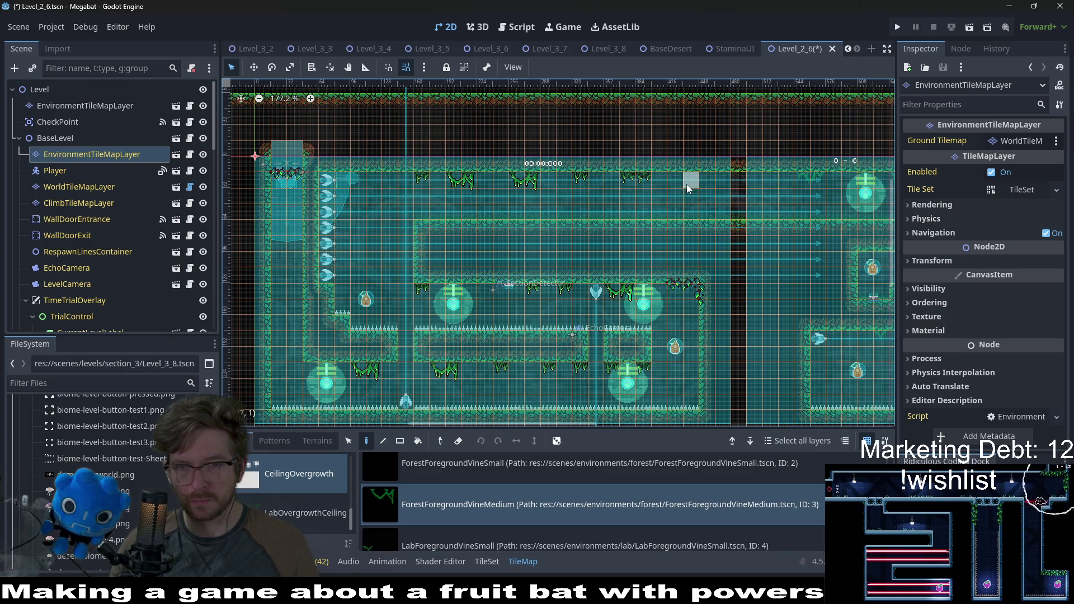
scroll(713, 243, down, 5)
scroll(609, 188, up, 7)
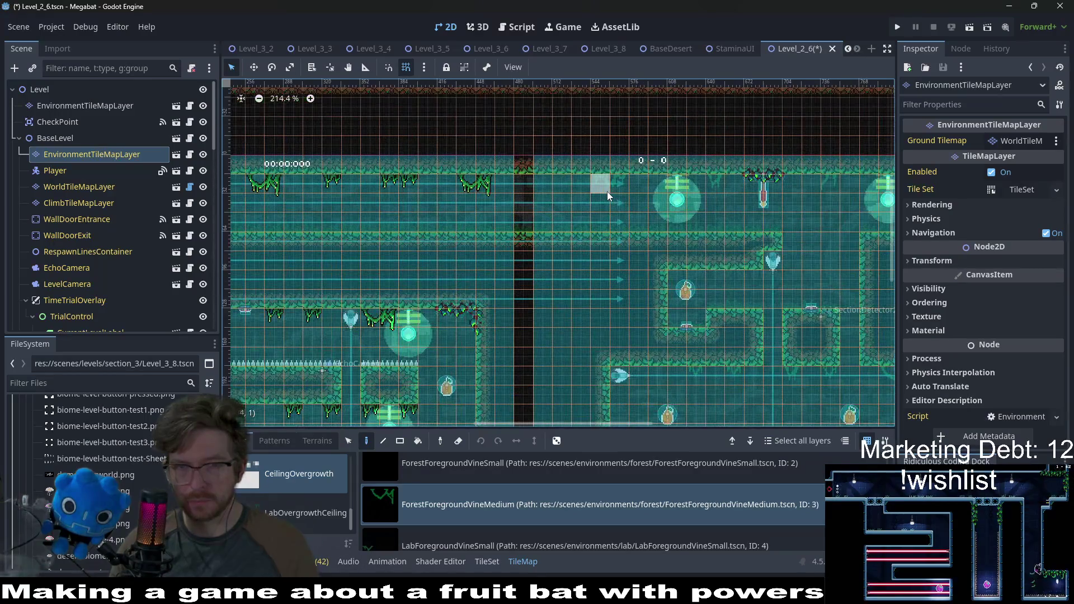
click(608, 188)
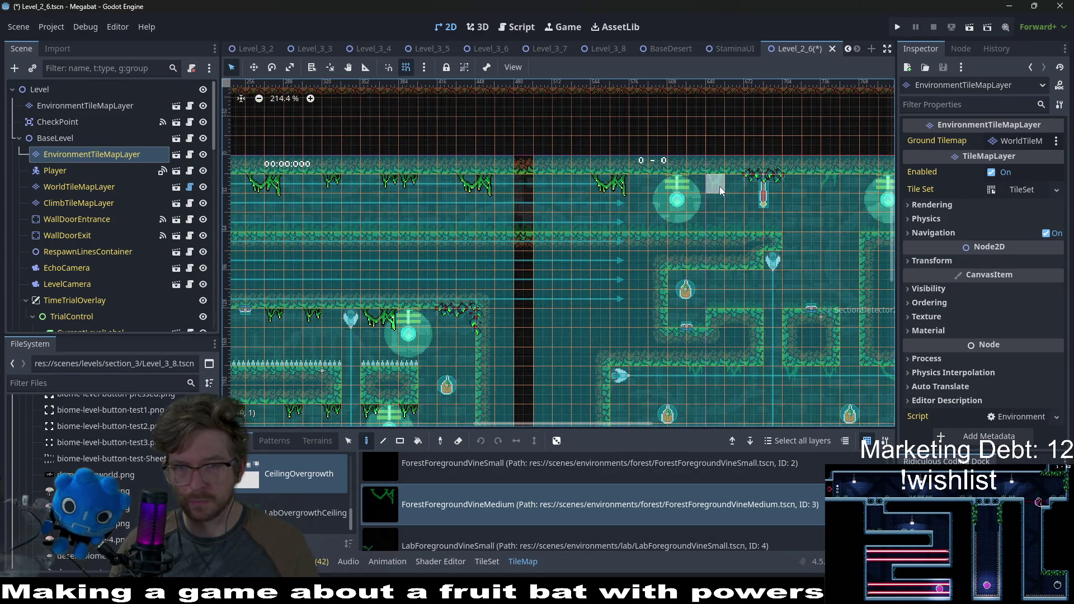
scroll(813, 206, right, 5)
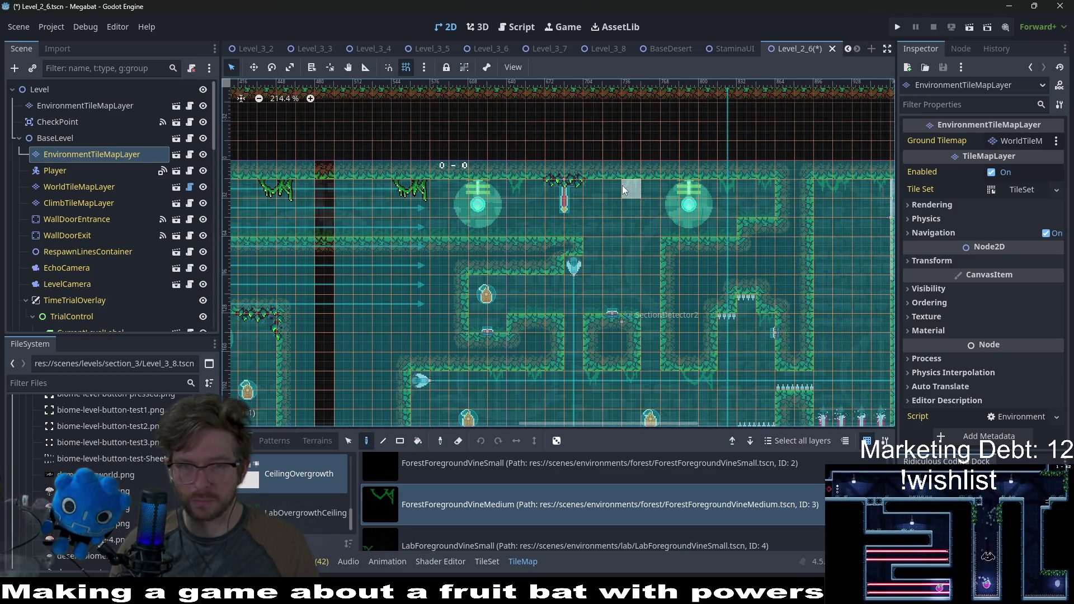
scroll(612, 294, down, 3)
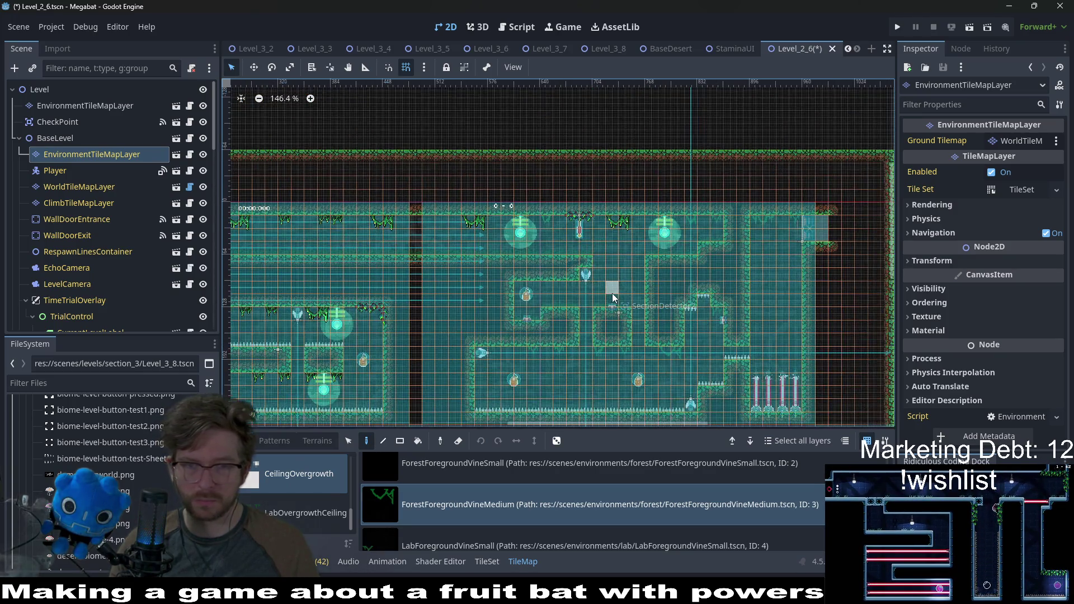
Place three small forest vines along the right-hand room ceilings, then reselect the medium vine
click(492, 454)
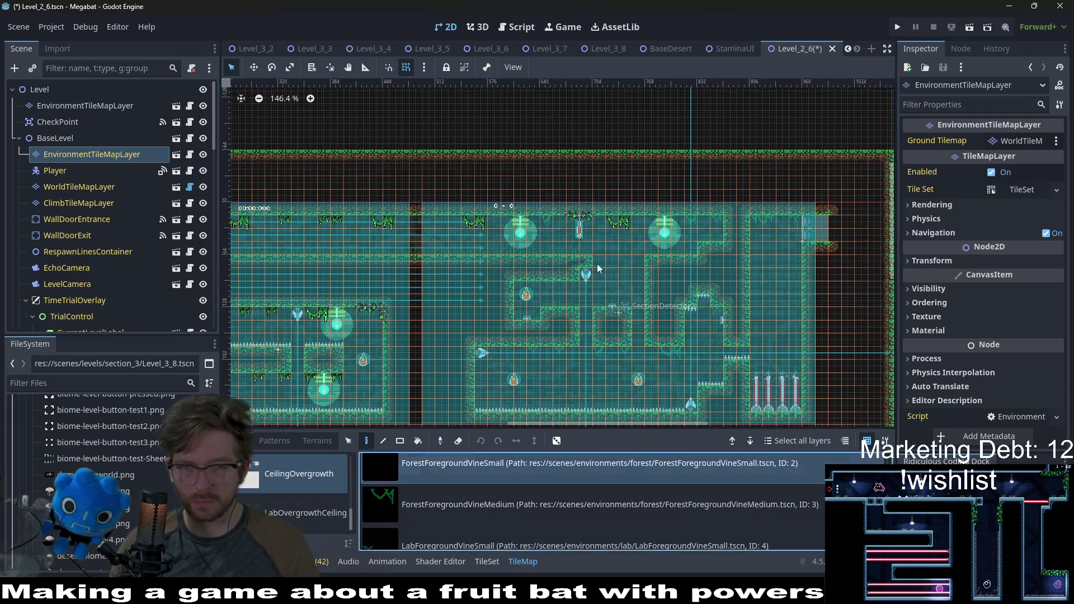
scroll(414, 228, up, 4)
click(450, 227)
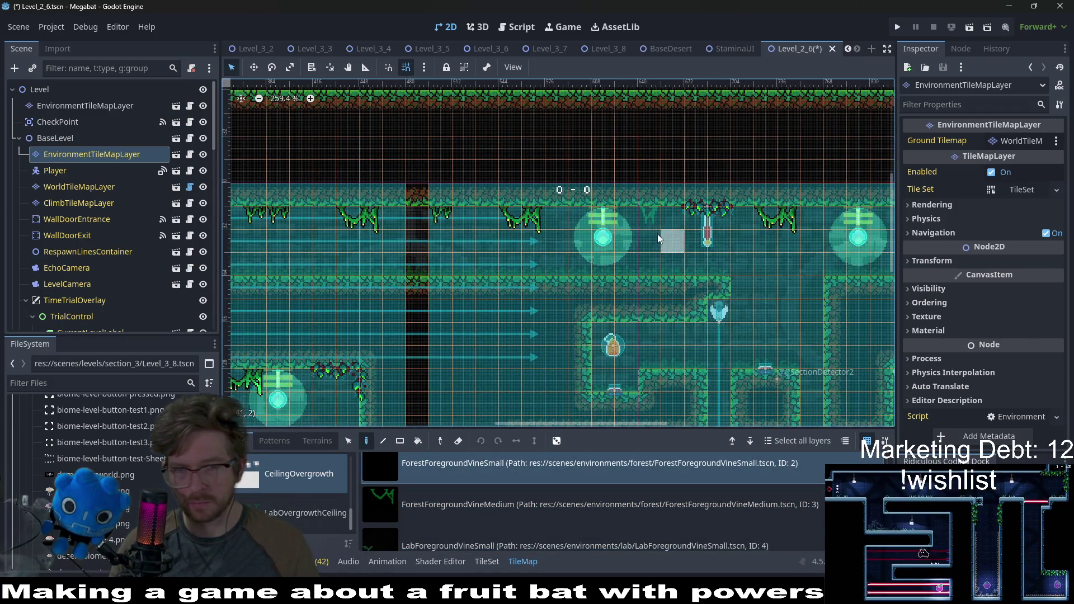
scroll(706, 234, up, 1)
scroll(699, 234, right, 5)
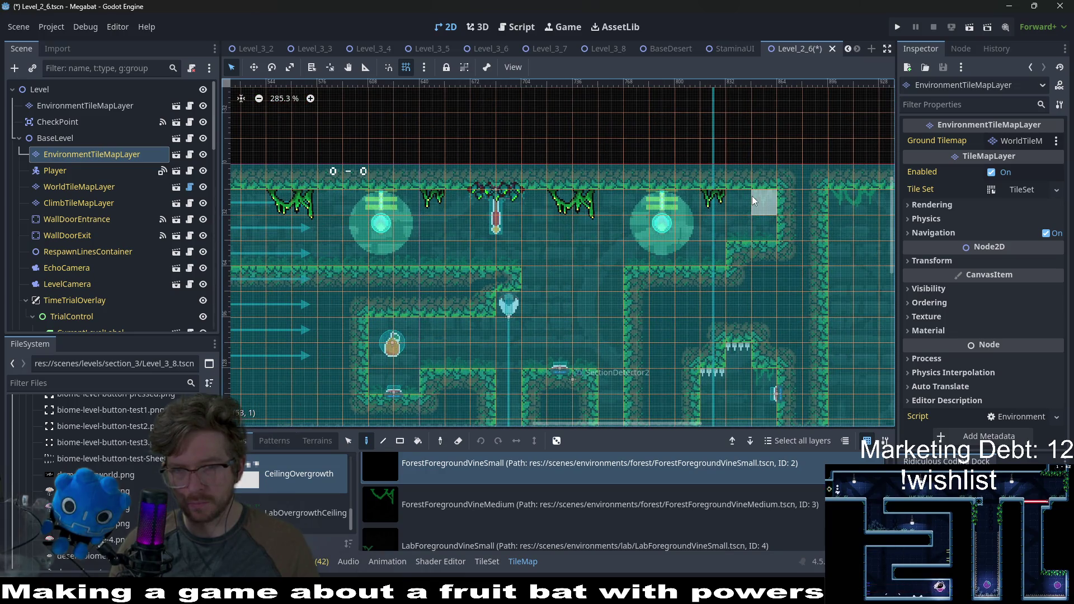
click(752, 196)
scroll(561, 211, right, 5)
click(699, 175)
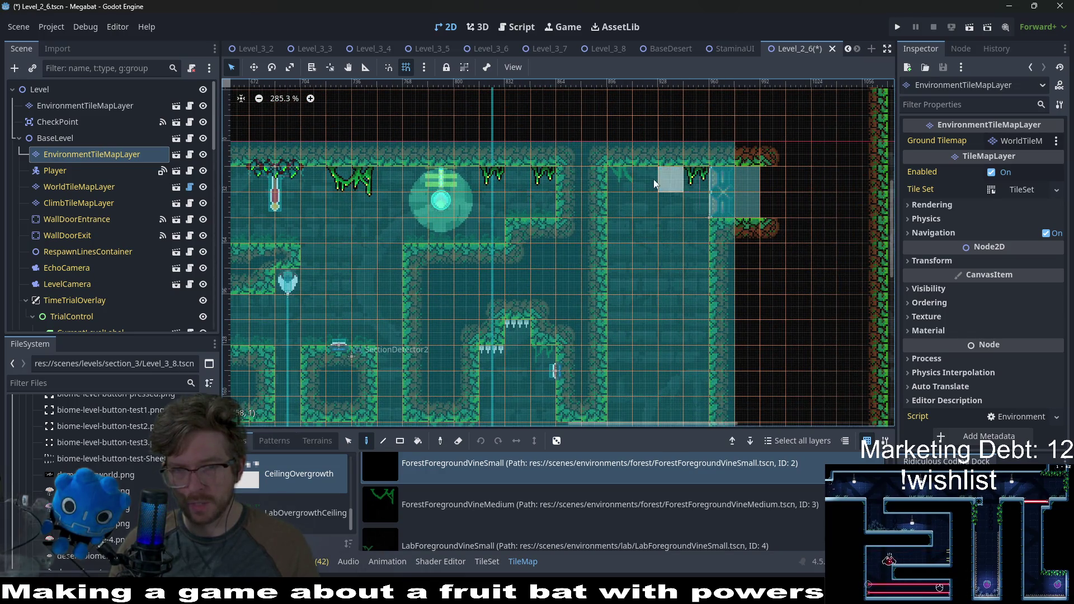
click(466, 504)
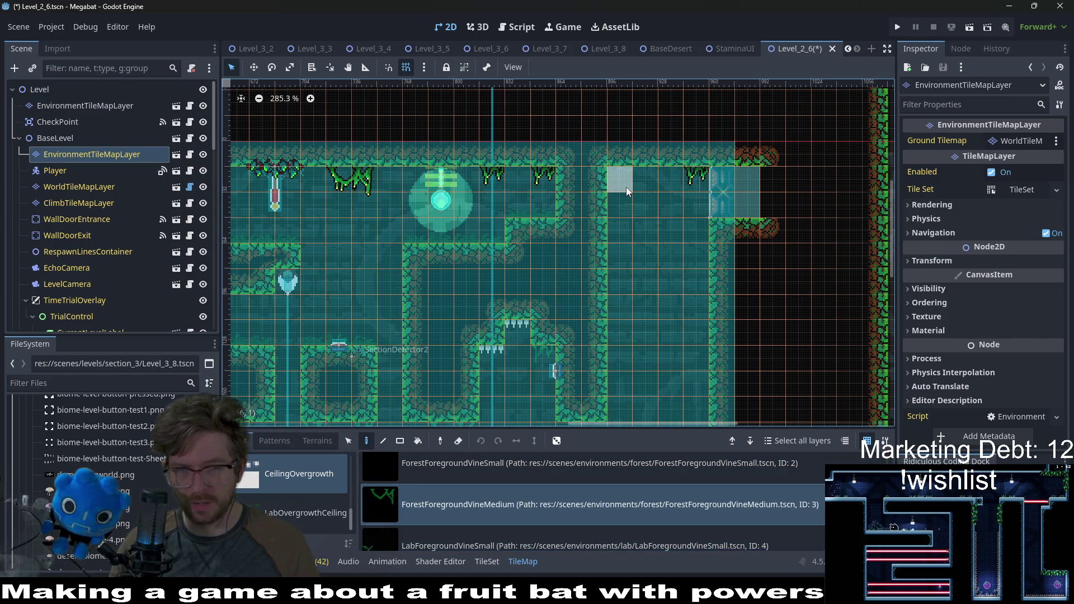
scroll(610, 240, down, 5)
scroll(546, 300, down, 1)
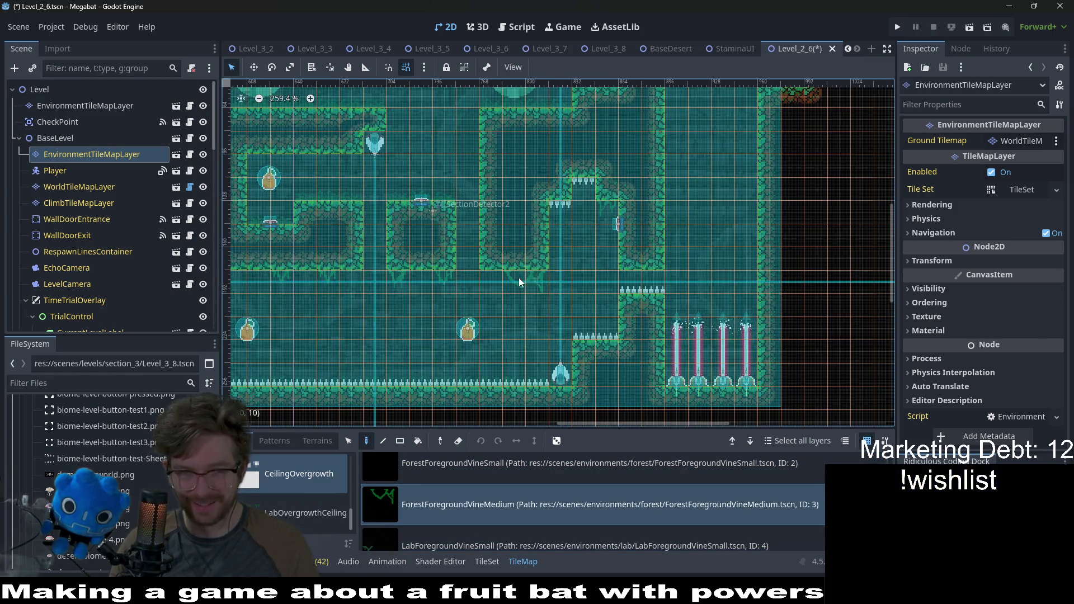
Place one medium and five small forest vines under the middle corridor and lower room ceilings
click(520, 280)
scroll(520, 290, left, 3)
click(459, 463)
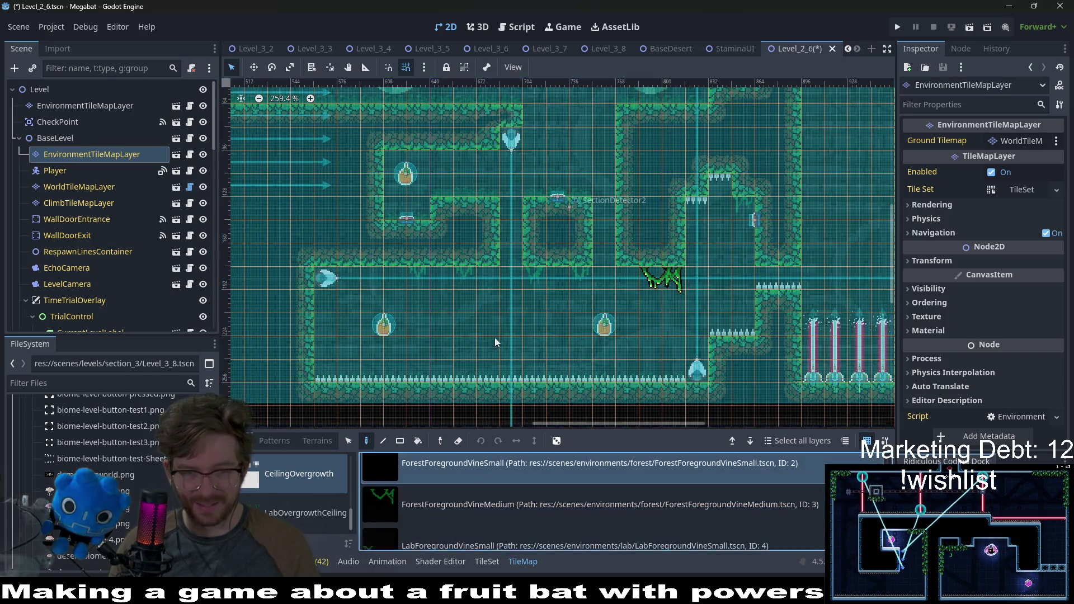
click(417, 275)
click(464, 275)
click(534, 275)
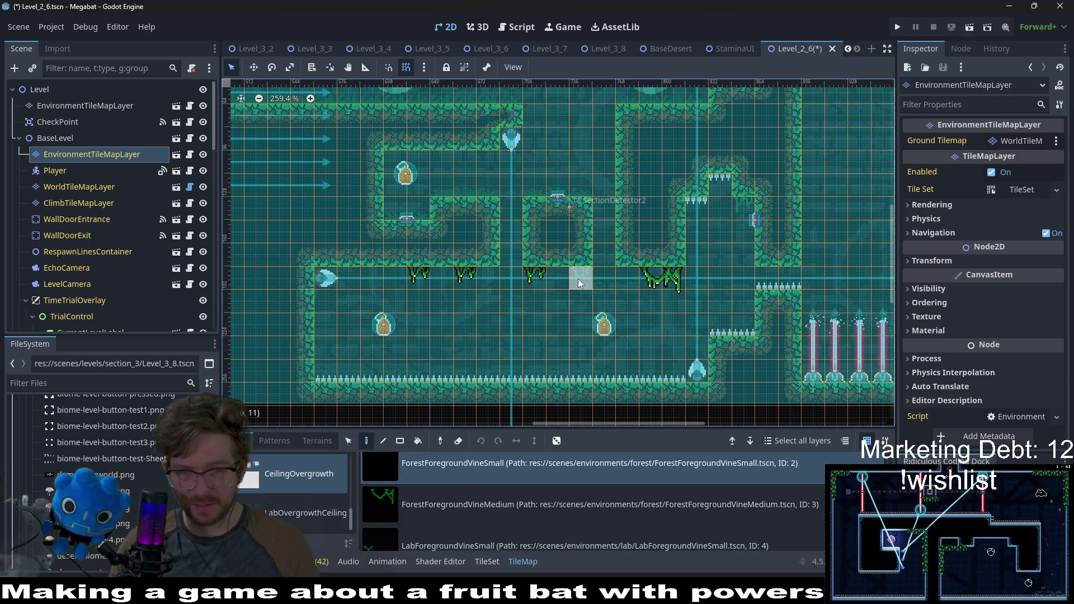
click(578, 278)
scroll(743, 243, down, 4)
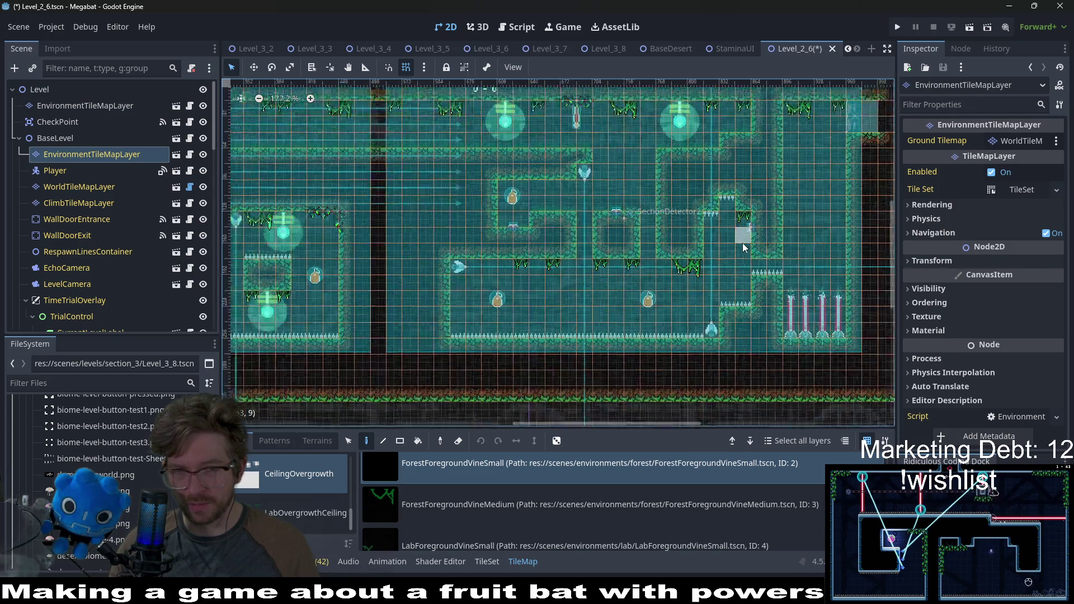
scroll(742, 243, down, 1)
scroll(545, 312, down, 2)
scroll(545, 311, left, 6)
scroll(664, 300, up, 1)
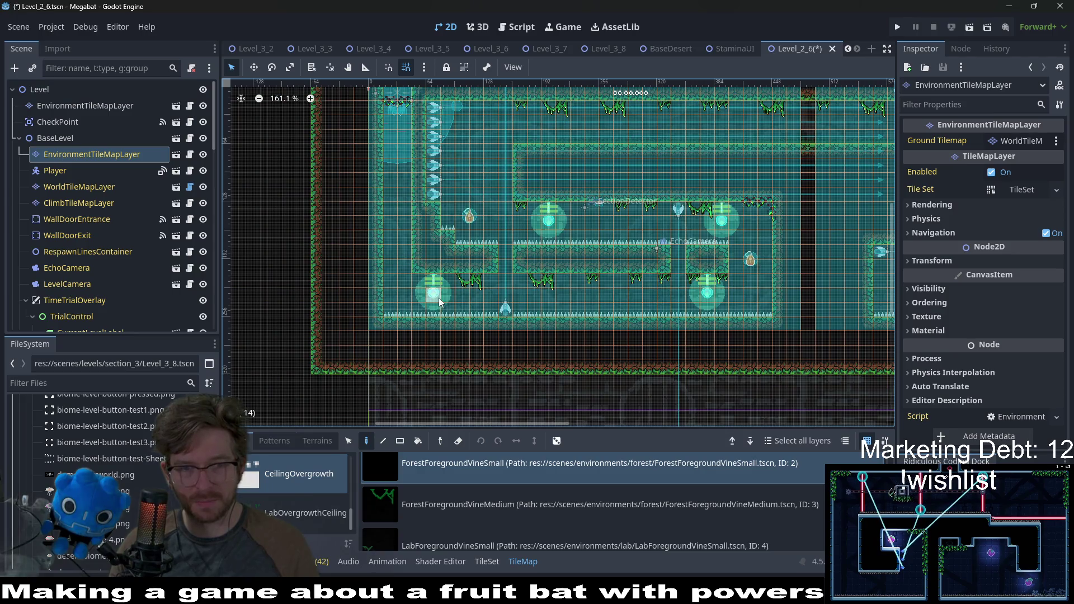
click(419, 281)
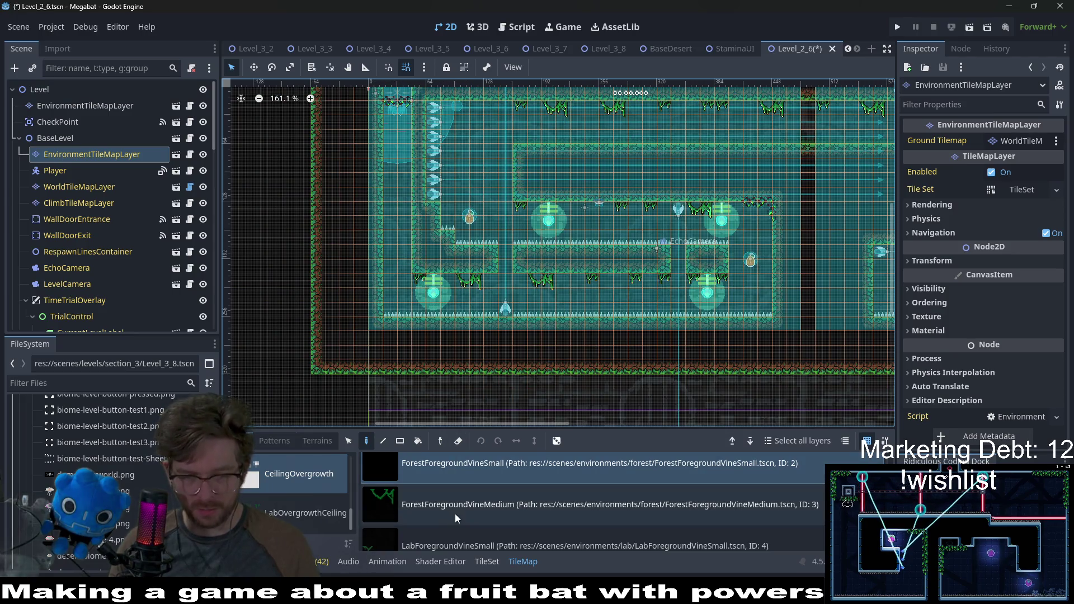
scroll(458, 512, up, 1)
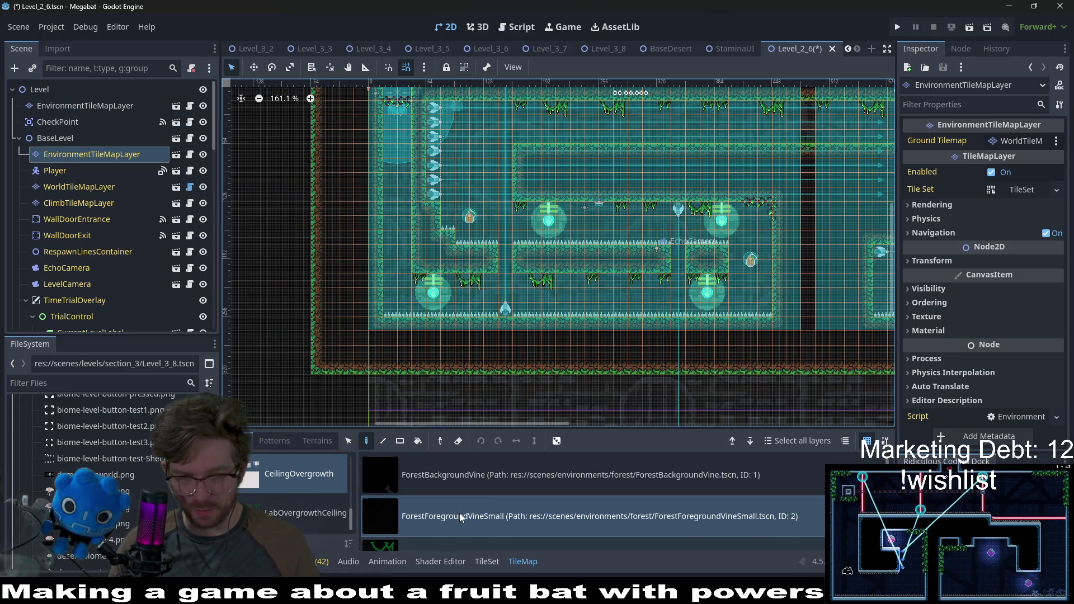
Select ForestBackgroundVine, pan across Level_2_6, and switch to the Lights scene collection
click(460, 480)
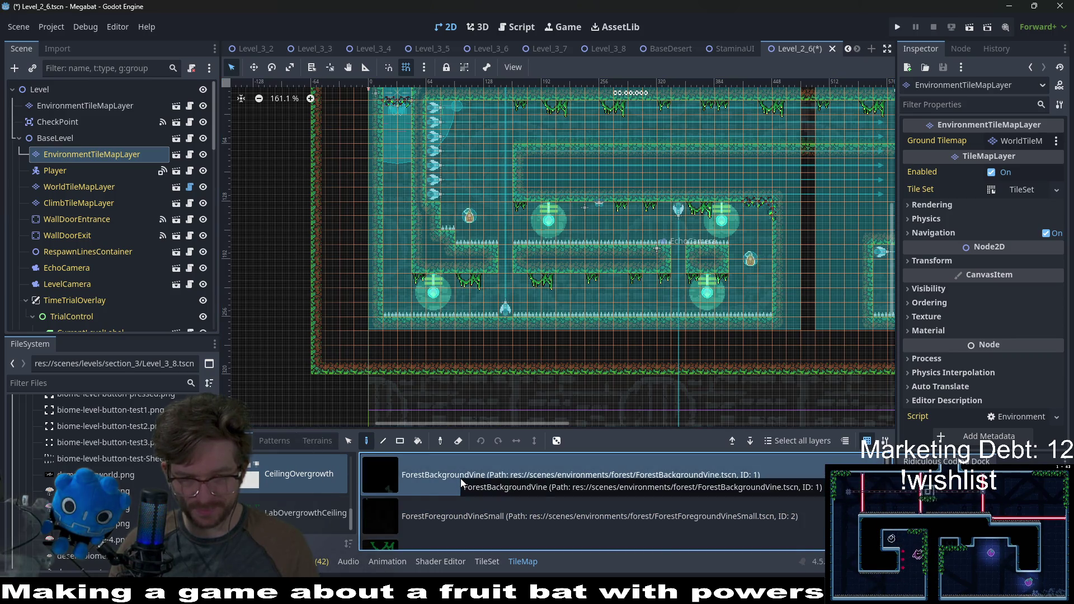
scroll(461, 479, down, 1)
scroll(487, 274, up, 5)
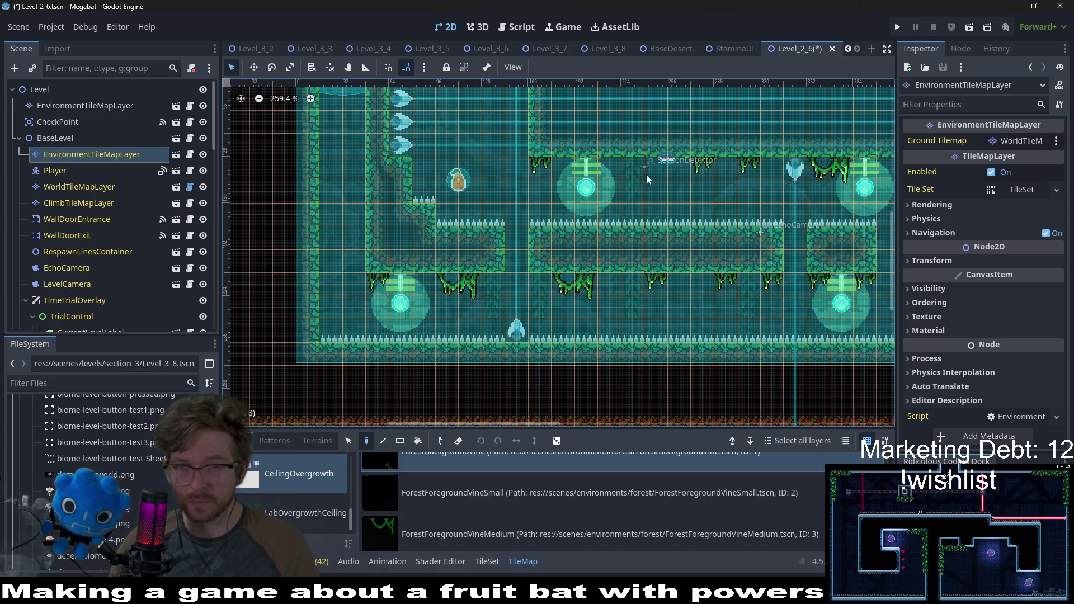
scroll(691, 217, right, 8)
scroll(666, 283, up, 6)
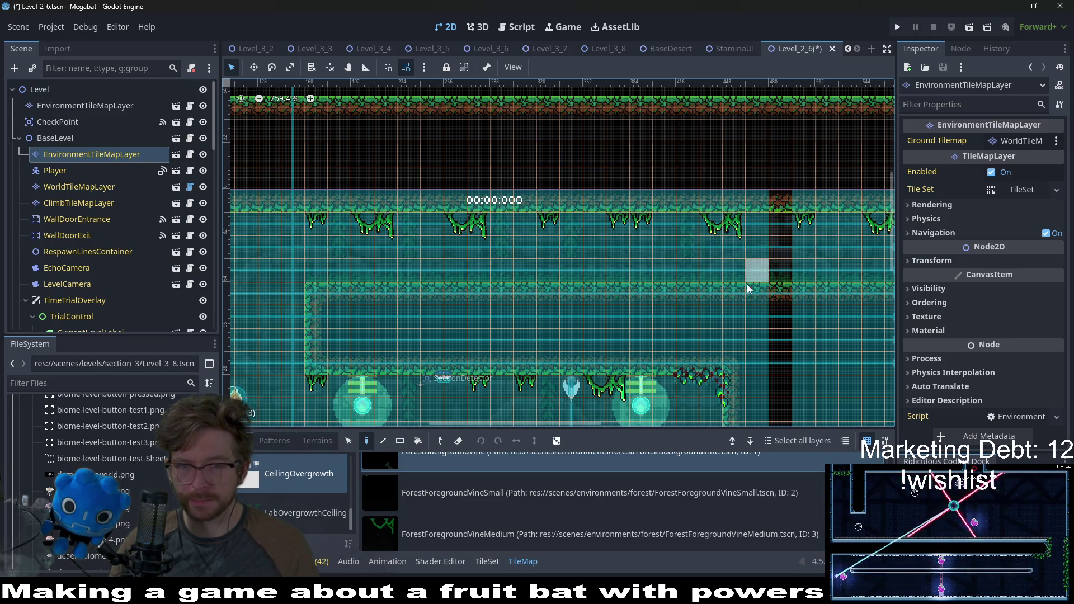
scroll(750, 288, right, 5)
scroll(736, 274, right, 7)
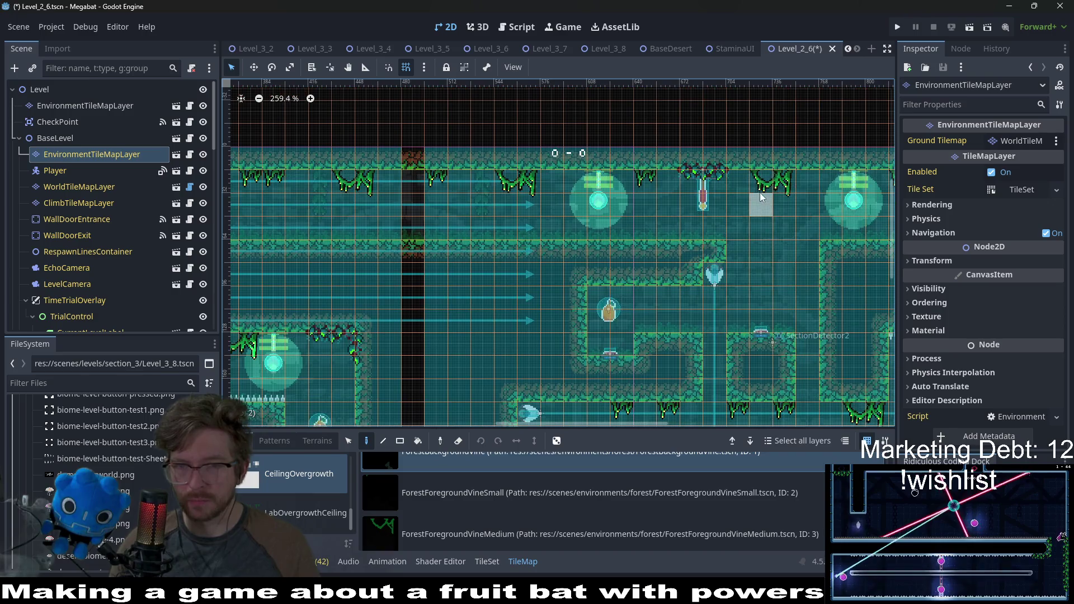
scroll(744, 201, right, 4)
scroll(721, 207, up, 1)
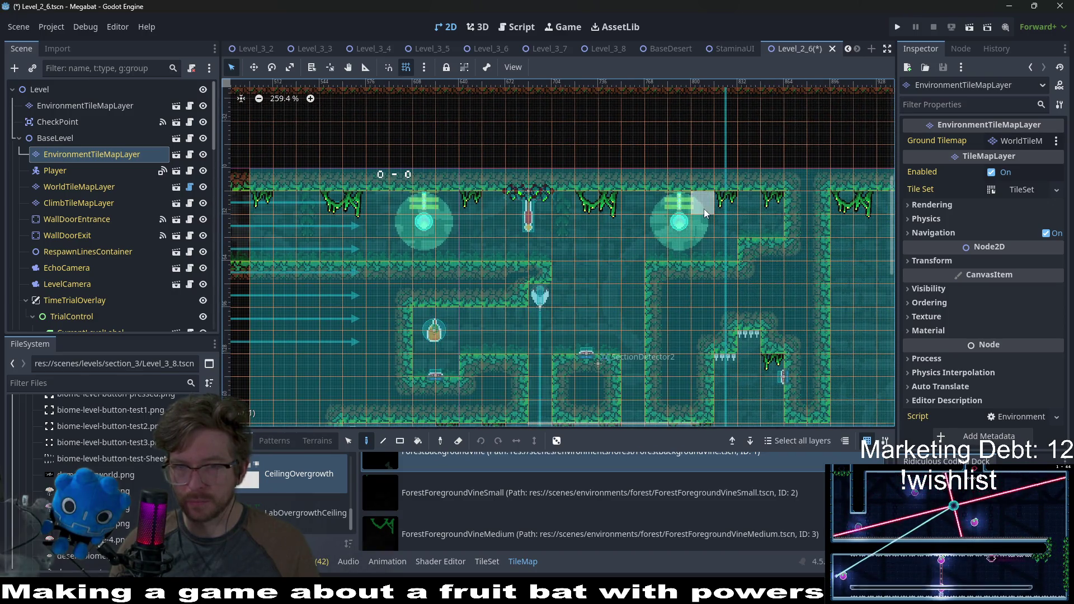
scroll(687, 247, down, 3)
scroll(687, 246, left, 1)
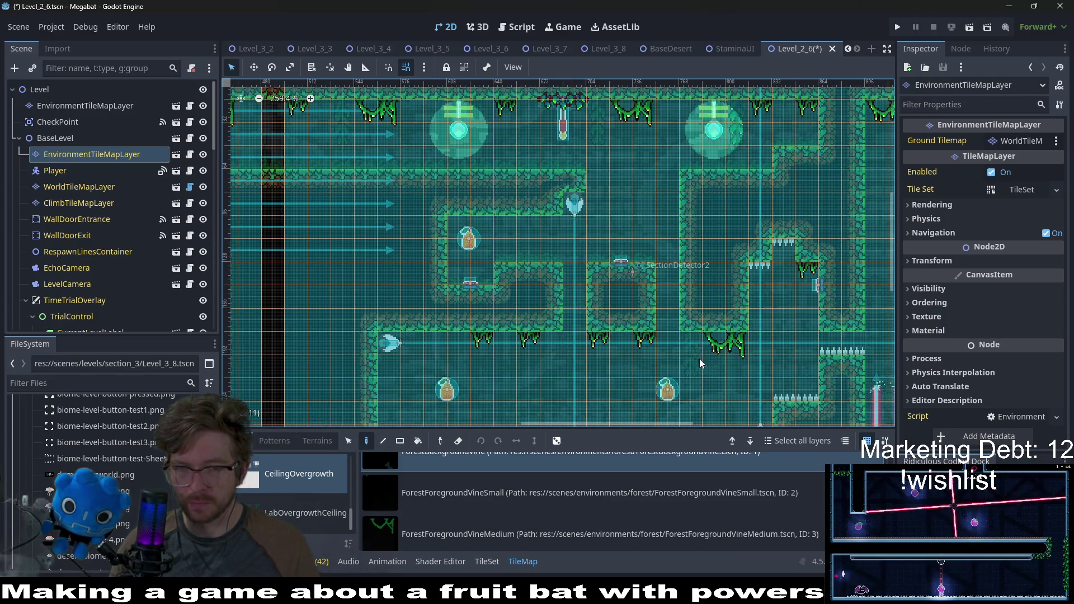
scroll(700, 363, down, 2)
scroll(561, 279, left, 2)
scroll(676, 364, down, 7)
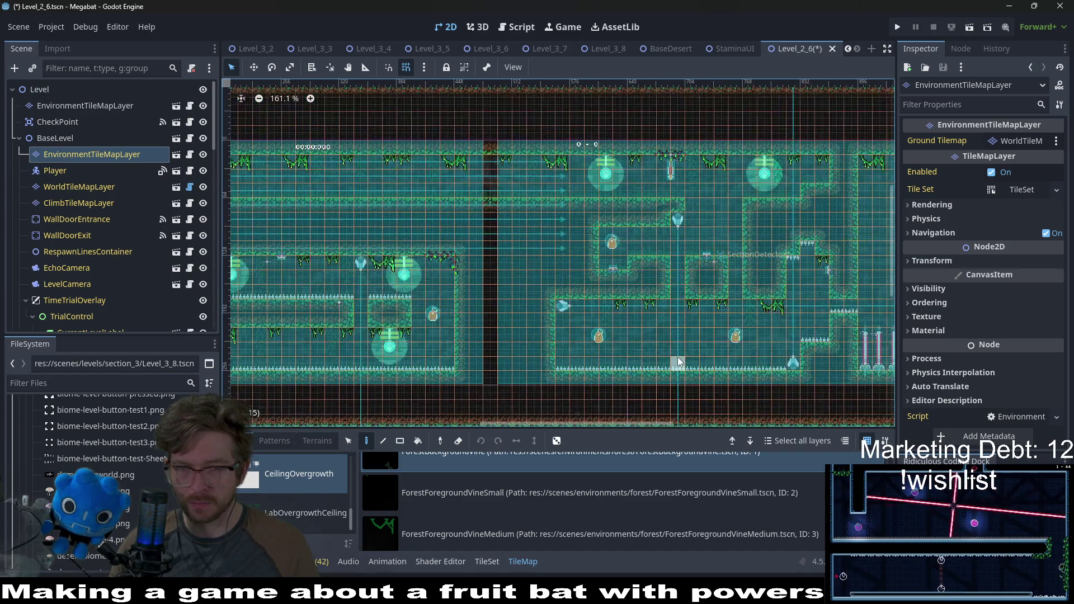
scroll(557, 312, left, 3)
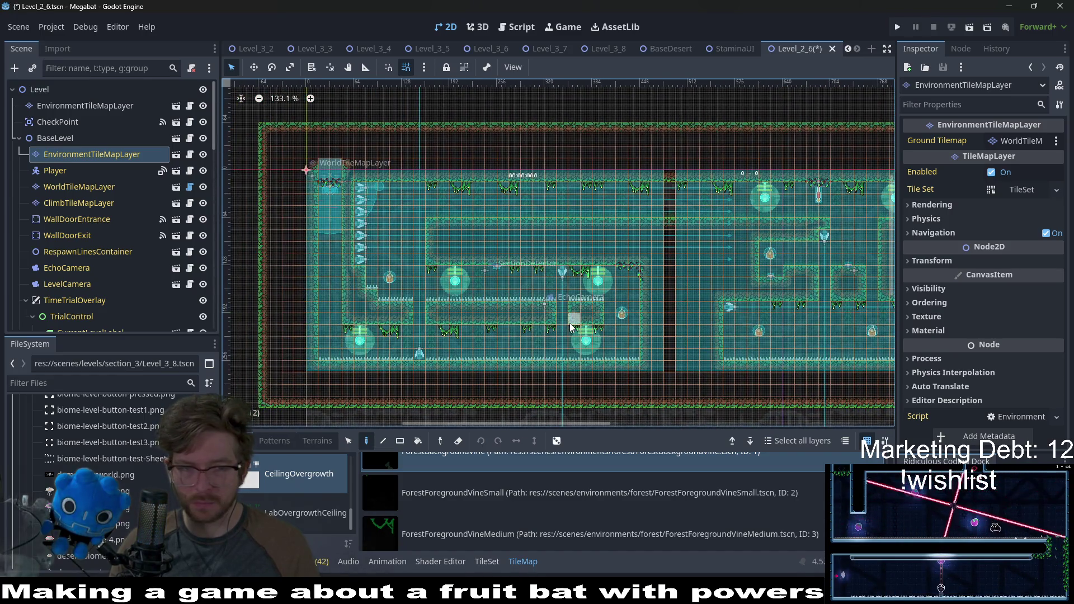
scroll(290, 478, down, 2)
scroll(291, 478, down, 3)
click(290, 485)
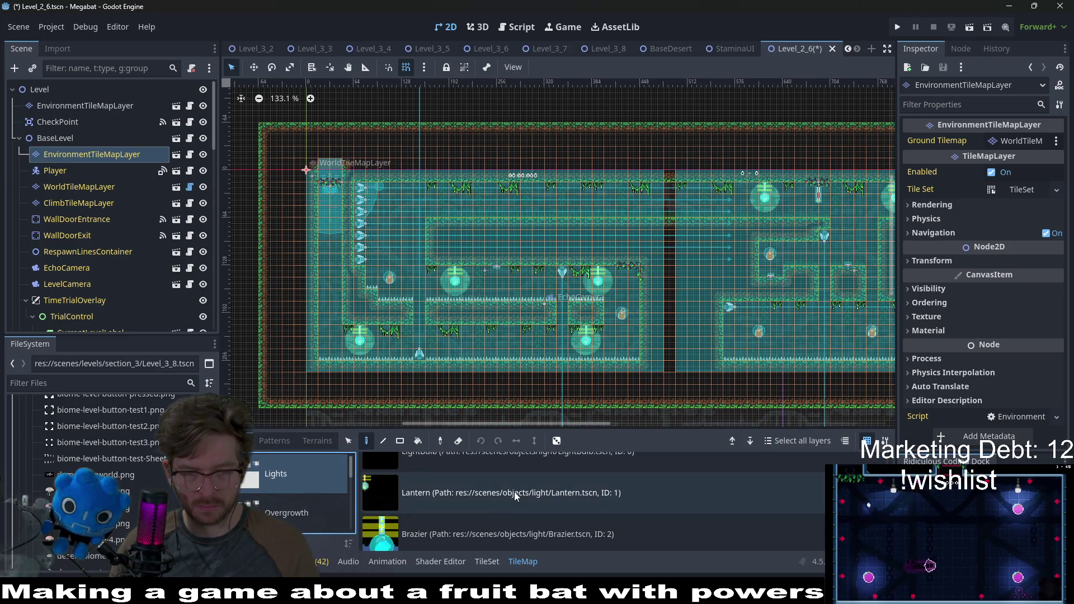
Place a Lantern in the upper corridor, then save Level_2_6
click(515, 492)
scroll(503, 299, up, 5)
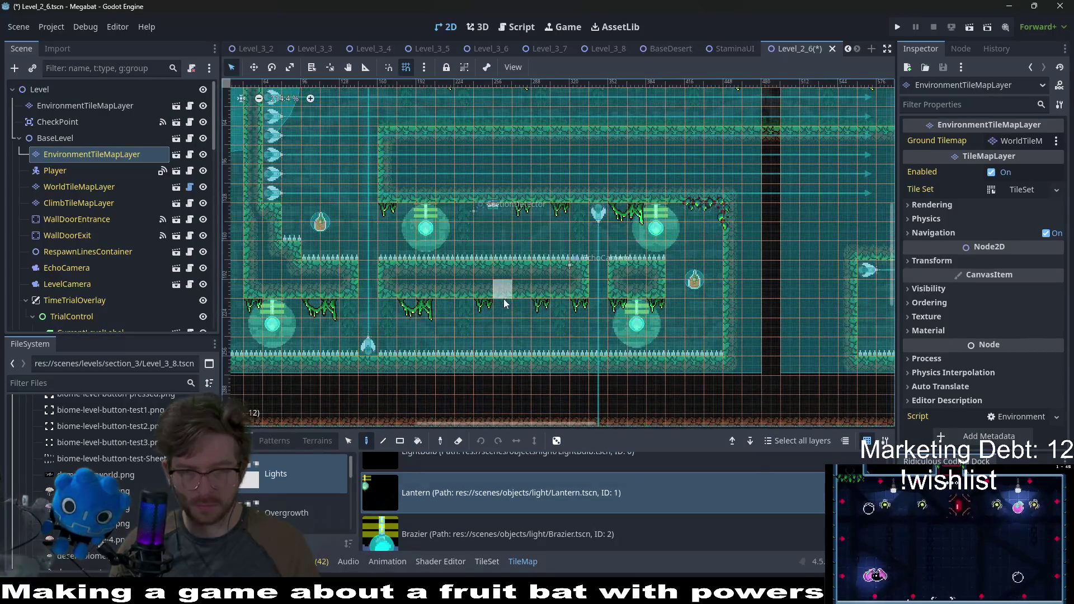
scroll(554, 243, up, 5)
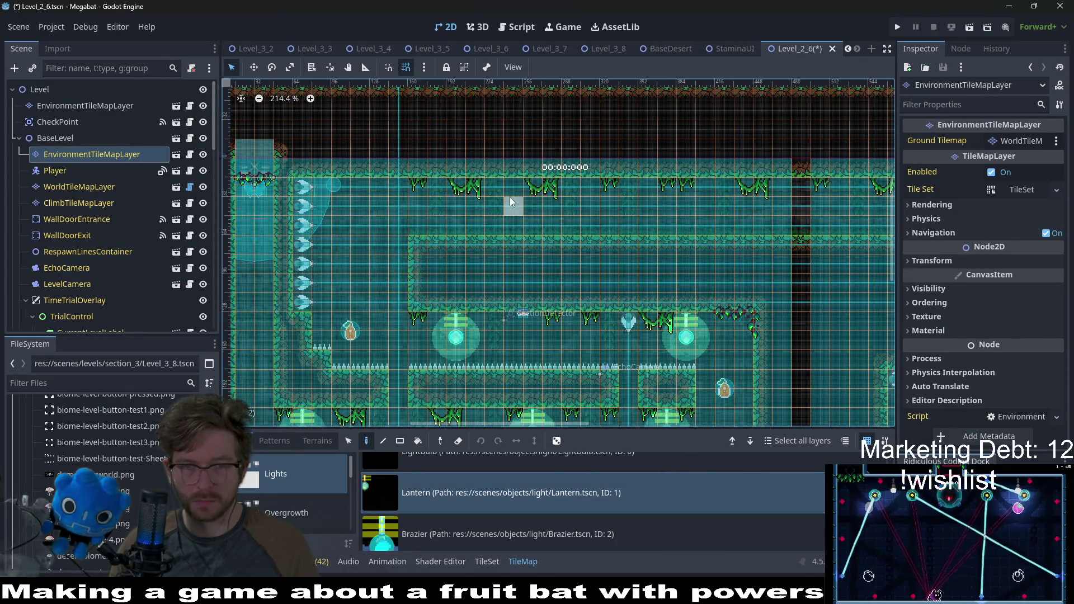
click(645, 197)
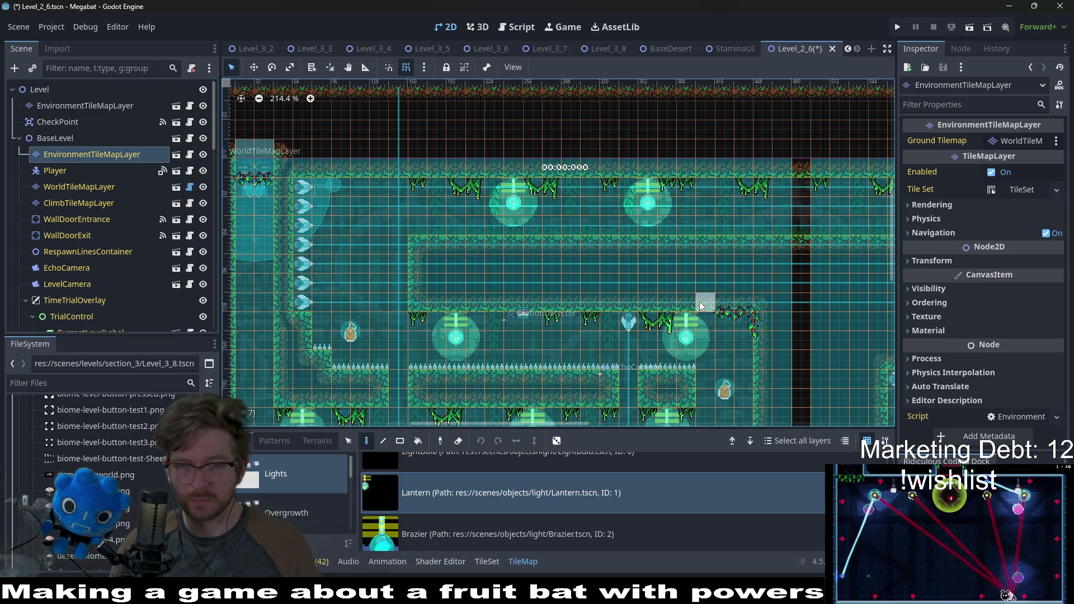
scroll(577, 257, down, 5)
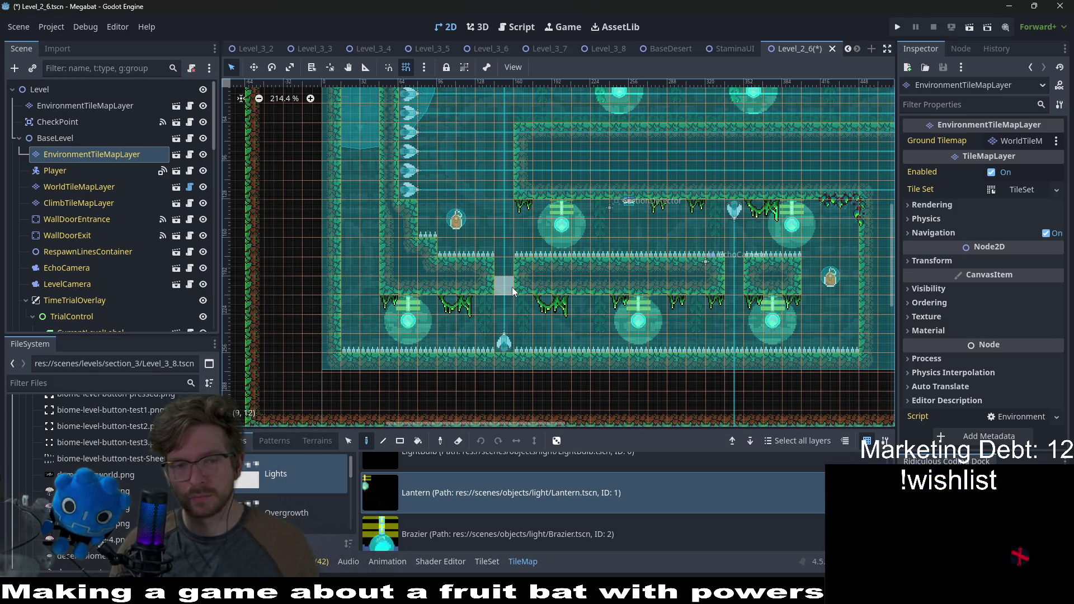
scroll(541, 302, right, 3)
scroll(620, 288, right, 10)
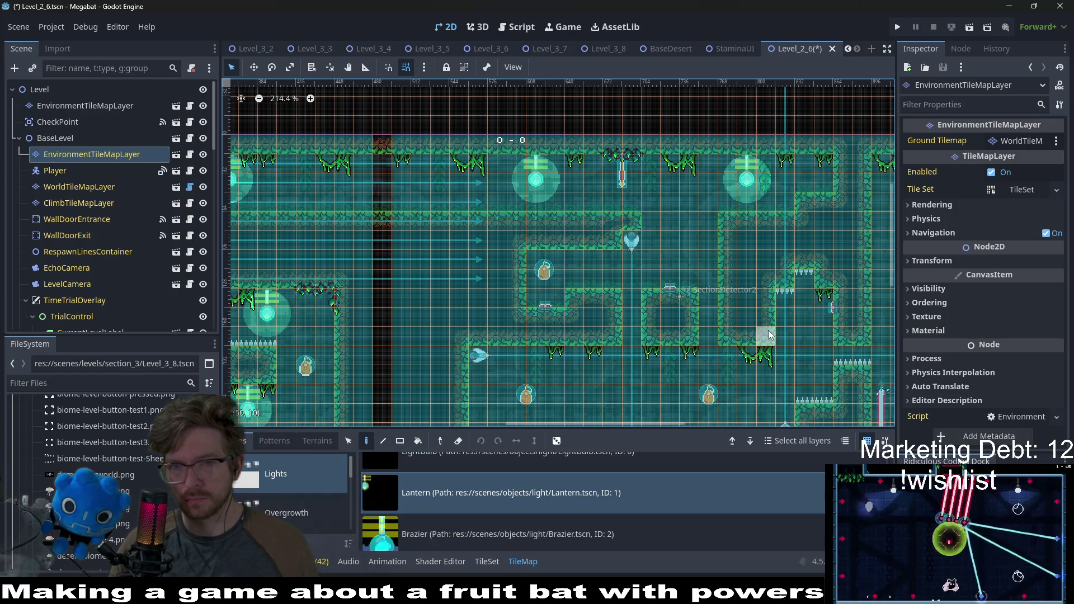
scroll(767, 329, down, 3)
scroll(767, 330, down, 2)
scroll(767, 330, left, 2)
key(ctrl+s)
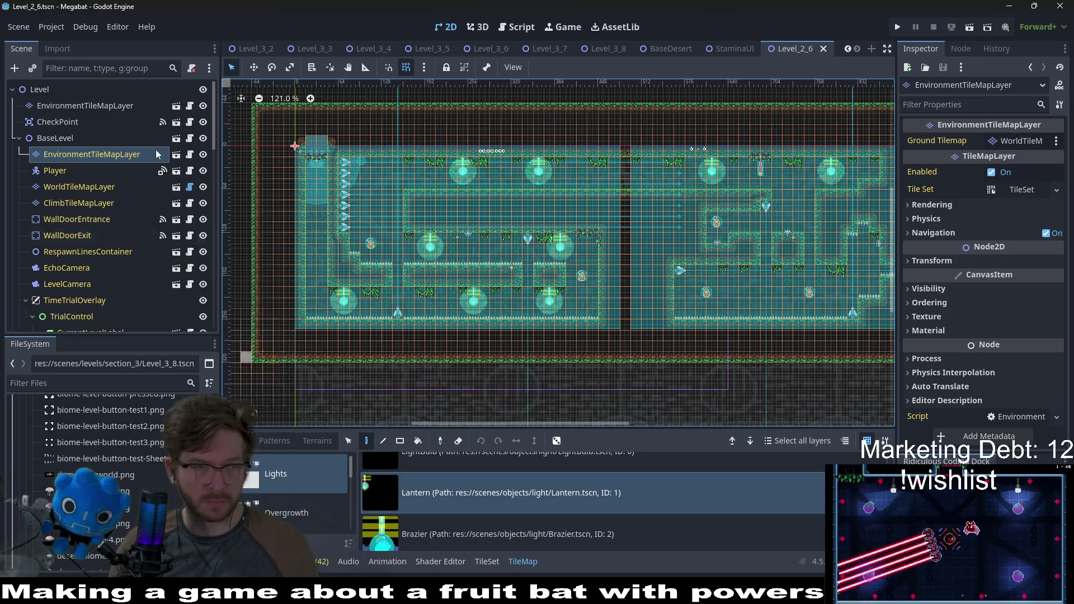
On the top-level environment layer, open the Overgrowth collection and choose ForestOvergrowth
click(84, 105)
scroll(294, 472, down, 2)
scroll(307, 493, down, 2)
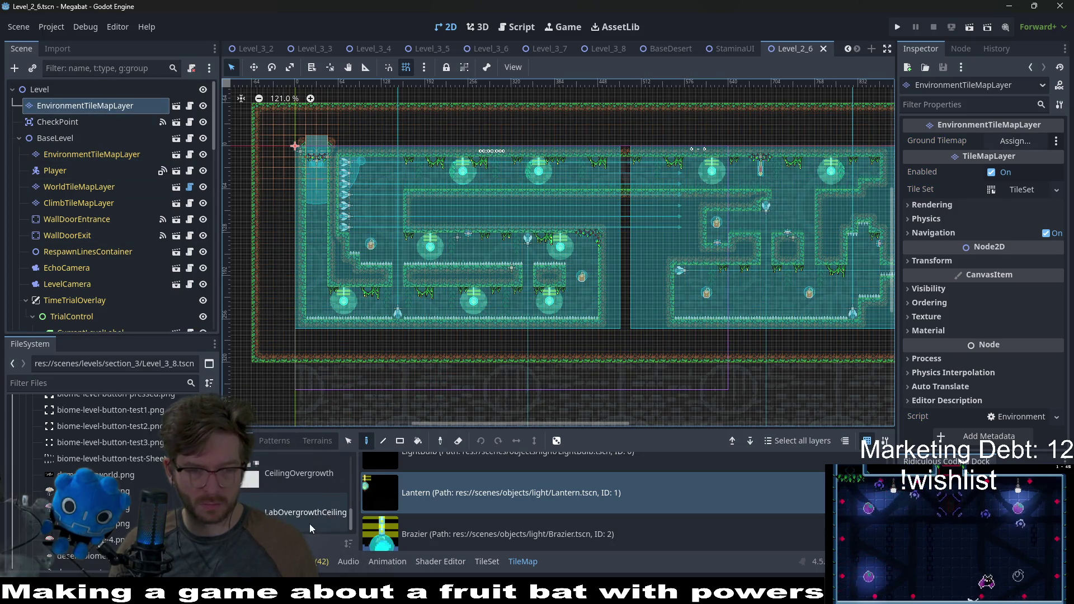
click(297, 474)
scroll(430, 537, down, 3)
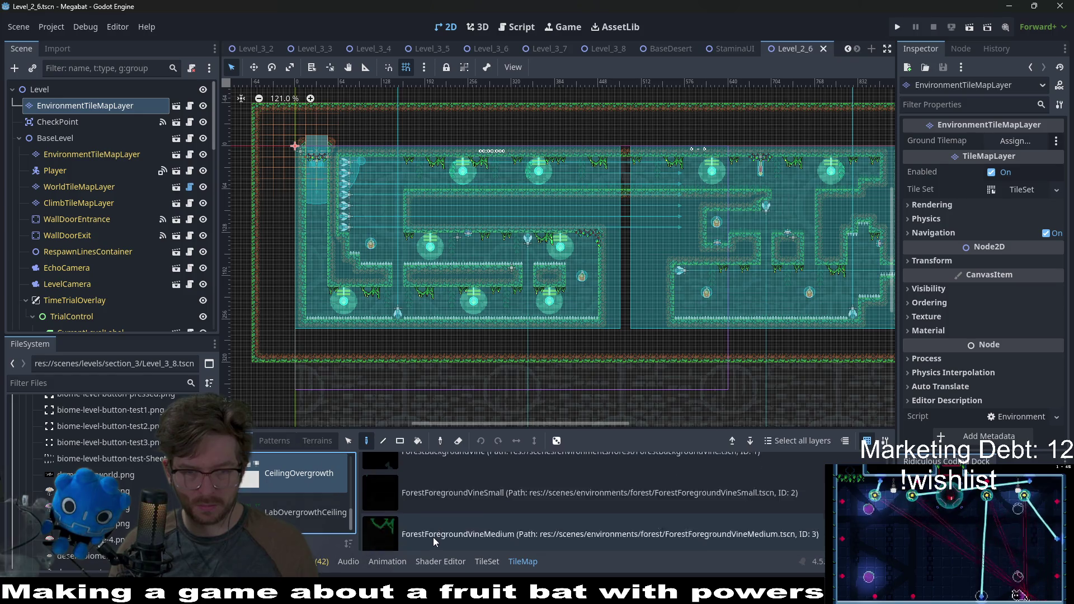
scroll(462, 502, up, 3)
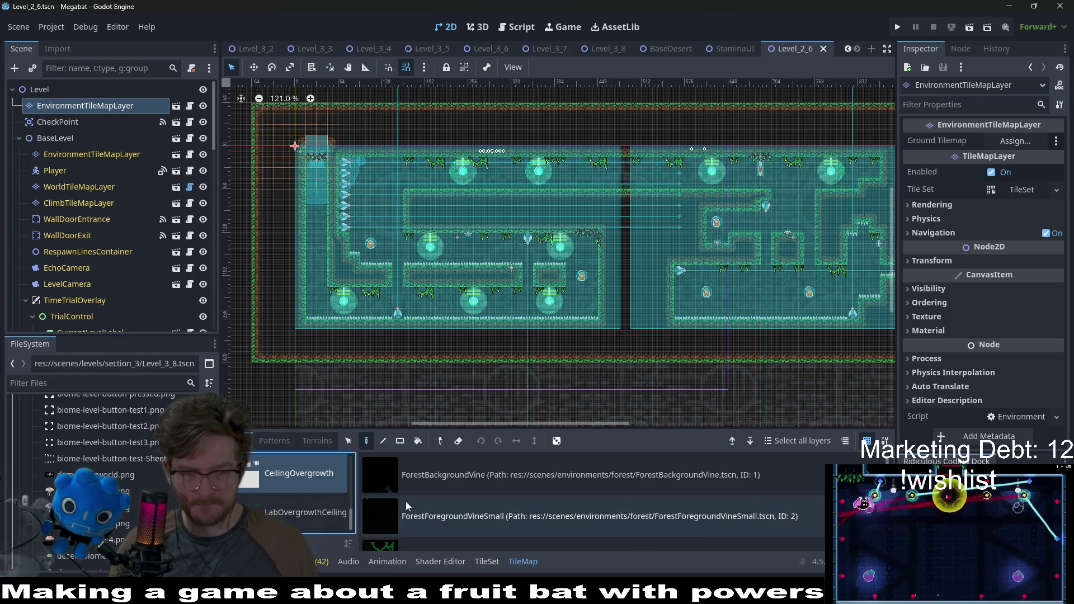
scroll(306, 514, up, 2)
scroll(308, 512, down, 2)
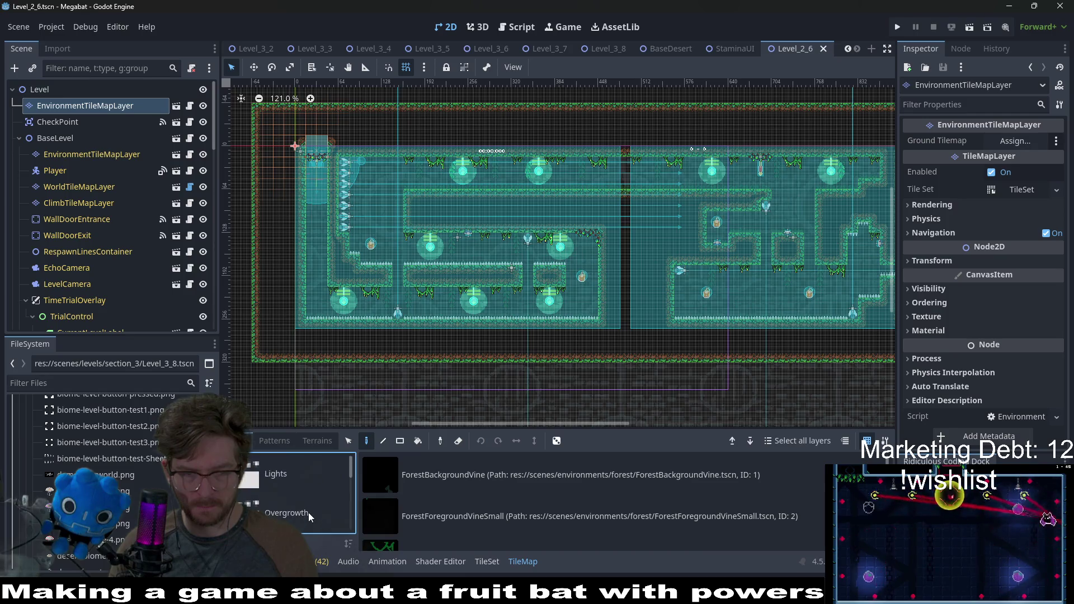
click(307, 512)
scroll(445, 498, down, 2)
click(448, 502)
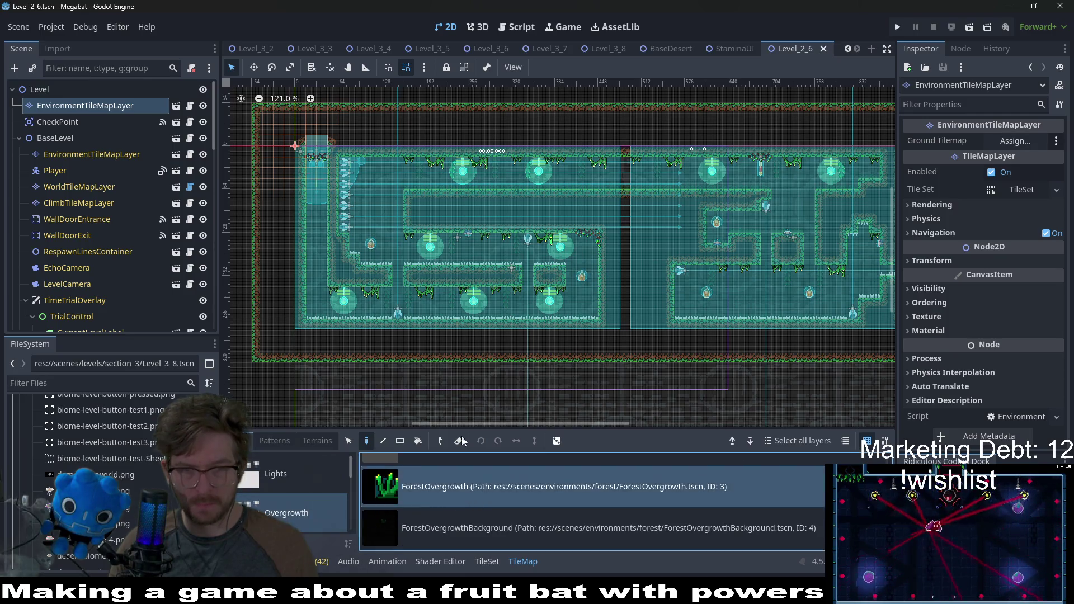
scroll(499, 263, up, 6)
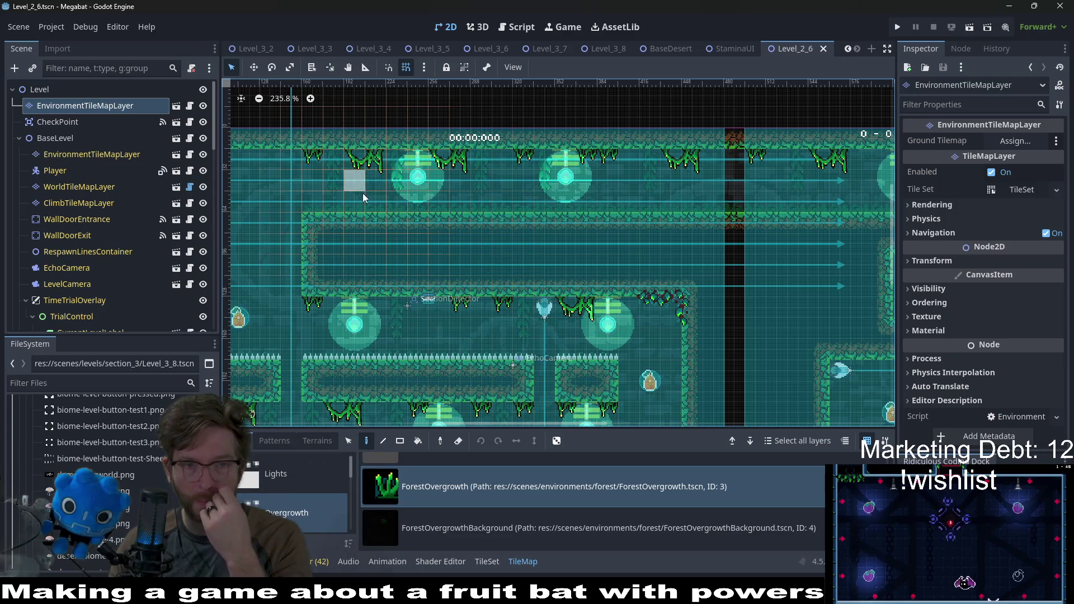
Scatter ForestOvergrowth plants along the top corridor floor and upper ledge, including beneath the red spike
click(355, 202)
click(435, 205)
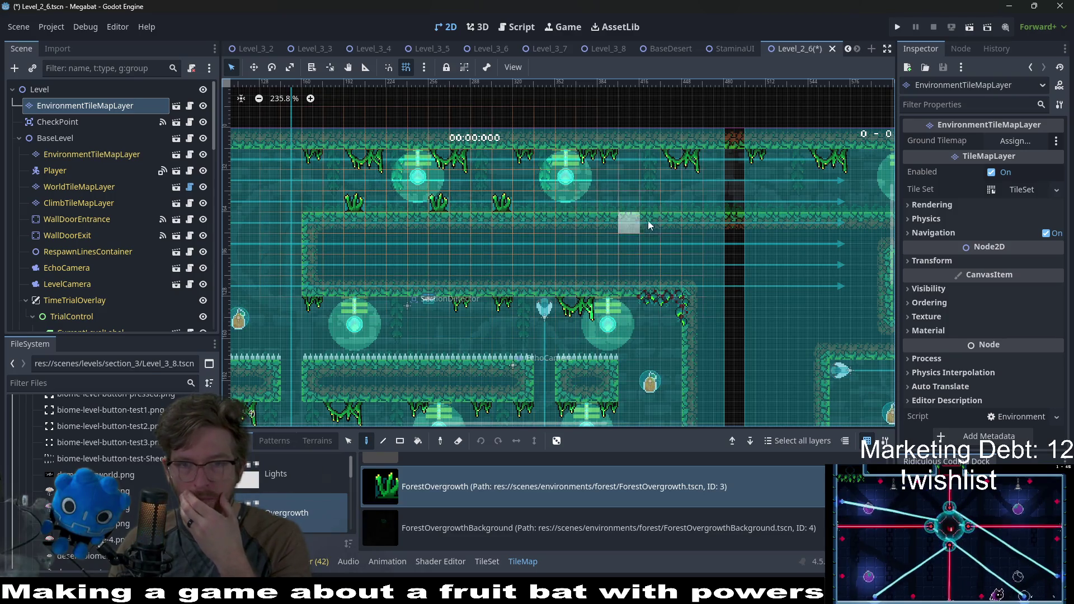
click(625, 203)
click(689, 199)
scroll(588, 199, right, 5)
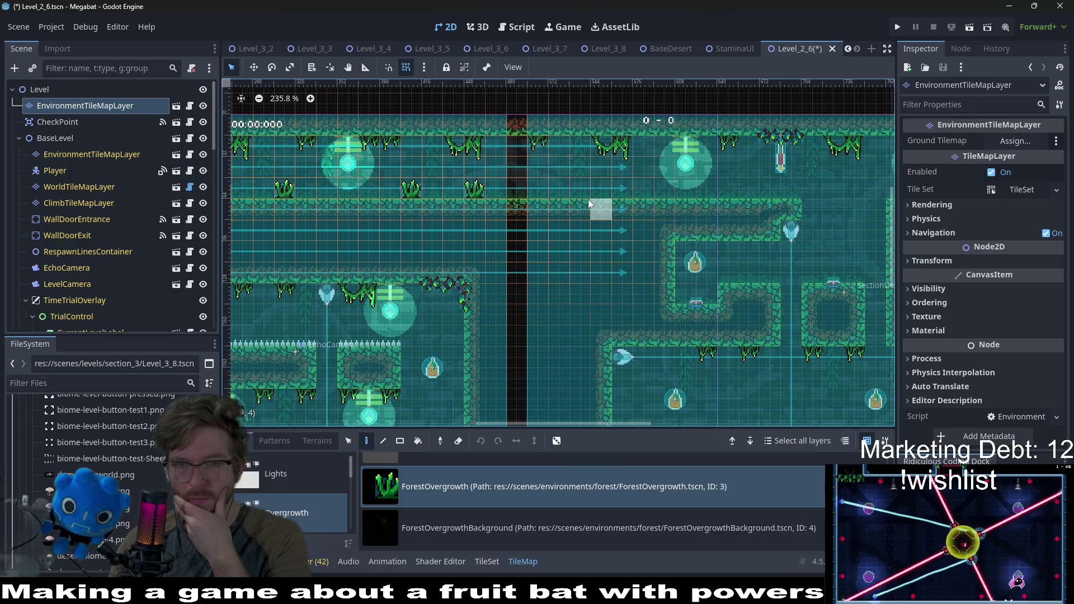
click(777, 193)
scroll(778, 193, right, 5)
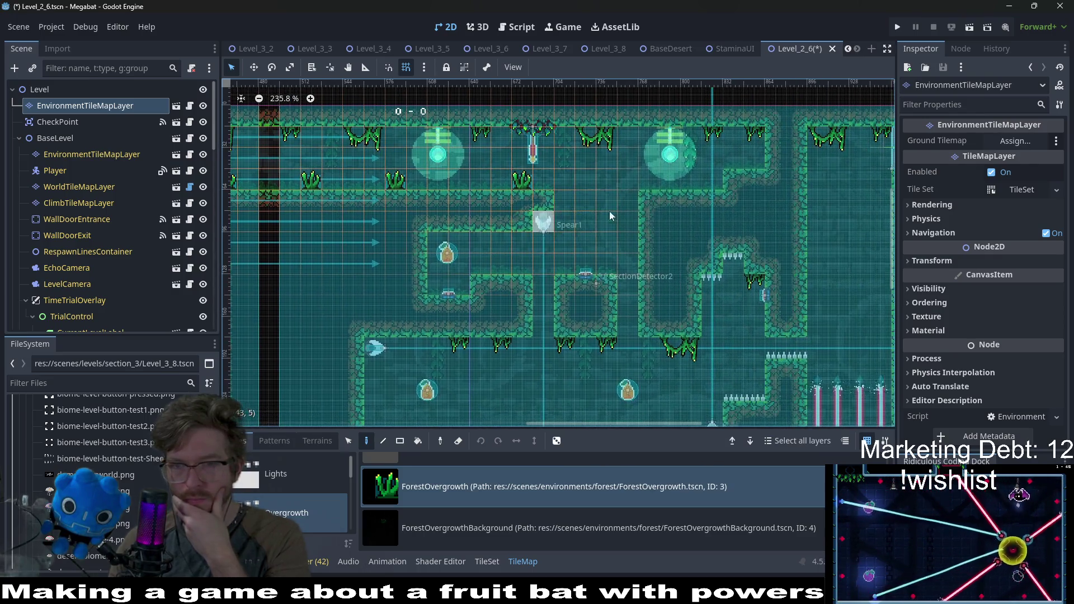
click(711, 180)
Add three ForestOvergrowth plants on the lower ledge, then save and run the current scene
click(480, 266)
click(499, 266)
click(605, 261)
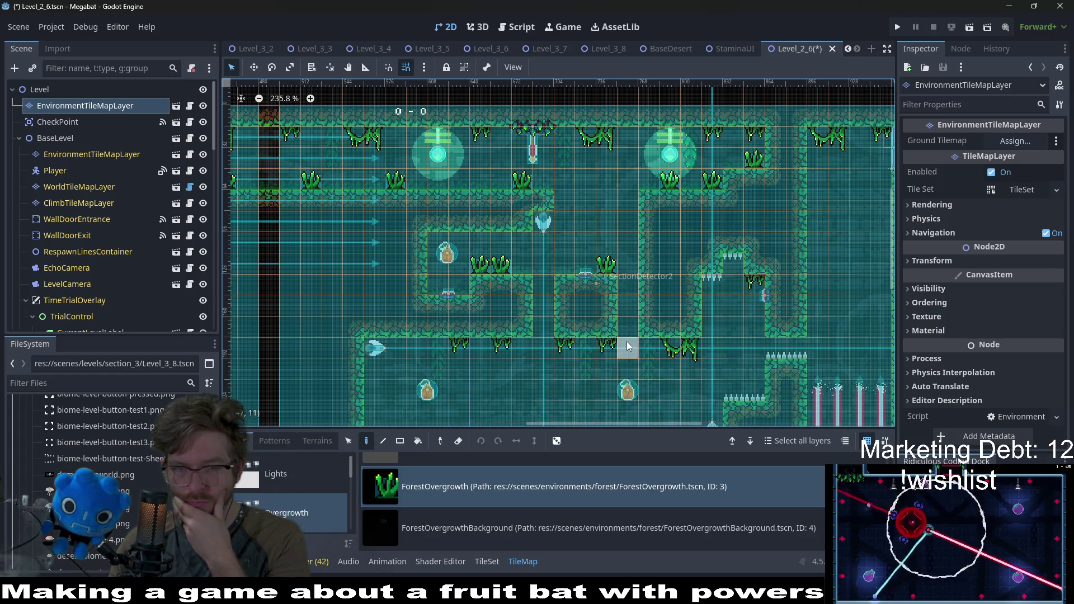
scroll(626, 341, down, 3)
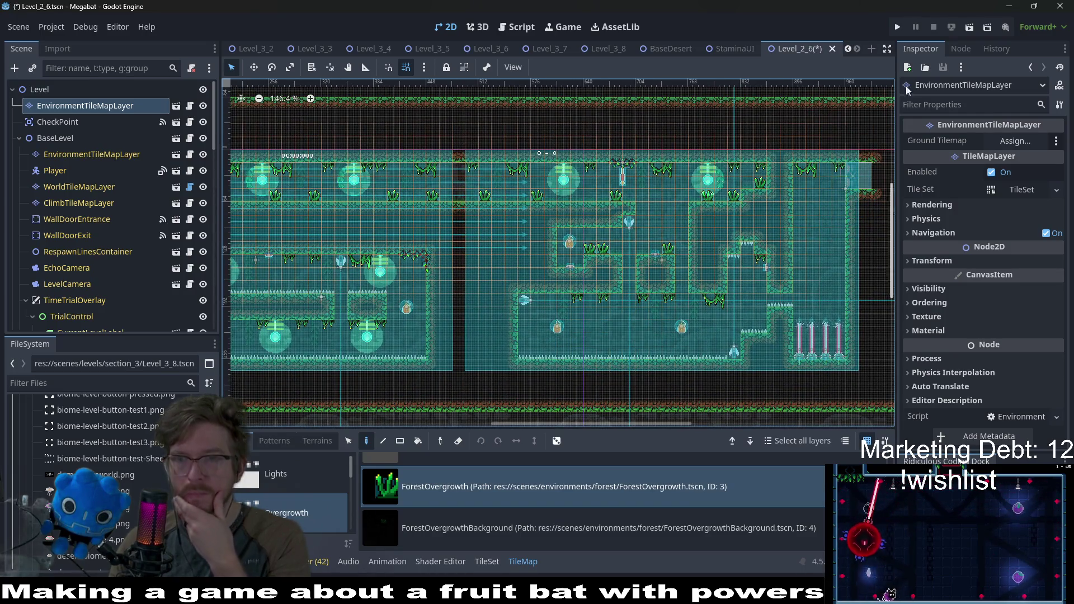
click(968, 33)
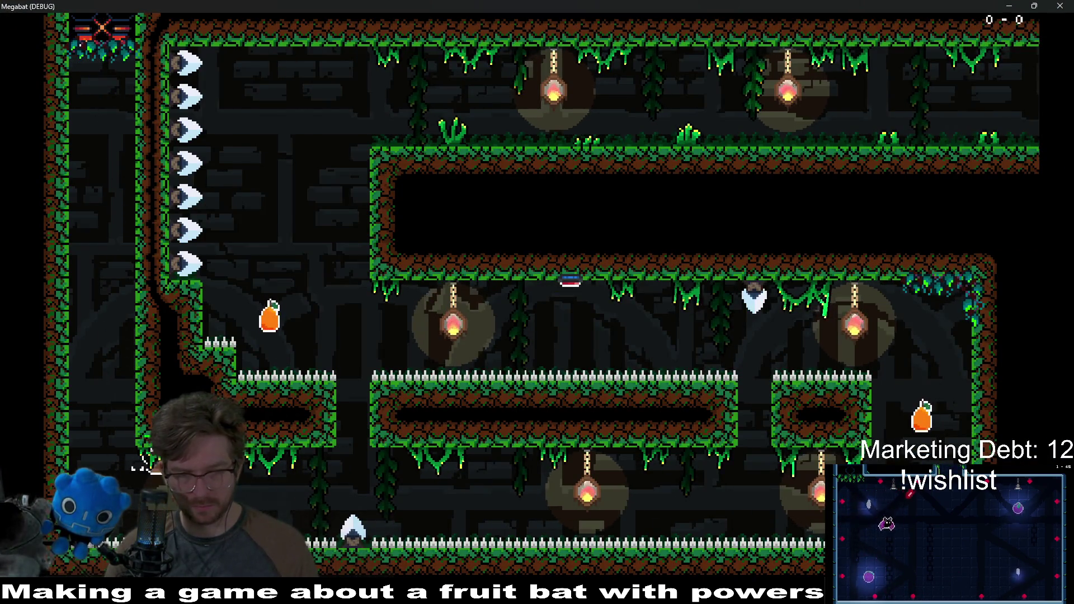
Fly the bat right, grab the fruit, climb onto the upper ledge and exit right
key(Right)
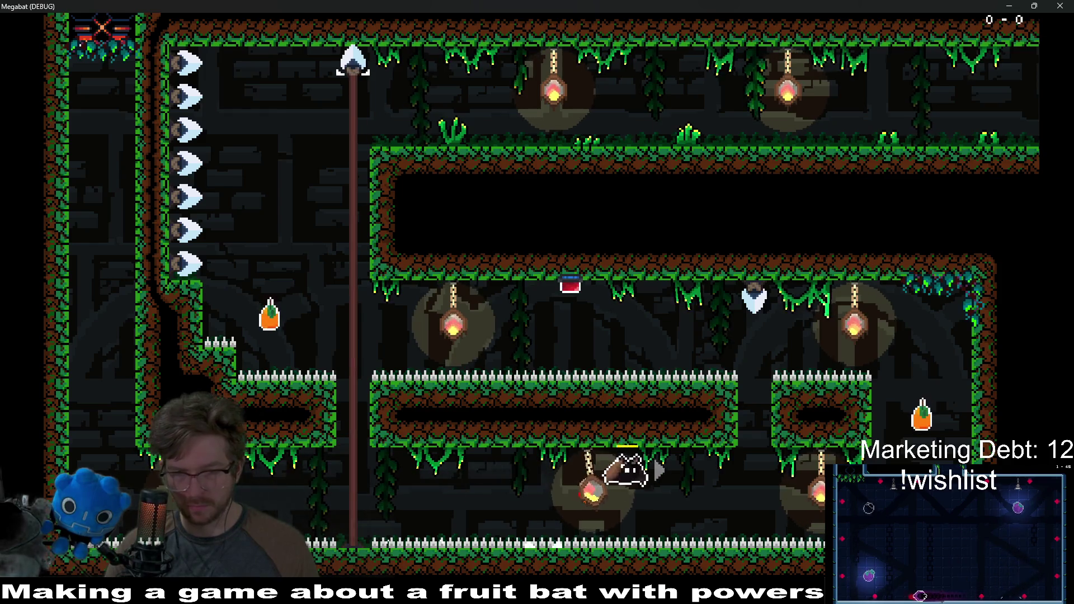
key(Up)
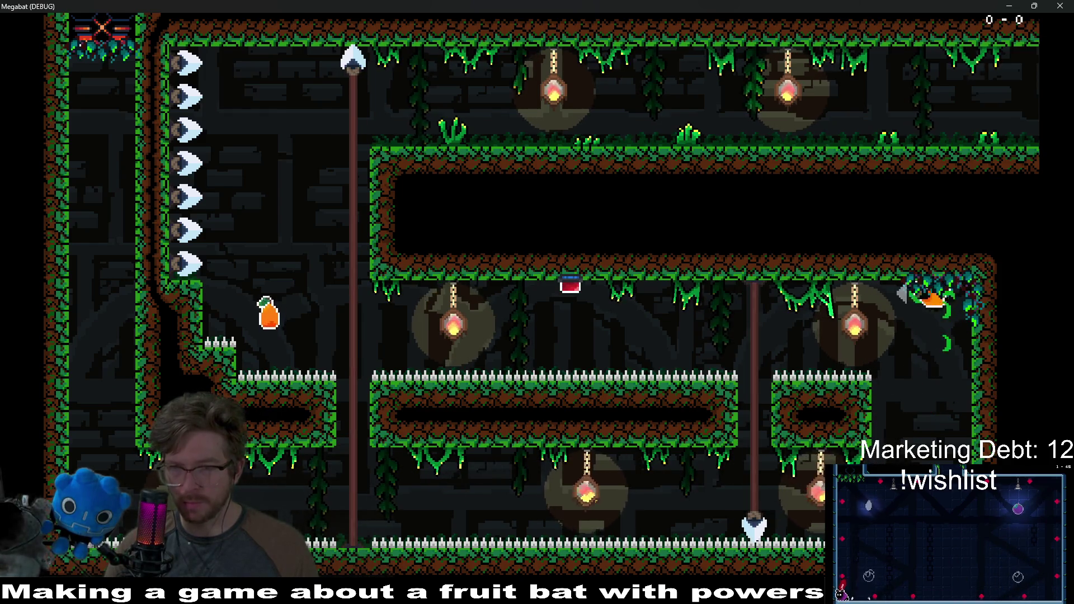
key(Left)
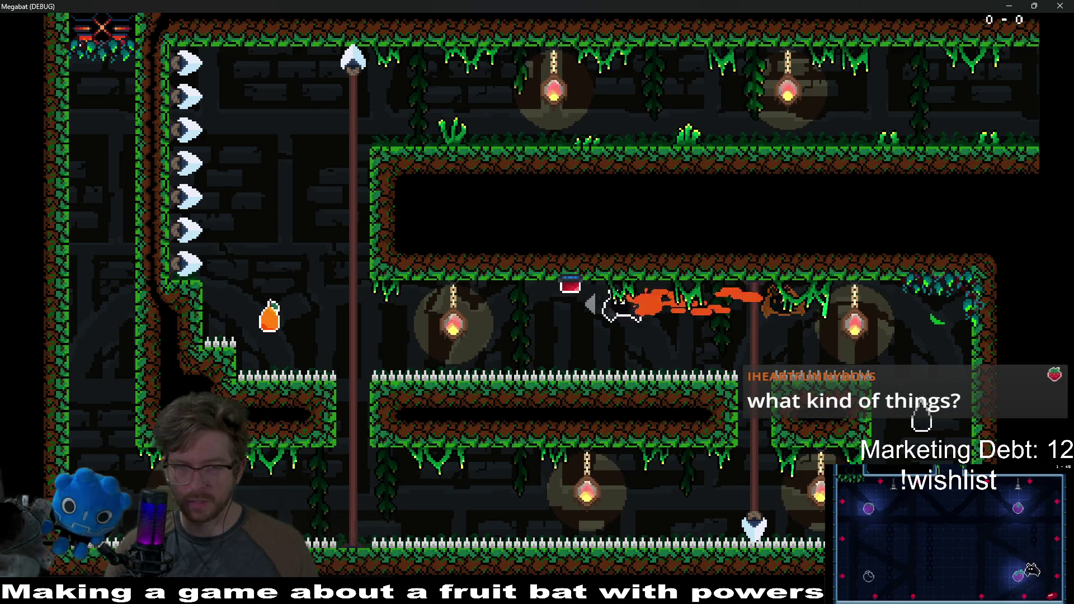
key(Left)
key(Left)
key(Up)
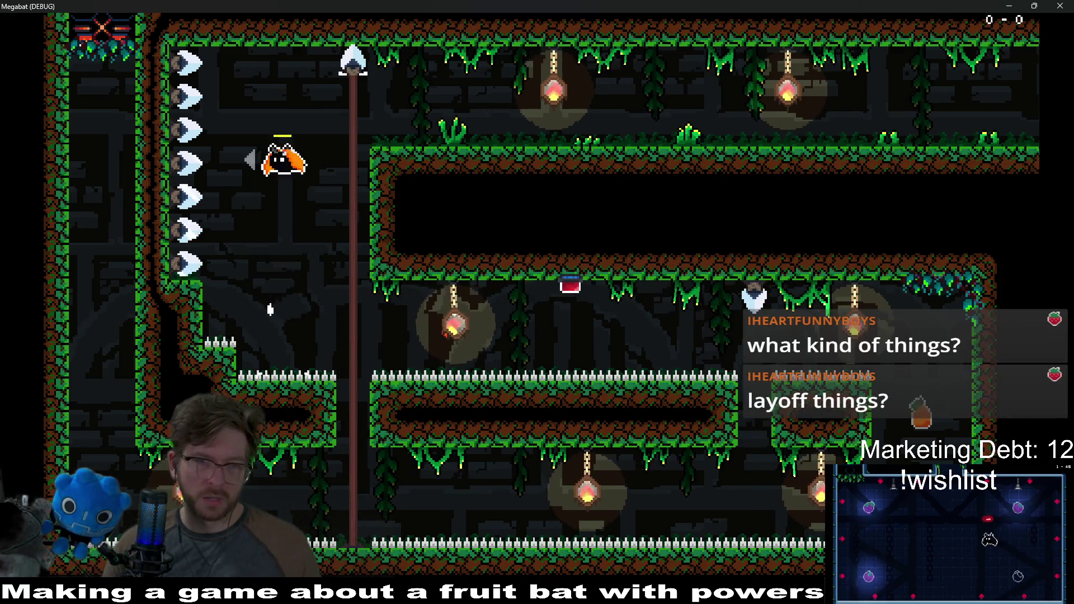
key(Right)
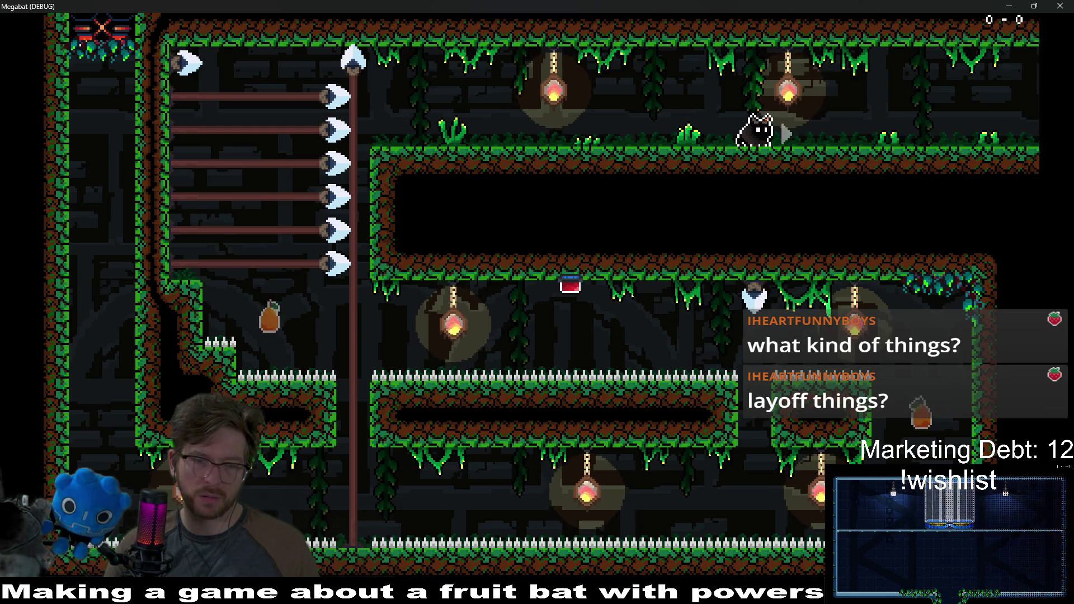
key(Right)
key(Right)
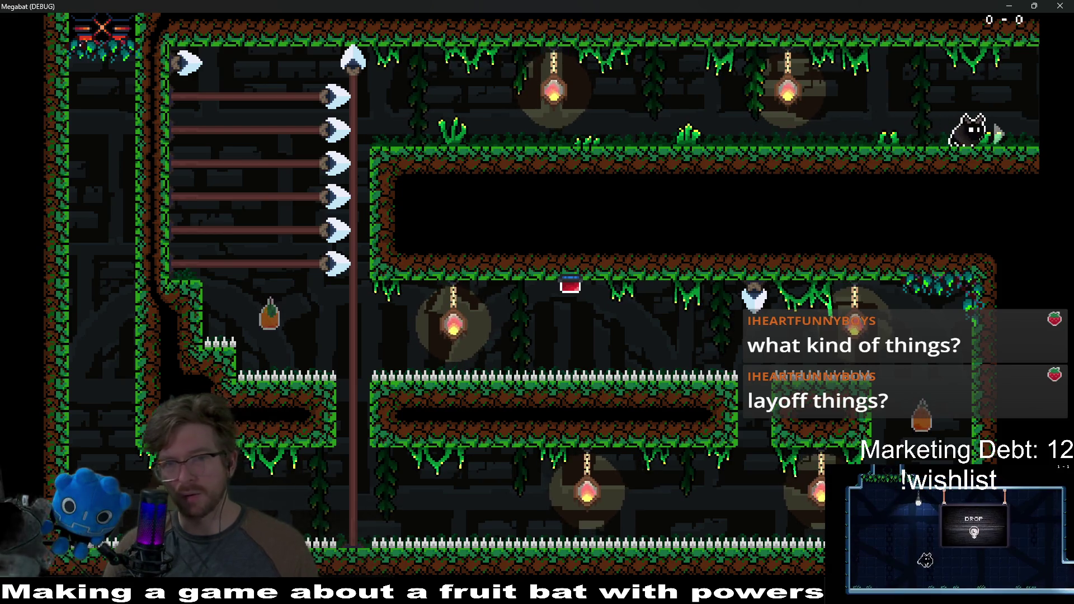
key(Right)
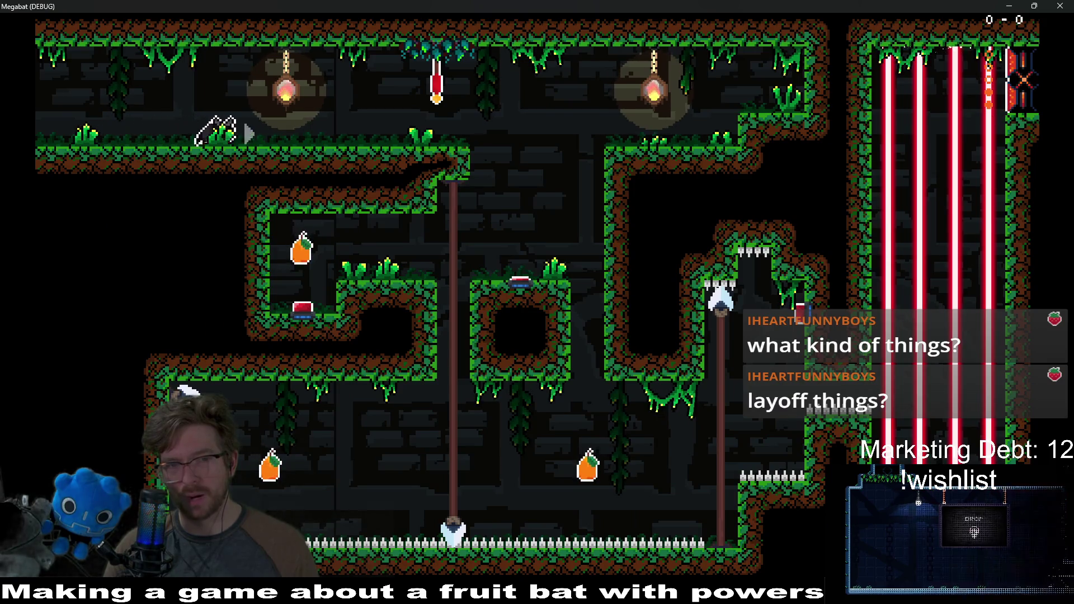
key(Right)
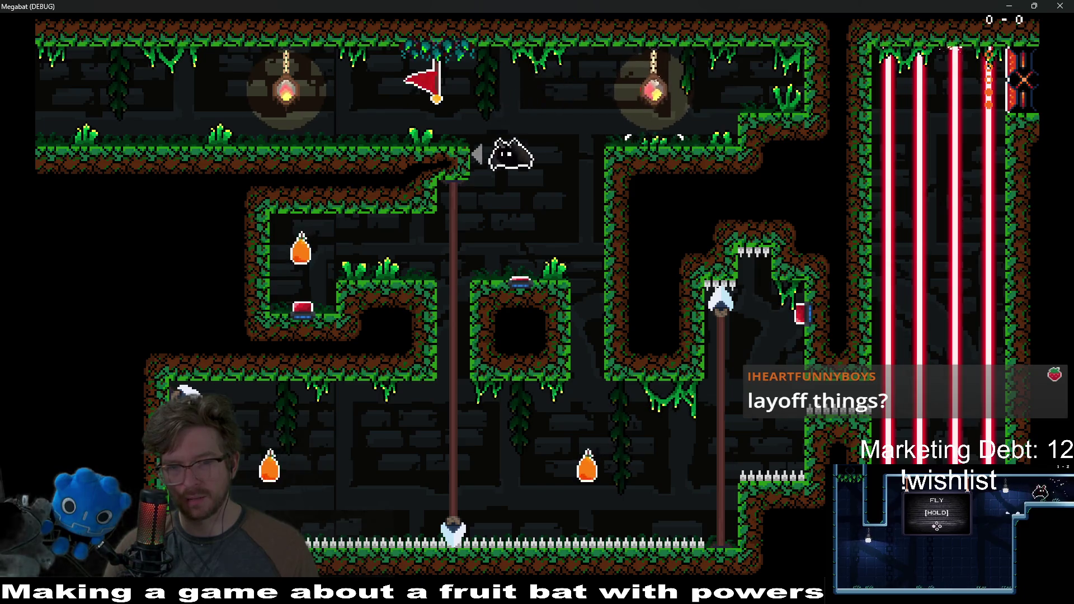
Drop the bat from the top corridor, grab the fruit, and return to the upper ledge
key(Right)
key(Left)
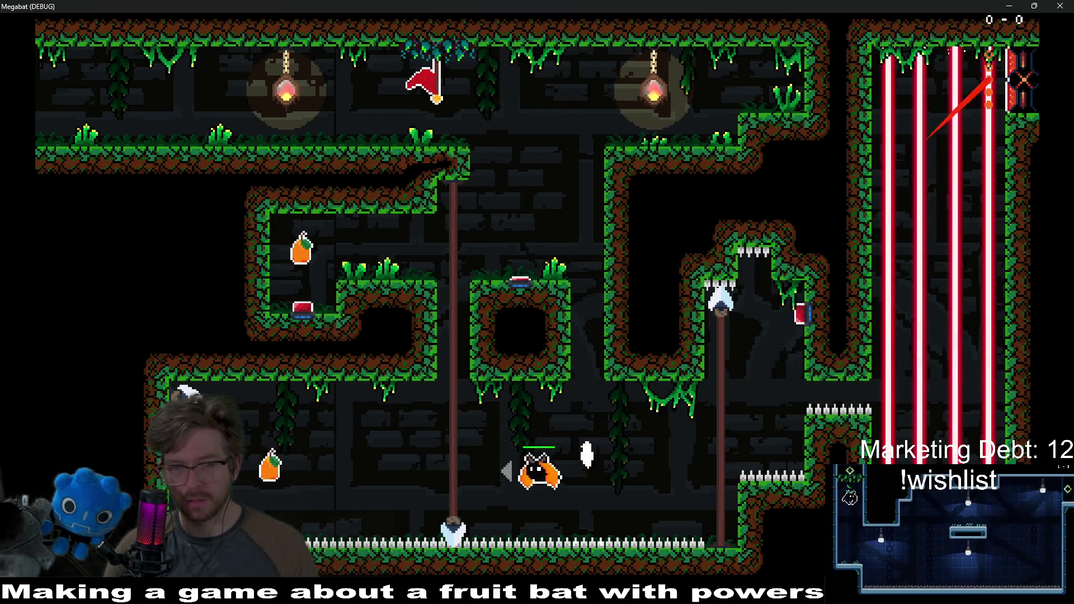
key(Up)
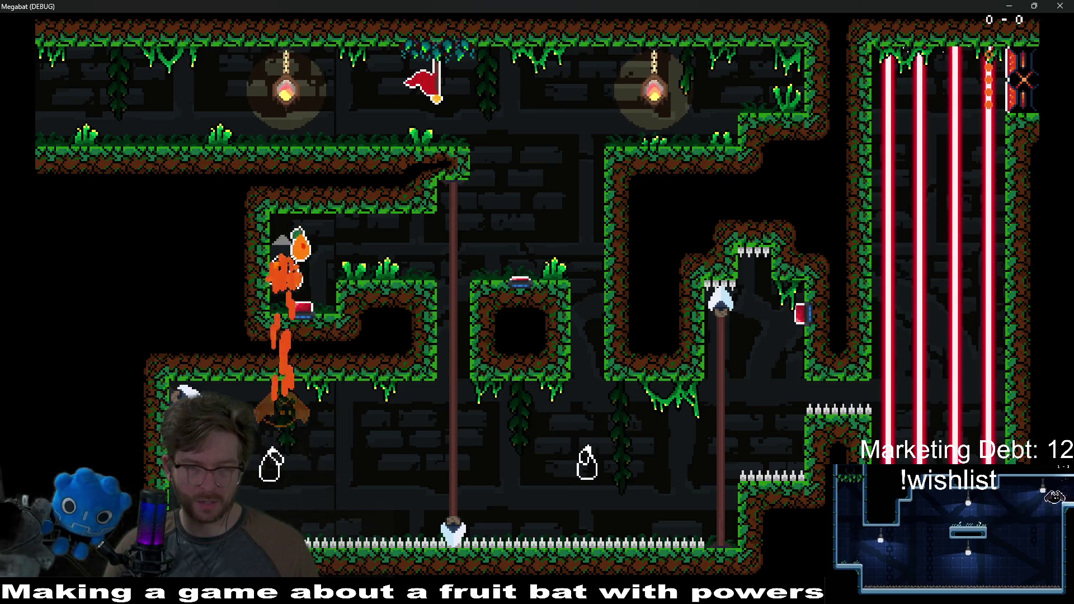
key(Right)
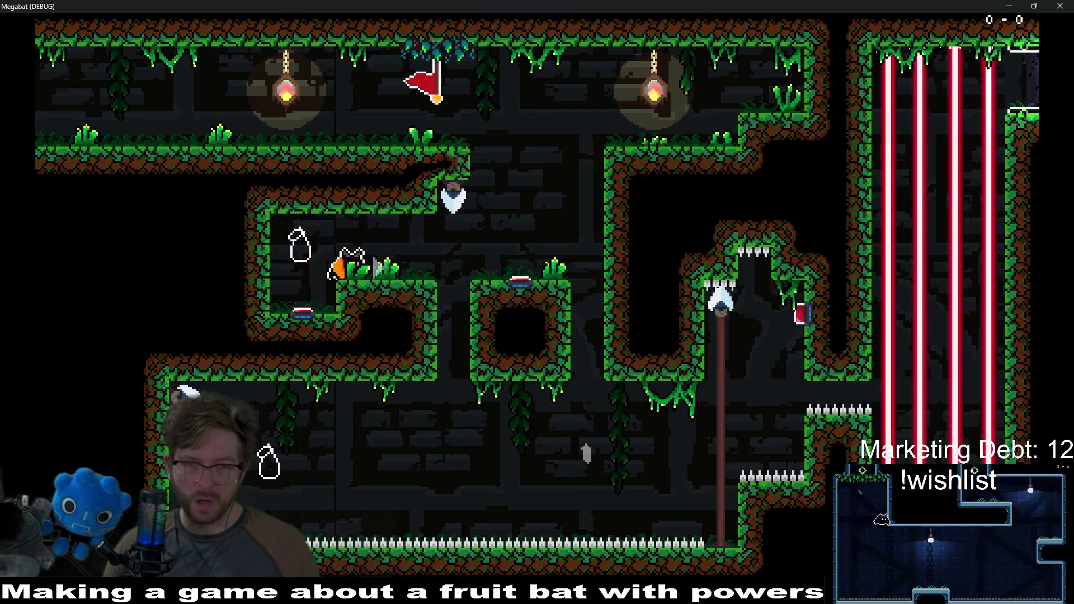
key(Right)
key(Left)
key(Down)
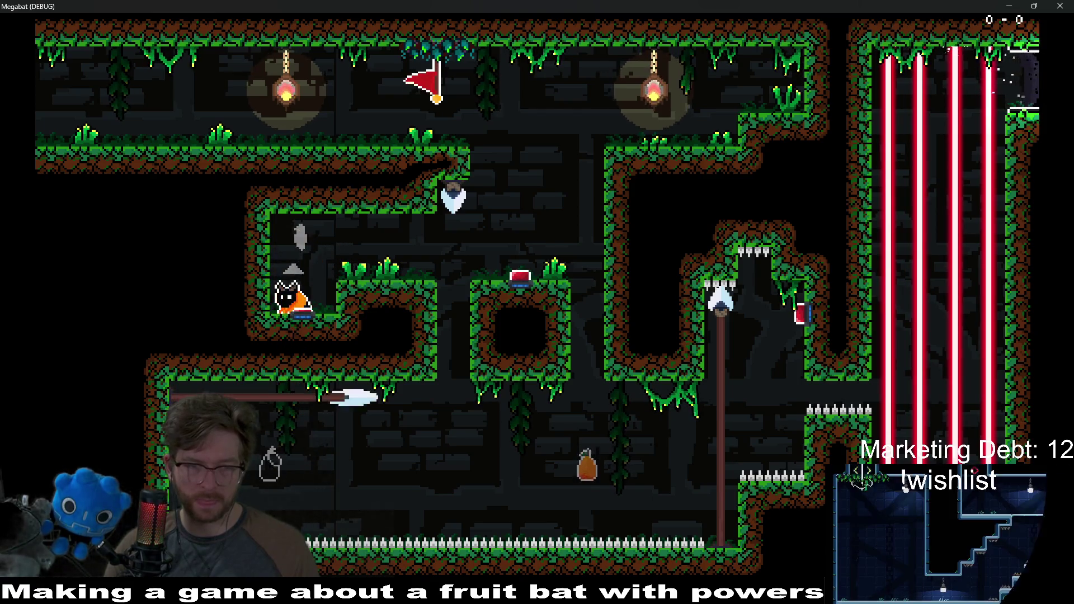
key(Right)
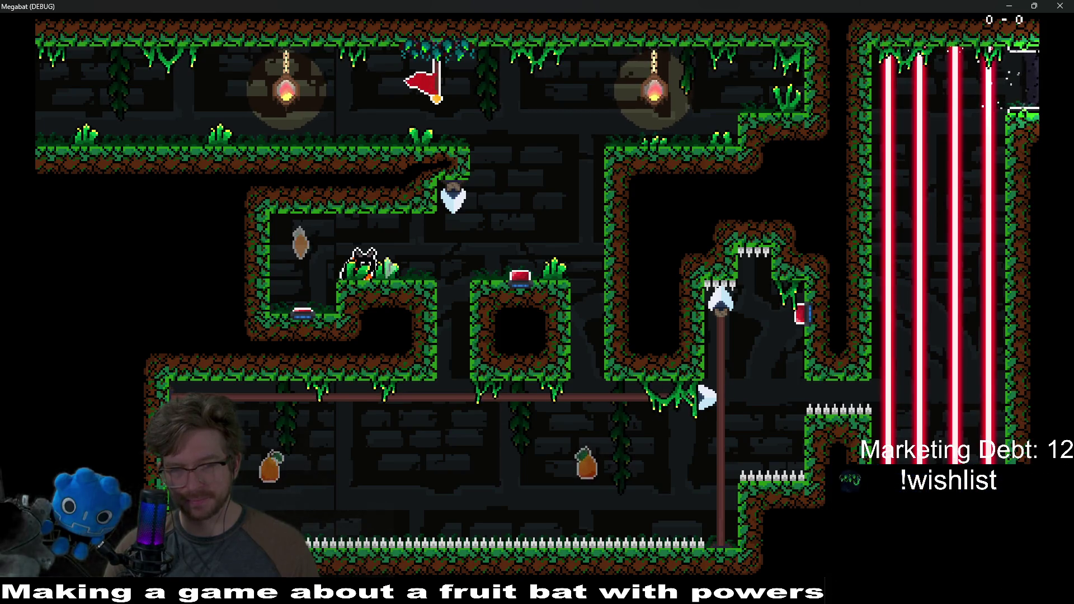
key(Right)
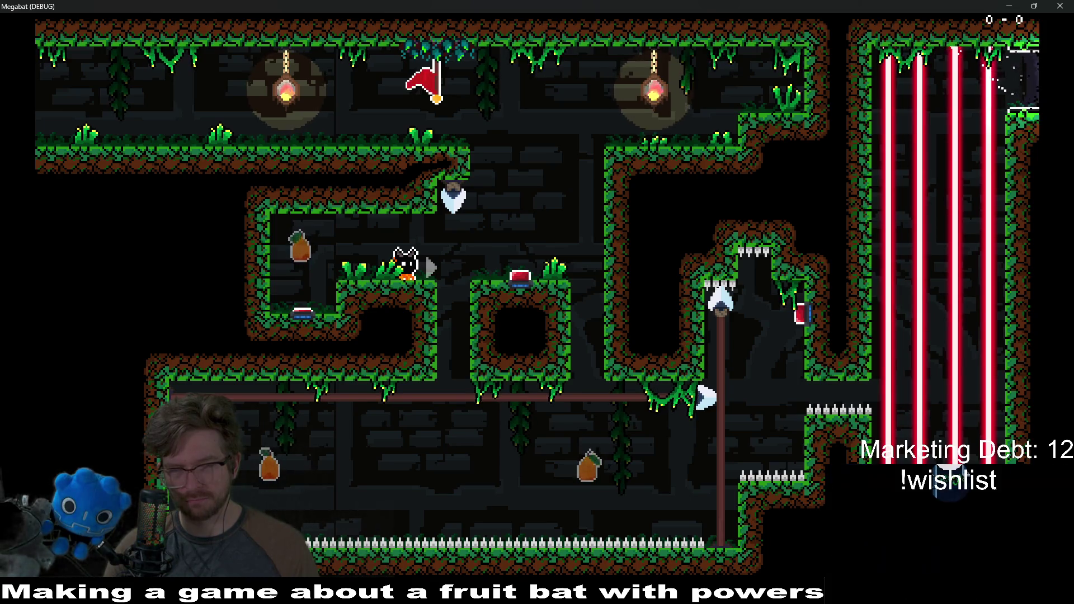
Fly the bat off the ledge, over to the left ledge, and back along it
key(Right)
key(Left)
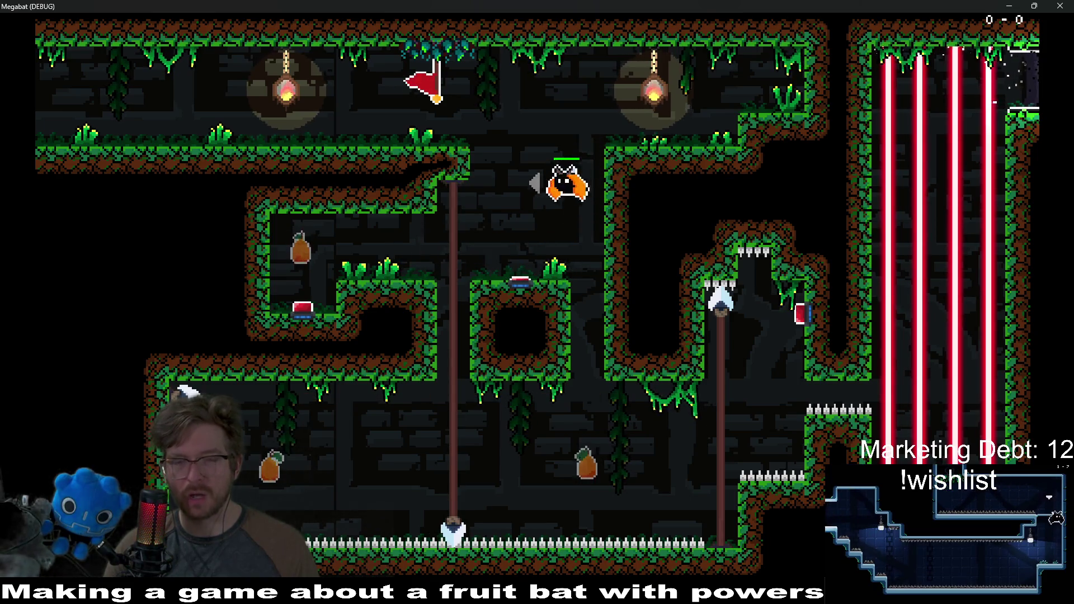
key(Left)
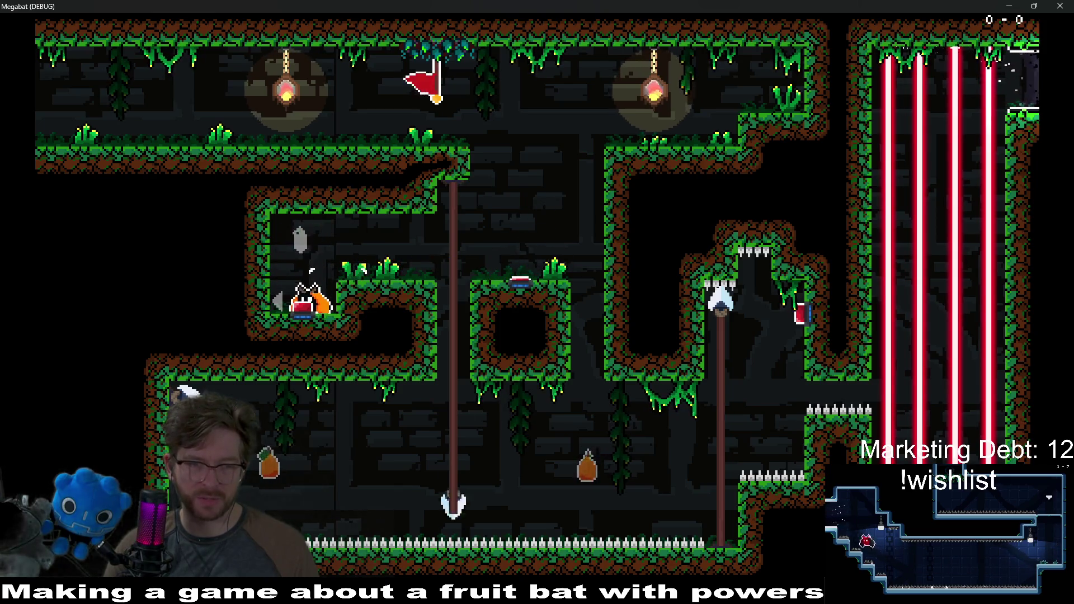
key(Down)
key(Up)
key(Right)
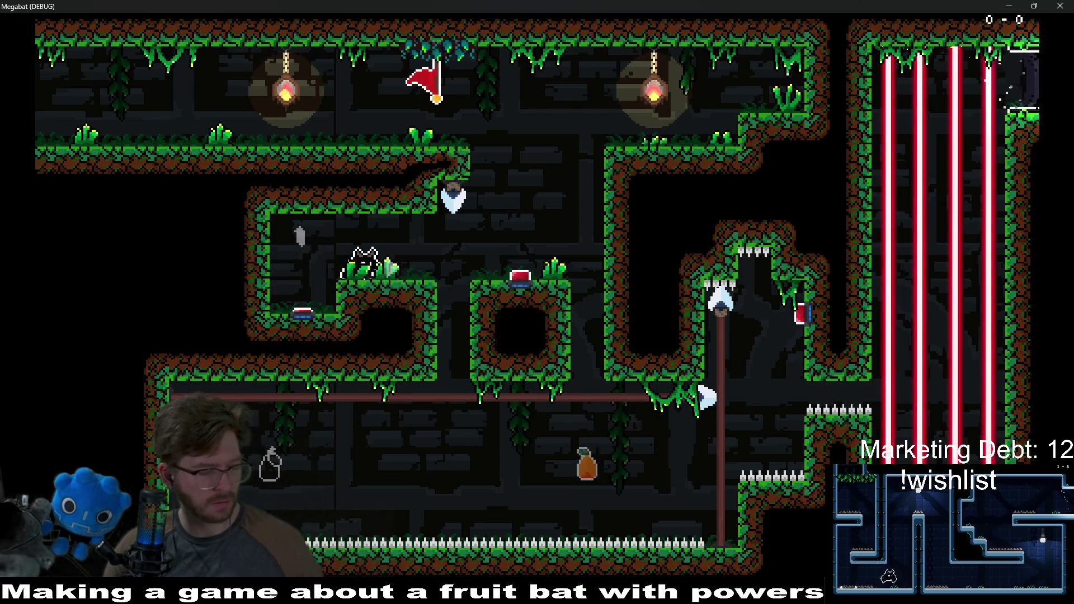
key(Right)
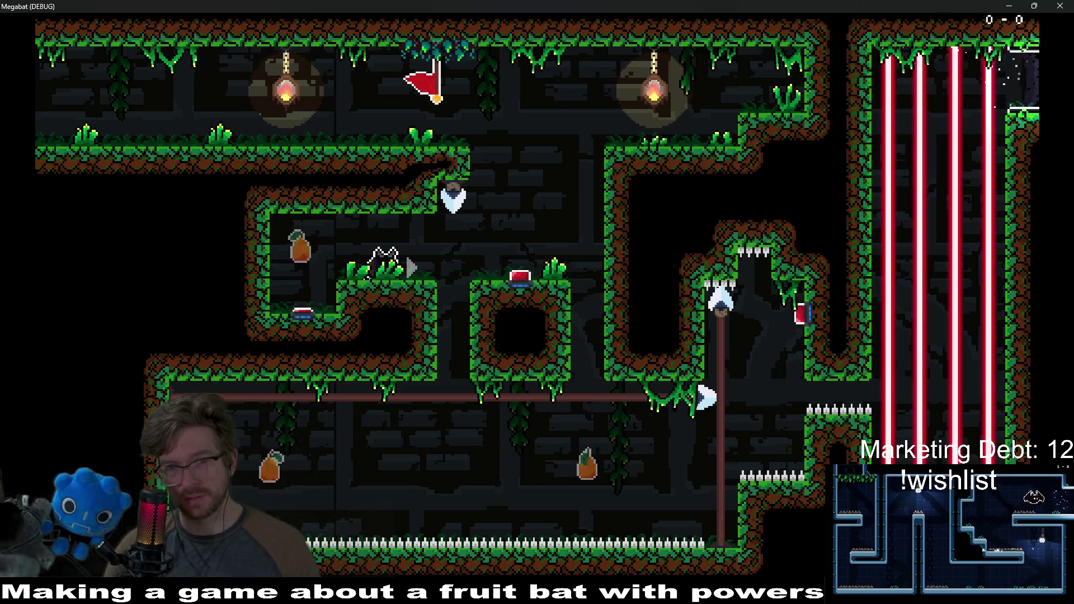
key(Right)
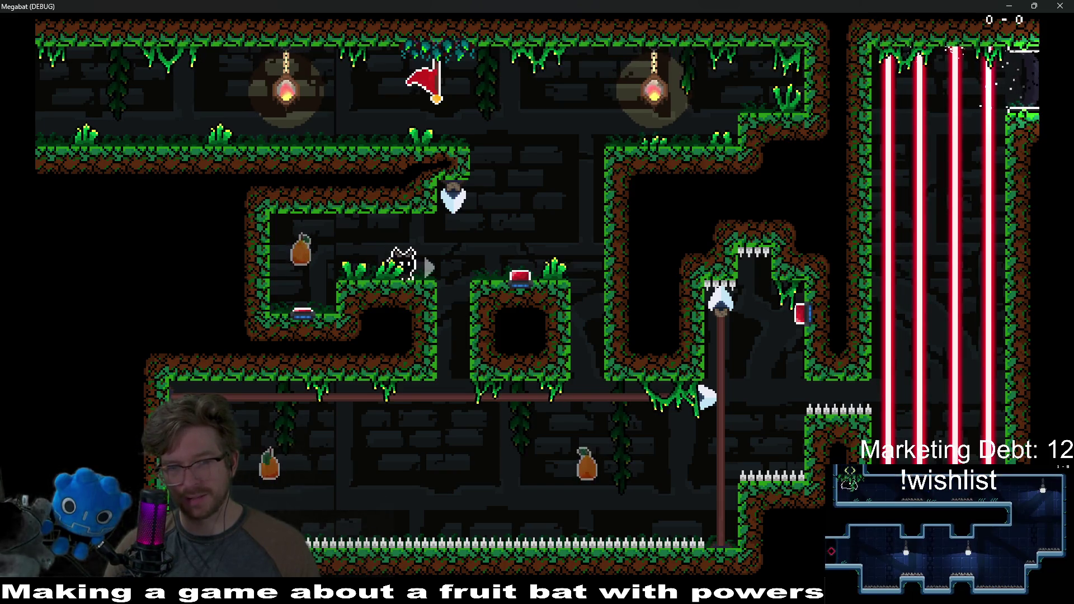
Jump down to the lower corridor, fly up, and press the red floor button
key(space)
key(Right)
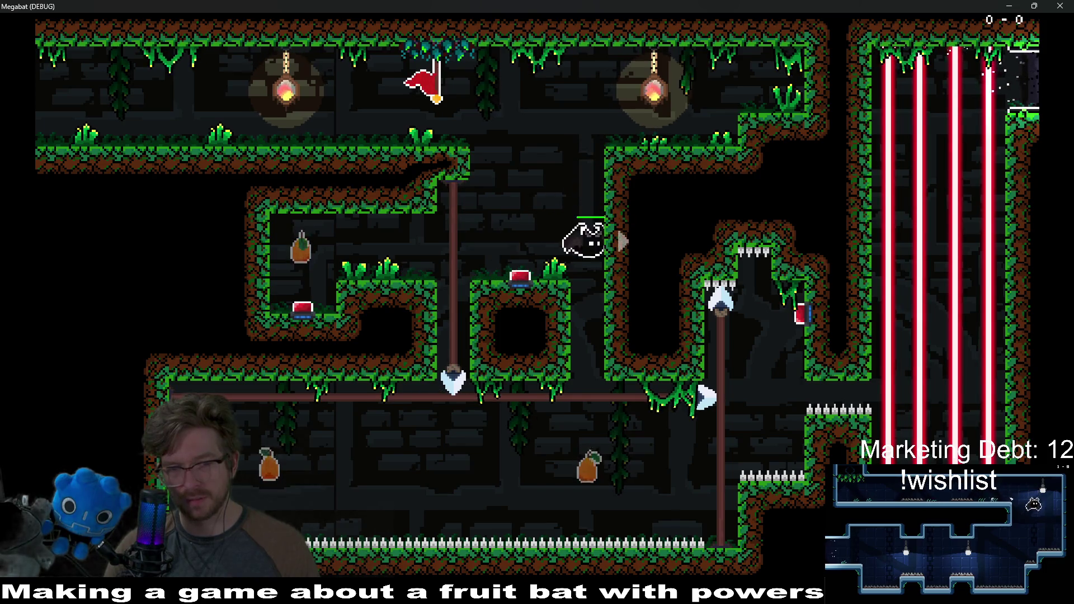
key(space)
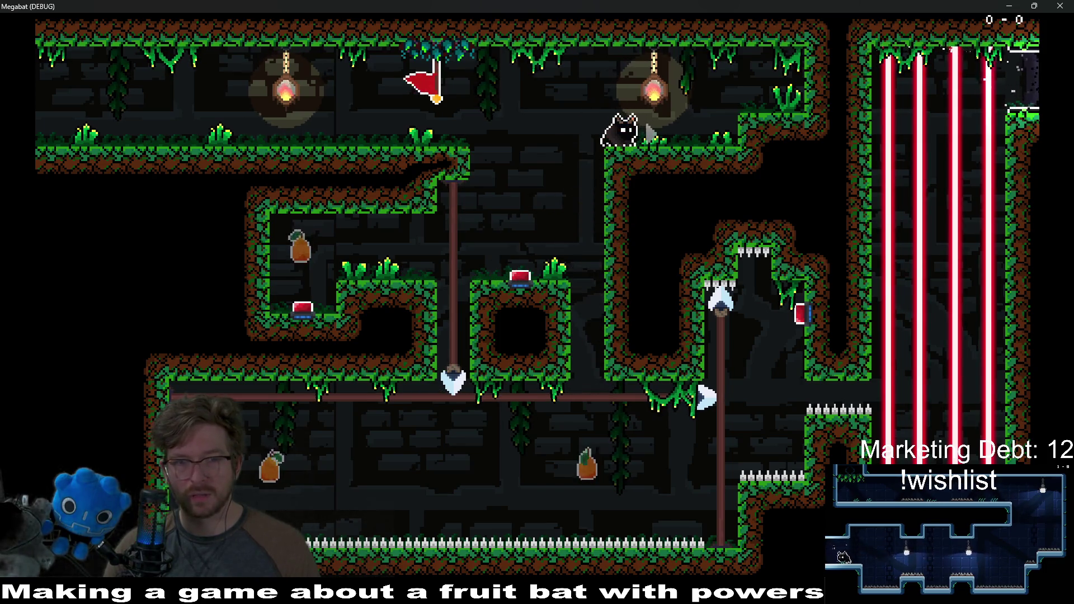
key(Left)
key(Right)
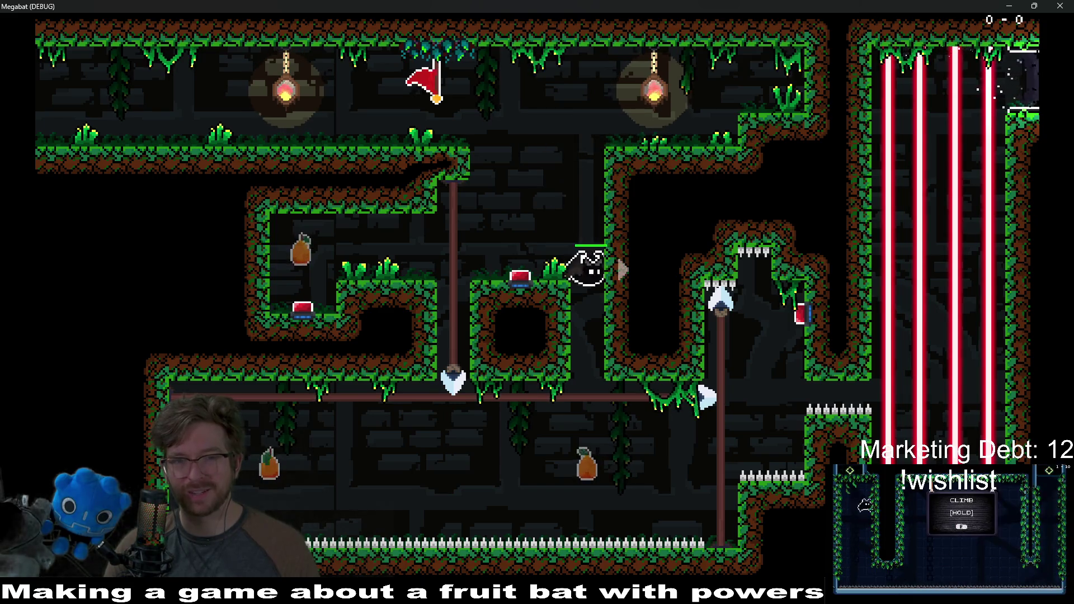
key(Left)
key(Right)
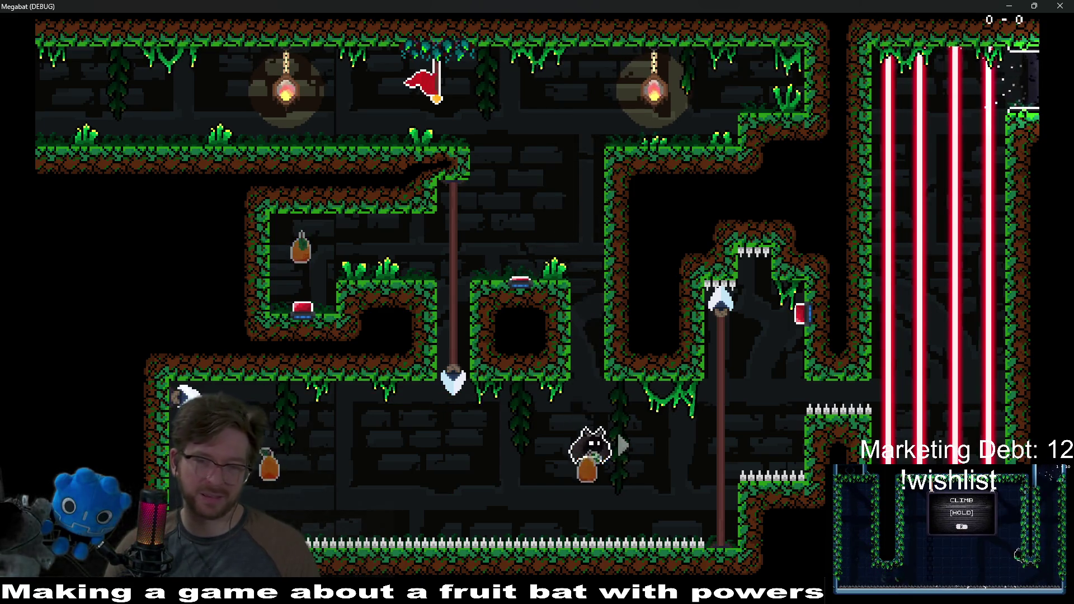
Collect the fruit along the lower corridor, hit the red button, and fly toward the upper corridor
key(Left)
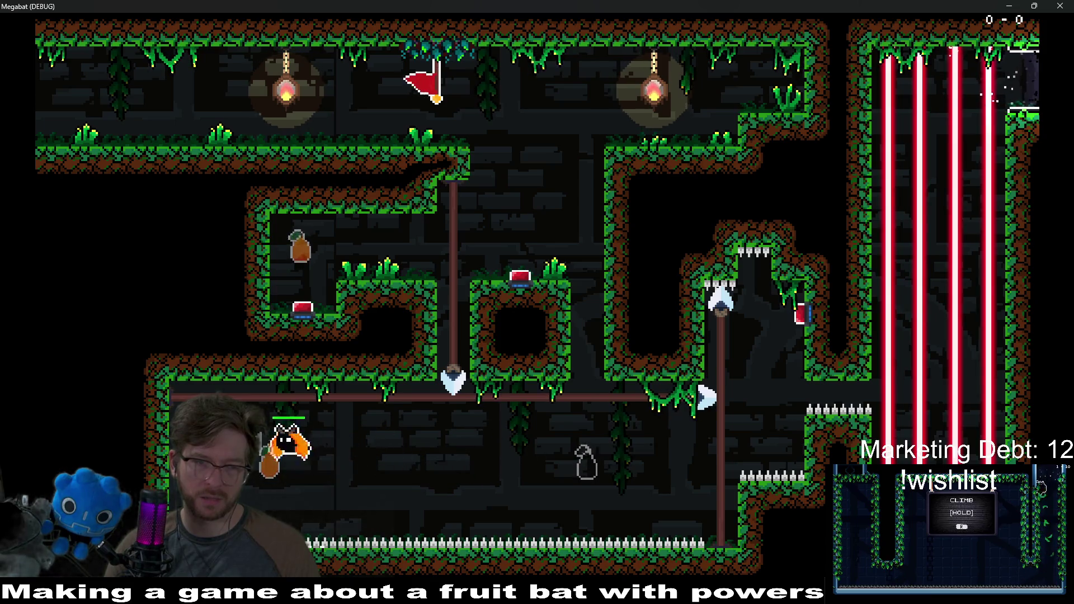
key(Up)
key(Right)
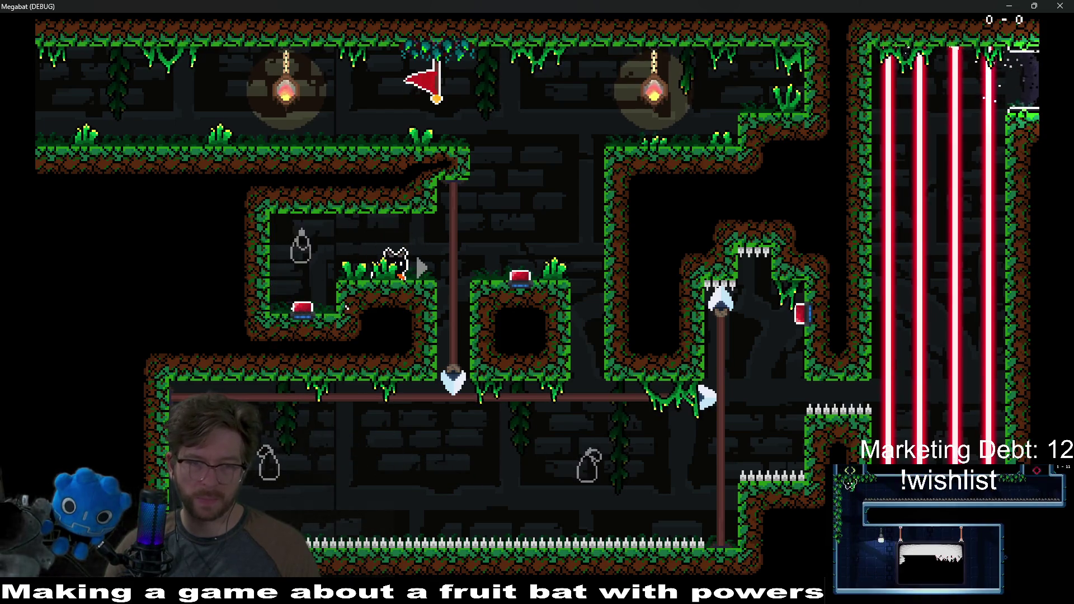
key(Left)
key(Right)
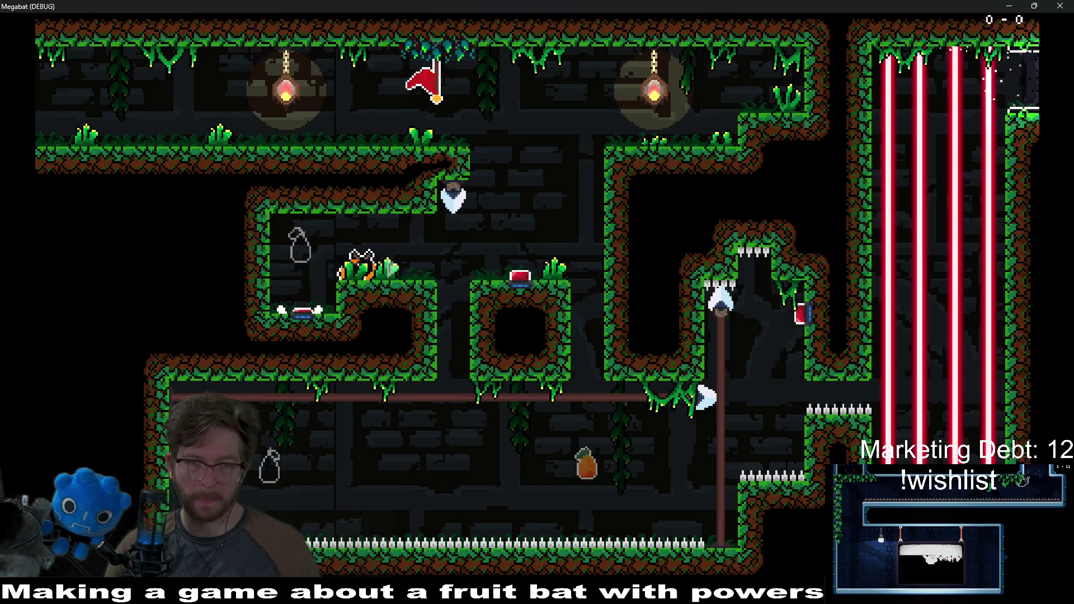
key(Up)
key(Right)
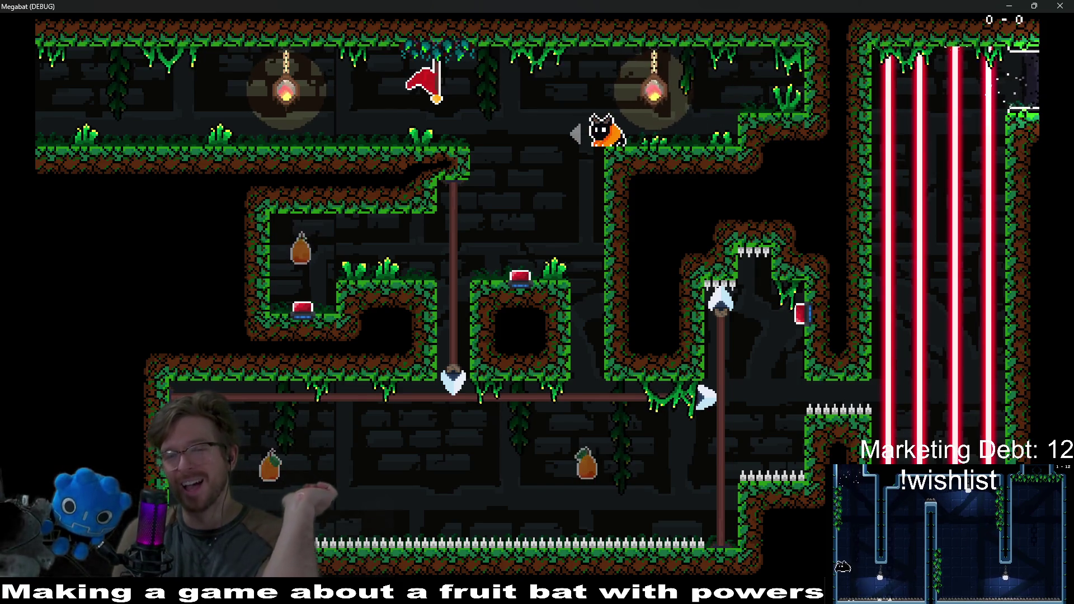
Drop down the shaft, eat the fruit, and trigger the red switch to cut the lasers
key(Down)
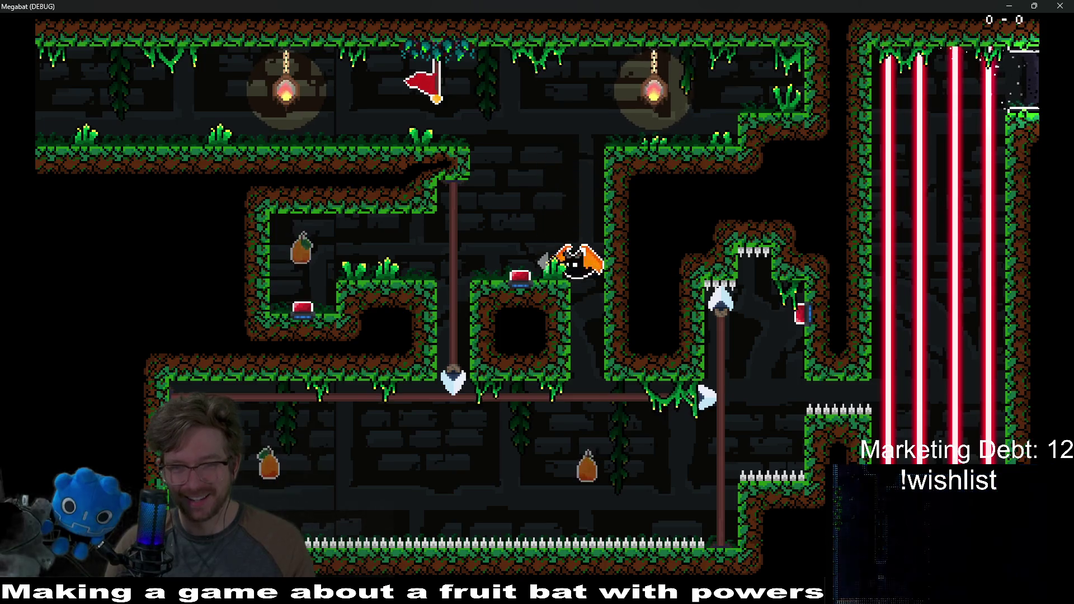
key(Right)
key(Up)
key(Down)
key(Left)
key(Left)
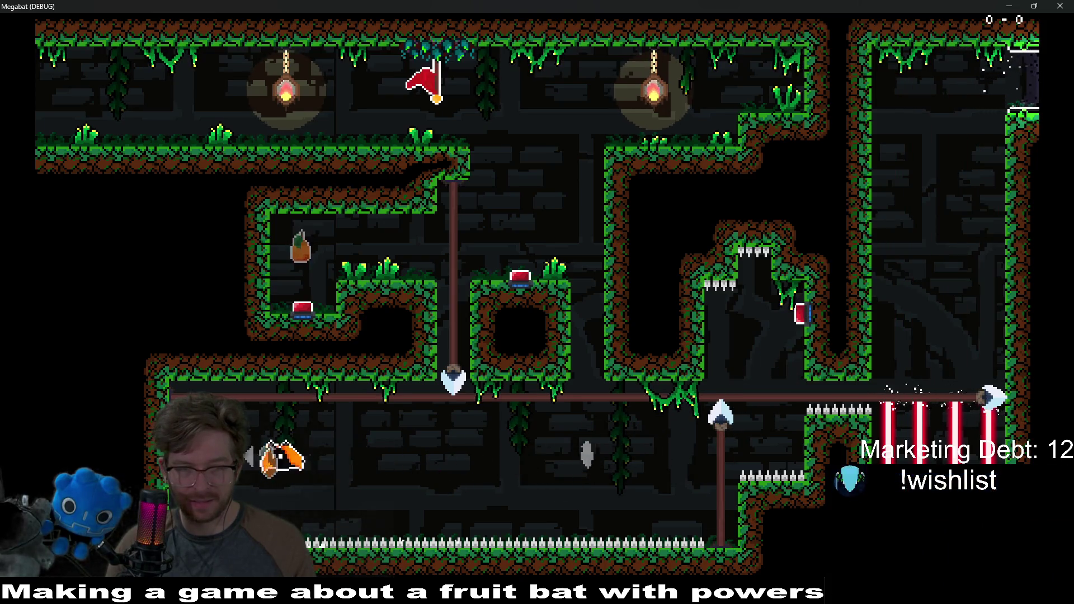
Eat the lower-left fruit, fly through the corridors and upper room to the pipe, then close the game
key(Up)
key(Right)
key(Up)
key(Right)
key(Down)
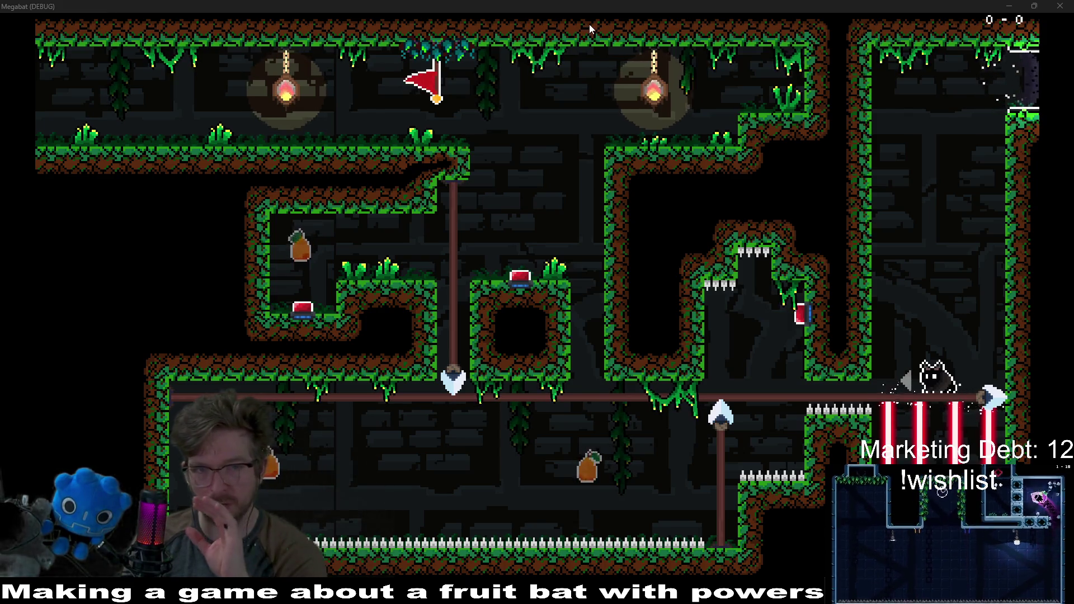
click(1060, 6)
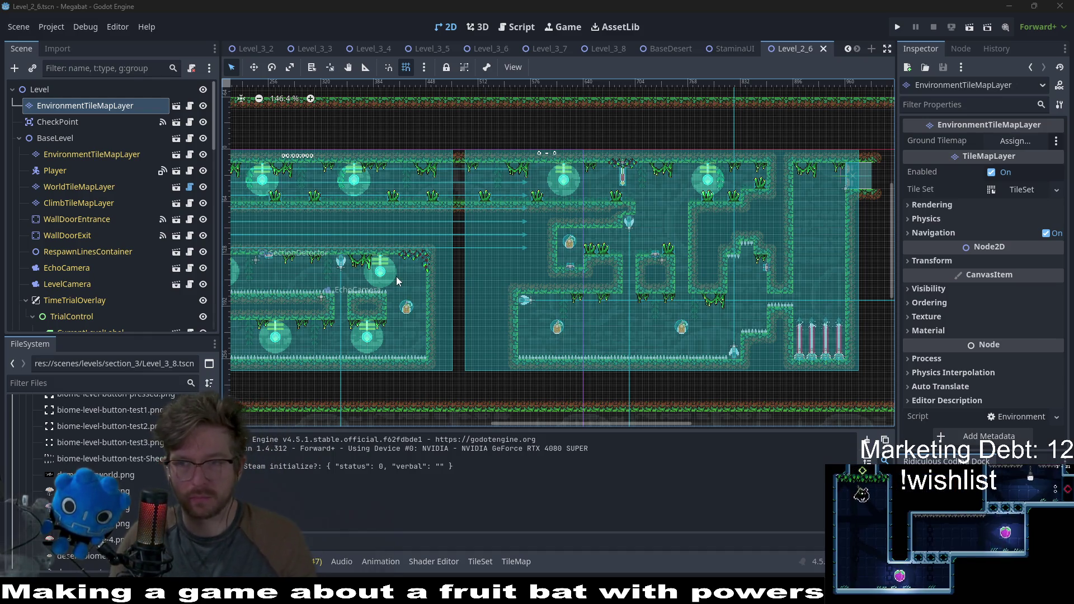
Open Level_2_7 via quick search 'level_27', zoom out, then search 'level_28'
key(alt+shift+o)
text(level_2_)
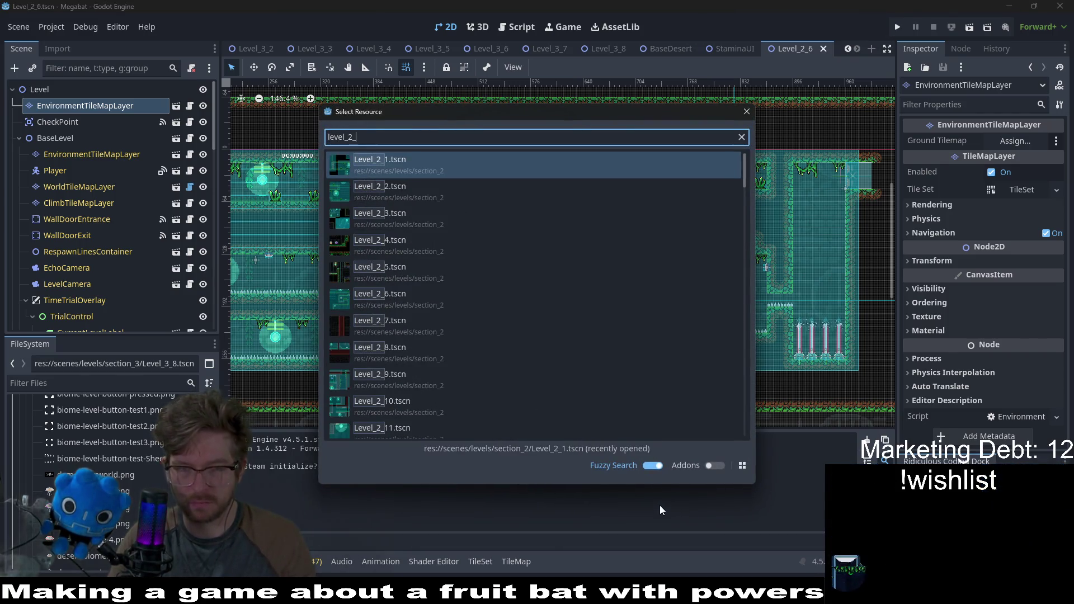
text(7)
key(Return)
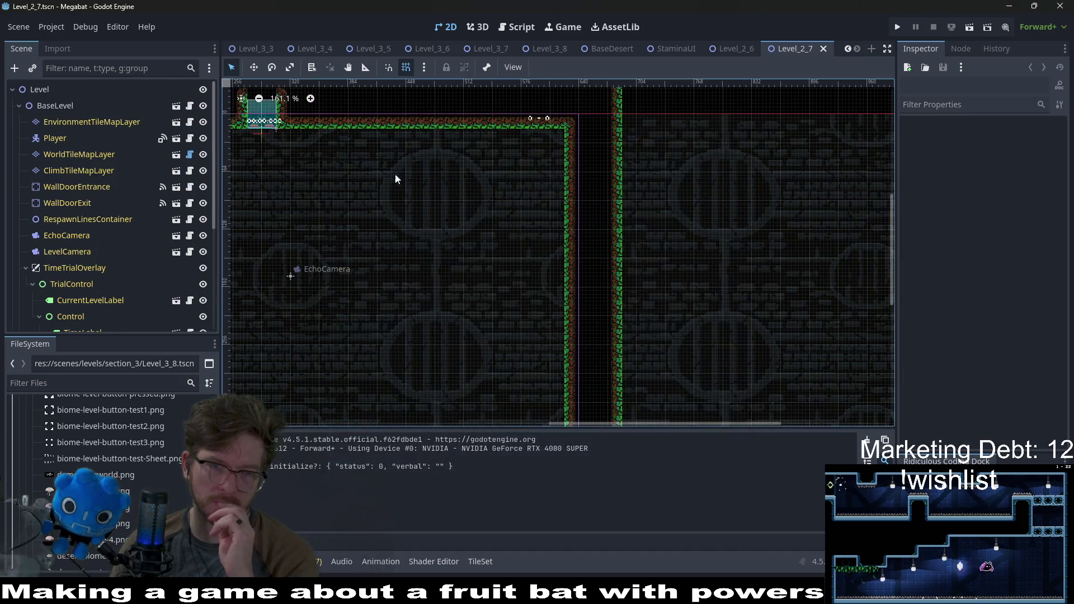
scroll(519, 294, down, 3)
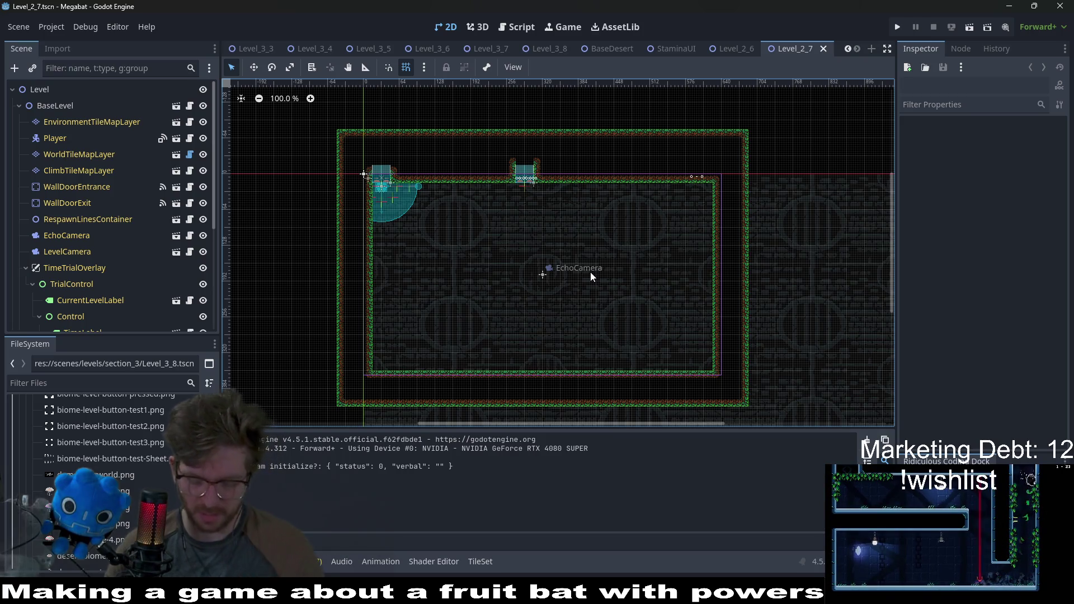
key(shift+alt+o)
text(level_)
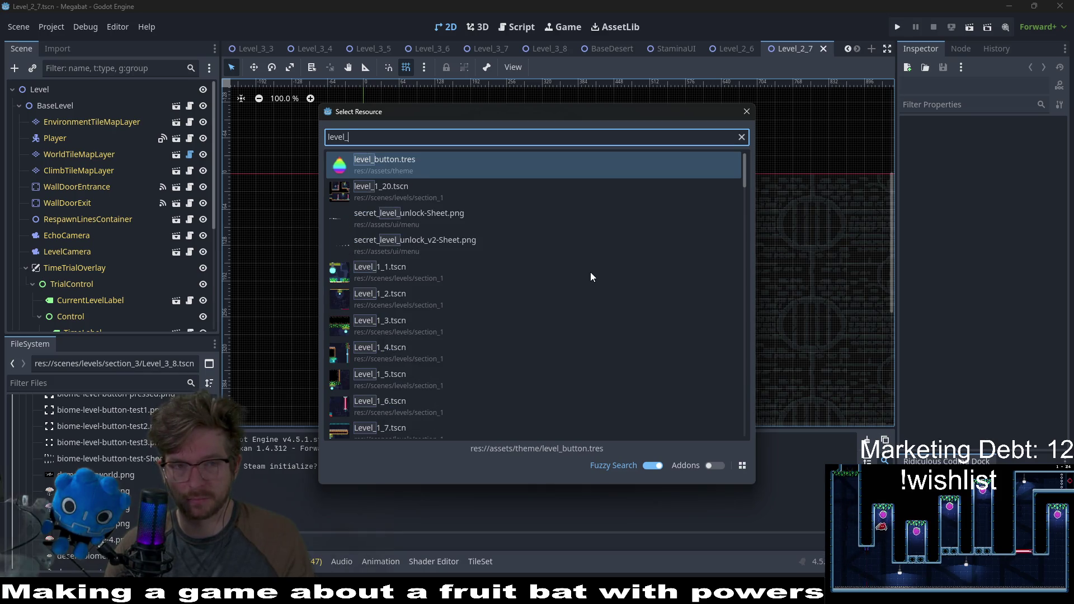
text(2_)
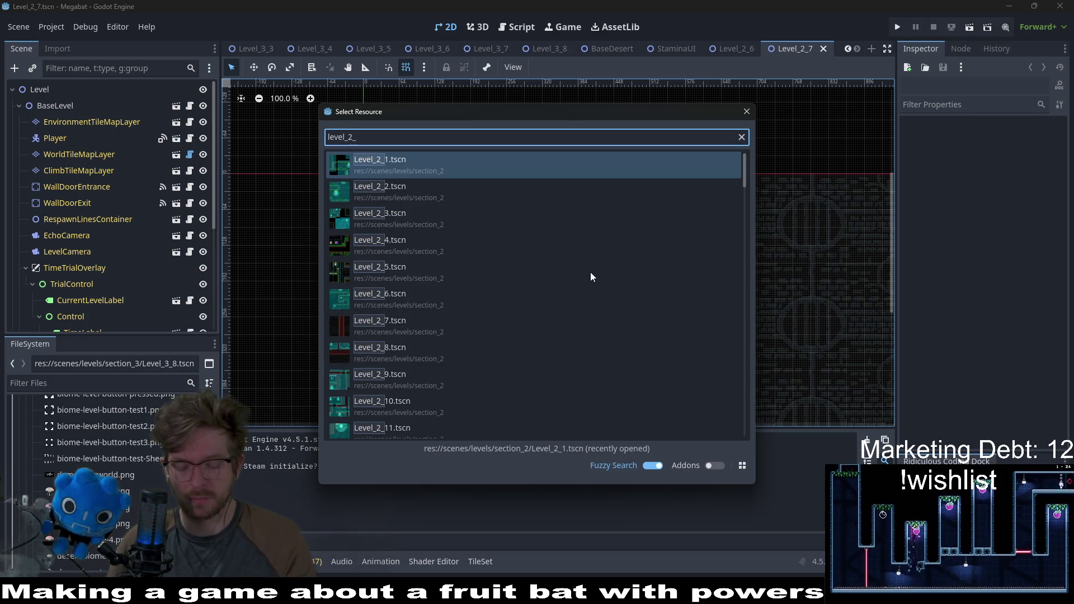
text(8)
Open Level_2_8.tscn from the search results and zoom around its two teal rooms
key(Return)
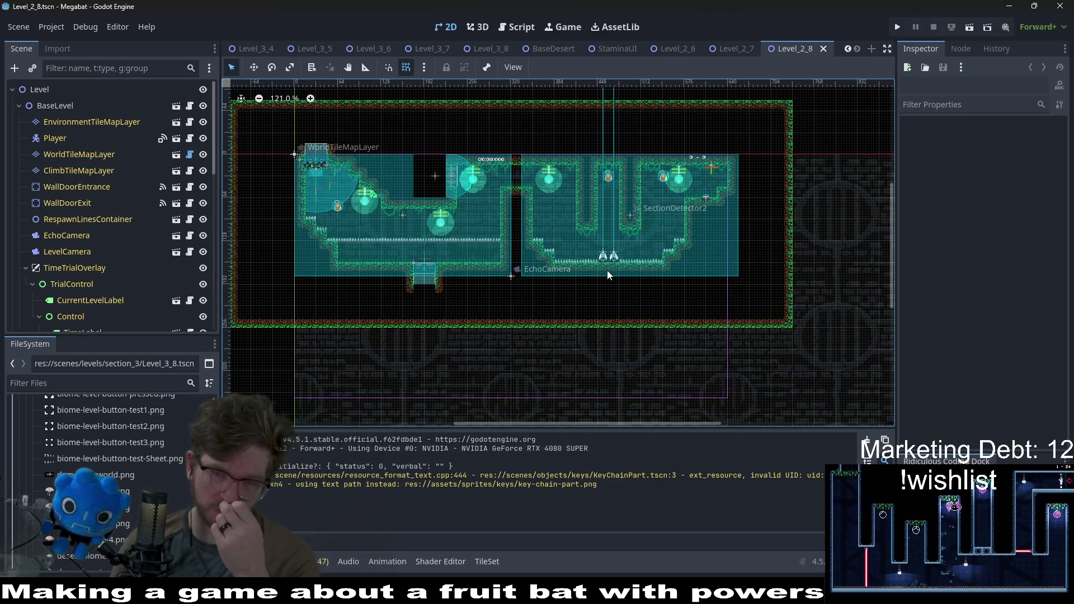
scroll(614, 270, up, 1)
scroll(504, 261, up, 2)
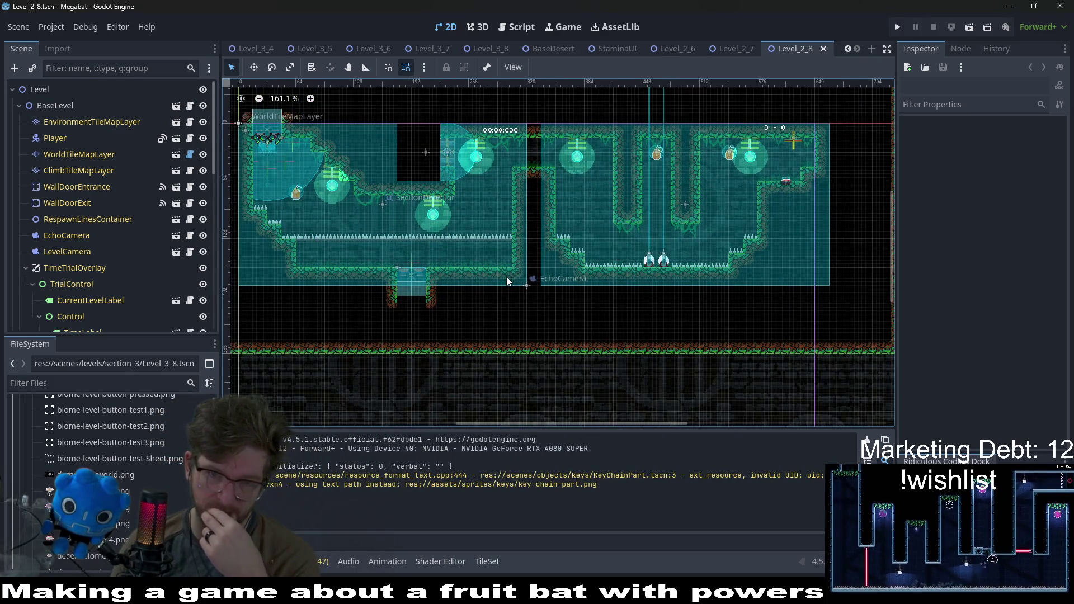
scroll(506, 276, down, 2)
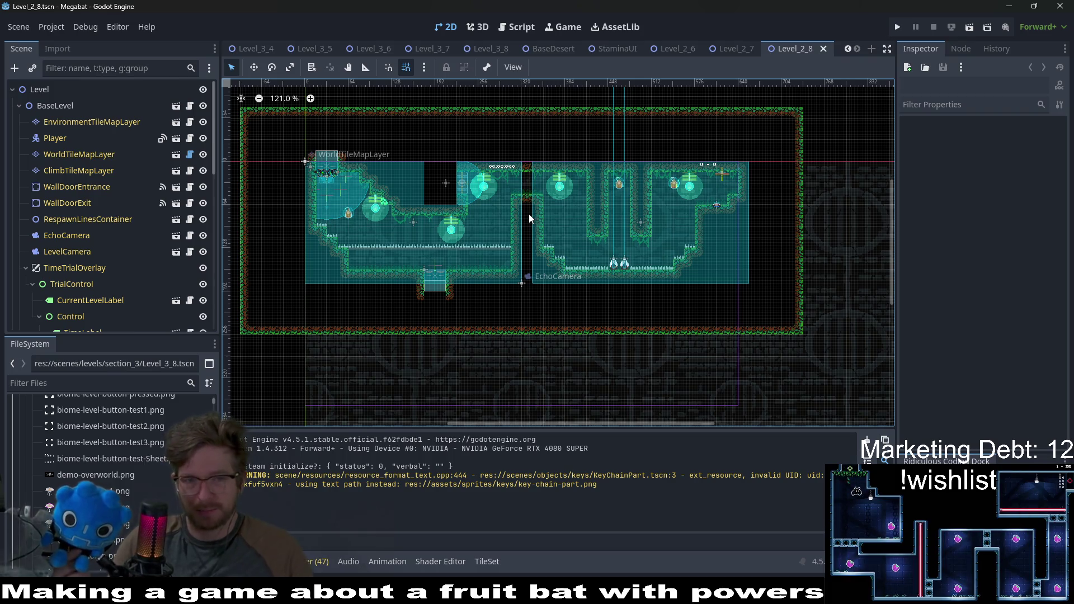
scroll(386, 268, up, 5)
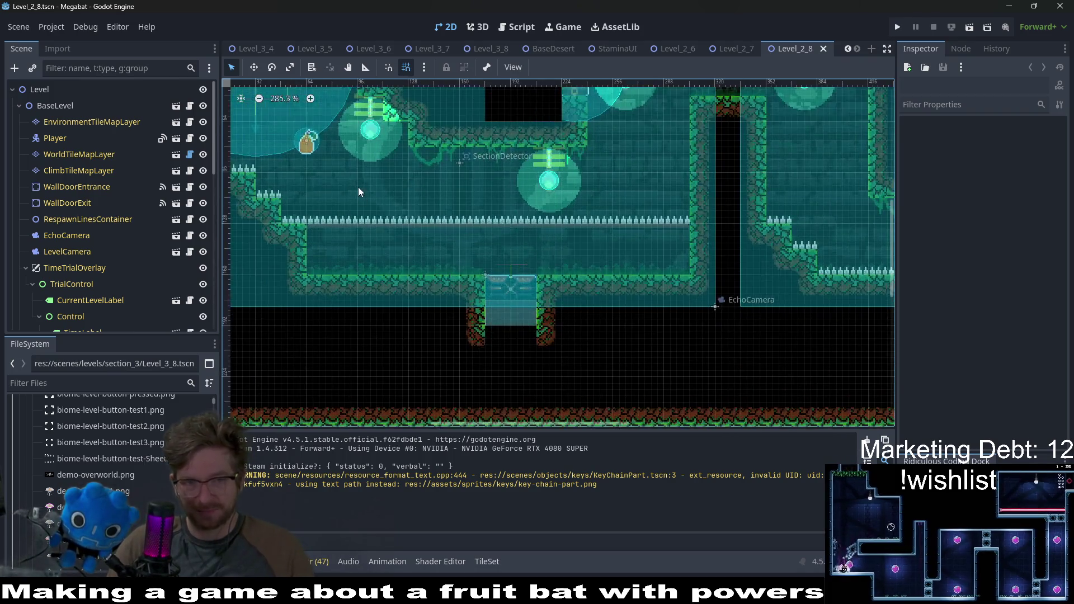
scroll(359, 191, up, 3)
scroll(392, 246, left, 1)
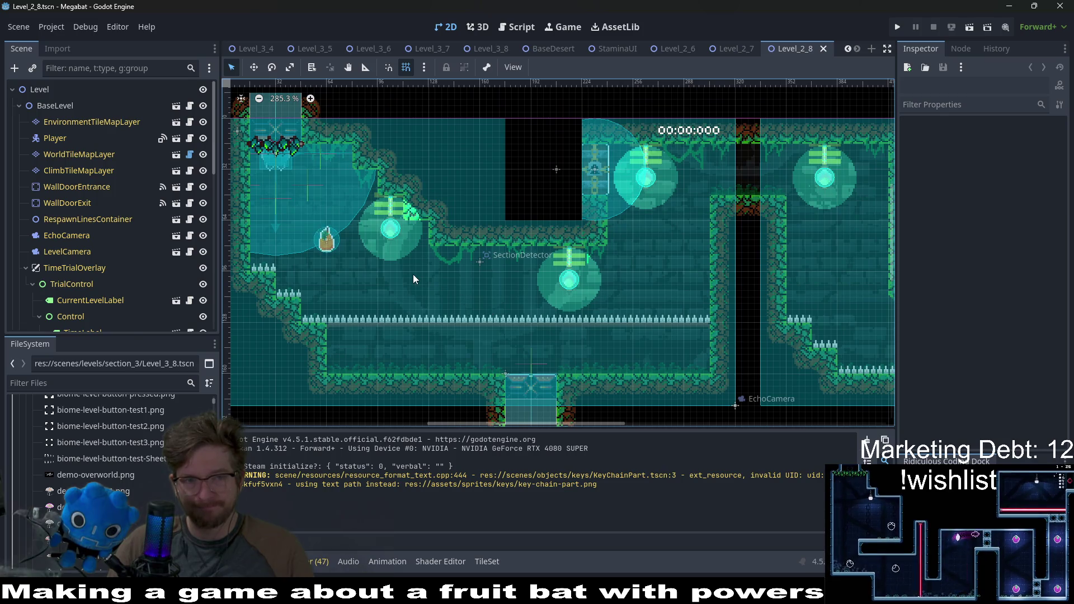
Instance EnvironmentTileMapLayer.tscn under Level, move it to the top, and paint a first overgrowth tuft
click(106, 122)
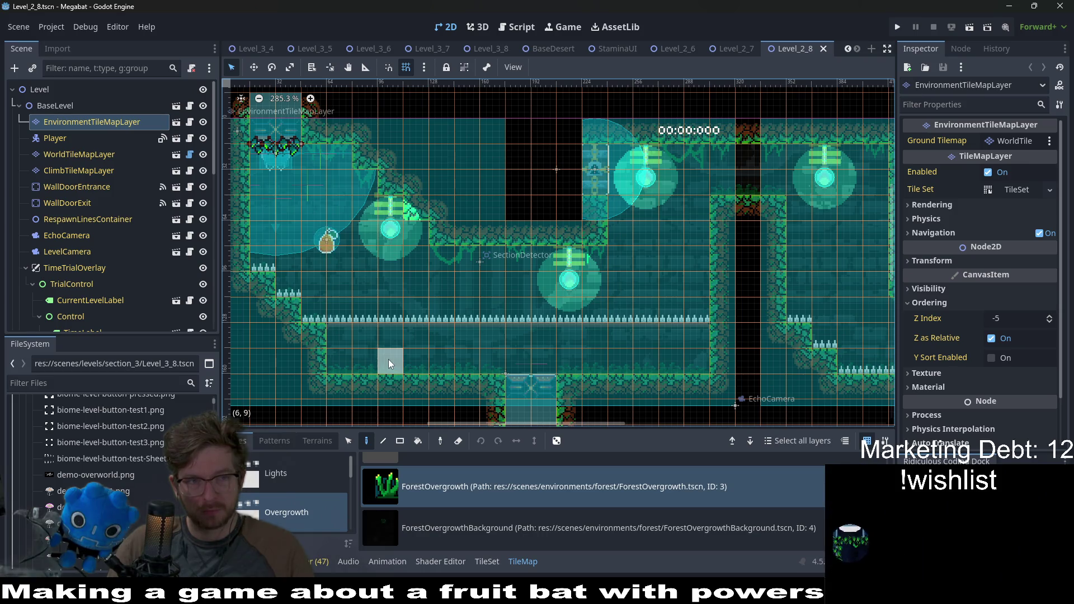
scroll(84, 251, down, 5)
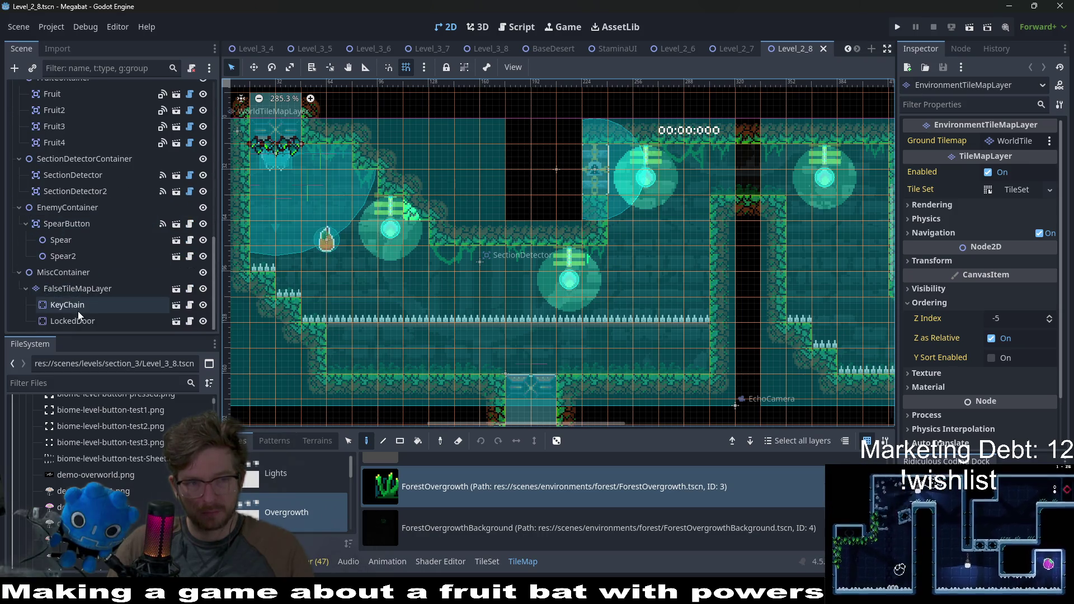
scroll(92, 123, up, 5)
click(41, 89)
key(ctrl+shift+a)
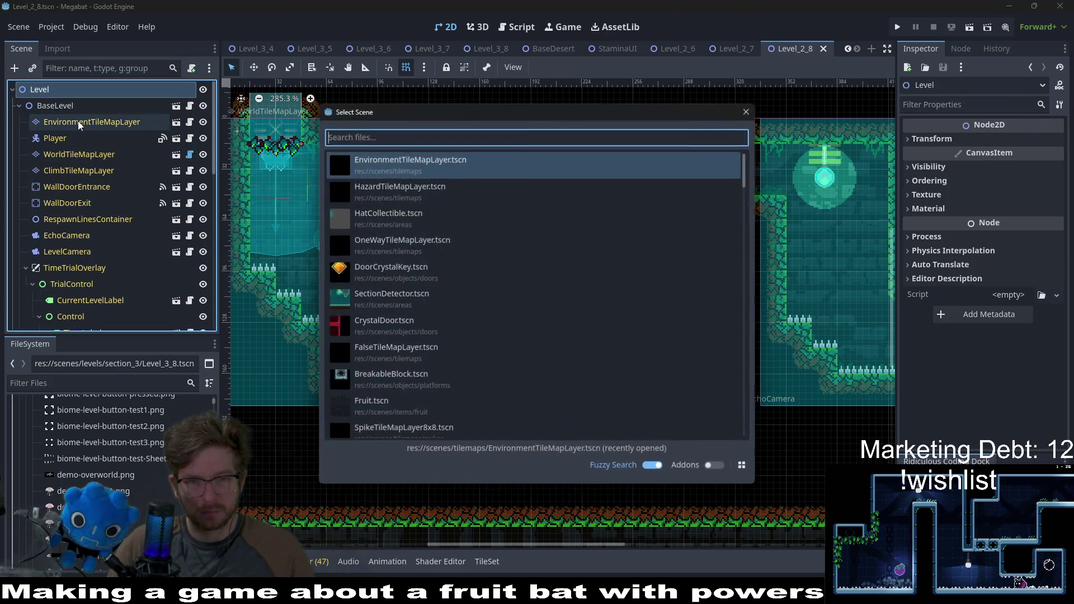
key(Return)
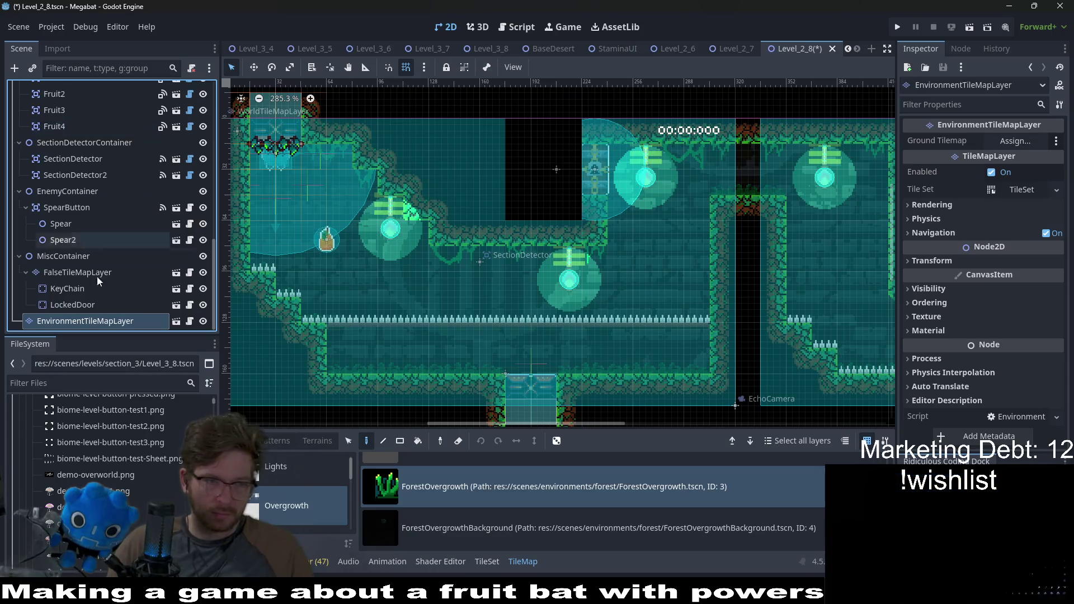
mouse_move(85, 320)
mouse_down()
mouse_move(88, 70)
mouse_move(77, 102)
mouse_up()
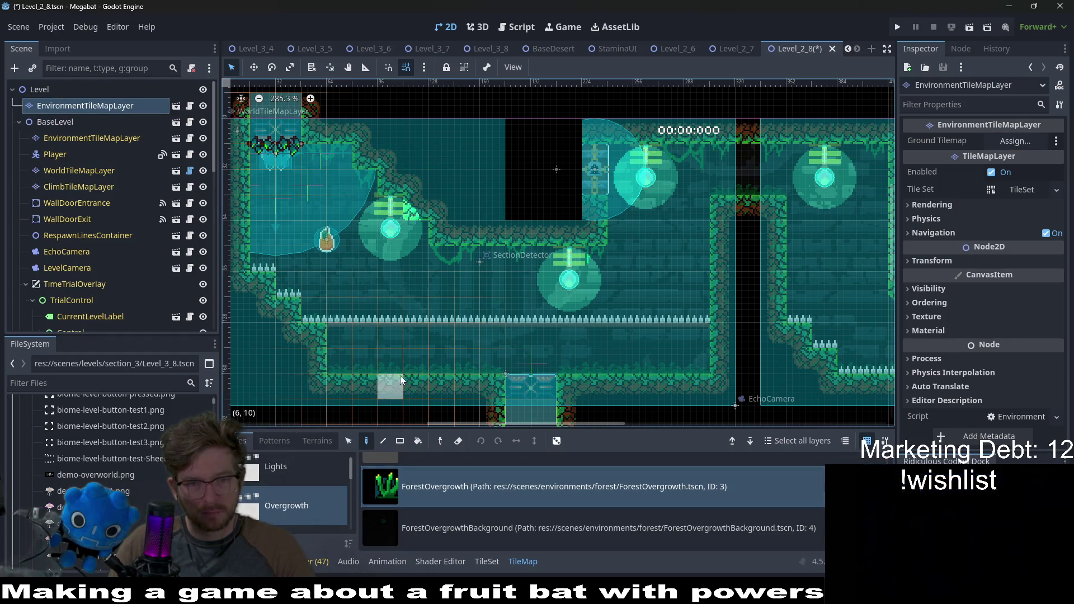
click(391, 361)
Paint three more ForestOvergrowth tufts on the bottom floor and two on the upper ledge
click(466, 361)
click(693, 364)
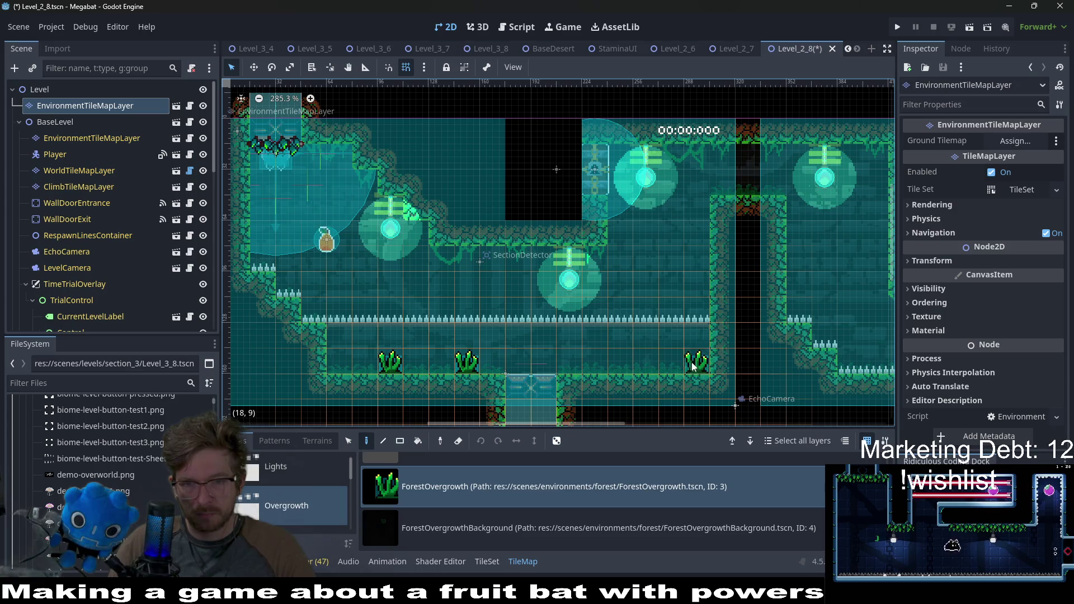
click(652, 365)
scroll(660, 350, up, 2)
scroll(660, 349, right, 1)
click(694, 231)
click(741, 235)
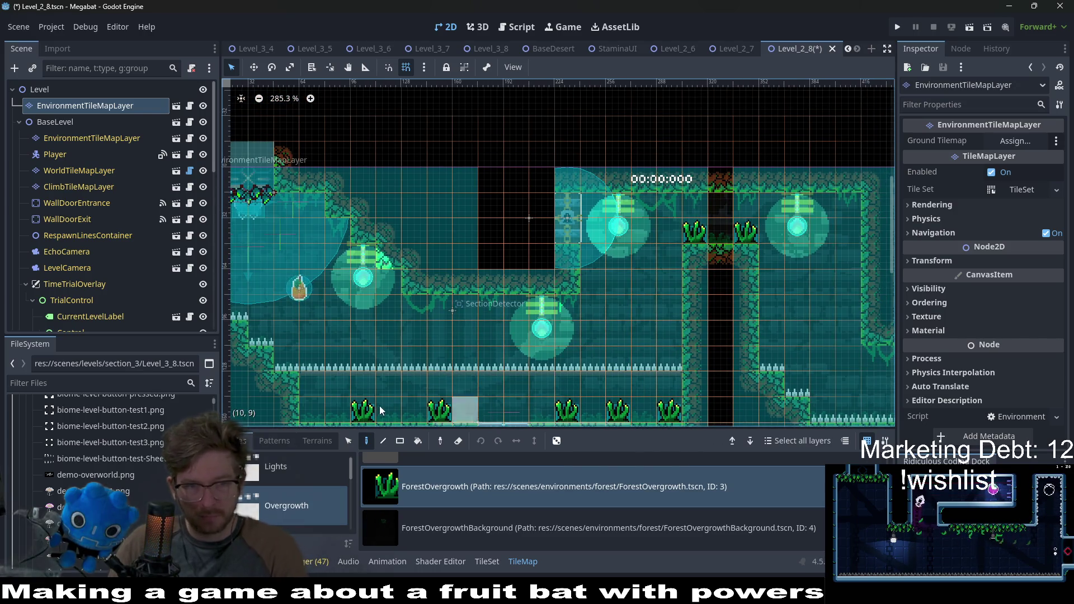
Add ForestOvergrowth plants in the right-hand room, including near its top-right corner
scroll(666, 329, right, 4)
scroll(665, 329, down, 2)
scroll(665, 329, right, 12)
scroll(666, 329, down, 1)
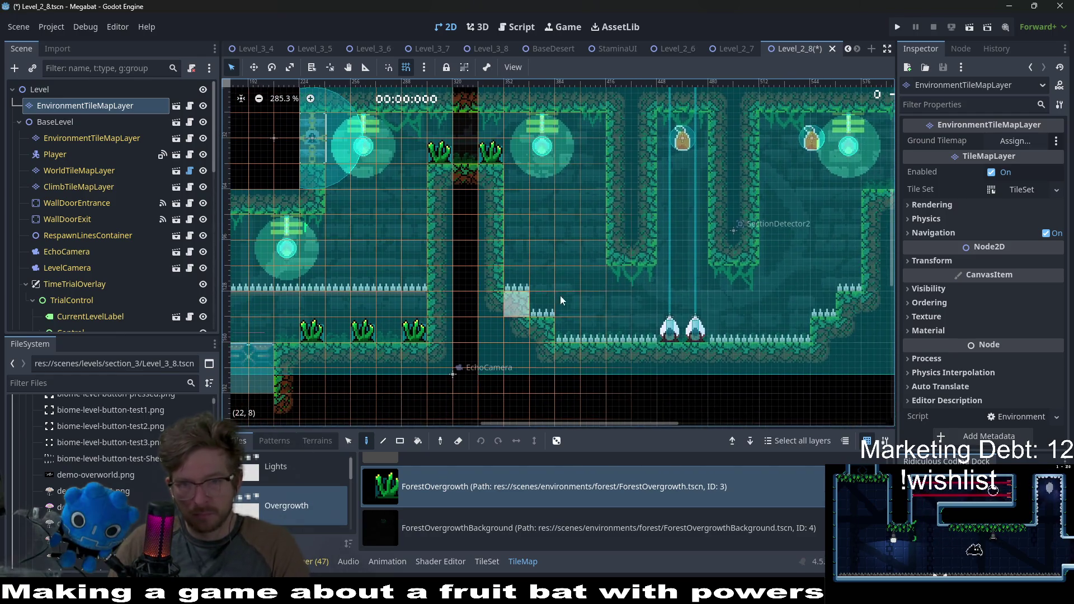
click(688, 190)
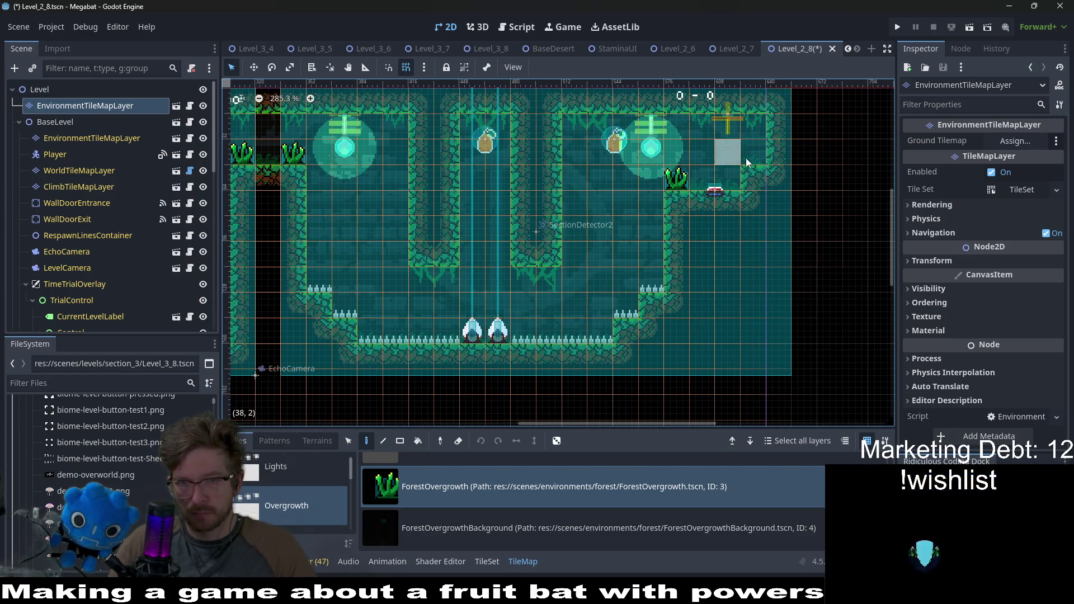
click(752, 154)
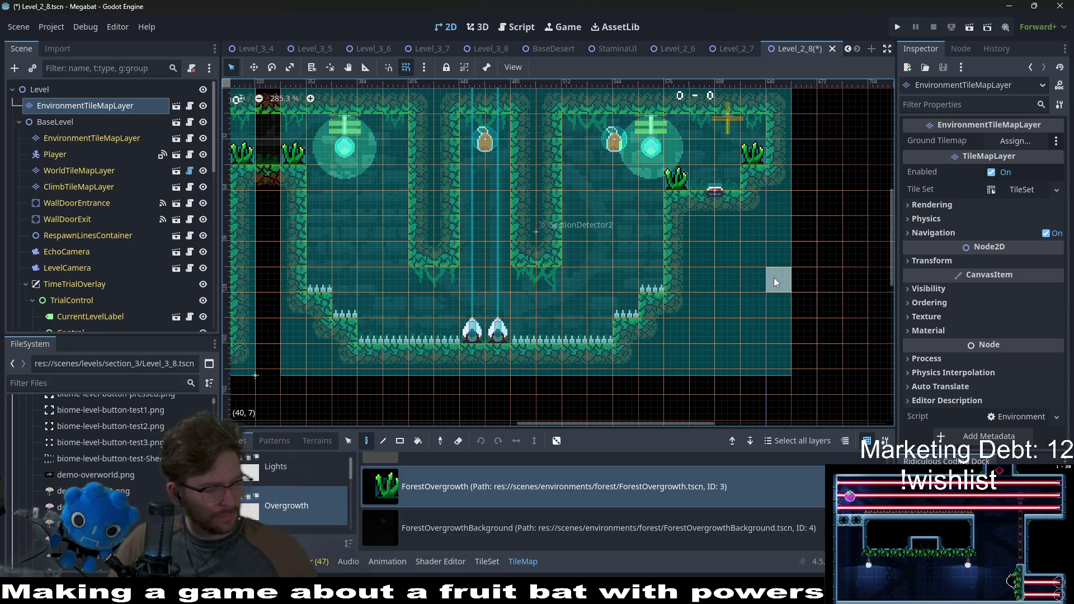
Select the original EnvironmentTileMapLayer inside BaseLevel
scroll(613, 311, left, 3)
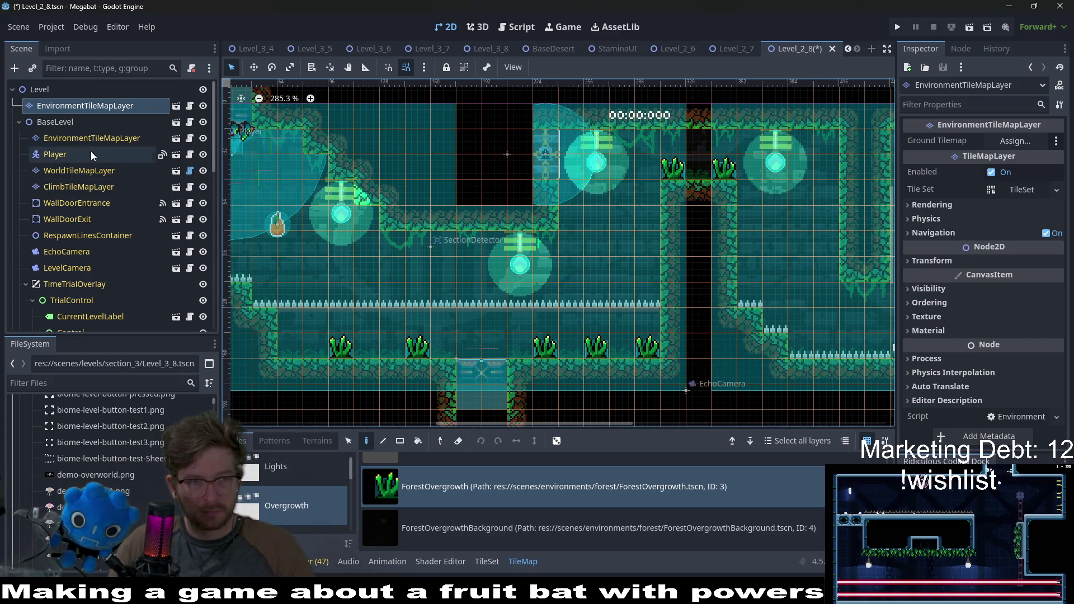
click(88, 137)
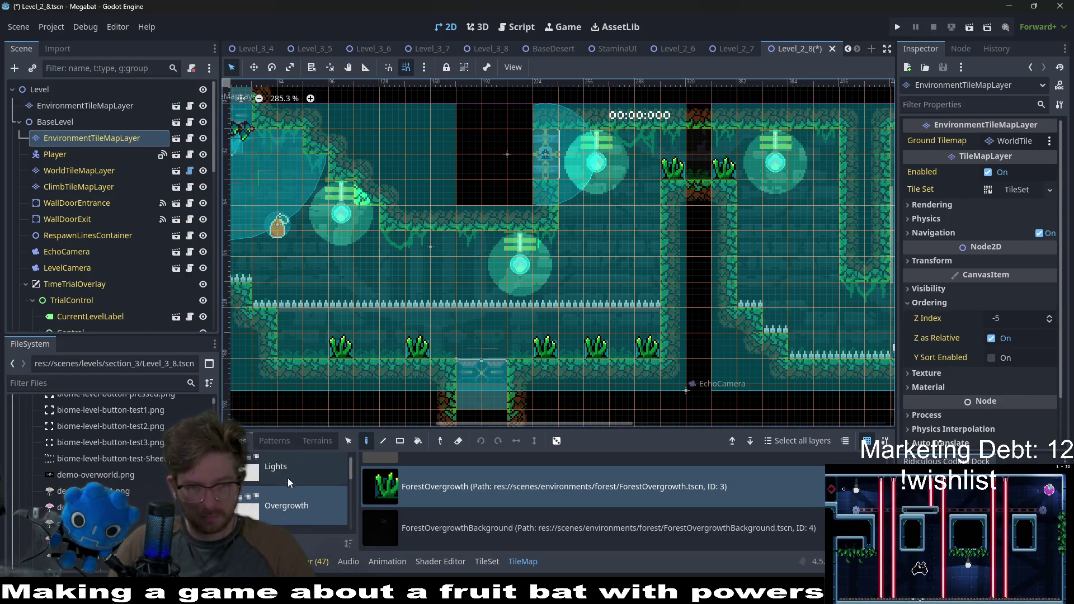
scroll(293, 492, down, 2)
scroll(297, 491, down, 1)
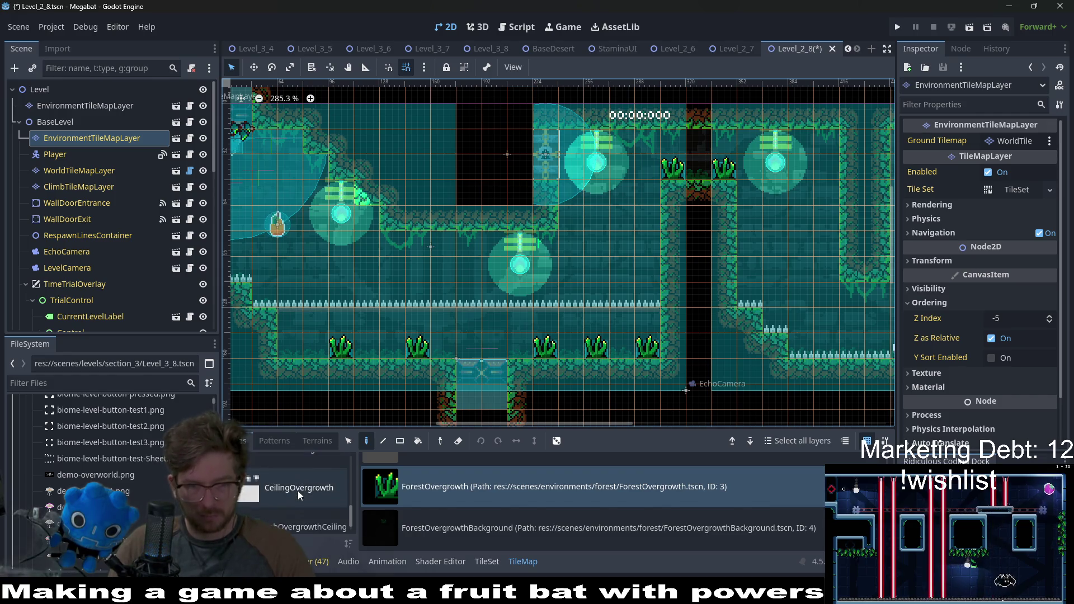
From CeilingOvergrowth, hang a ForestForegroundVineMedium under the ceiling ledge
click(298, 491)
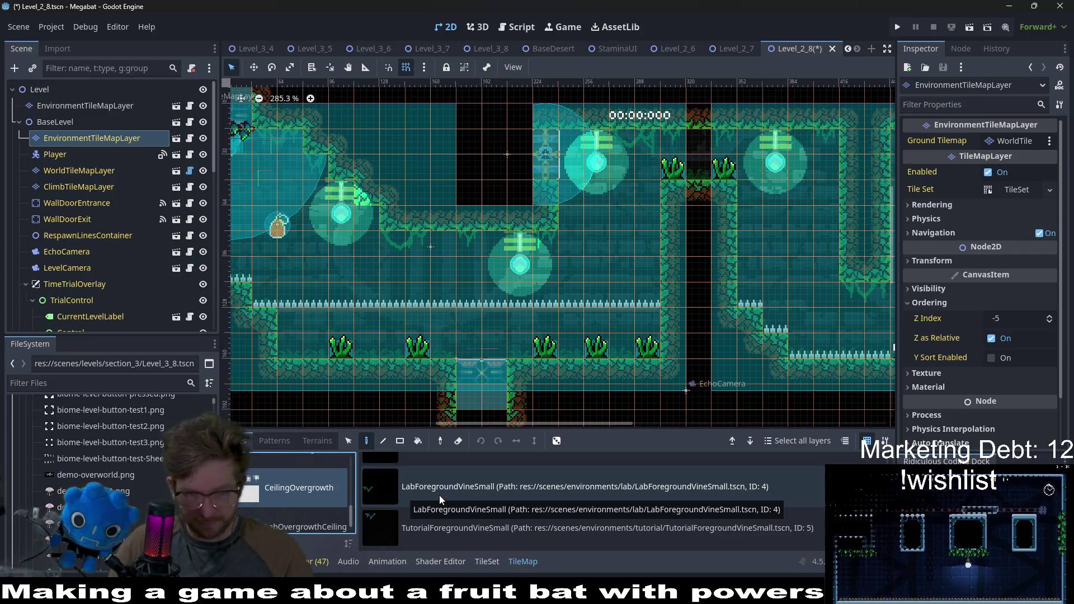
scroll(439, 495, up, 1)
click(438, 495)
scroll(411, 331, up, 2)
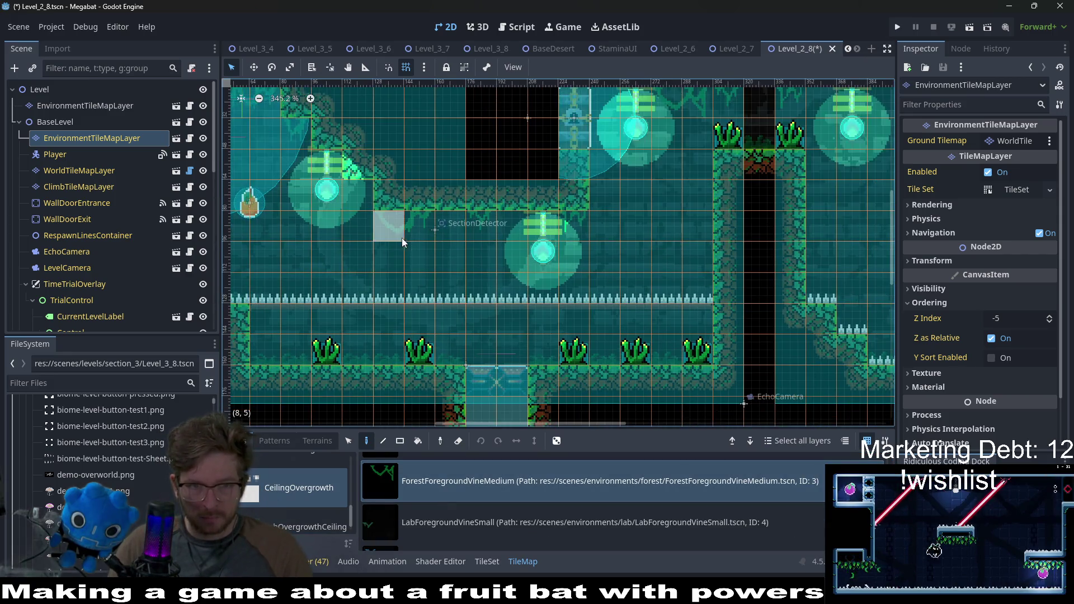
click(405, 230)
scroll(439, 475, up, 1)
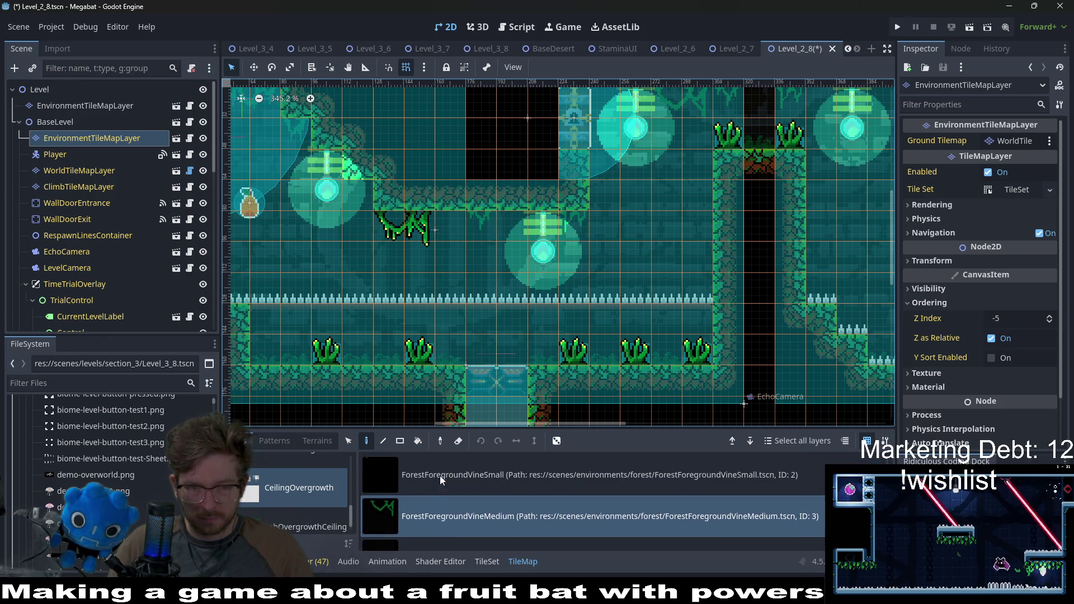
Hang a ForestForegroundVineSmall and another medium vine from the ceiling
click(441, 475)
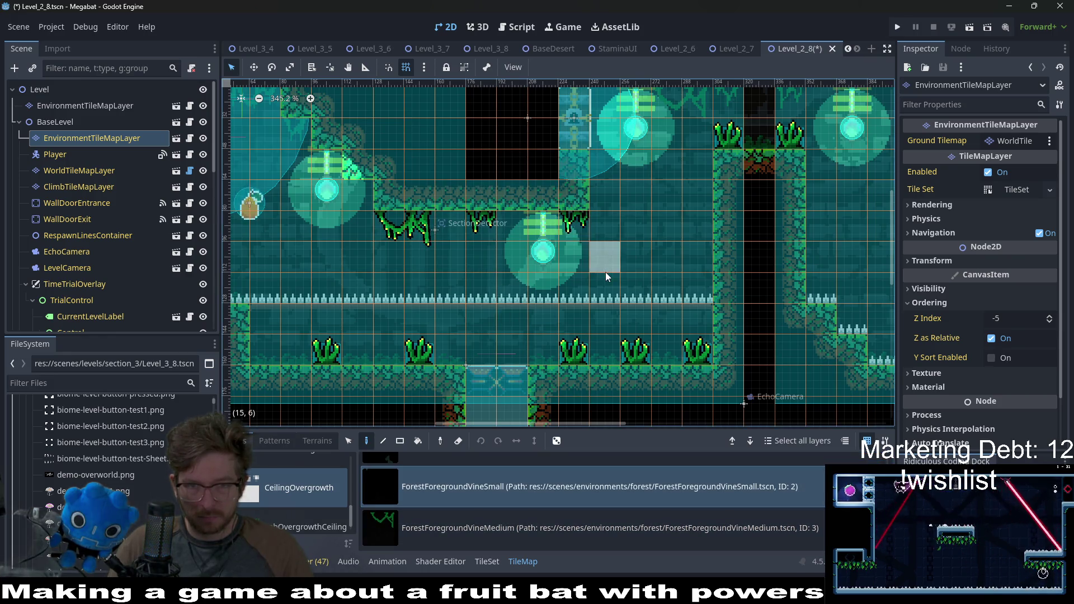
scroll(502, 236, down, 6)
scroll(470, 206, up, 3)
click(417, 180)
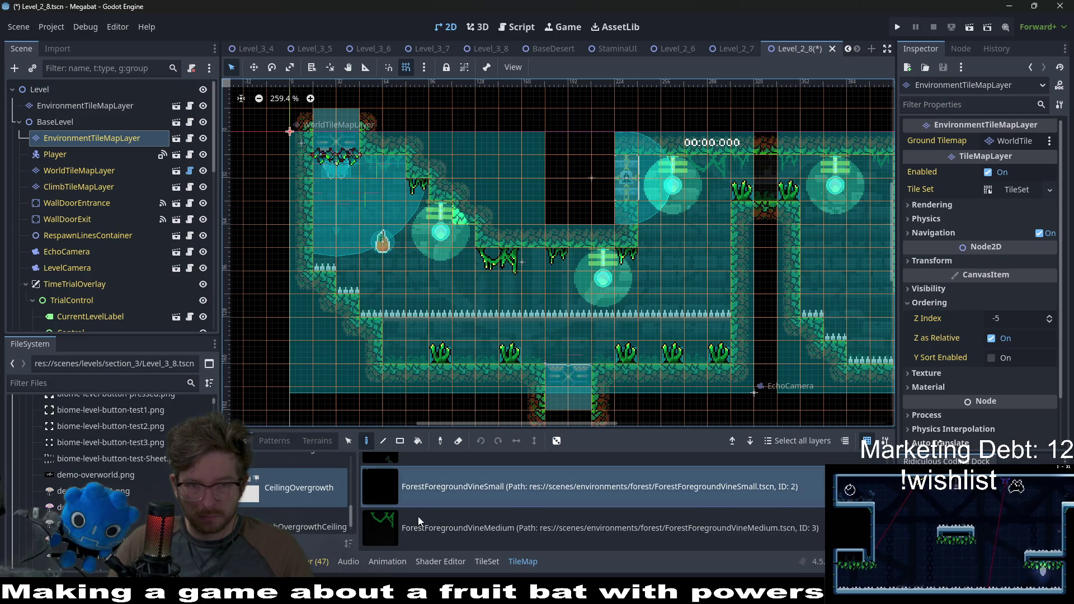
click(417, 522)
click(391, 167)
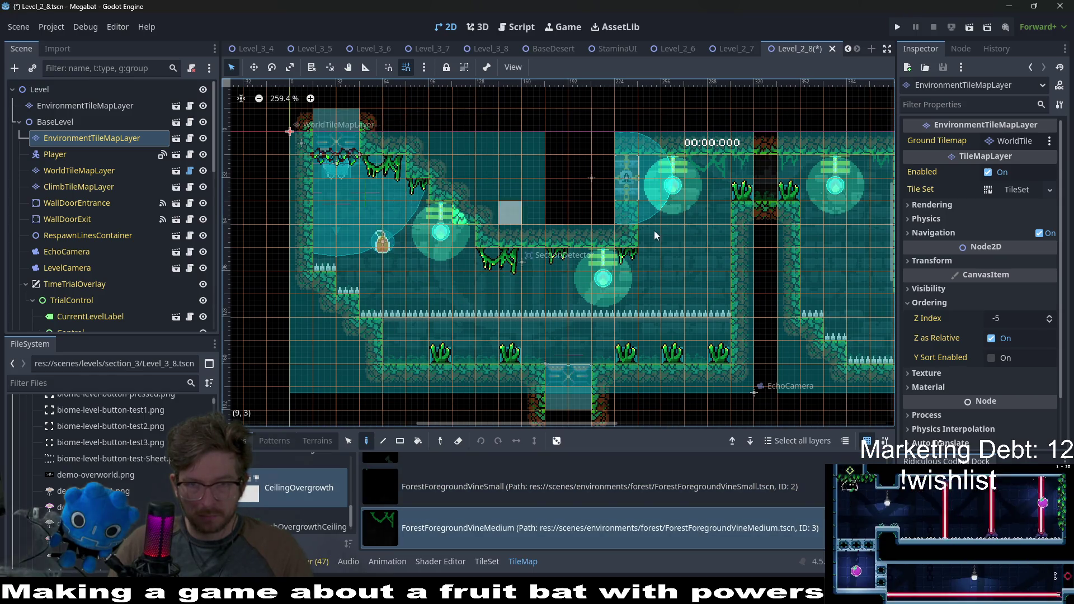
Place a small forest vine on the upper-right ceiling
scroll(652, 235, right, 3)
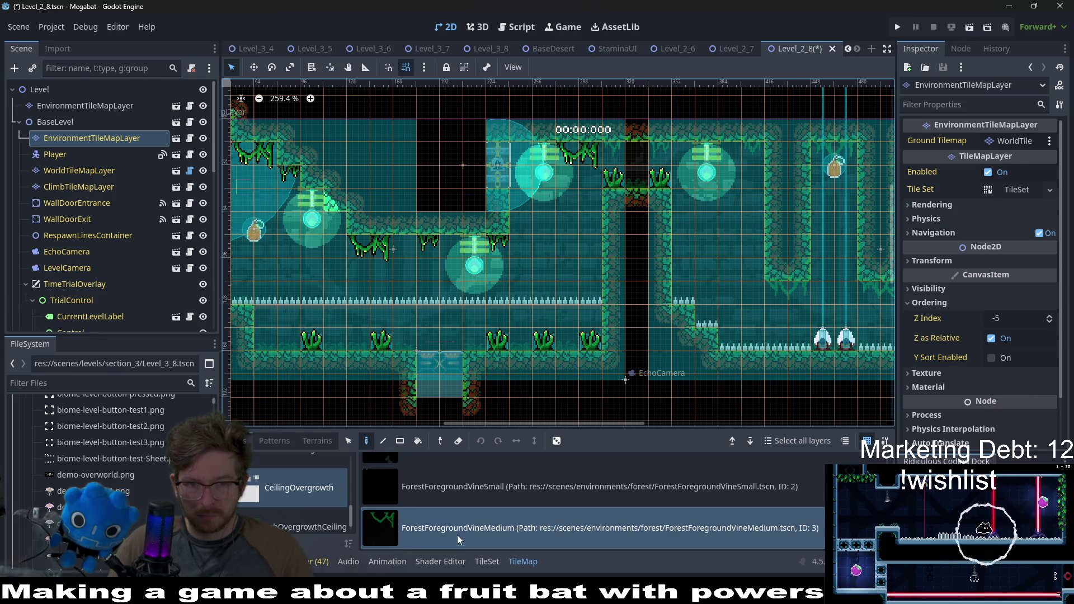
click(468, 489)
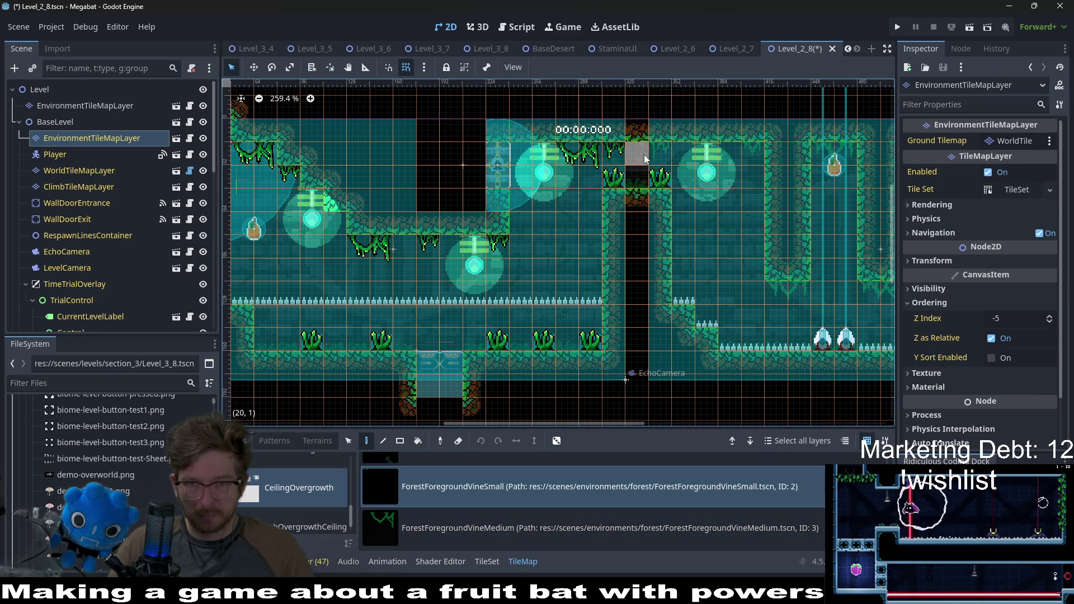
scroll(695, 212, right, 4)
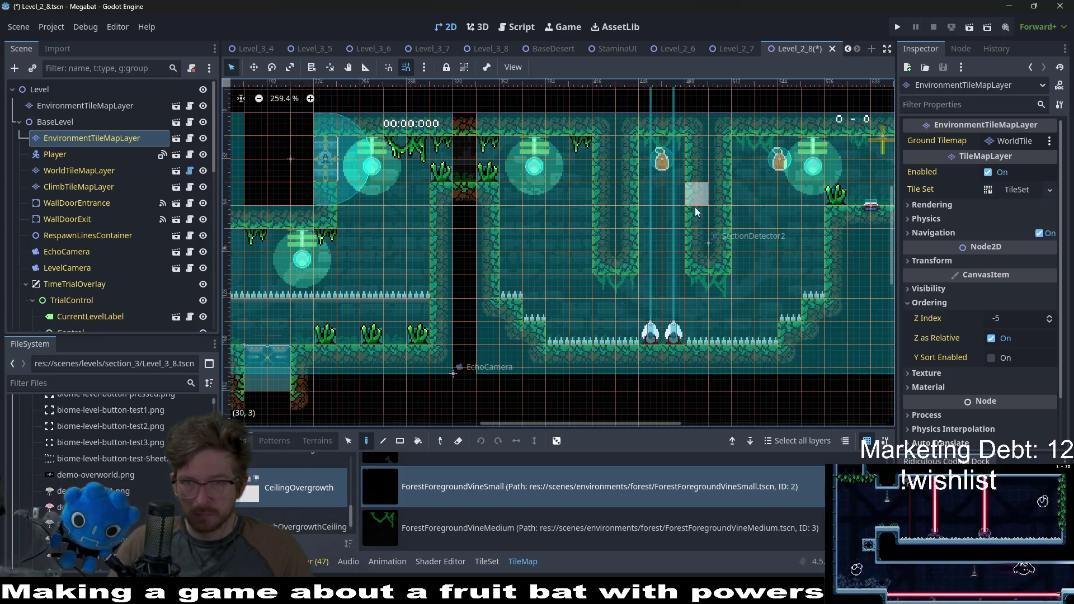
scroll(811, 193, right, 3)
scroll(811, 193, up, 1)
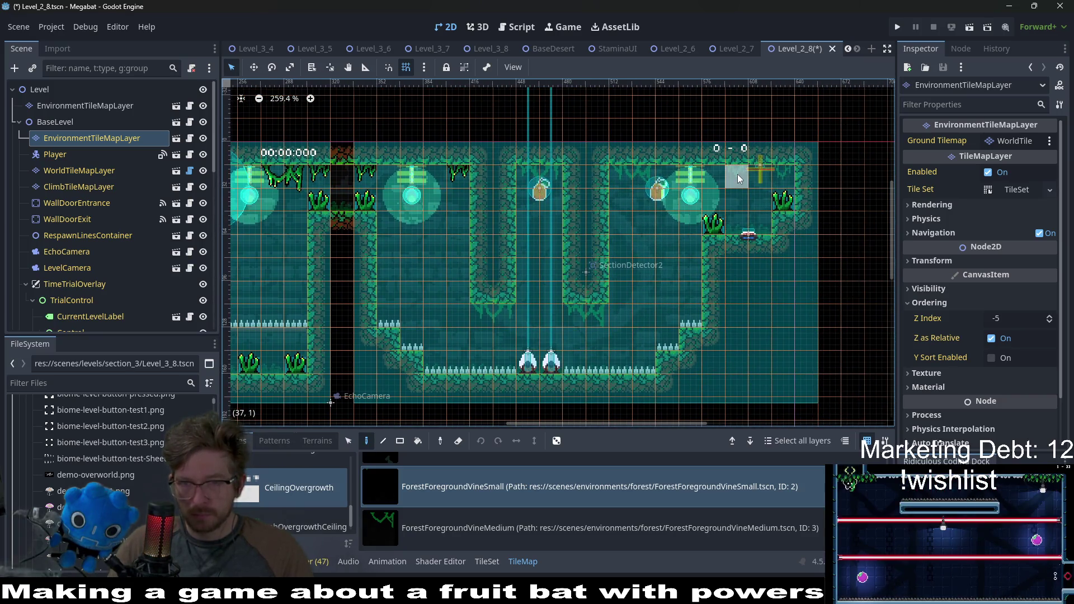
click(715, 180)
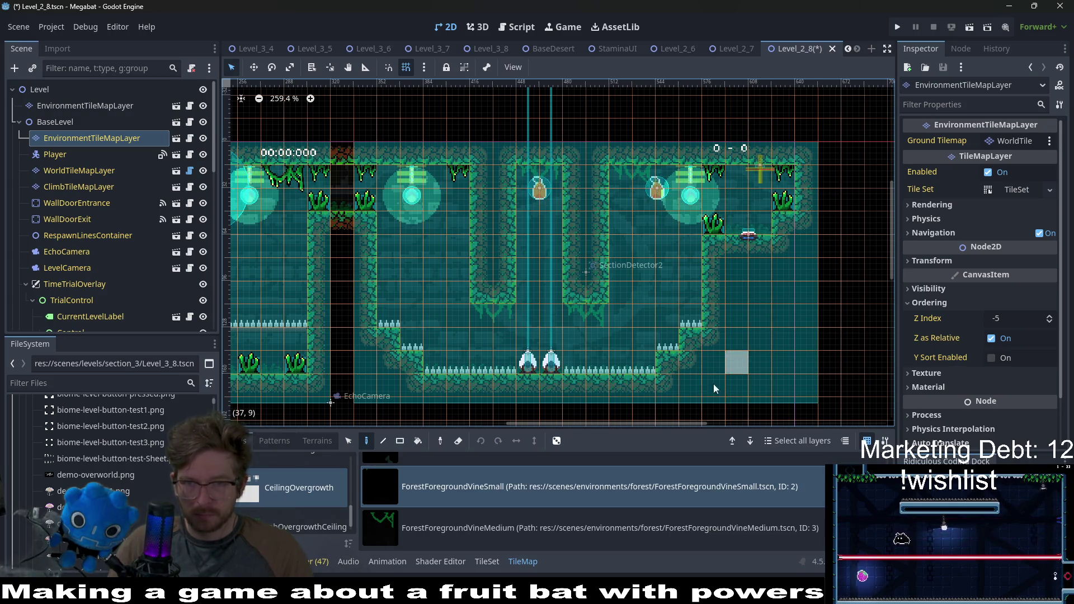
Bring the left rooms into view, save Level_2_8, and open the quick file search
click(451, 541)
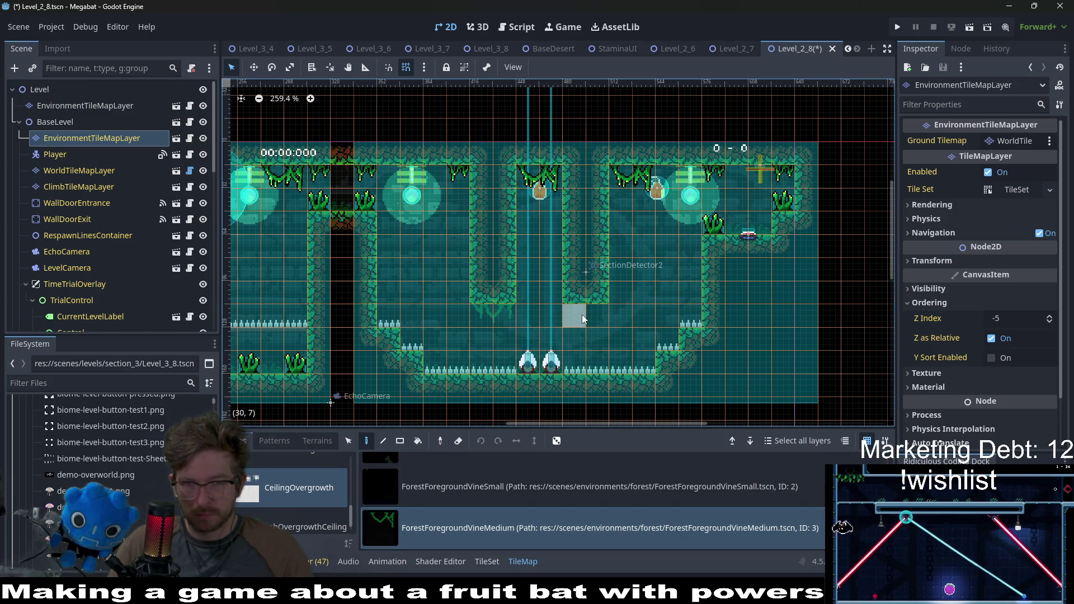
scroll(520, 324, down, 4)
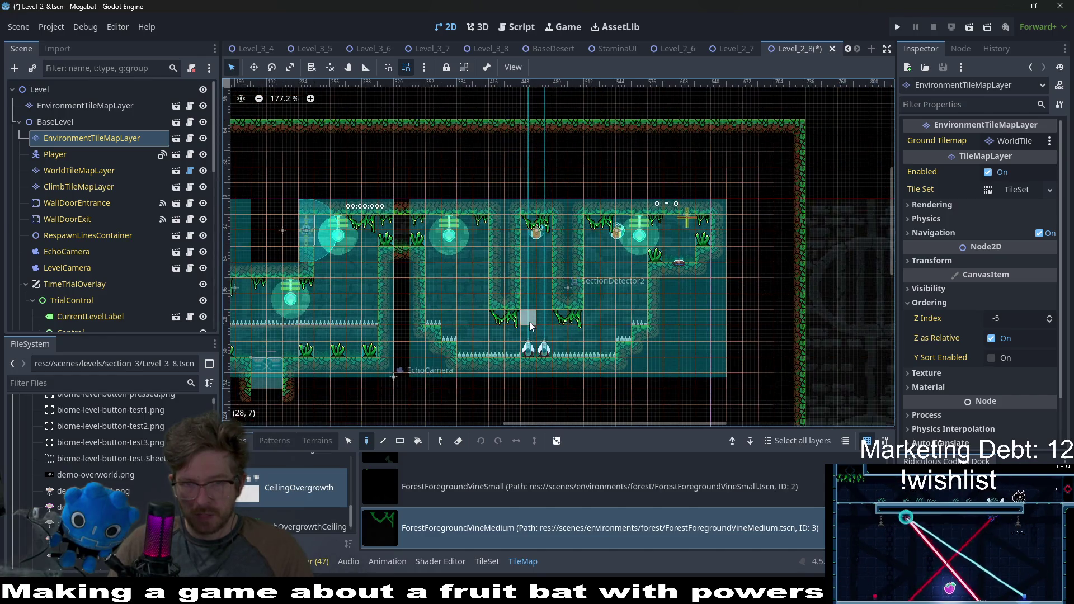
scroll(518, 328, down, 2)
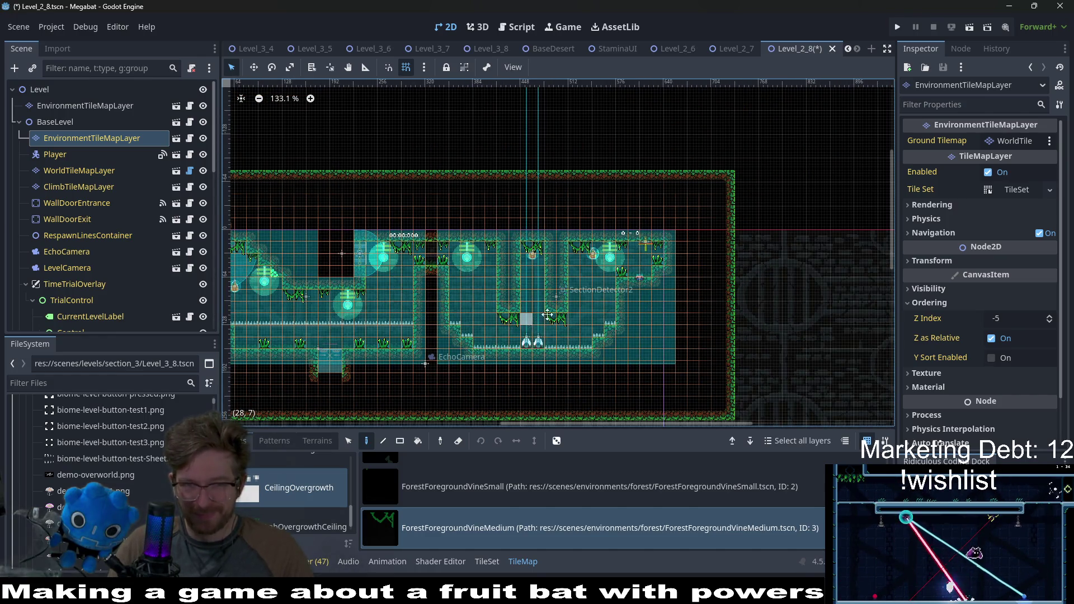
scroll(547, 315, up, 3)
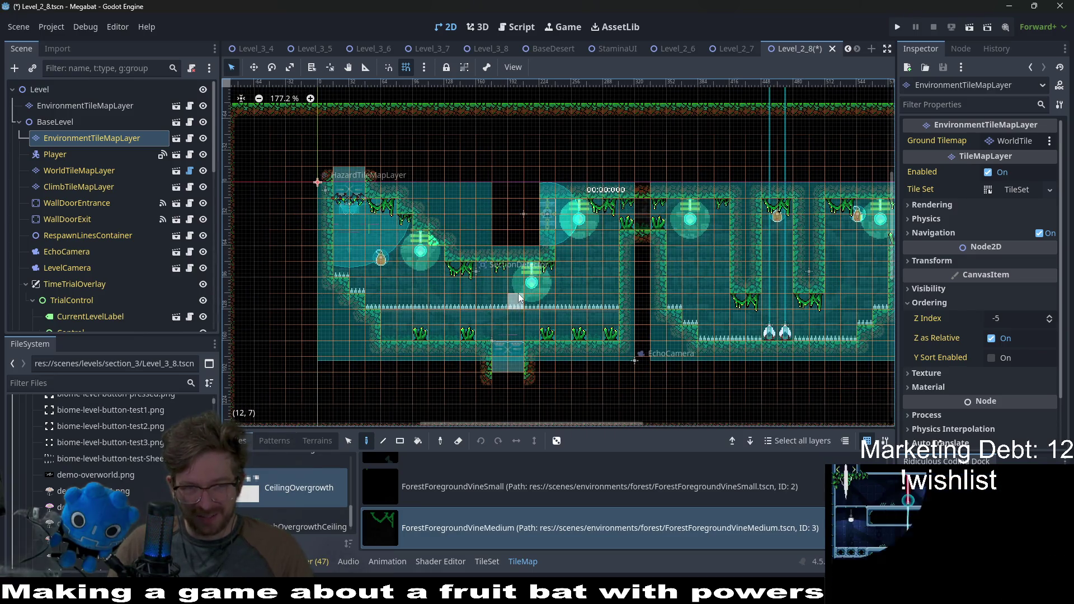
drag(519, 298, 488, 348)
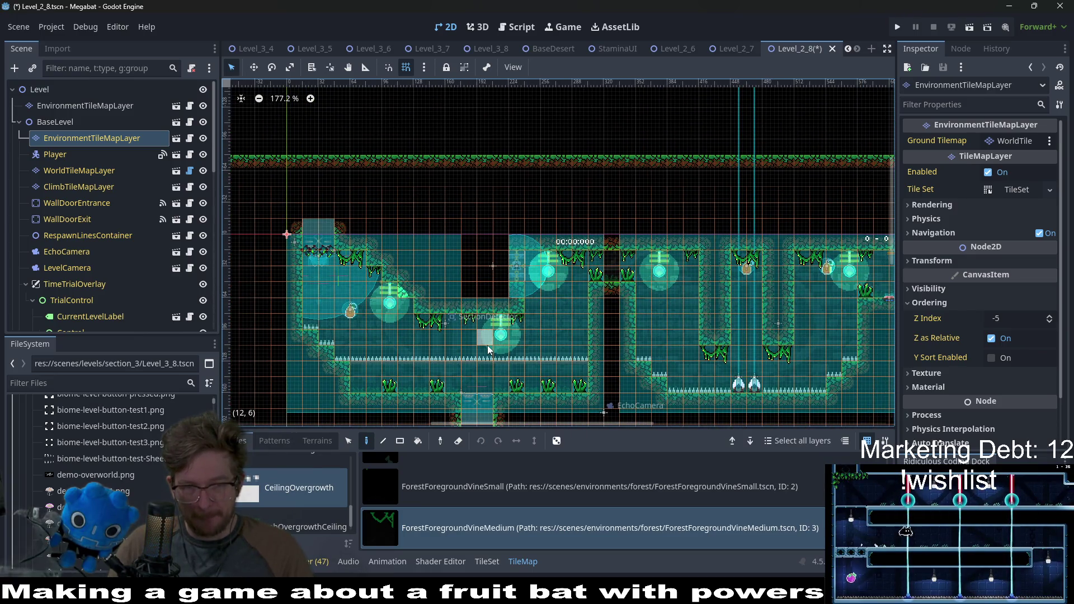
key(ctrl+s)
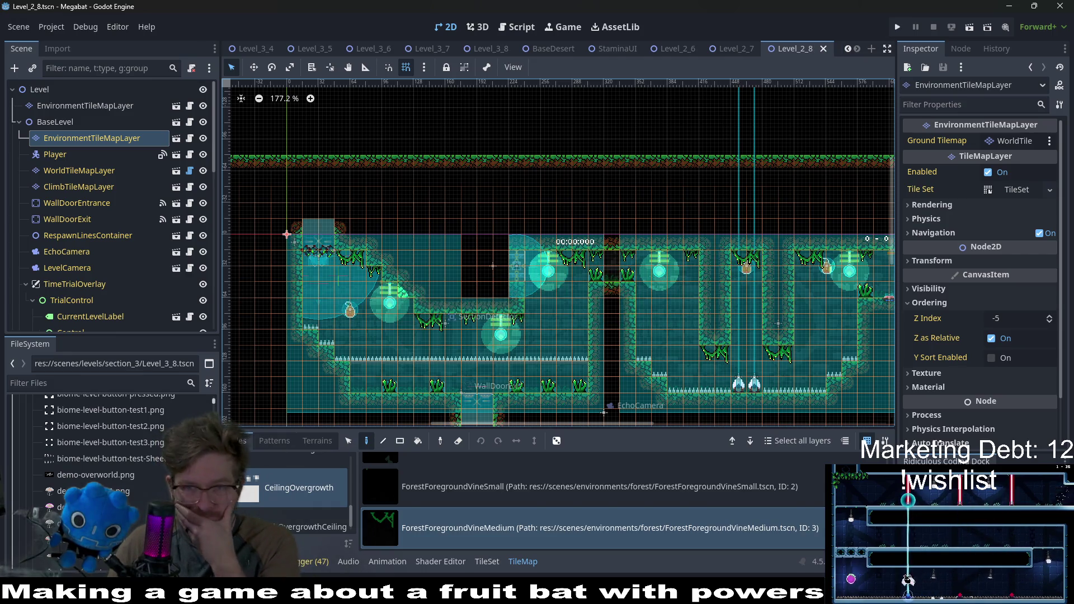
key(shift+alt+o)
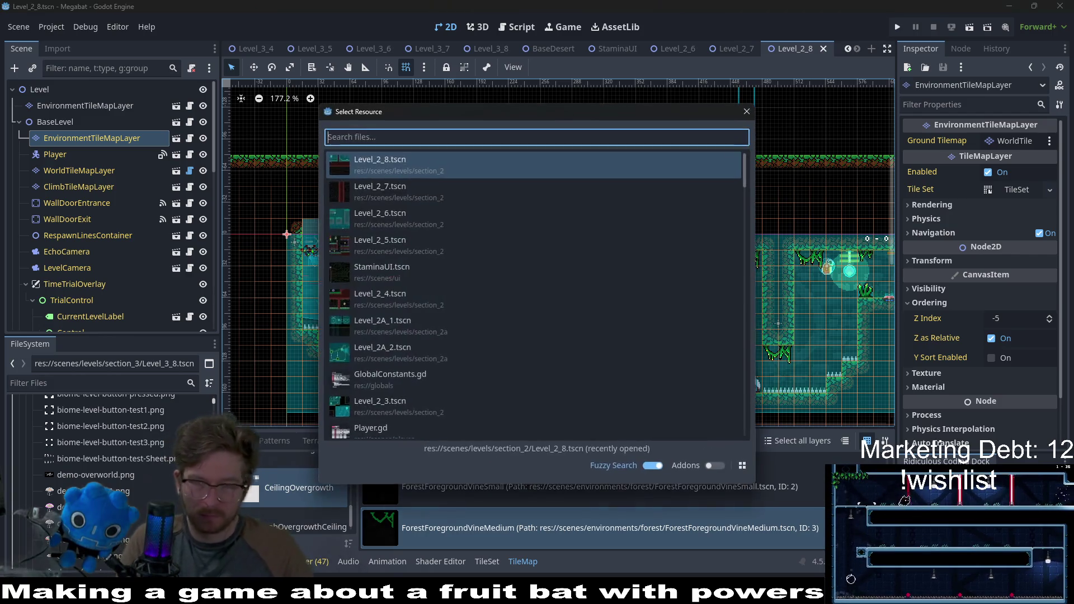
Open Level_2_9 by searching 'level_2_9' and fit its layout into view
text(level_2_9)
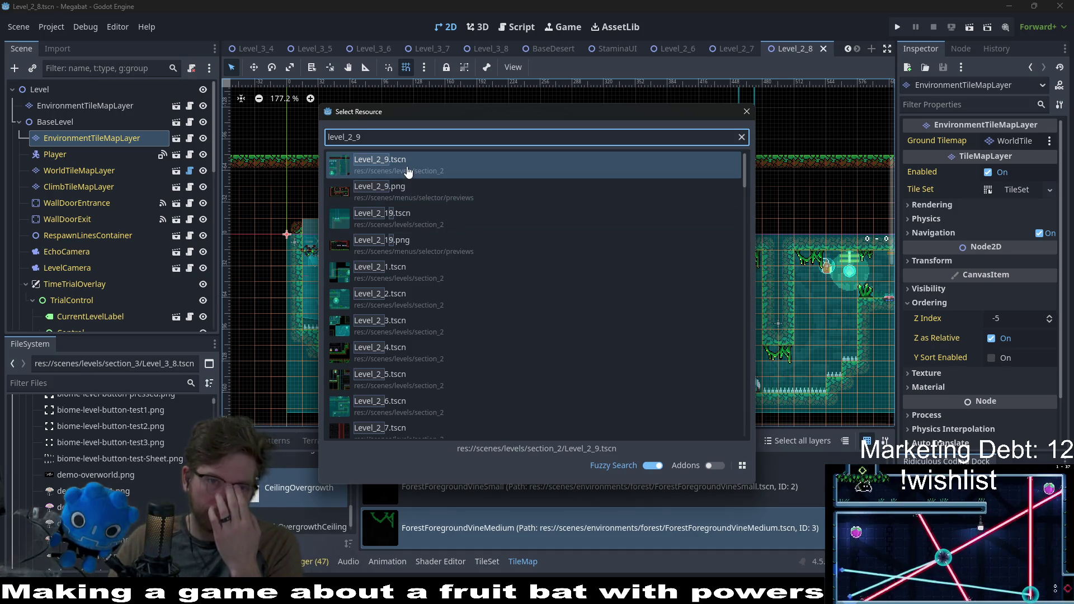
double_click(420, 168)
scroll(601, 266, down, 3)
drag(638, 200, 575, 273)
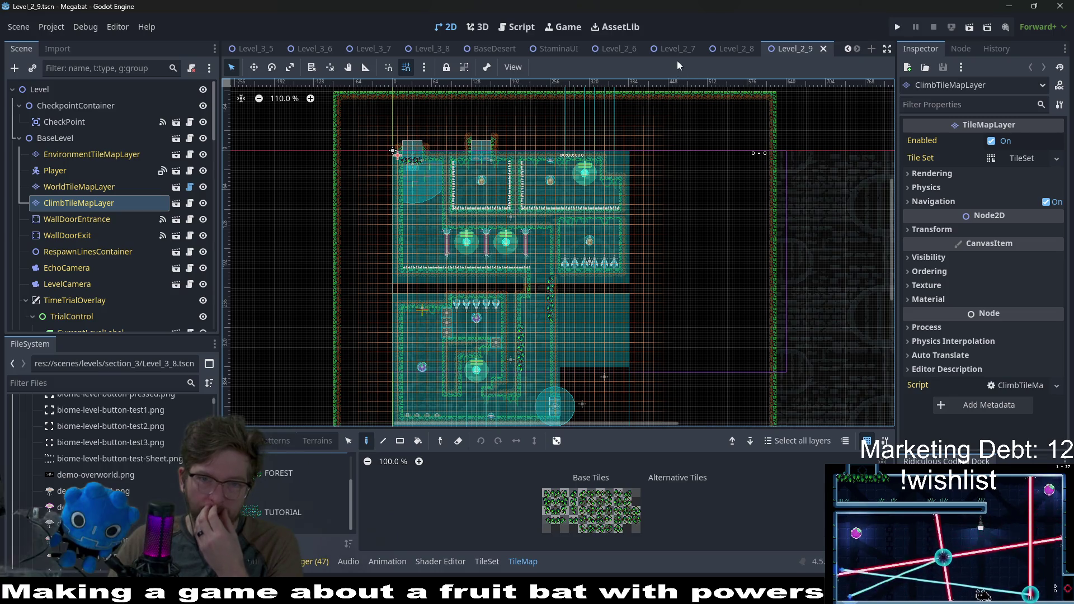
Switch through the Level_2_6 tab to the Level_2_7 scene and zoom out
click(611, 53)
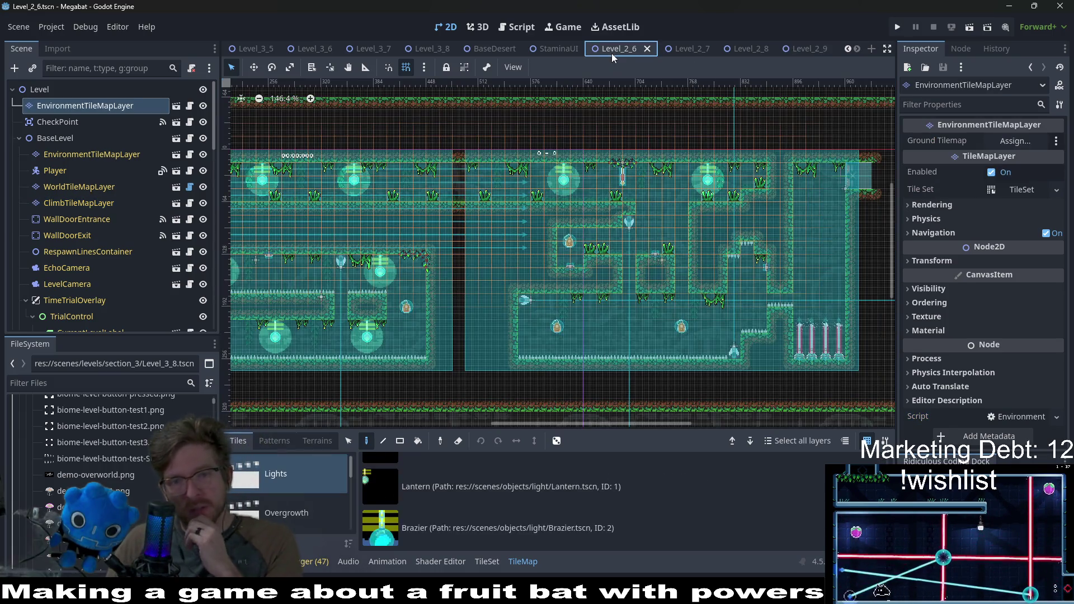
click(687, 48)
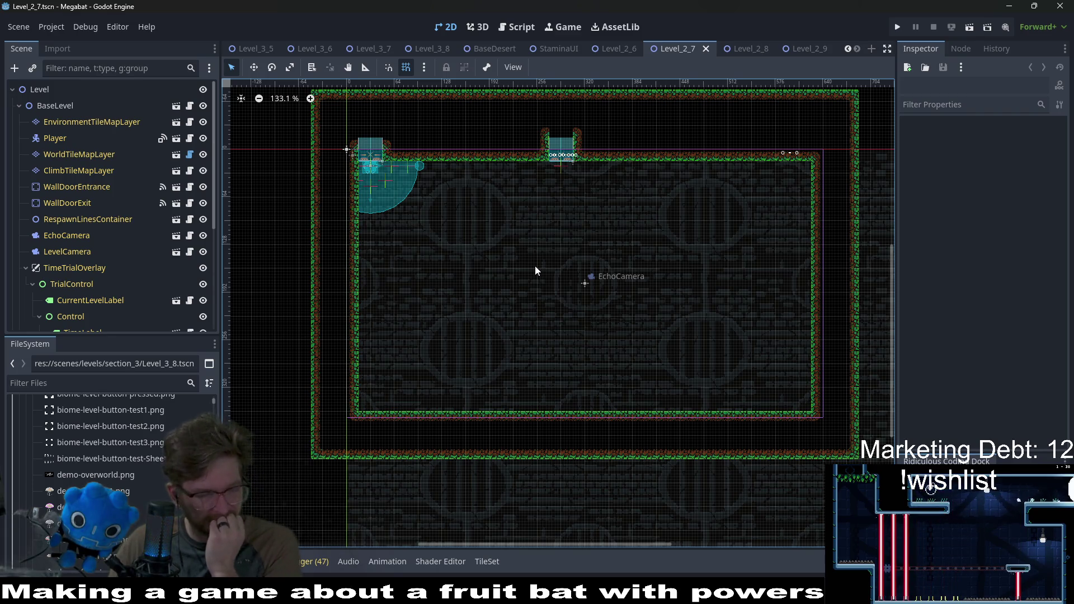
scroll(162, 471, down, 3)
scroll(161, 466, down, 10)
Filter the FileSystem dock by 'level_2_', browse the results, and open Level_2_26.tscn
scroll(160, 466, down, 10)
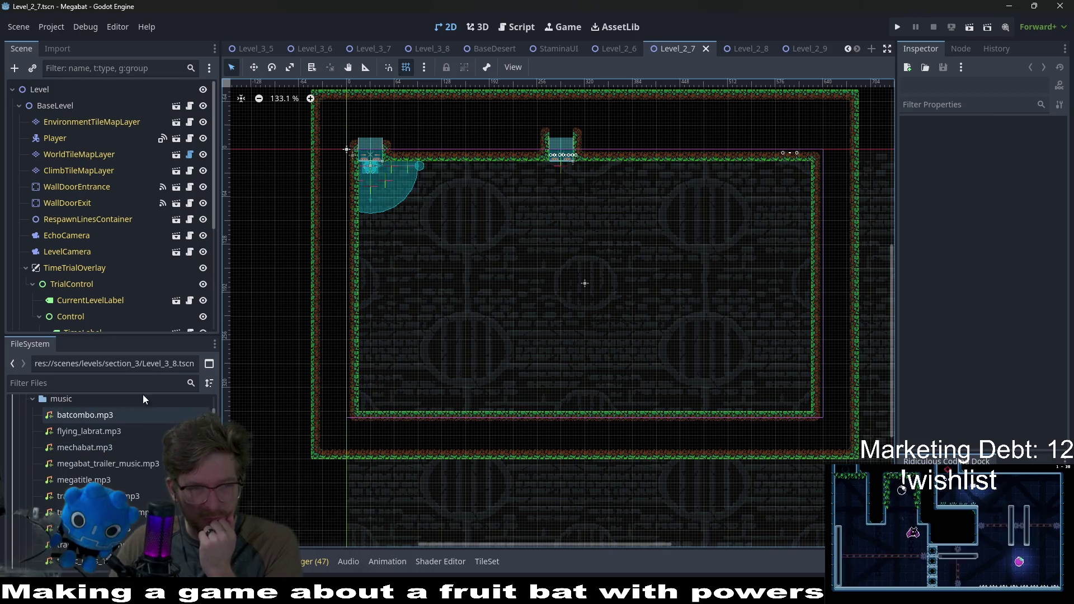
click(118, 385)
text(level_2_)
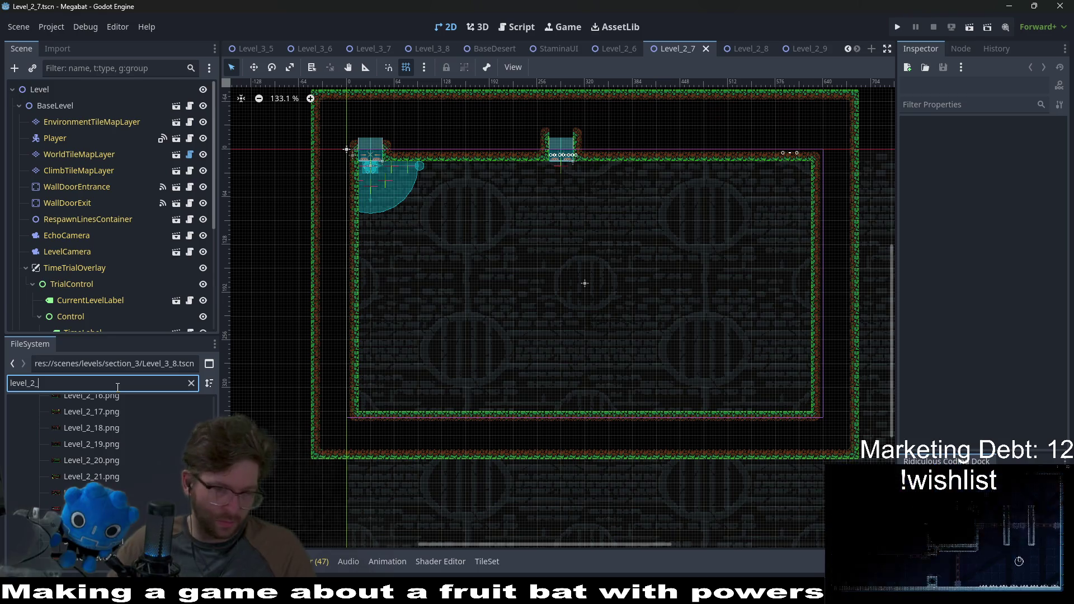
scroll(126, 428, up, 5)
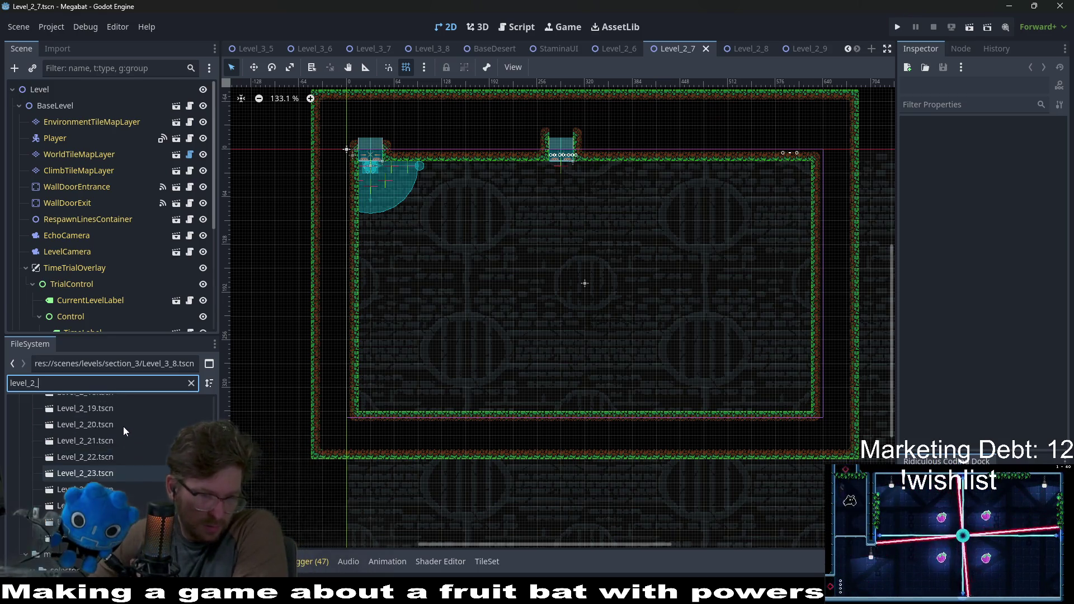
scroll(135, 420, up, 4)
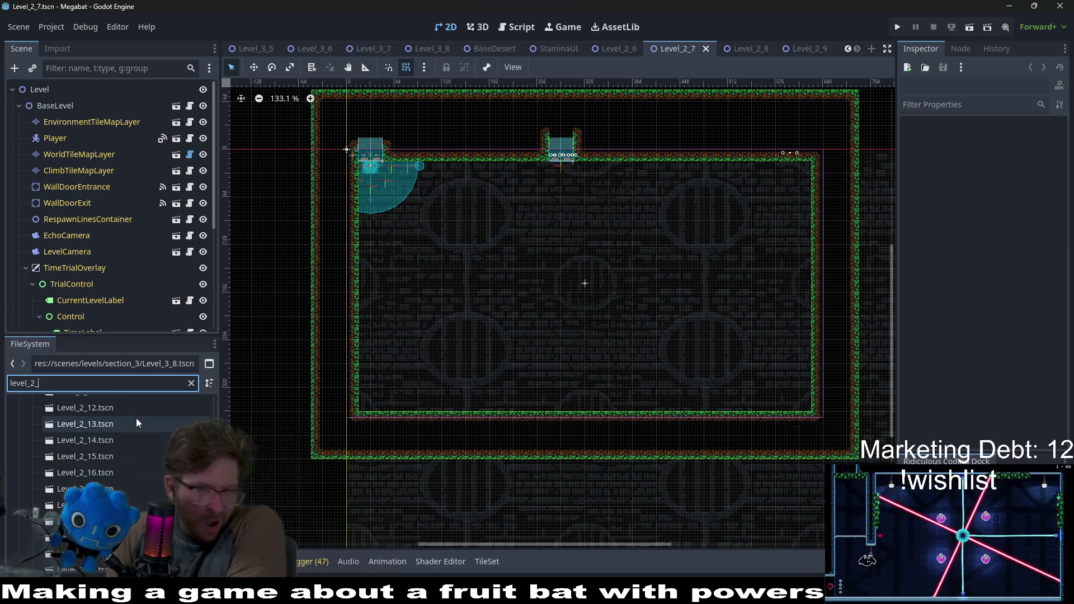
scroll(140, 424, up, 3)
scroll(143, 423, down, 5)
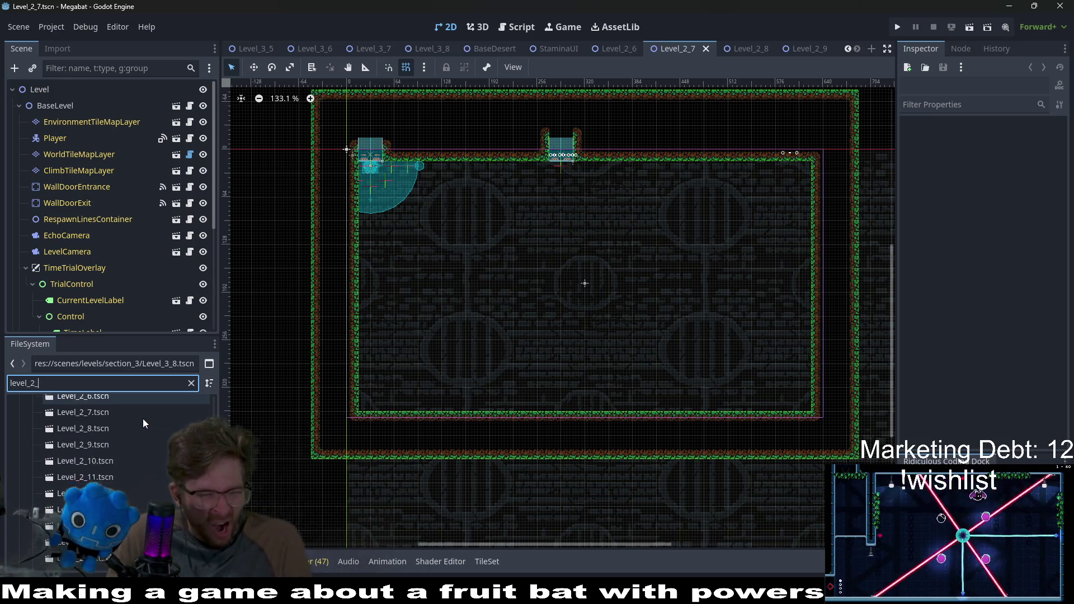
scroll(135, 428, down, 3)
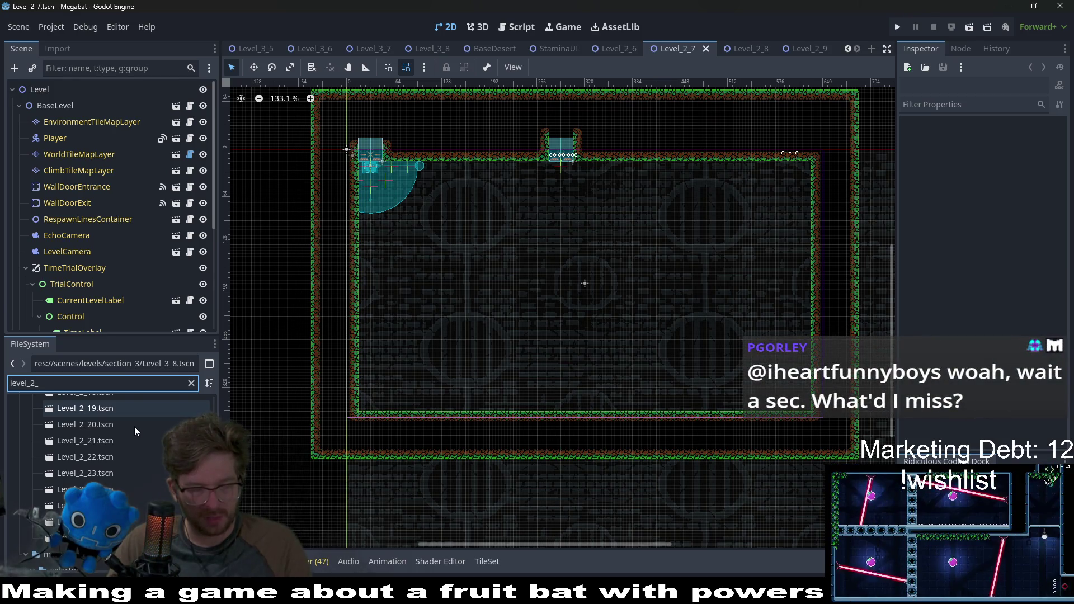
click(132, 523)
double_click(132, 527)
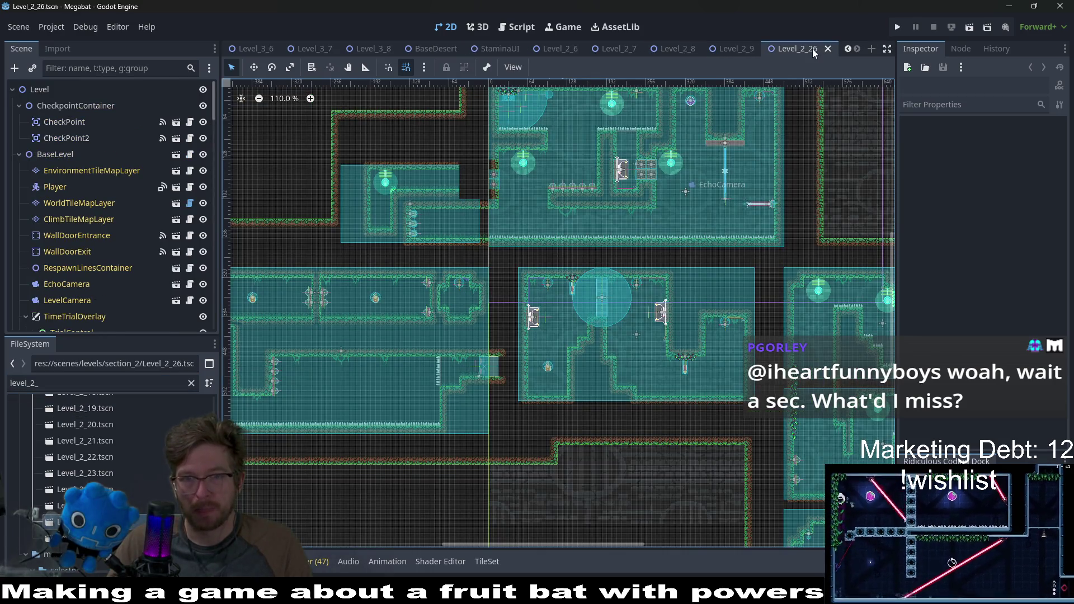
key(ctrl+shift+w)
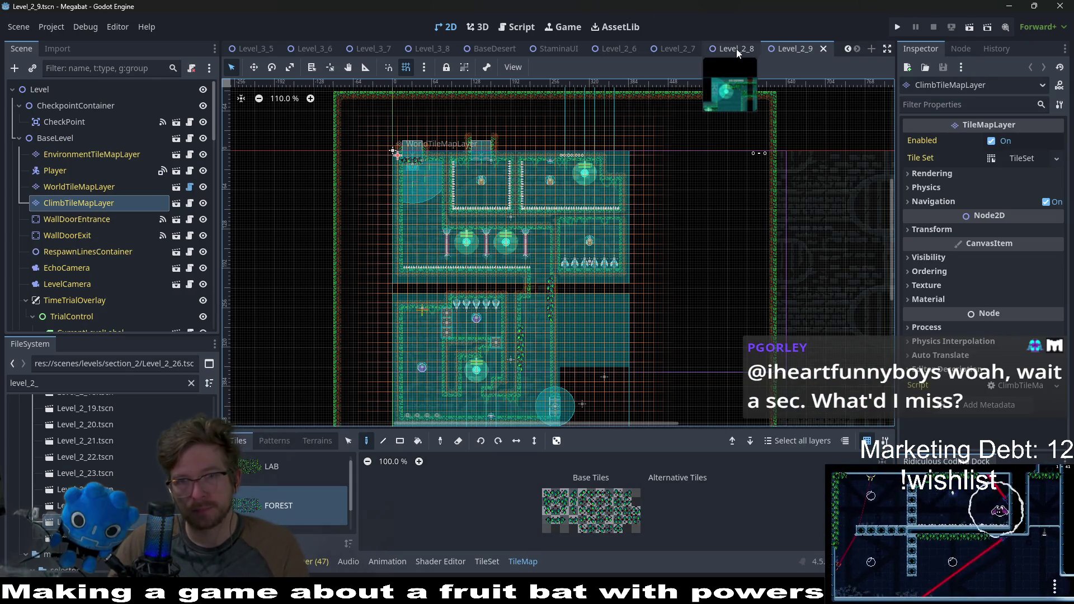
click(736, 49)
click(681, 56)
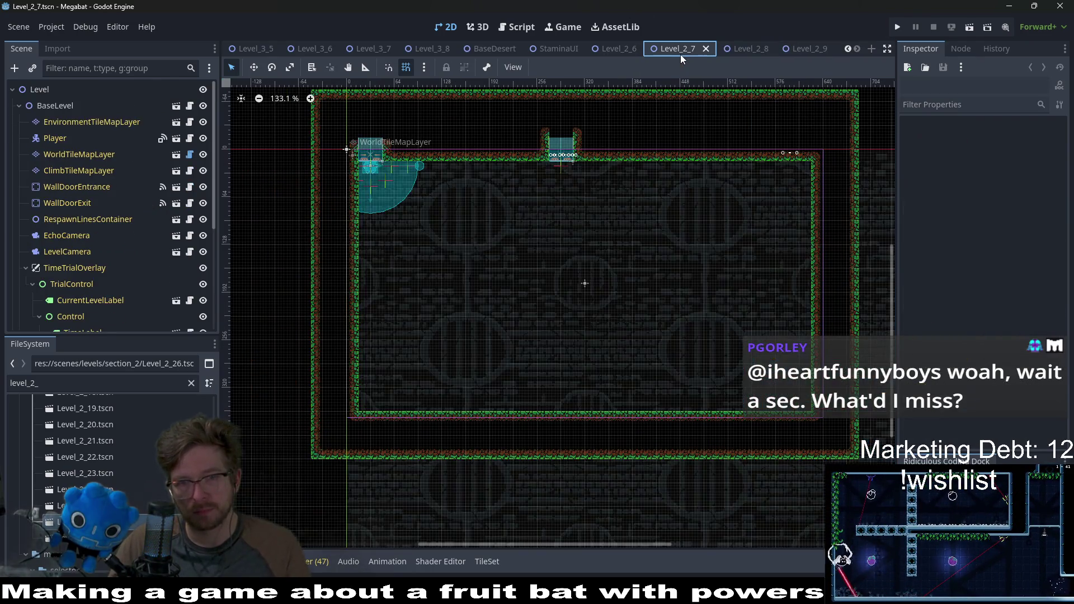
mouse_move(736, 49)
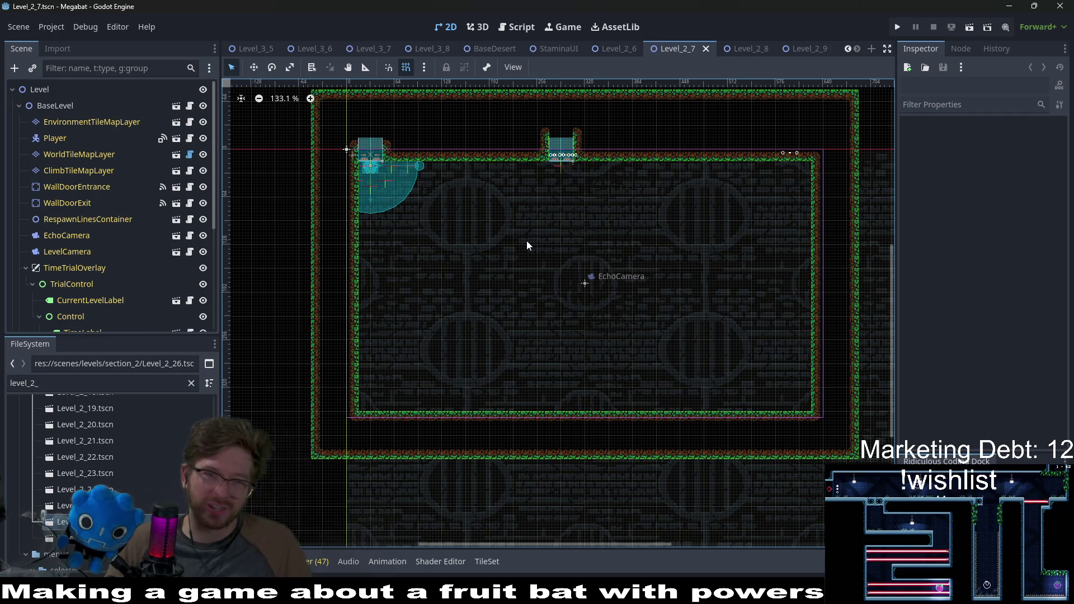
Select WorldTileMapLayer and set FOREST terrain painting in rectangle mode
click(115, 156)
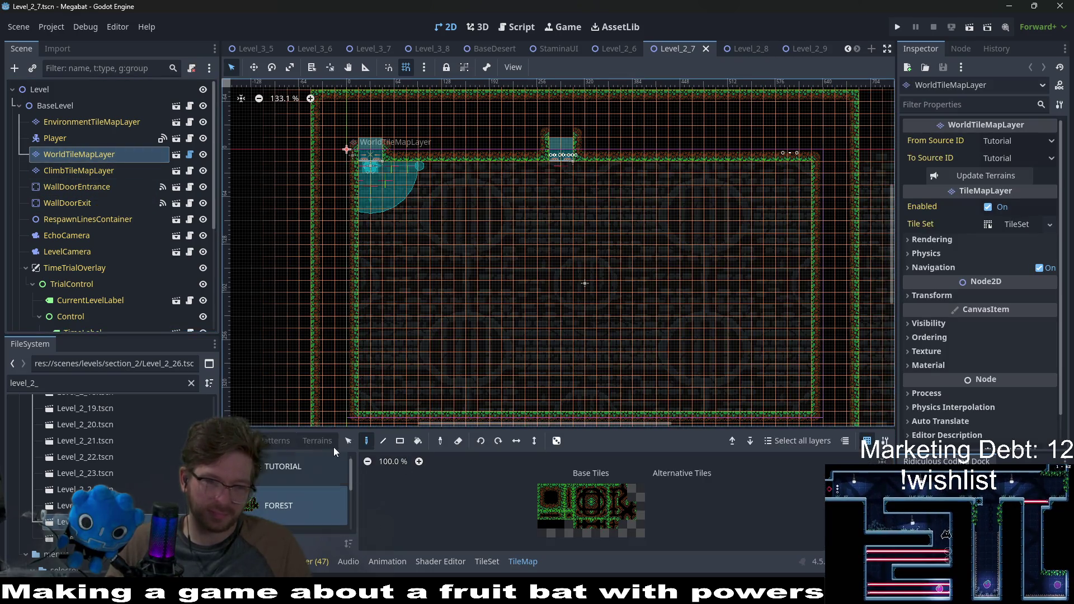
click(294, 509)
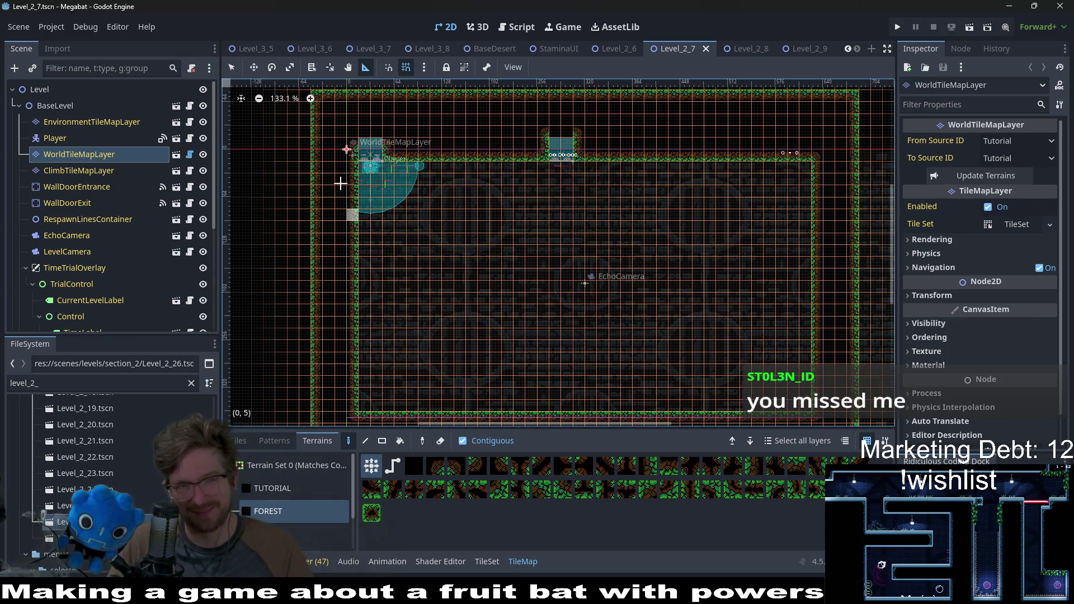
scroll(340, 183, down, 2)
click(382, 440)
Select the EnemyContainer node in the Scene dock
scroll(365, 285, up, 1)
scroll(473, 223, up, 2)
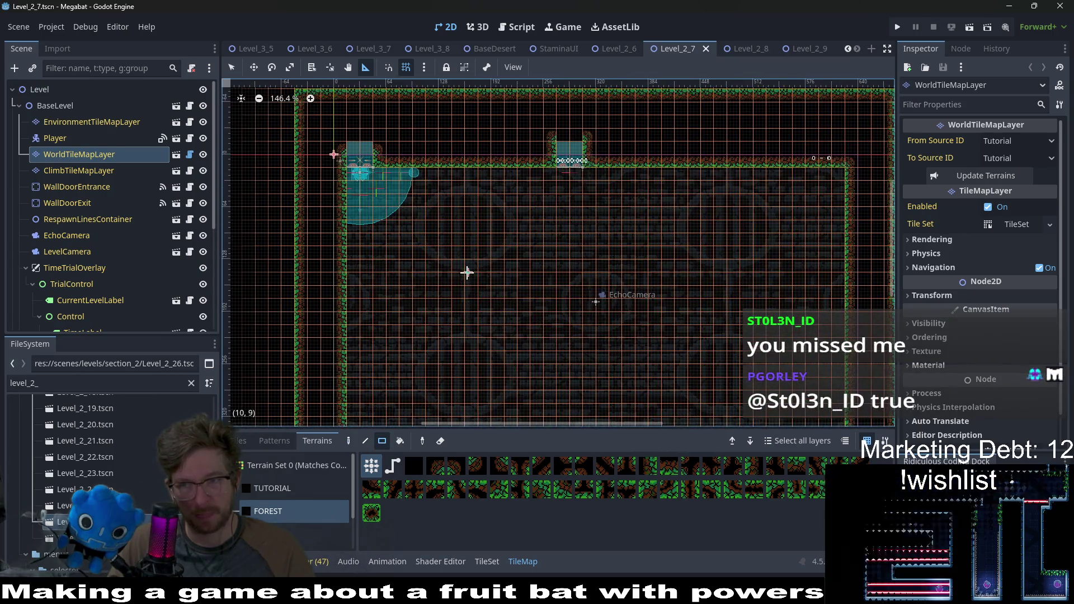
scroll(143, 290, down, 5)
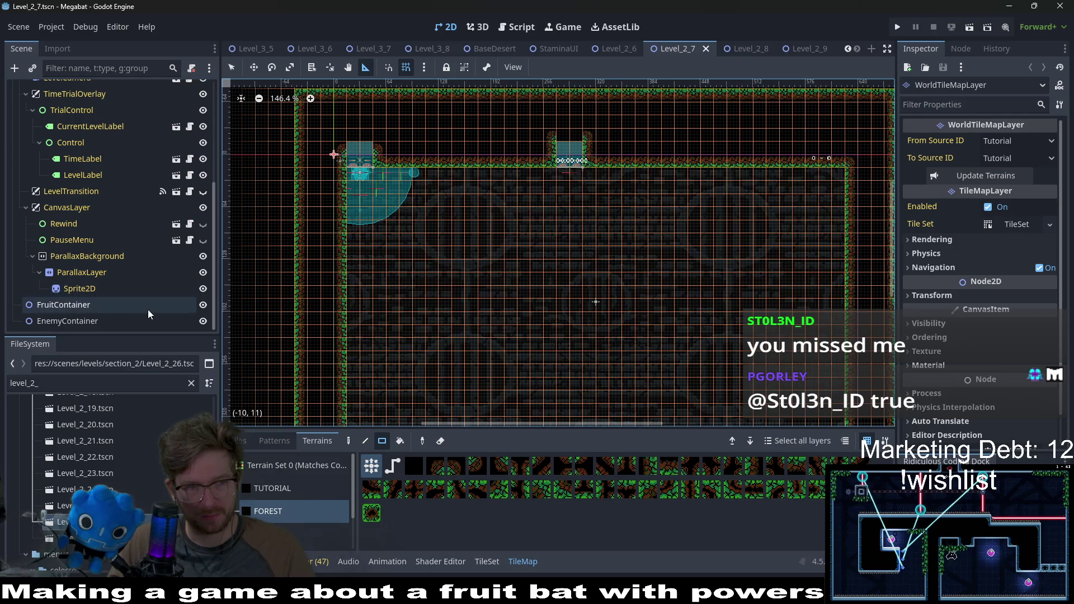
click(72, 316)
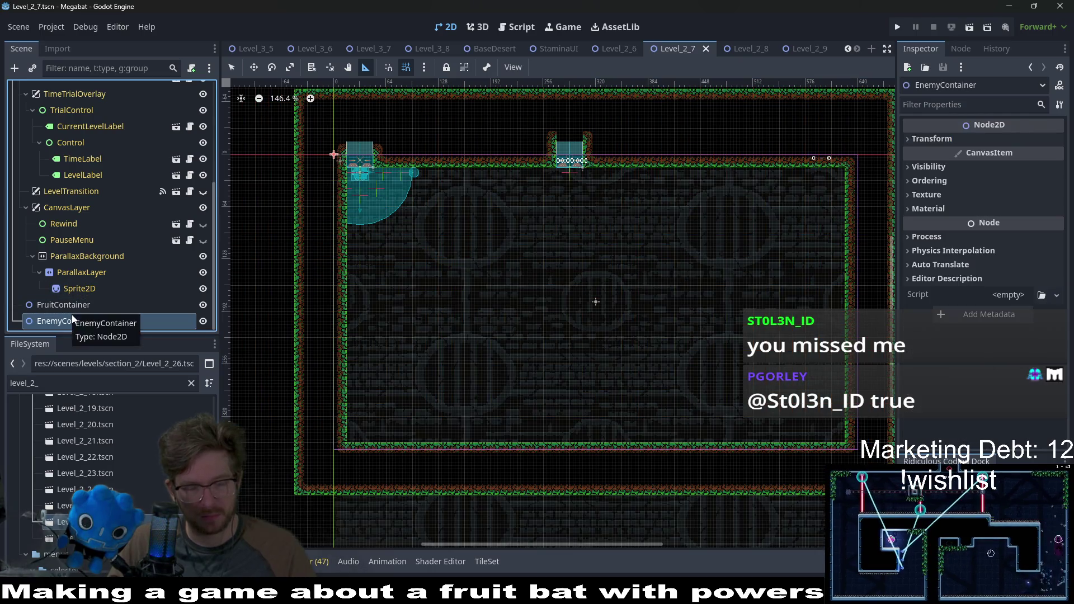
Duplicate the EnemyContainer node and rename the copy SectionContainer
key(ctrl+d)
right_click(72, 320)
click(62, 320)
click(62, 320)
text(Secti)
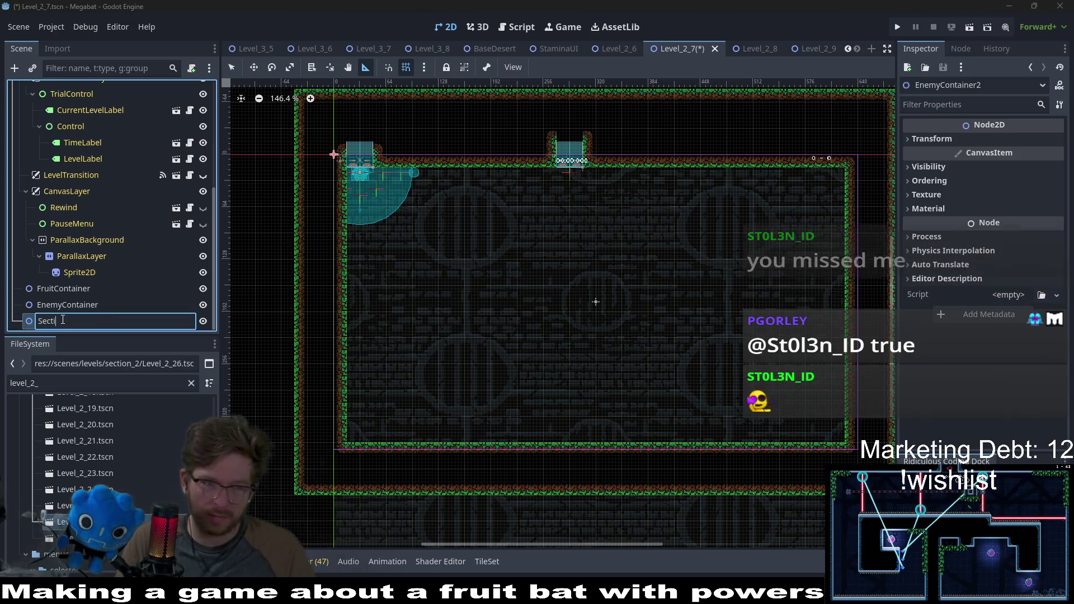
text(or)
key(Return)
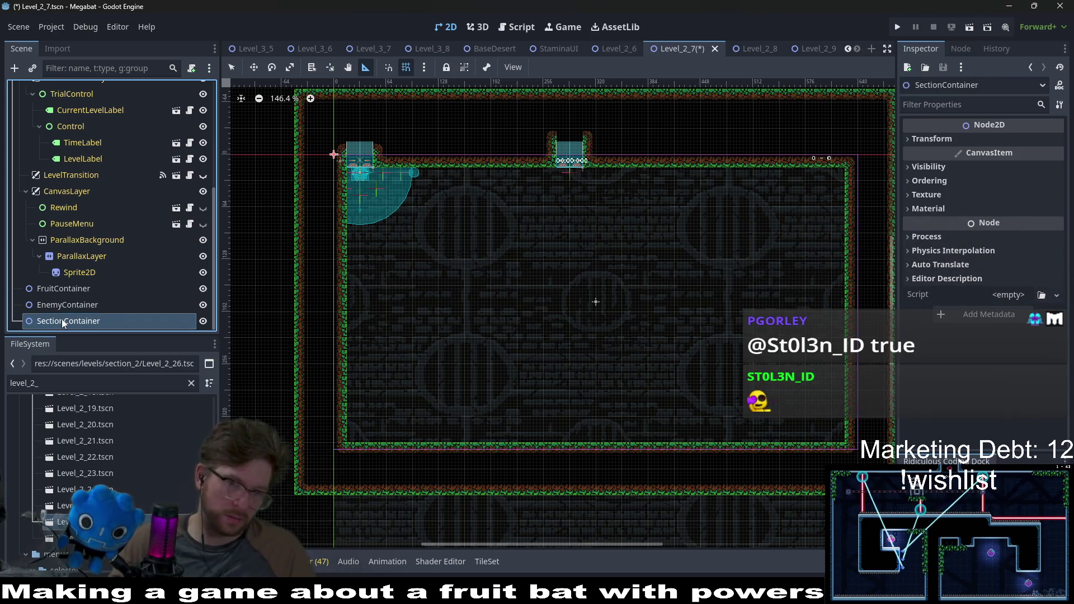
Instance SectionDetector.tscn as a child of SectionContainer and move it into the room
right_click(62, 319)
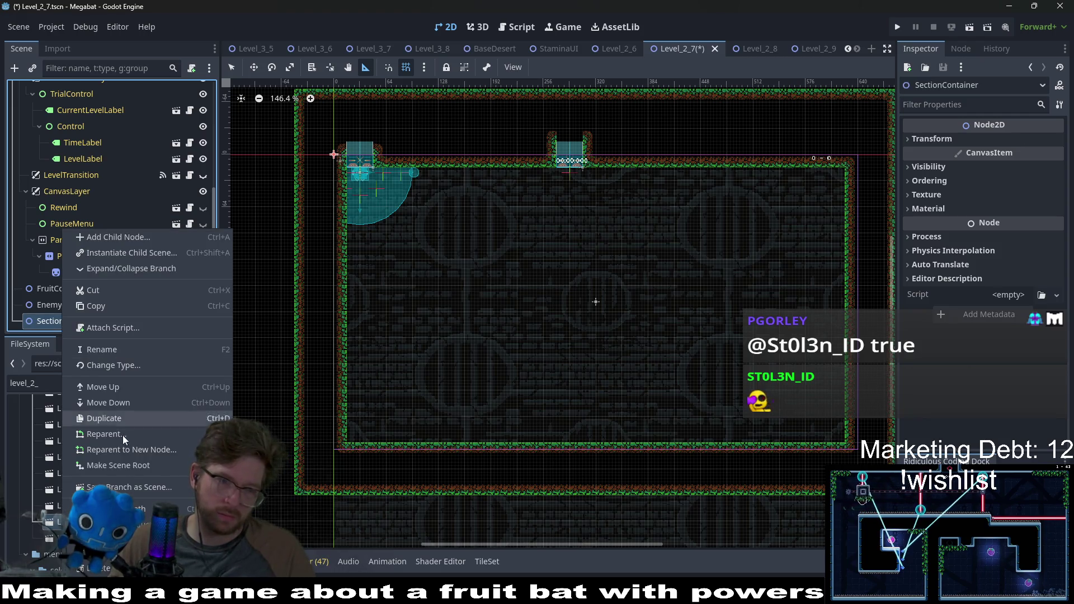
click(114, 253)
text(section)
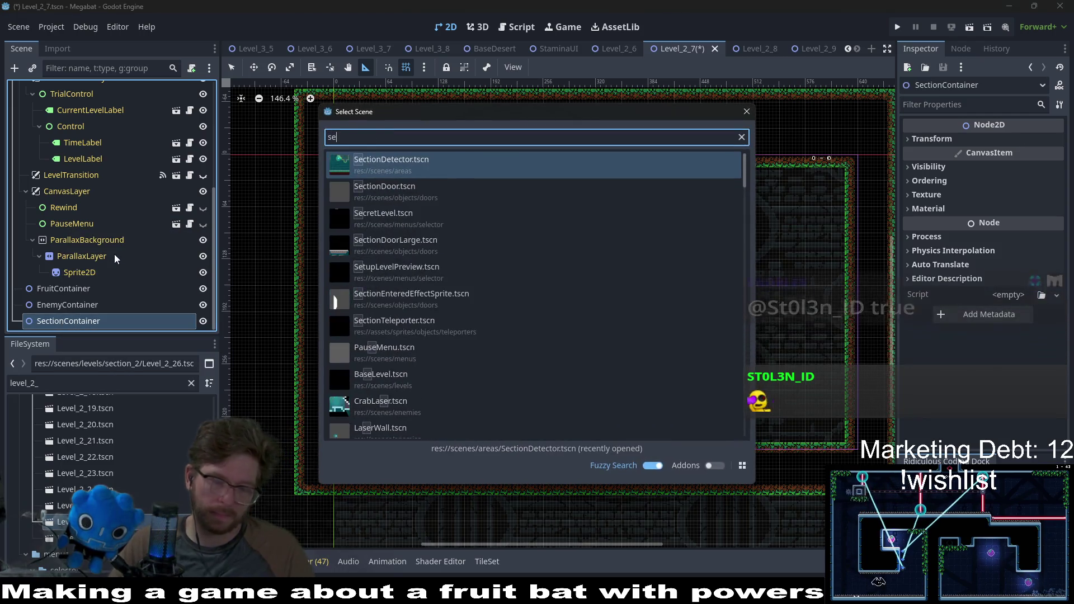
key(Return)
key(w)
mouse_move(334, 154)
mouse_down()
mouse_move(415, 215)
mouse_move(434, 199)
mouse_move(462, 230)
mouse_up()
Set the SectionDetector size to Large 384 X 216 and nudge it toward the room corner
scroll(383, 199, up, 4)
drag(396, 216, 410, 238)
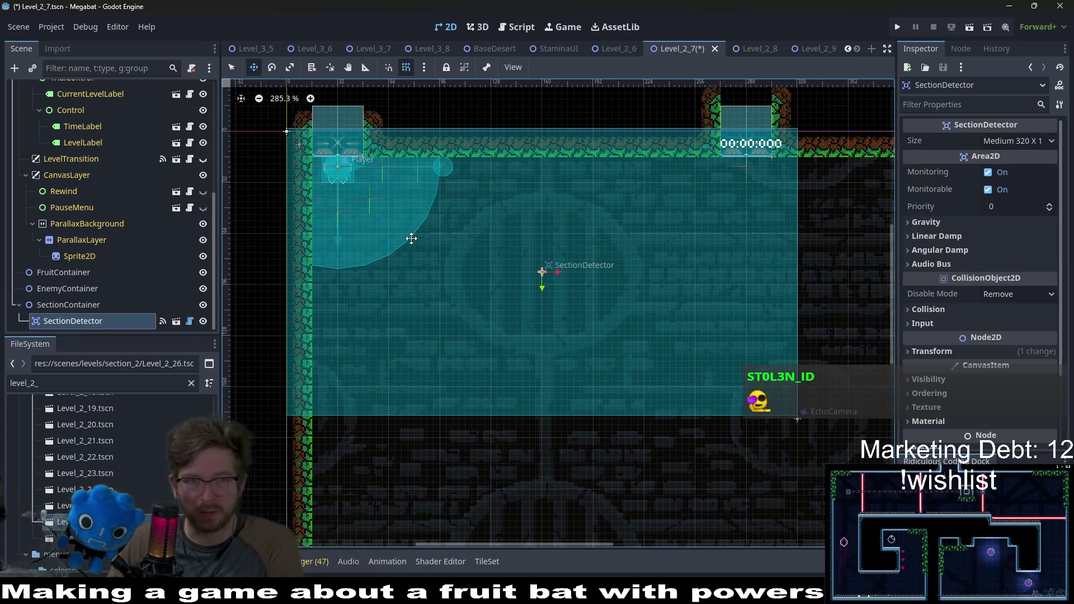
scroll(410, 238, down, 3)
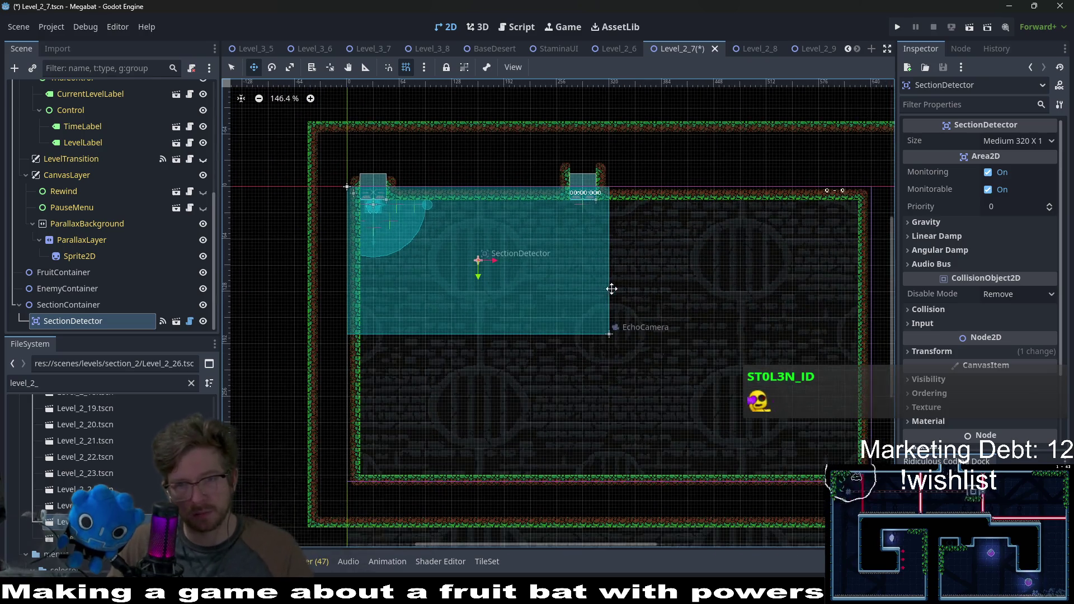
scroll(615, 280, right, 2)
click(1014, 140)
click(1023, 221)
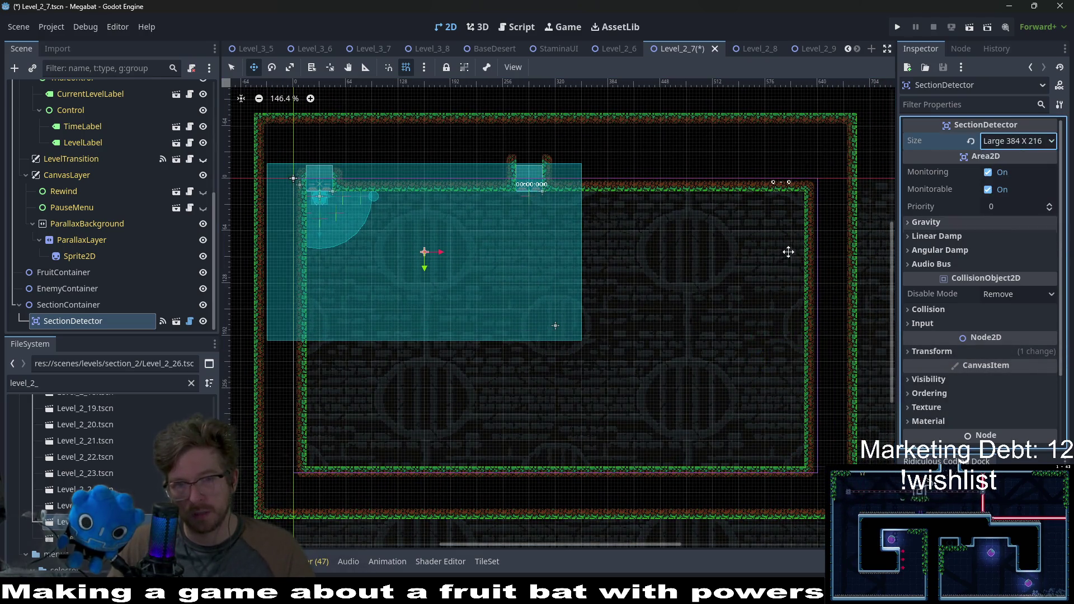
drag(357, 210, 392, 220)
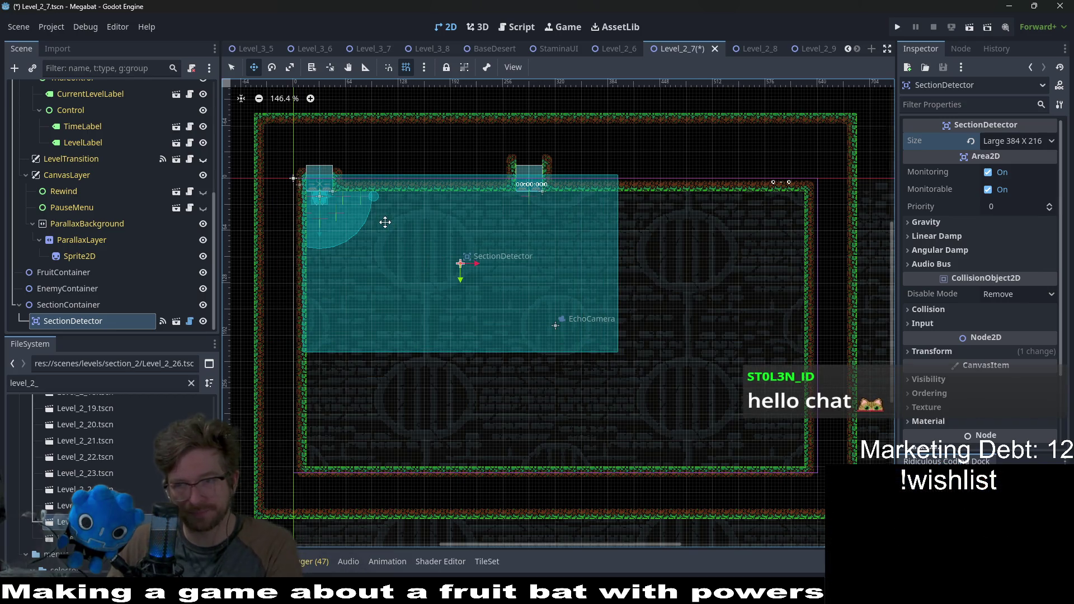
scroll(392, 221, up, 5)
key(Left)
key(Left)
key(Left)
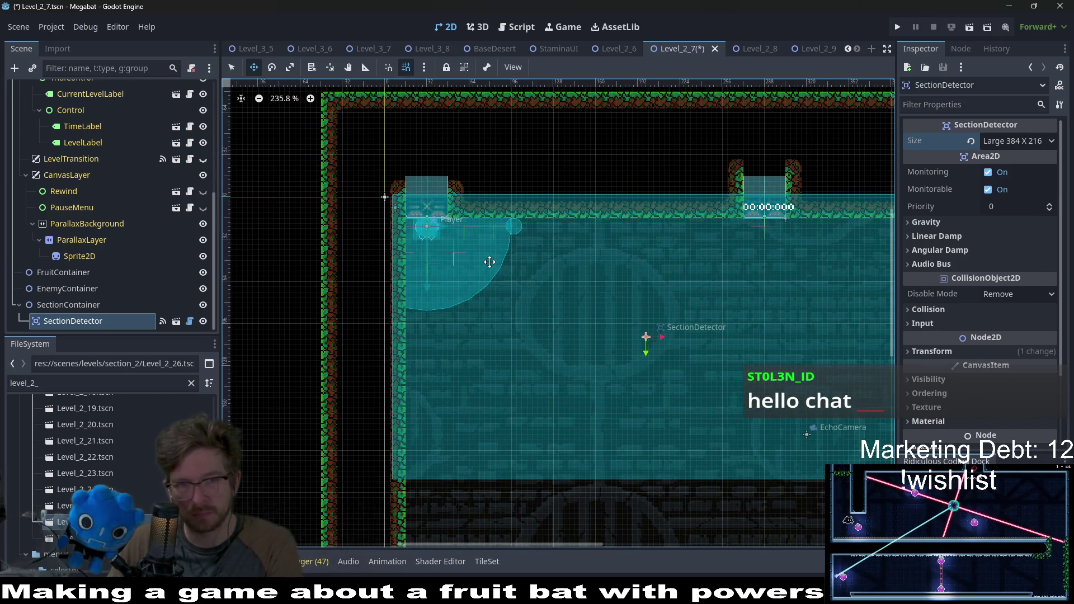
key(Down)
key(Down)
key(Down)
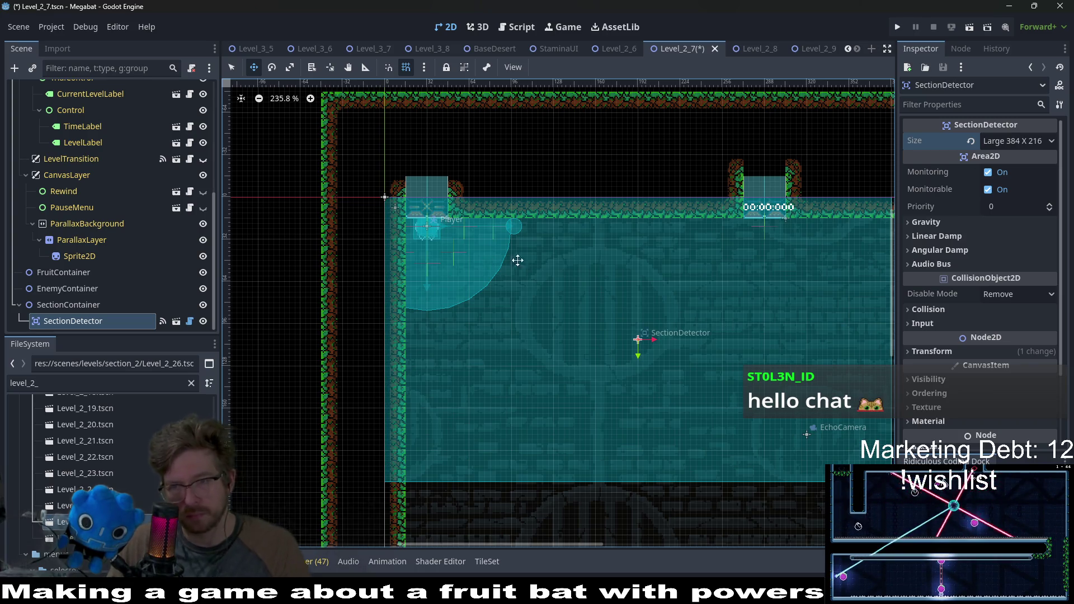
scroll(517, 260, right, 5)
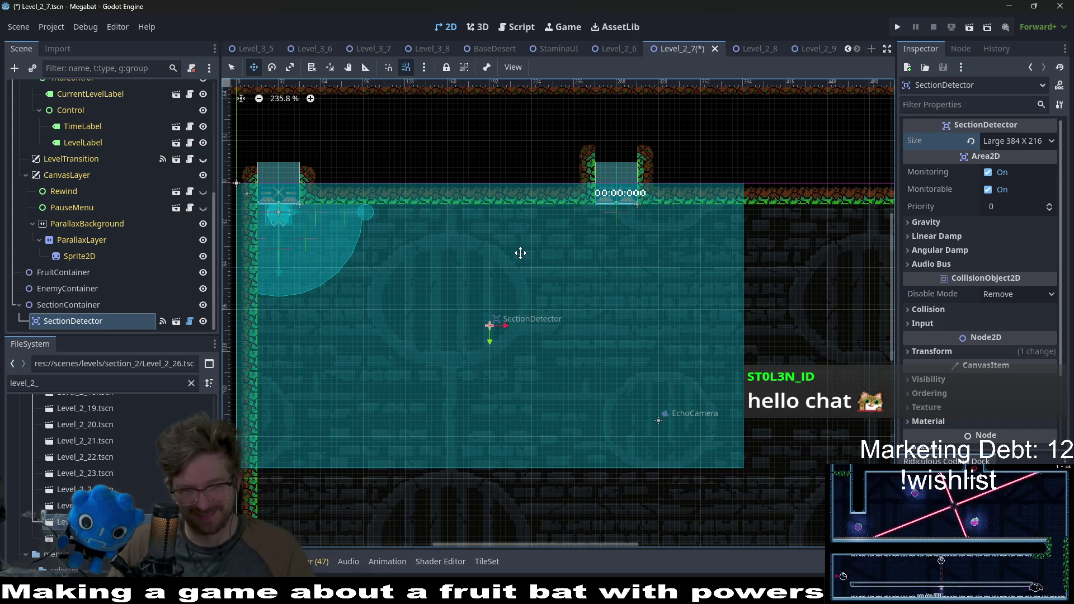
Switch the detector to Xlarge 480 X 270 and align it with the room's top-left corner
scroll(551, 249, down, 5)
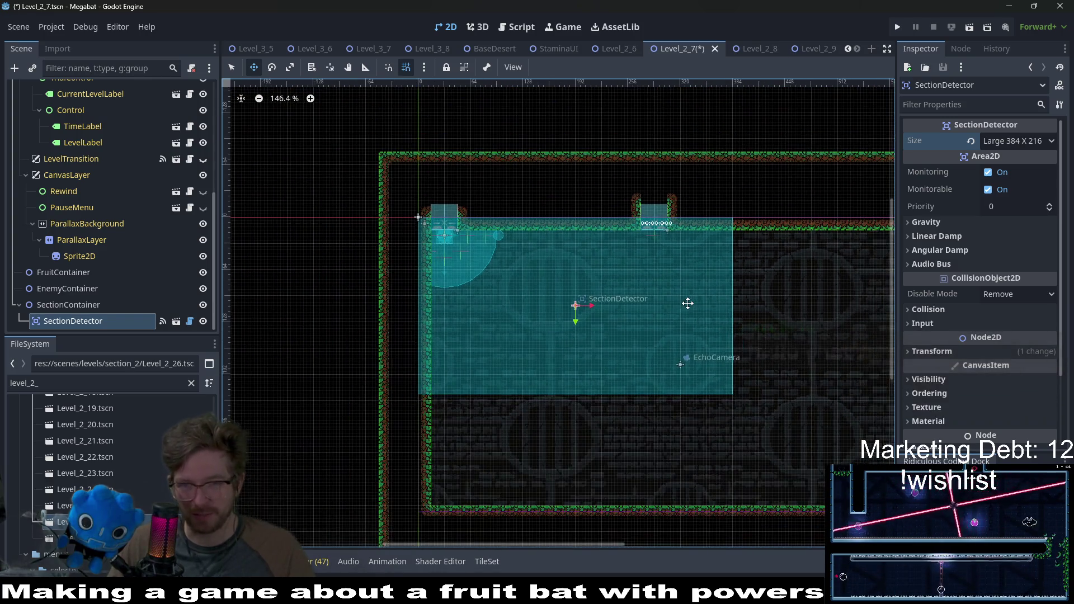
drag(653, 296, 568, 287)
click(1013, 140)
click(1014, 243)
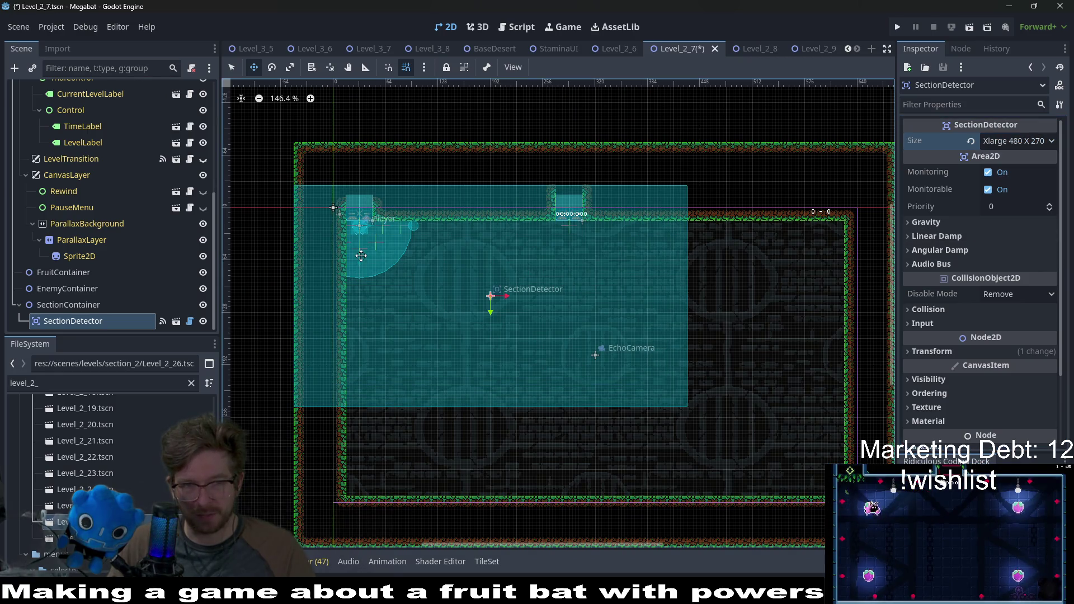
scroll(367, 253, up, 4)
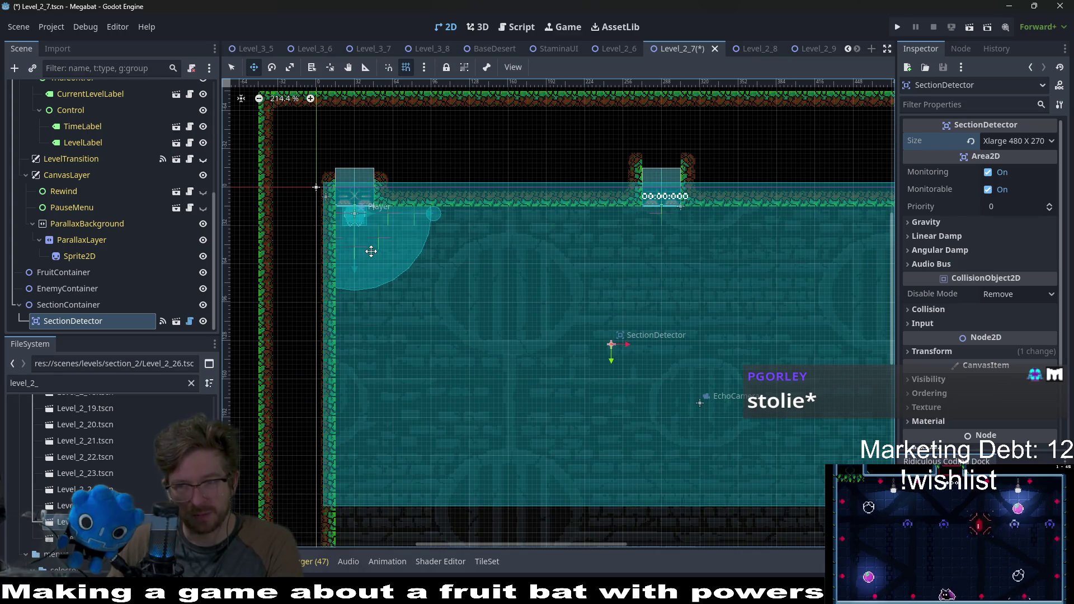
key(Left)
key(Left)
key(Left)
key(Down)
key(Down)
key(Down)
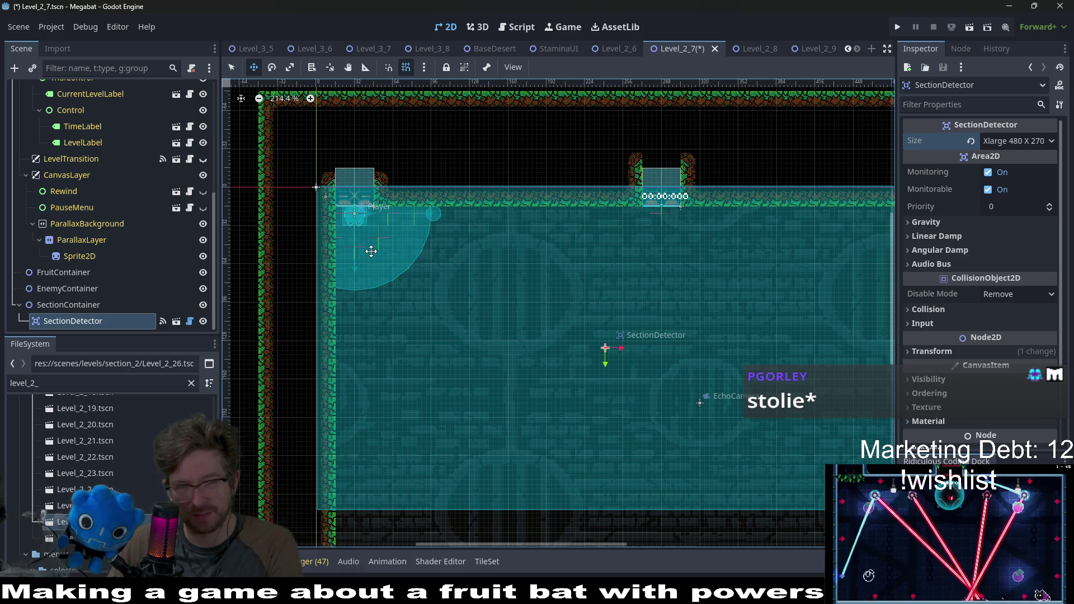
scroll(370, 251, down, 4)
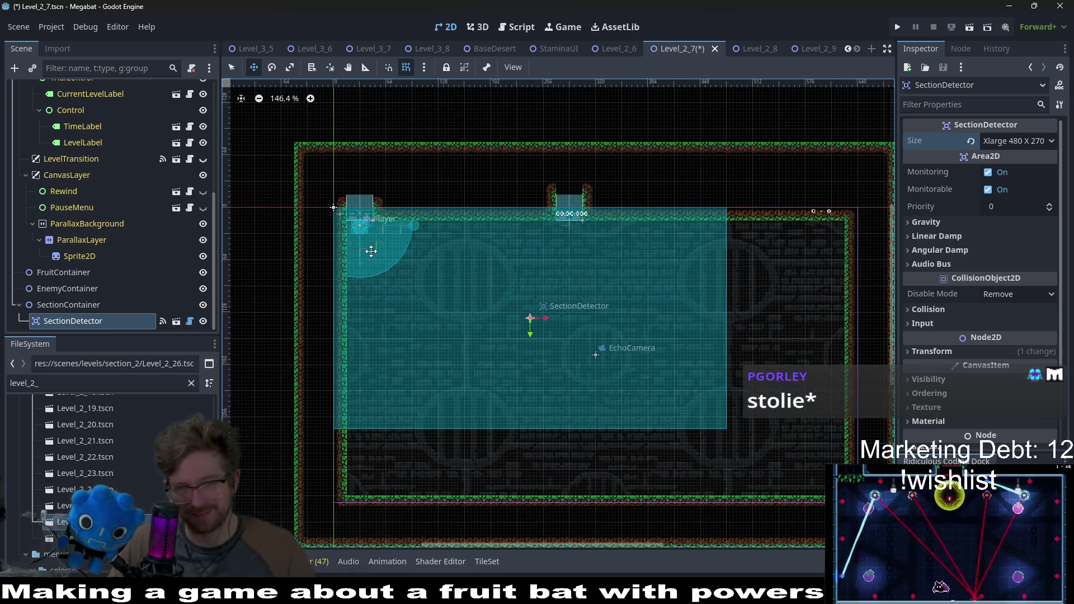
scroll(106, 150, up, 5)
On WorldTileMapLayer, paint FOREST terrain walls along the room's bottom edge and top right
click(112, 155)
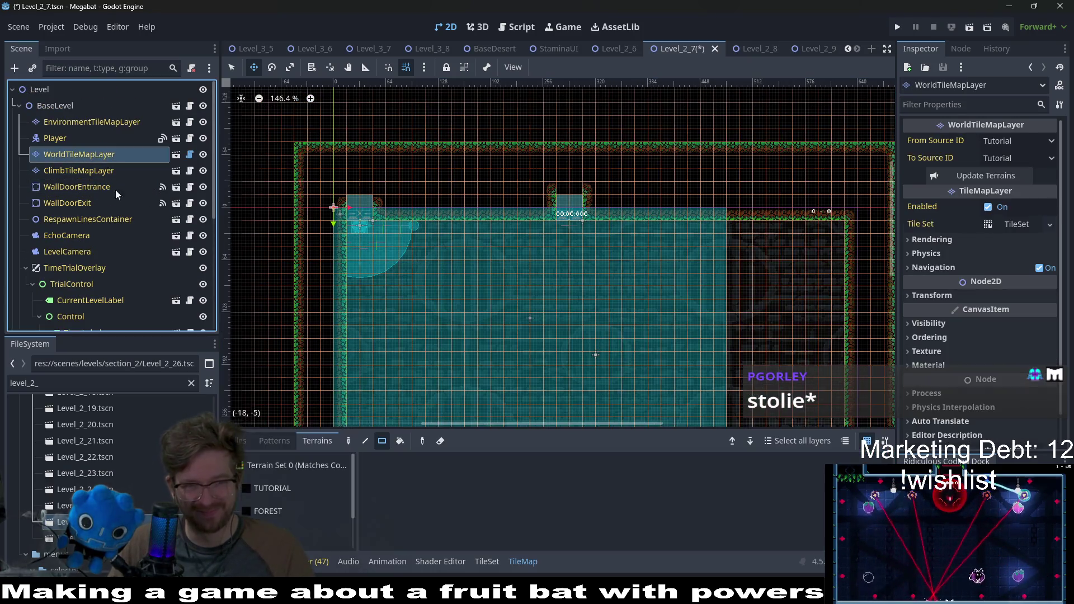
click(316, 505)
scroll(479, 233, down, 5)
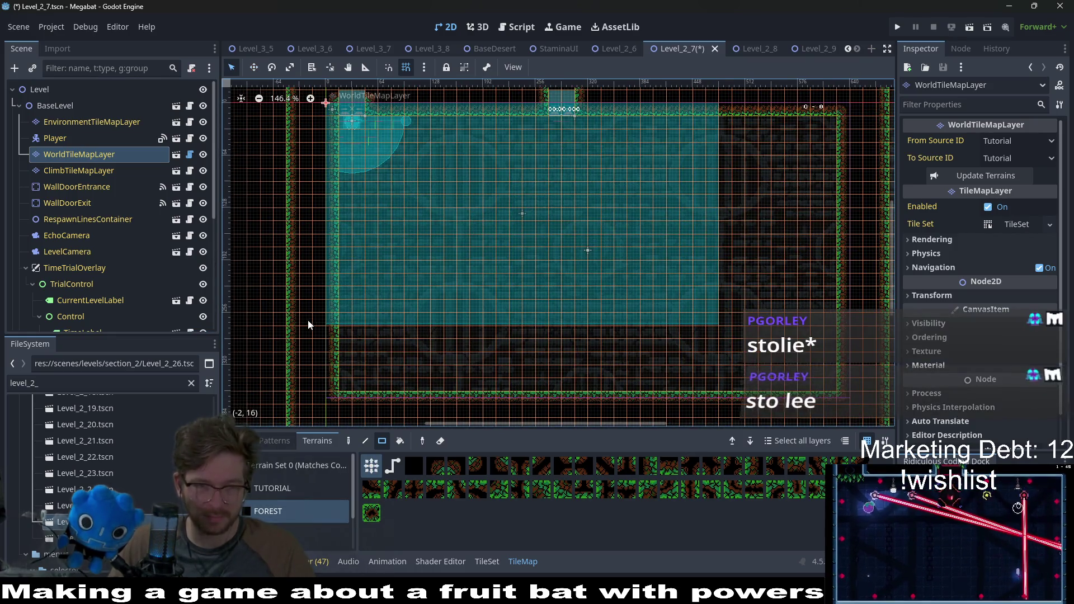
drag(308, 323, 729, 348)
scroll(716, 227, up, 1)
scroll(716, 227, right, 1)
mouse_move(664, 144)
mouse_down()
mouse_move(703, 287)
mouse_move(700, 378)
mouse_up()
scroll(687, 360, down, 1)
scroll(687, 361, left, 1)
mouse_move(727, 334)
mouse_down()
mouse_move(685, 350)
mouse_move(335, 350)
mouse_up()
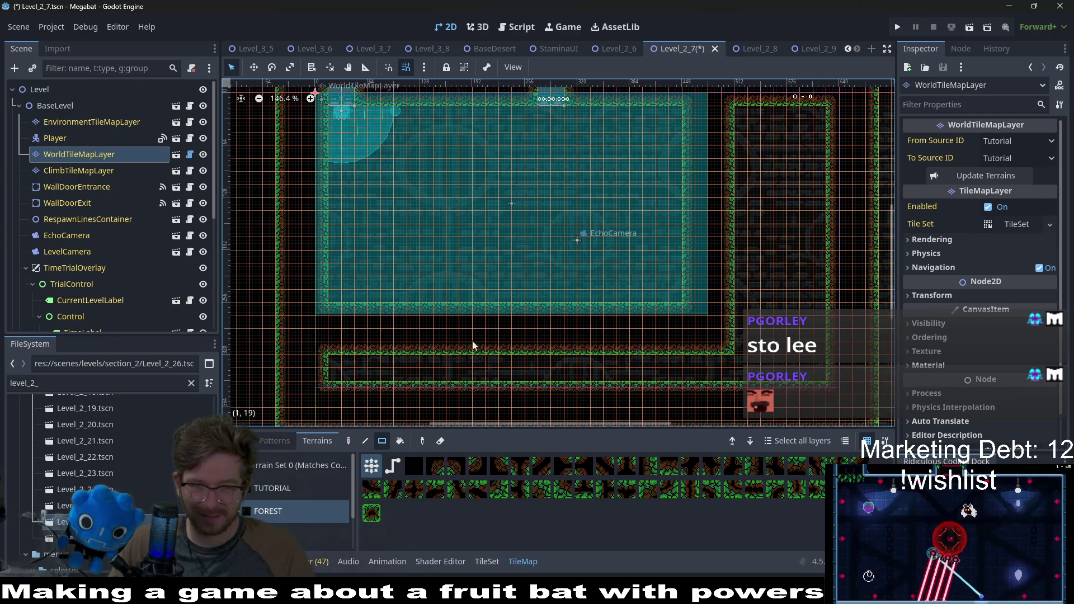
Clear the old bottom wall tiles and paint a new right-hand forest wall column
scroll(632, 337, down, 3)
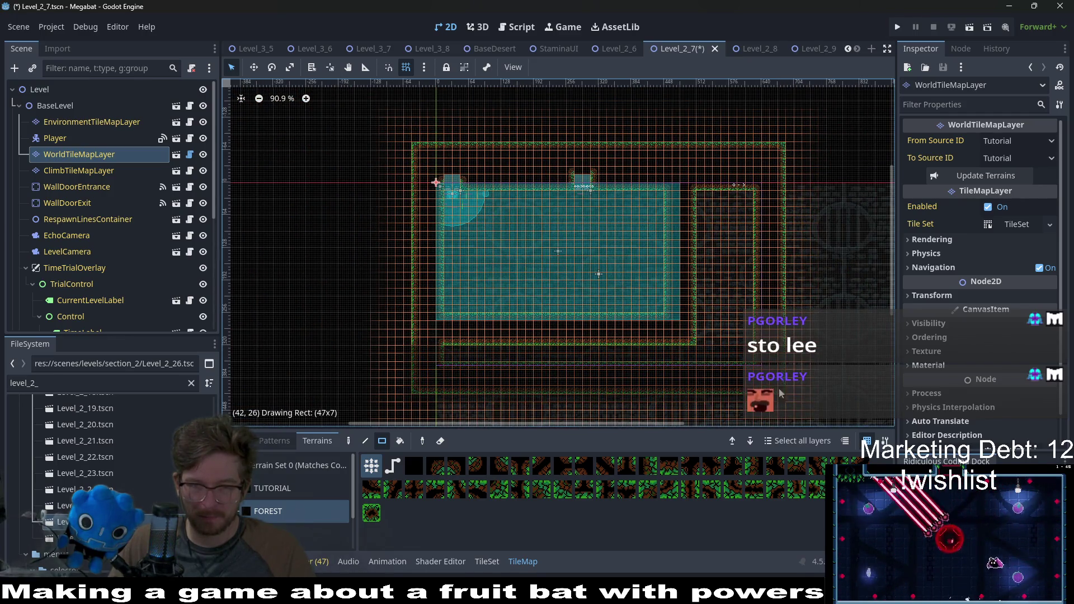
drag(781, 393, 781, 393)
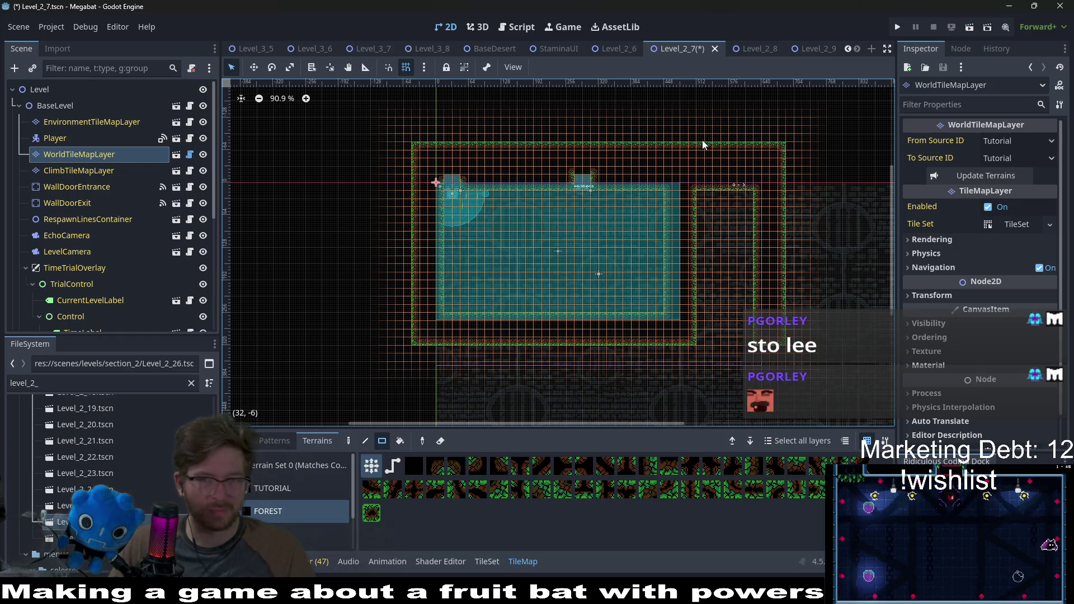
drag(703, 144, 770, 230)
drag(817, 331, 820, 351)
drag(710, 260, 706, 340)
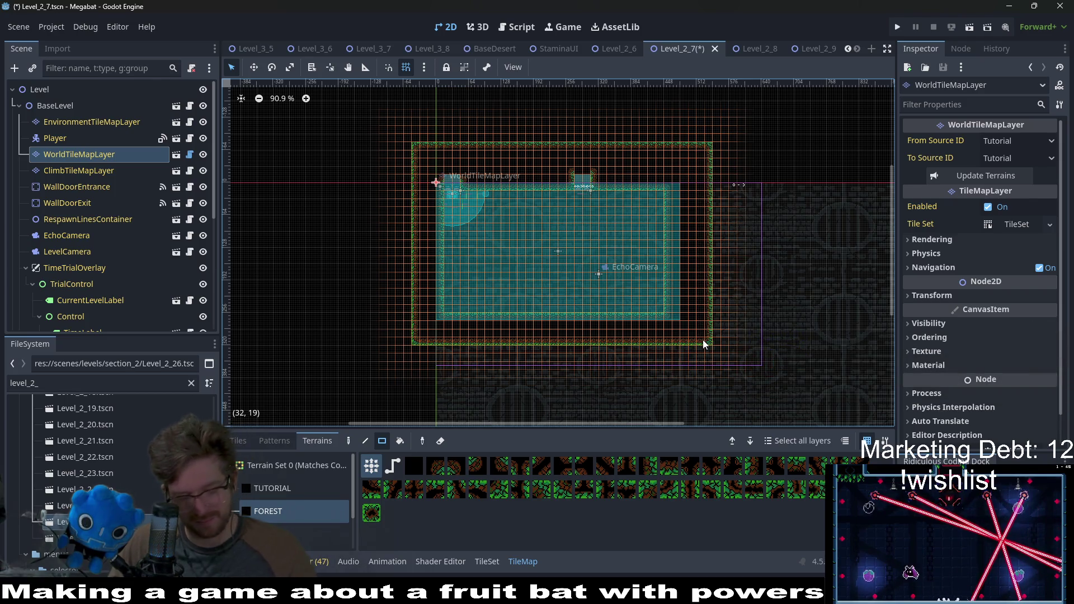
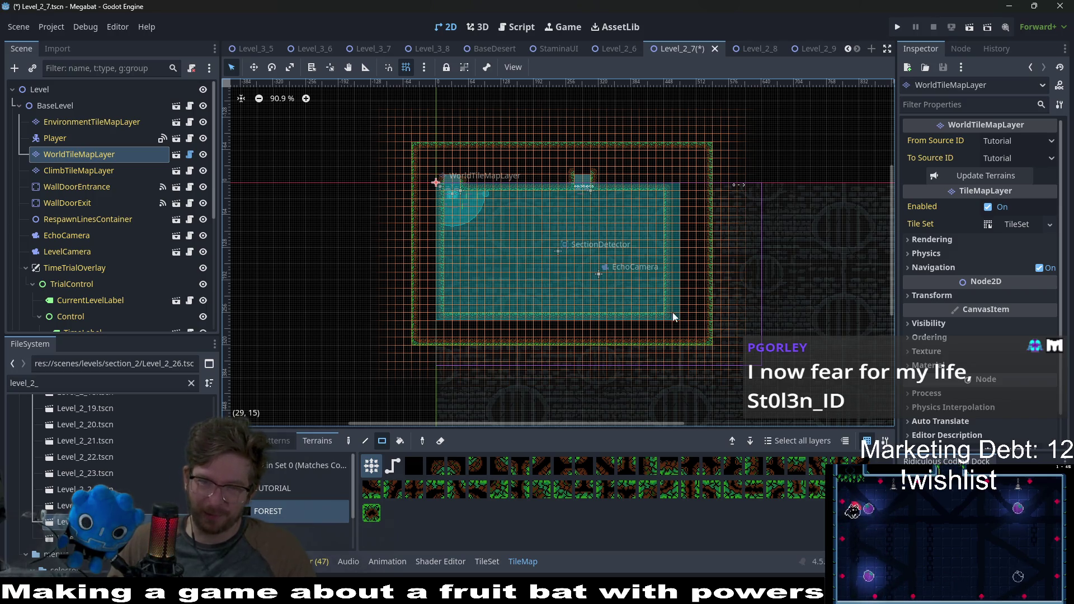
Set BaseLevel's Level Size to Xlarge 480 x 270 and check the SectionDetector's size
scroll(525, 293, up, 2)
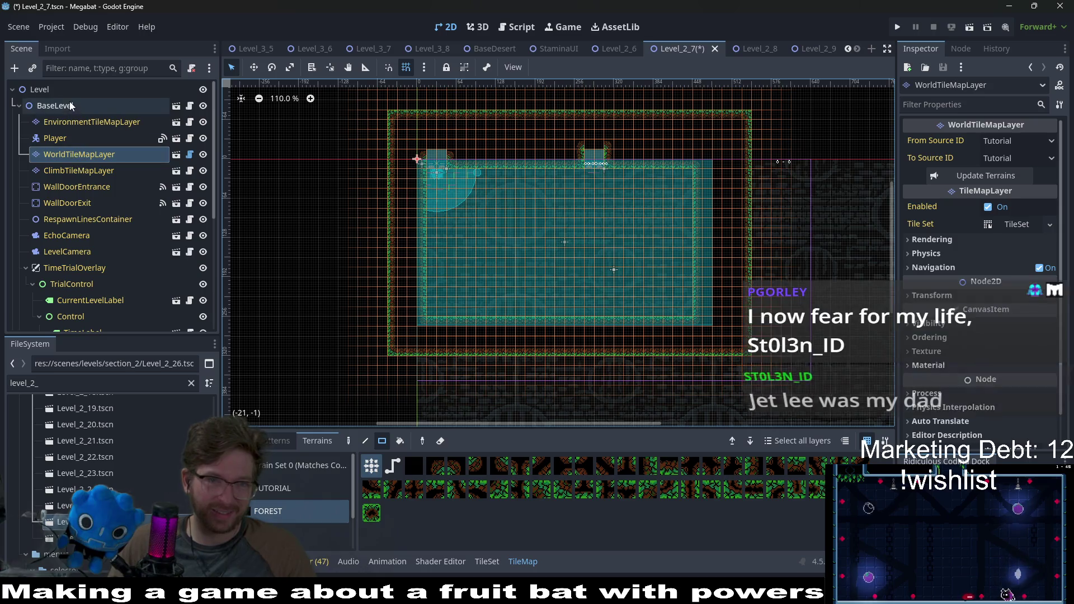
click(69, 105)
click(1022, 140)
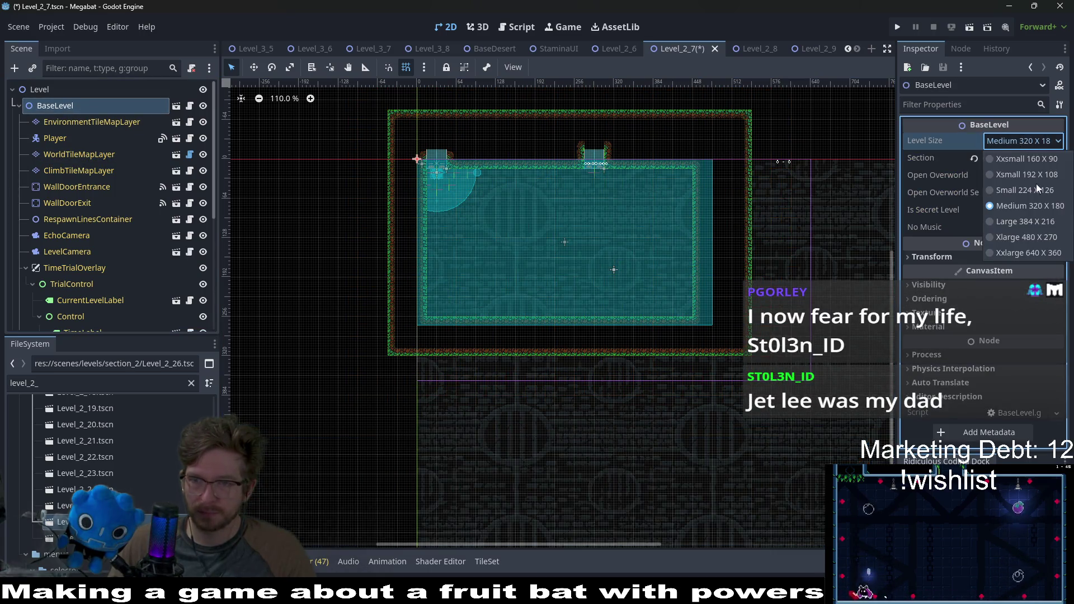
click(1028, 220)
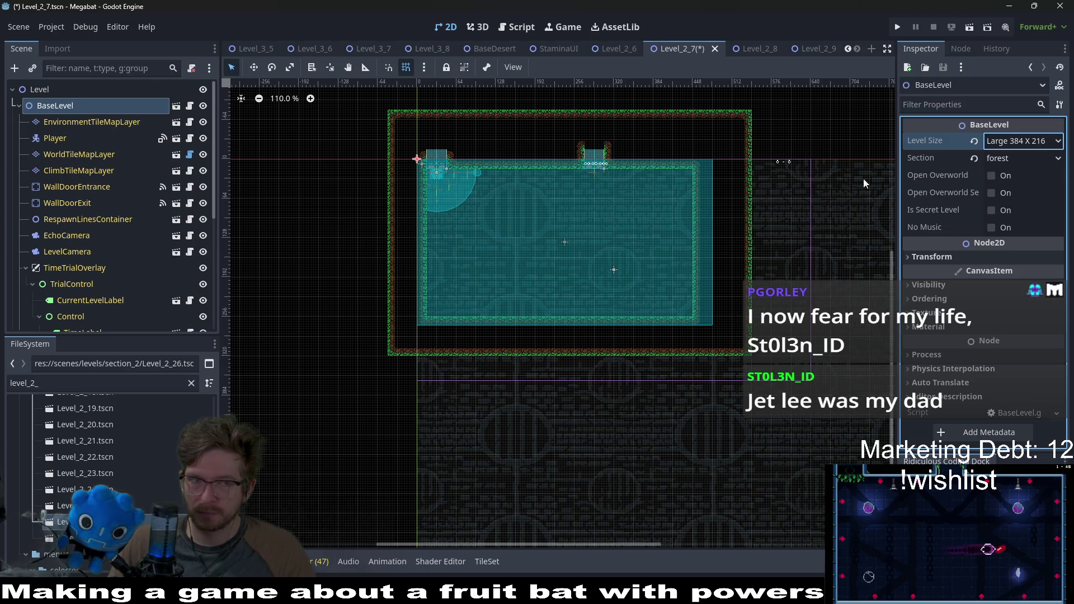
scroll(42, 217, down, 5)
click(70, 321)
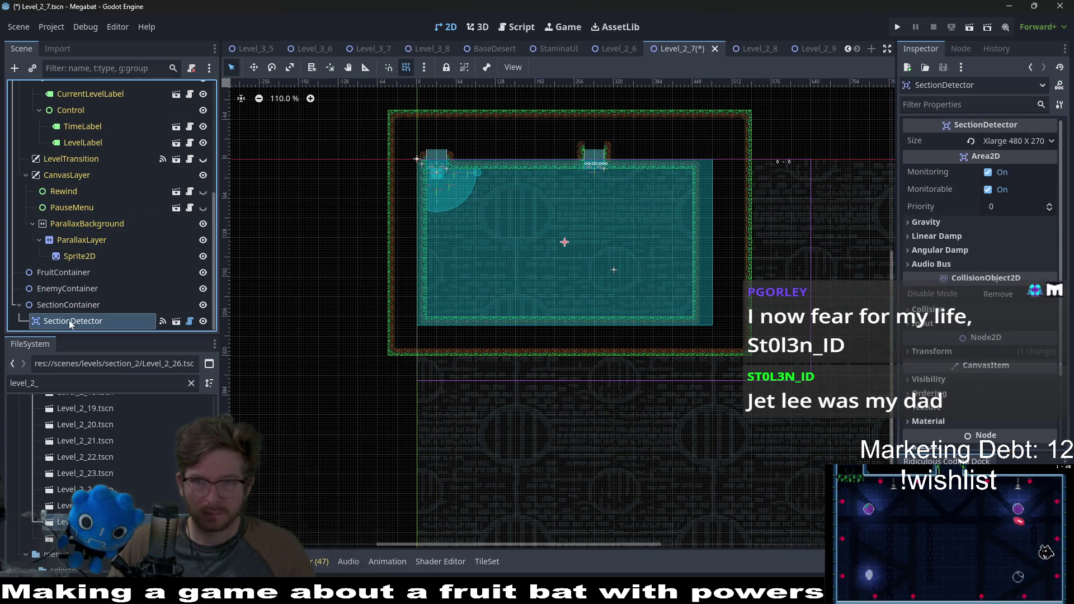
scroll(91, 168, up, 5)
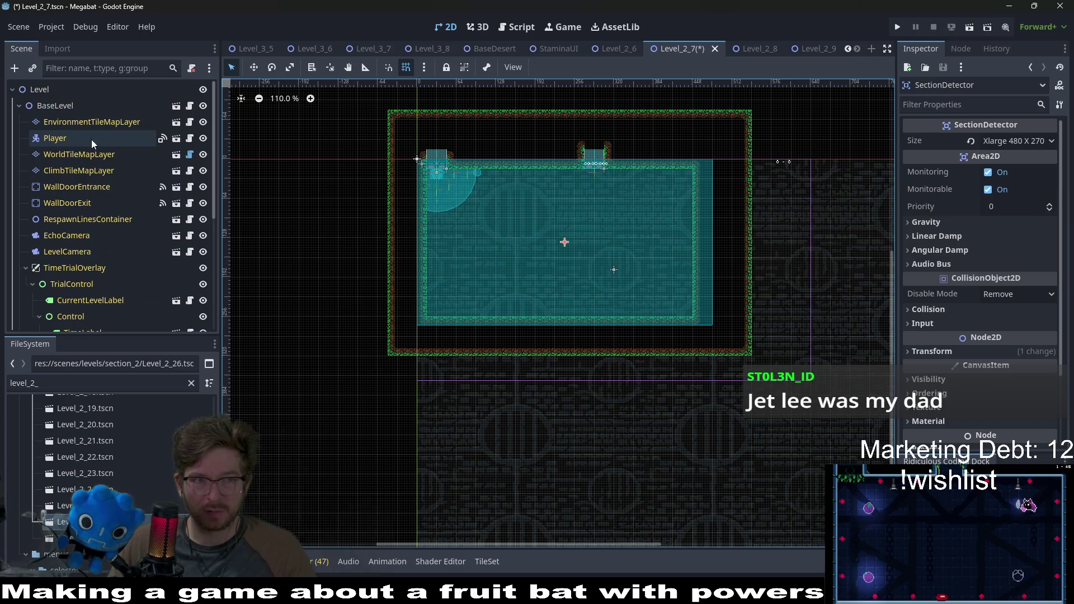
click(50, 104)
Confirm the level Section stays forest and save the scene
click(1016, 160)
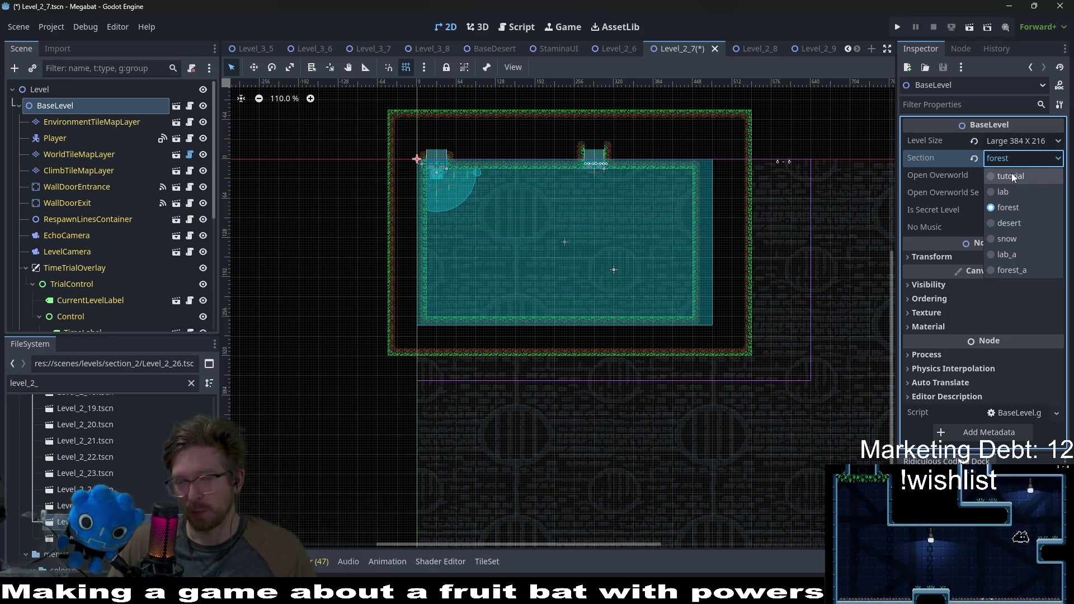
key(Escape)
key(ctrl+z)
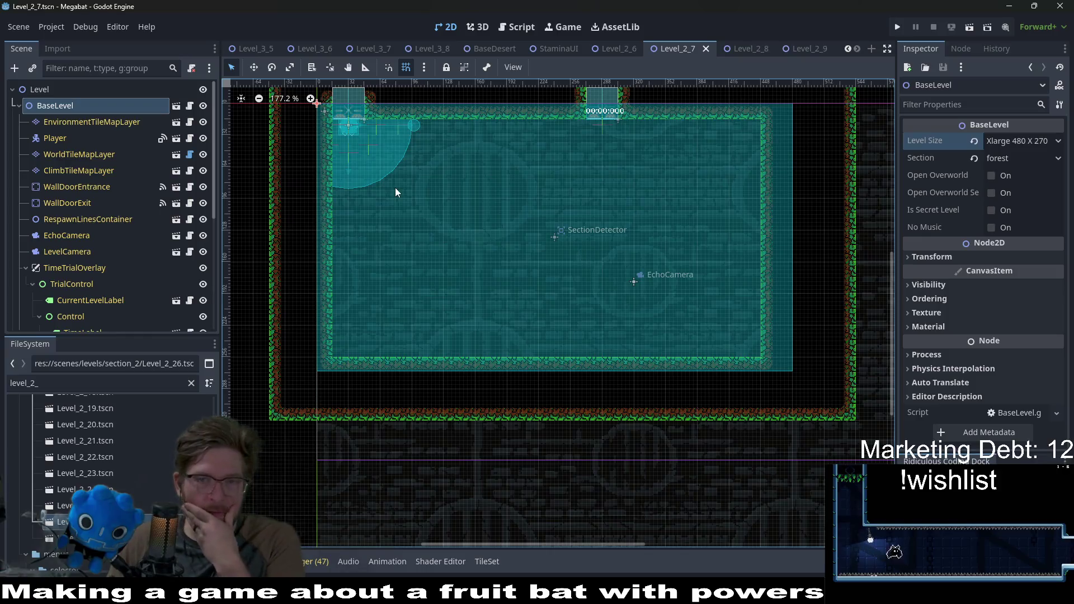
Paint a tile rectangle on the room's top wall in WorldTileMapLayer
click(92, 150)
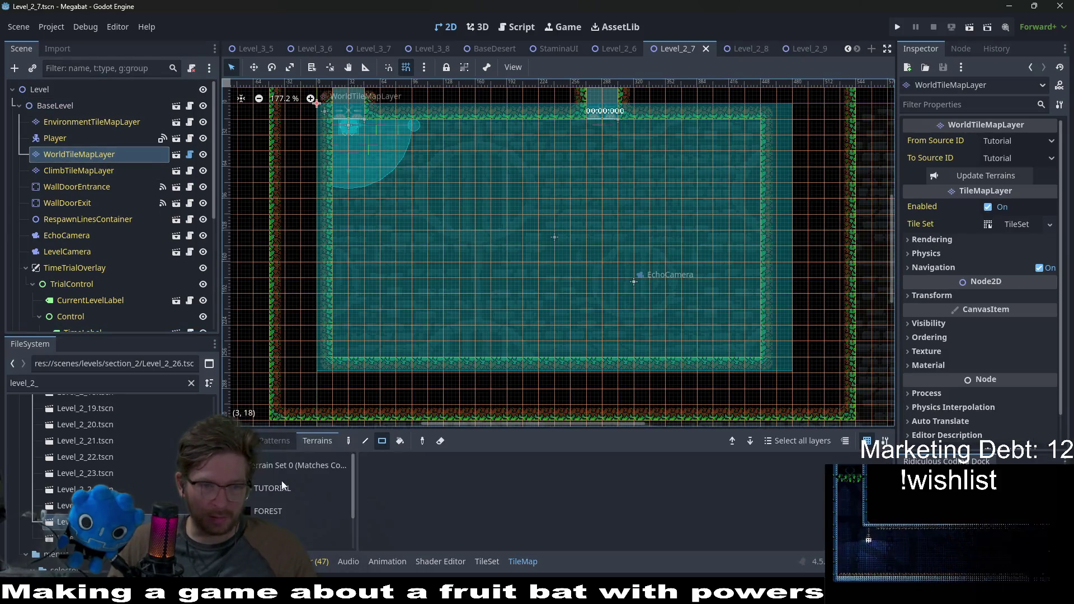
scroll(610, 261, up, 3)
scroll(535, 308, right, 2)
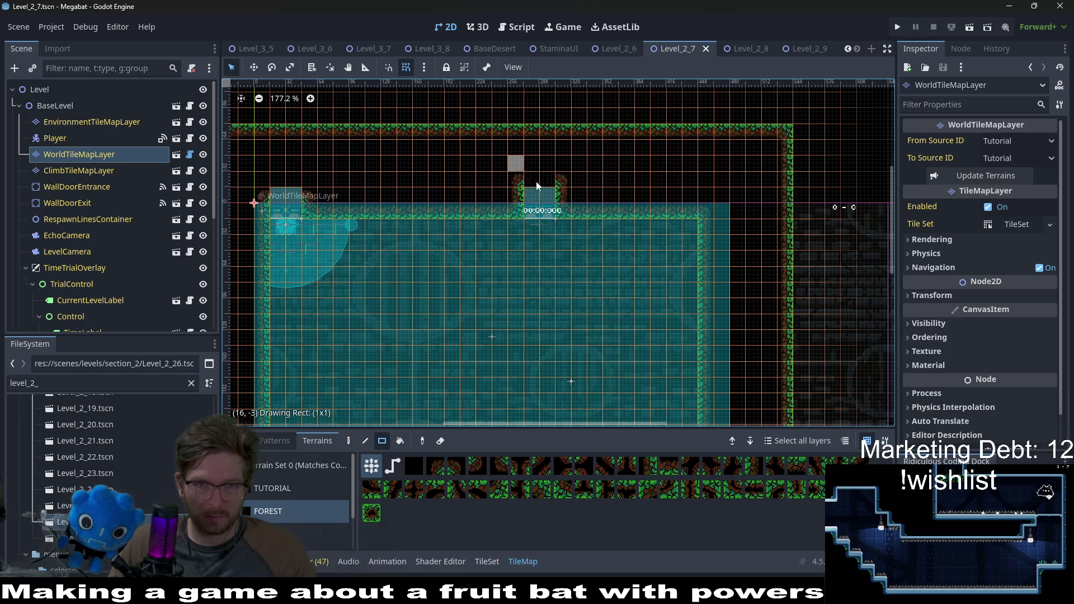
drag(563, 203, 563, 203)
Move WallDoorExit up and to the right, above the room
click(67, 203)
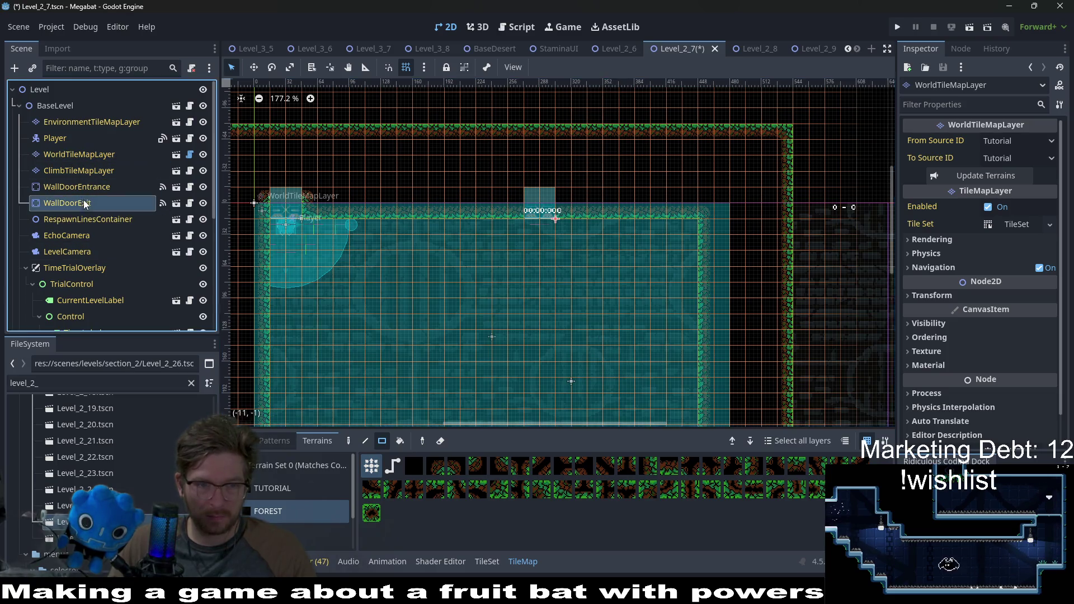
scroll(636, 294, up, 2)
scroll(636, 295, right, 1)
key(w)
drag(527, 249, 650, 119)
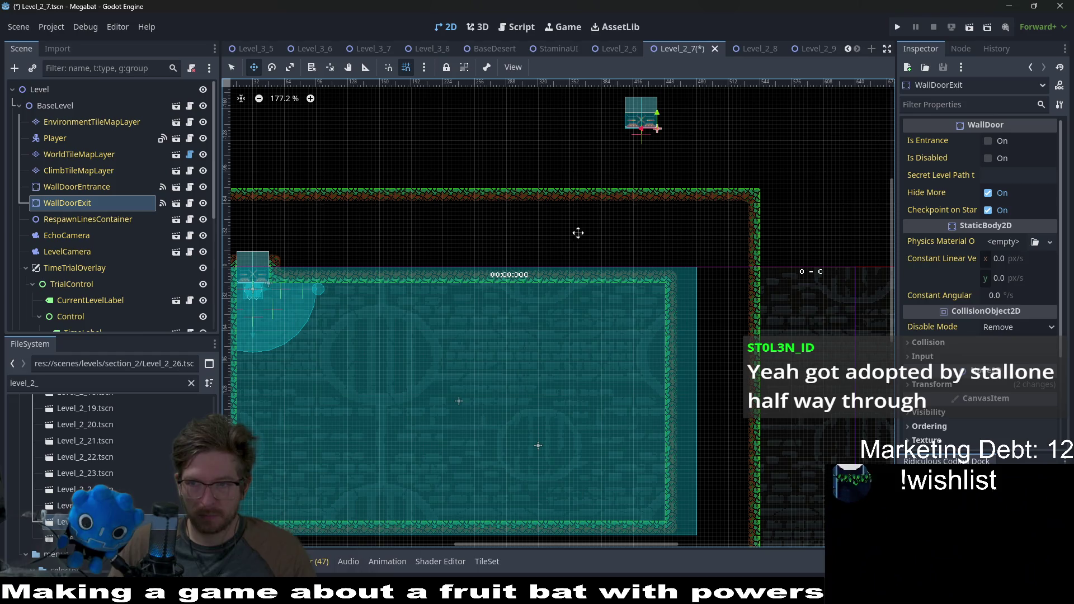
Scroll down to FruitContainer and bring up its context menu
scroll(537, 258, left, 3)
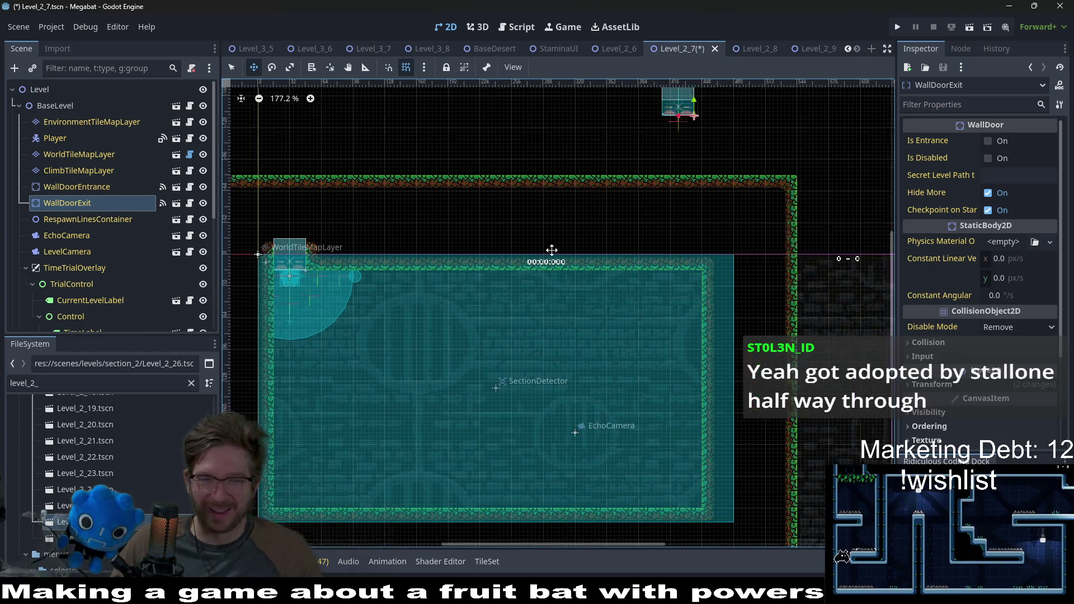
scroll(502, 309, down, 1)
scroll(518, 334, down, 3)
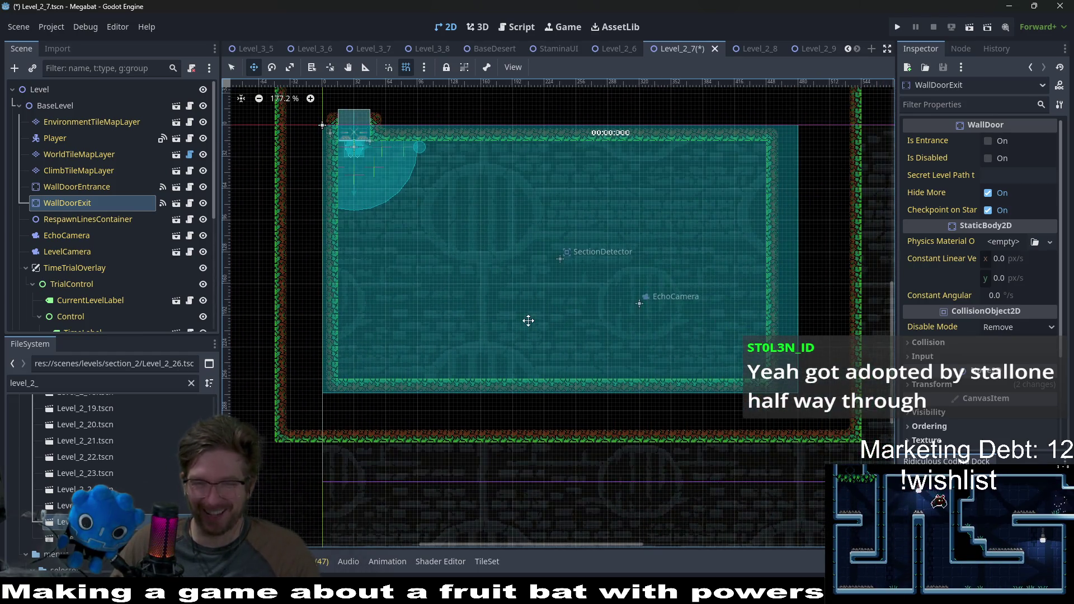
scroll(81, 195, down, 5)
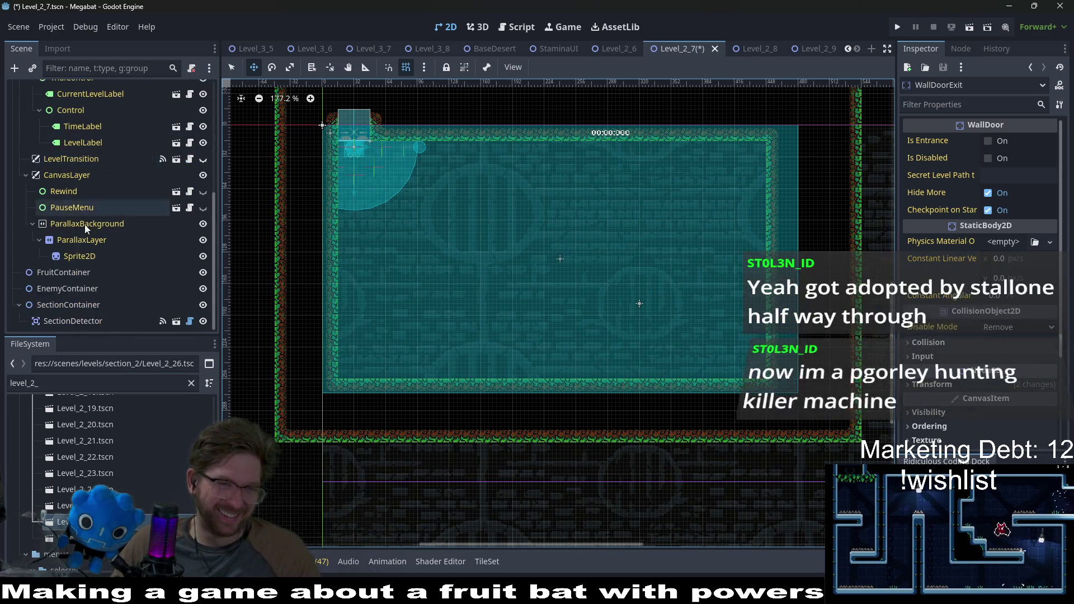
right_click(73, 270)
Instance Fruit.tscn under FruitContainer and set its Type to Teleport
click(140, 254)
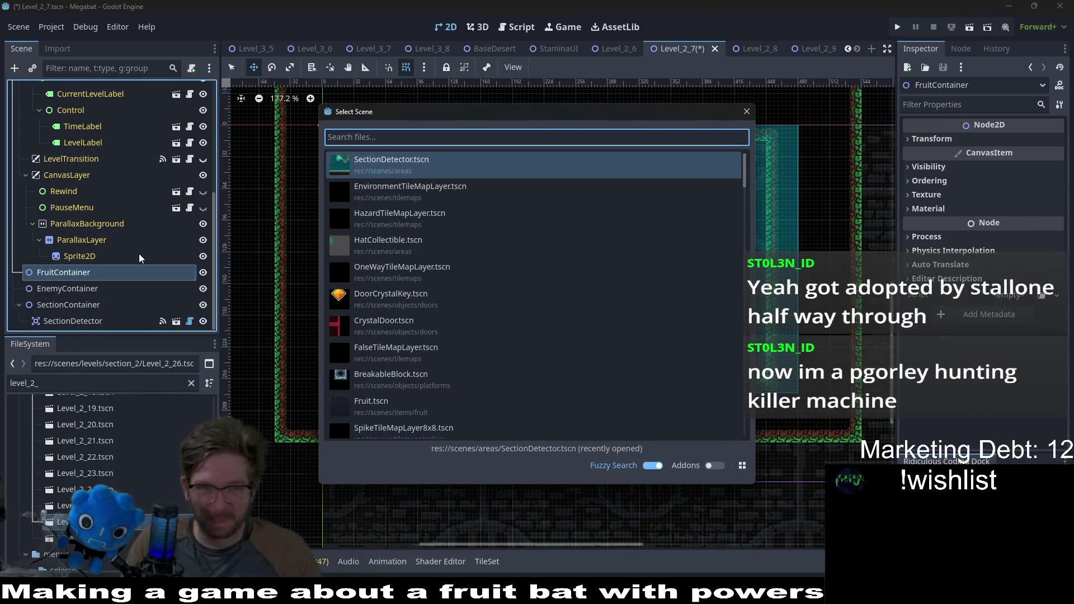
text(fruit)
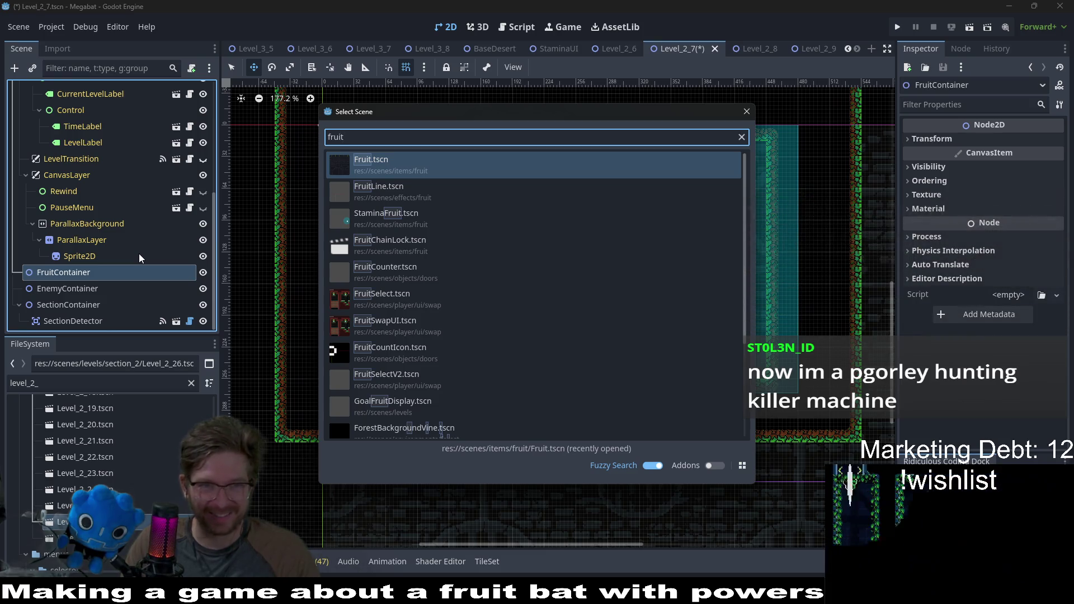
key(Return)
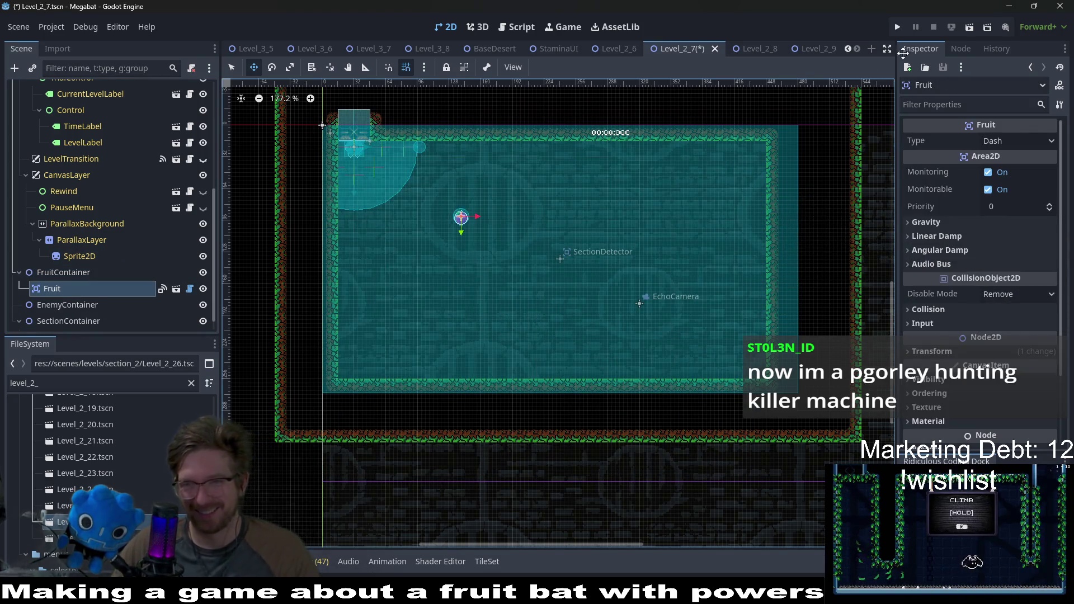
click(995, 141)
click(1001, 193)
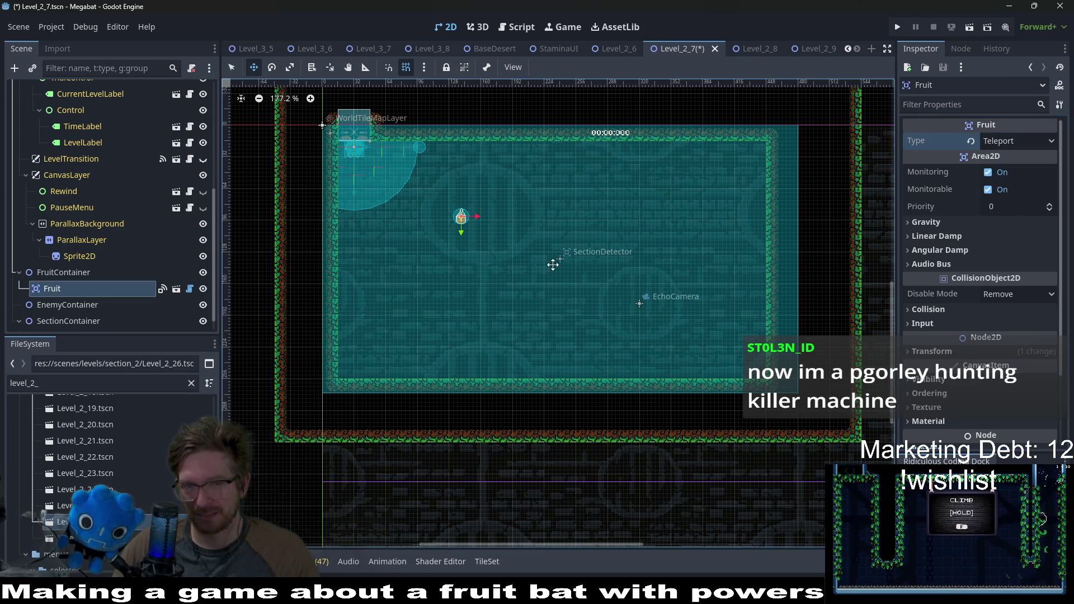
Nudge the Teleport fruit slightly right within the room's upper-left area
scroll(553, 265, up, 3)
drag(546, 292, 566, 287)
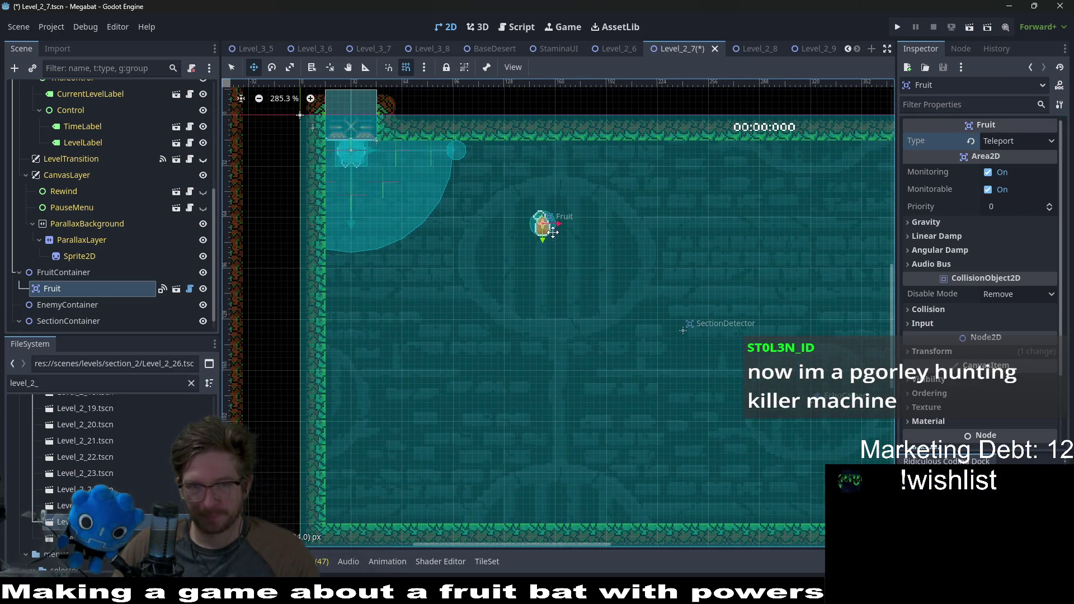
scroll(594, 246, down, 4)
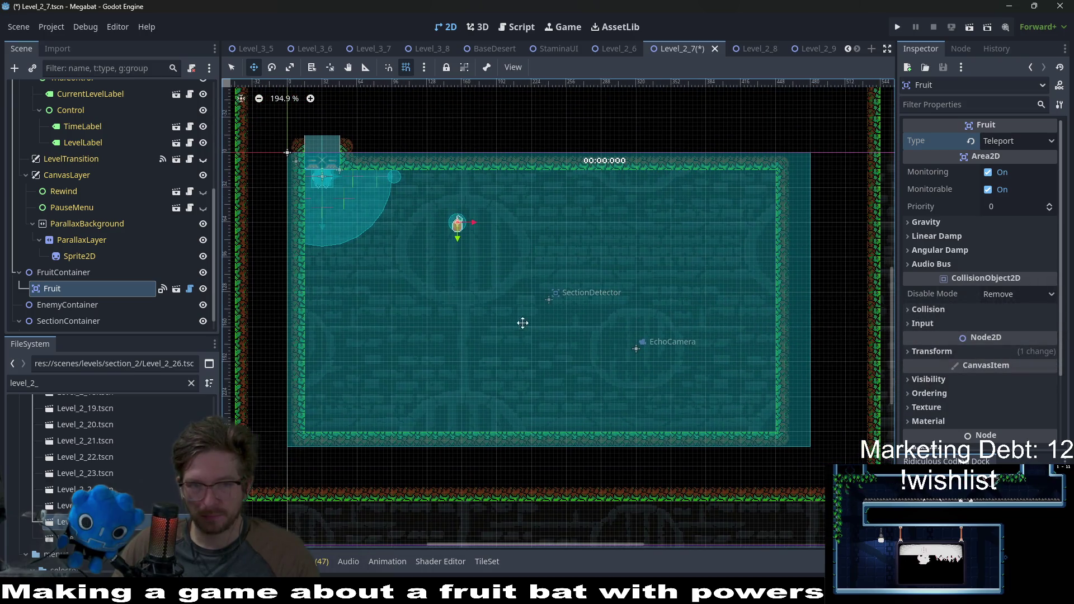
scroll(57, 298, down, 1)
right_click(61, 294)
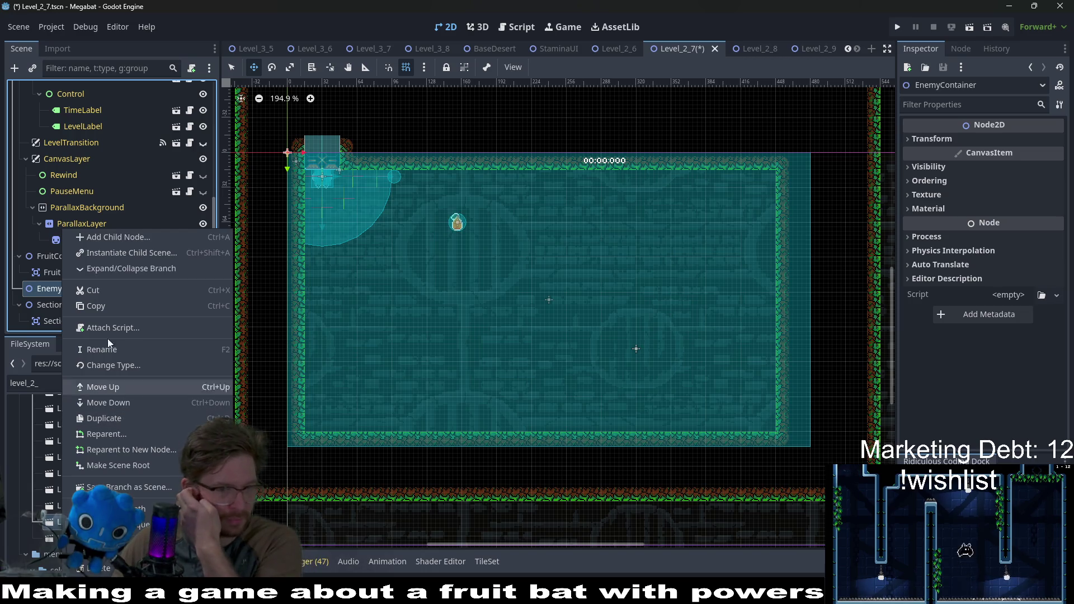
Instance the LaserWall scene under EnemyContainer and place it mid-room
click(115, 254)
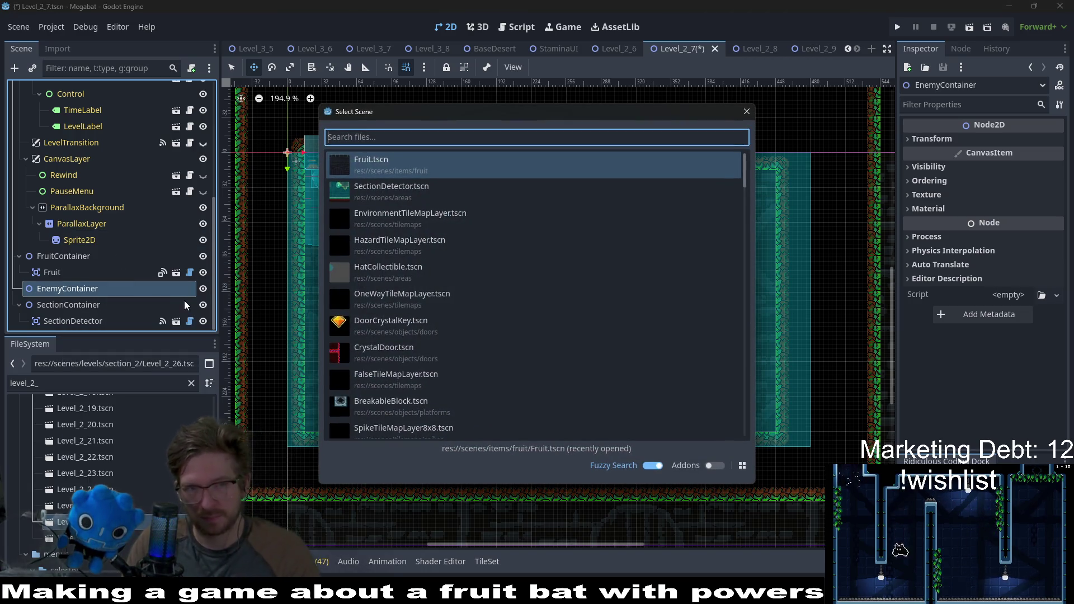
text(laswe)
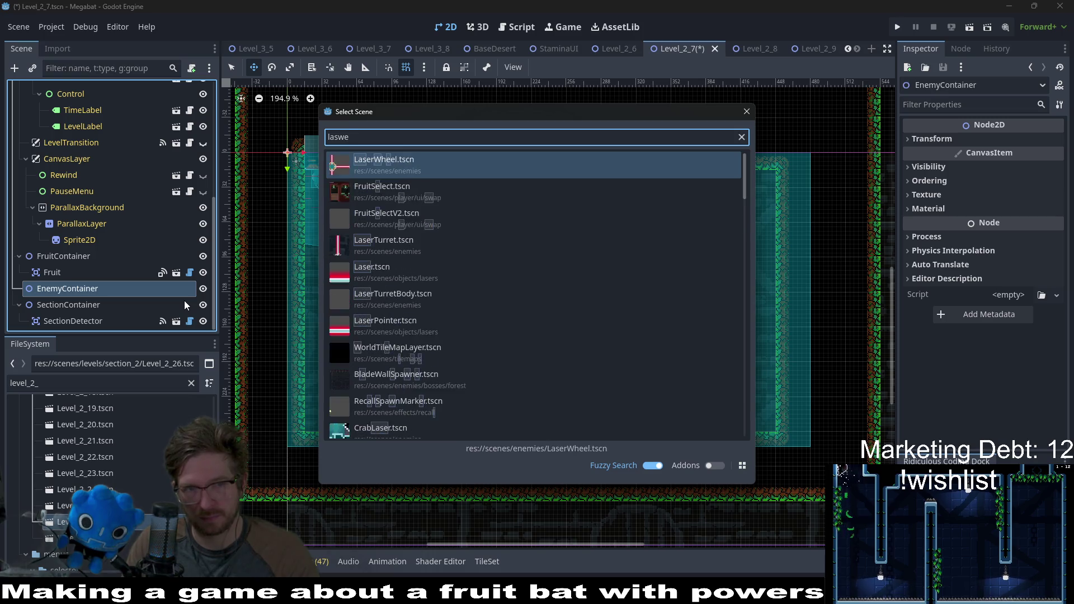
key(BackSpace)
key(BackSpace)
text(erwall)
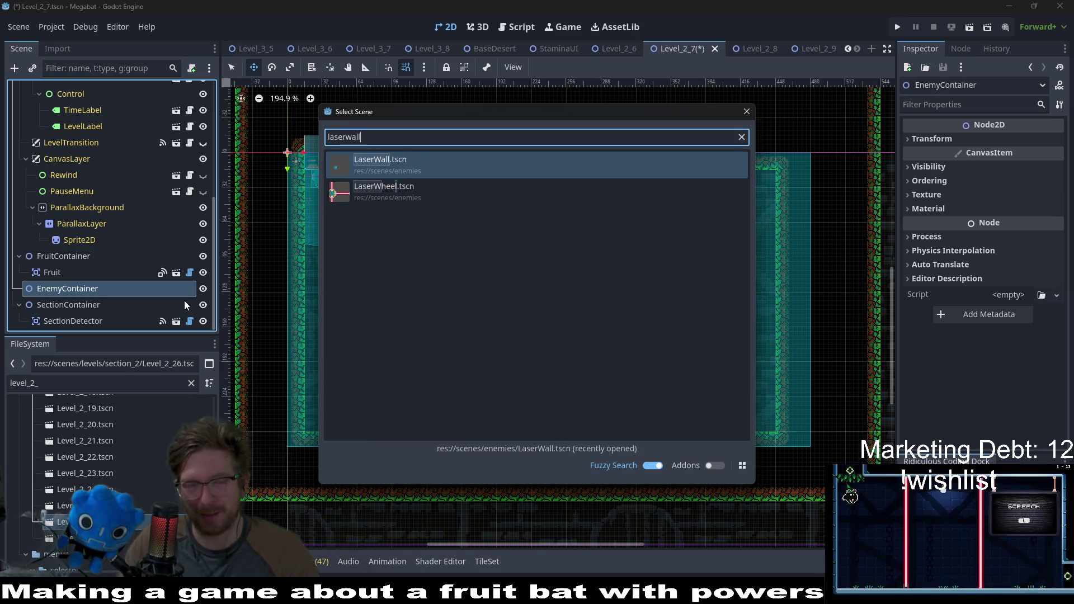
double_click(383, 164)
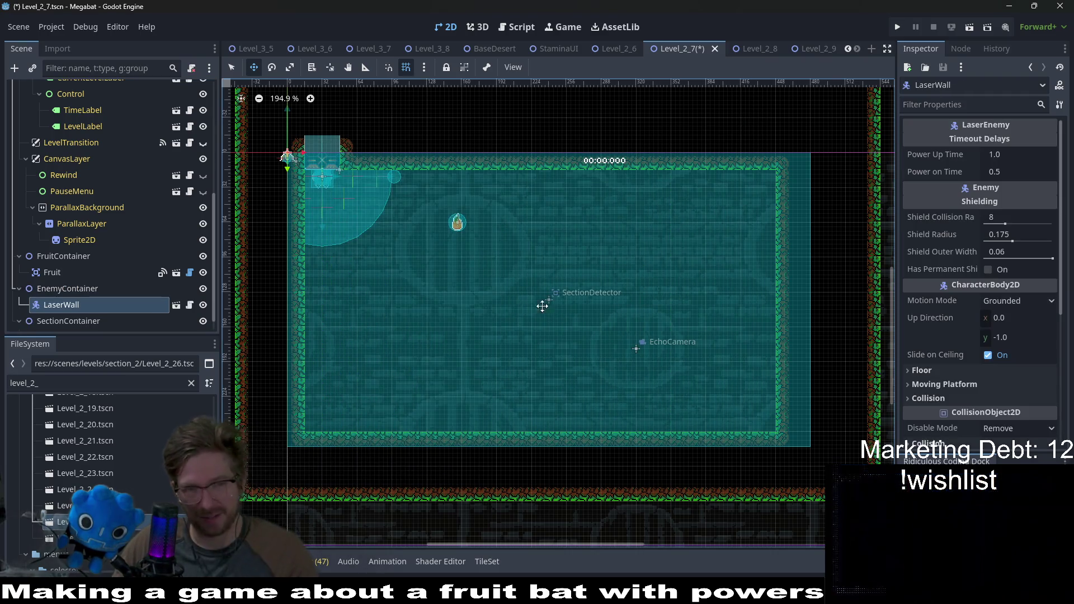
mouse_move(290, 165)
mouse_down()
mouse_move(568, 356)
mouse_move(561, 322)
mouse_up()
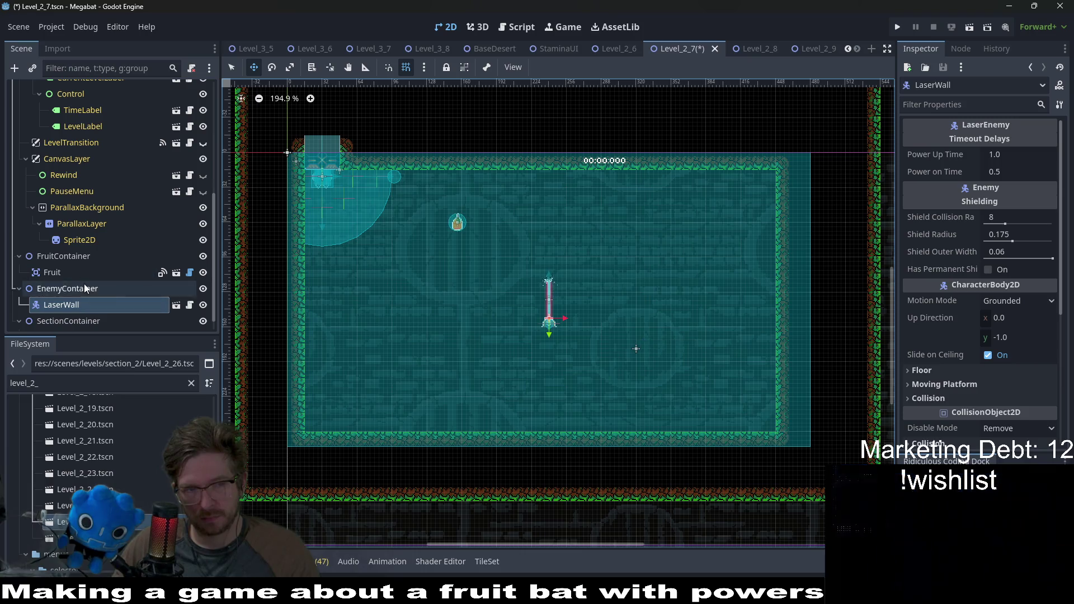
Add a CrabLaser under EnemyContainer, just right of the LaserWall
right_click(84, 288)
click(161, 256)
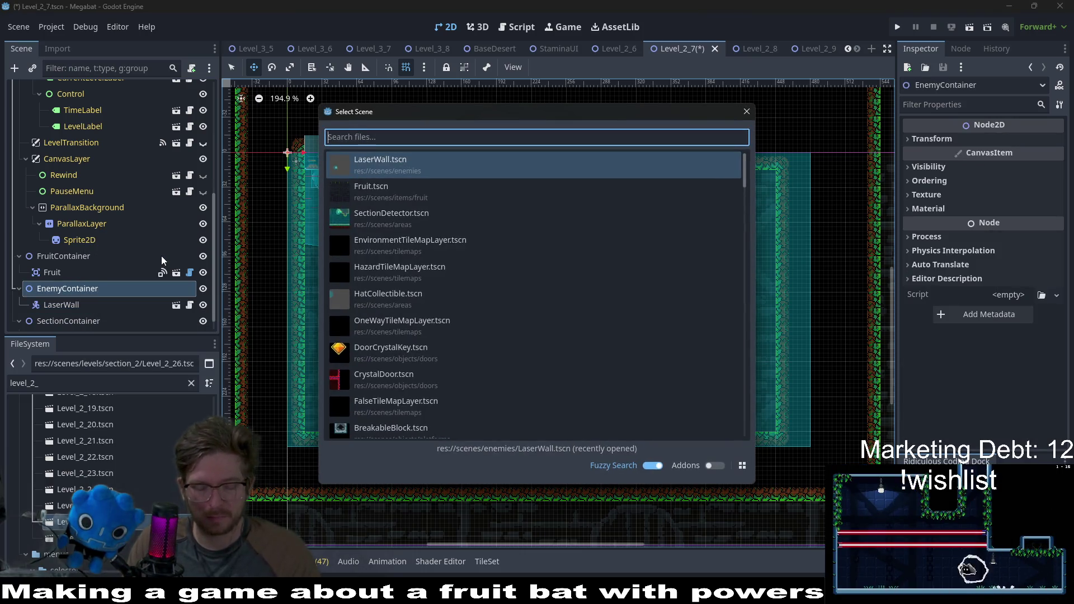
text(crab)
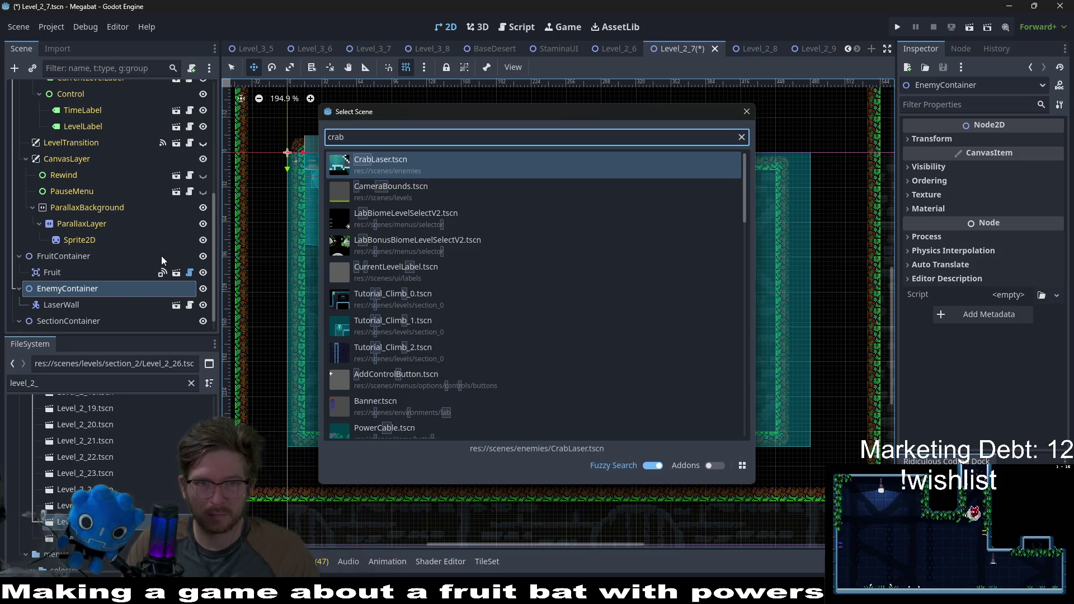
key(Return)
drag(616, 300, 618, 294)
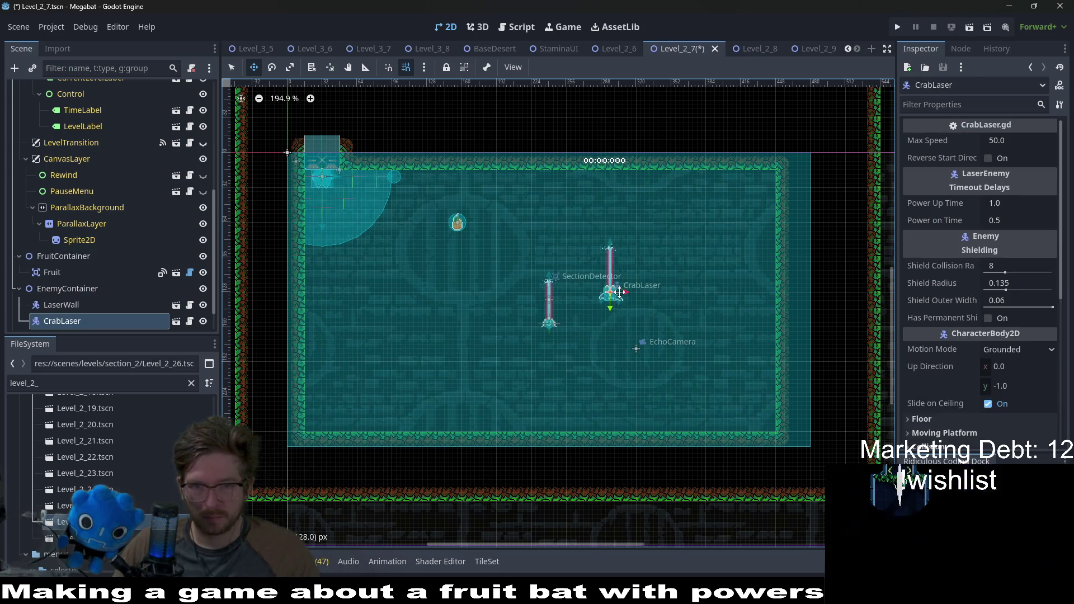
Lower the LaserWall so its spear base rests on the floor tiles
scroll(625, 299, up, 2)
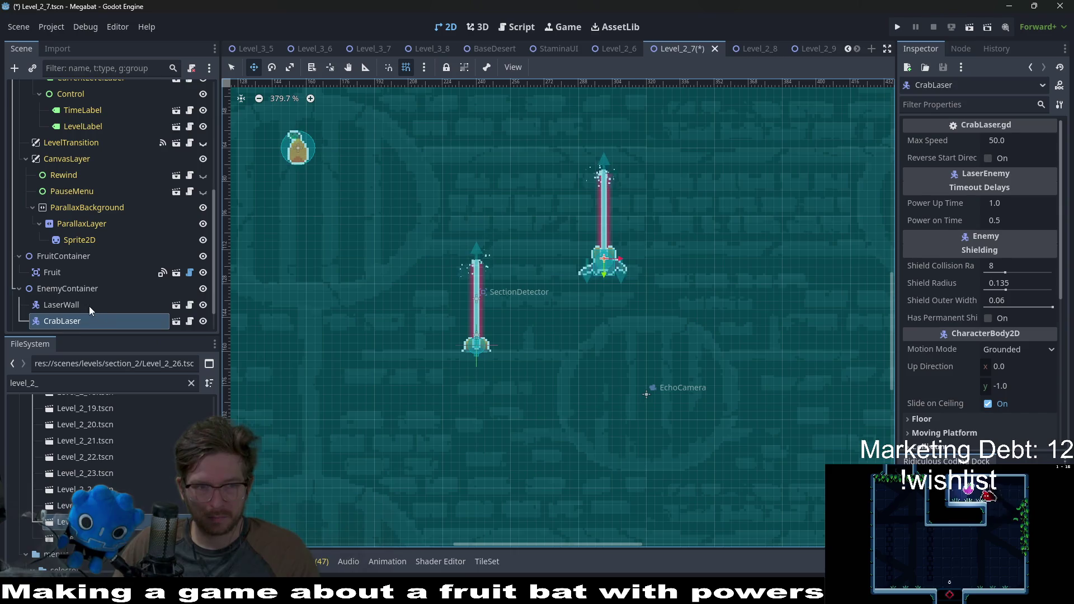
click(89, 307)
scroll(505, 367, down, 2)
drag(511, 429, 510, 452)
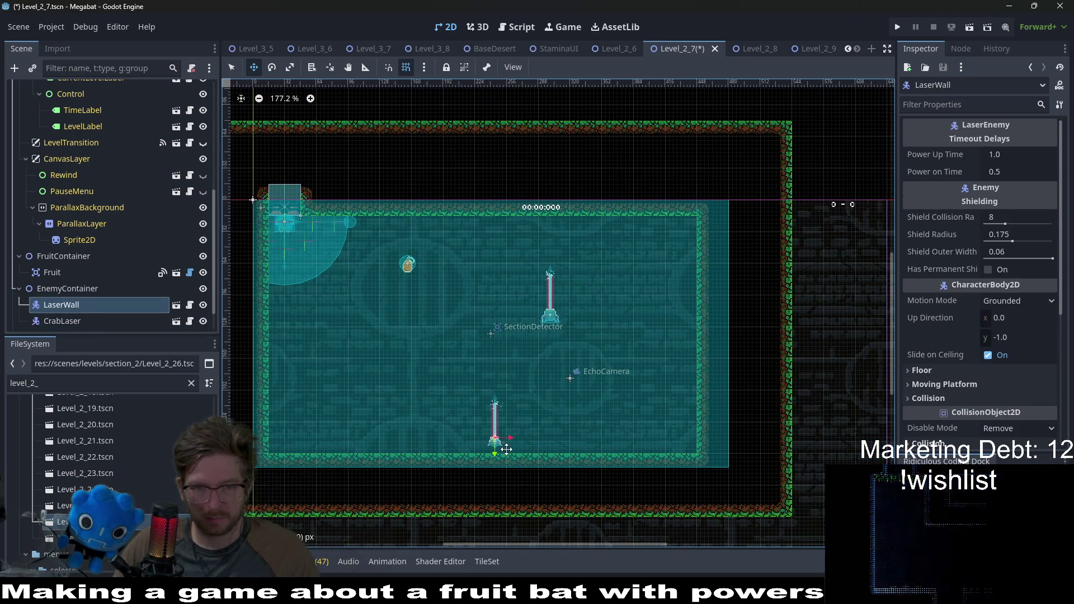
scroll(509, 434, up, 1)
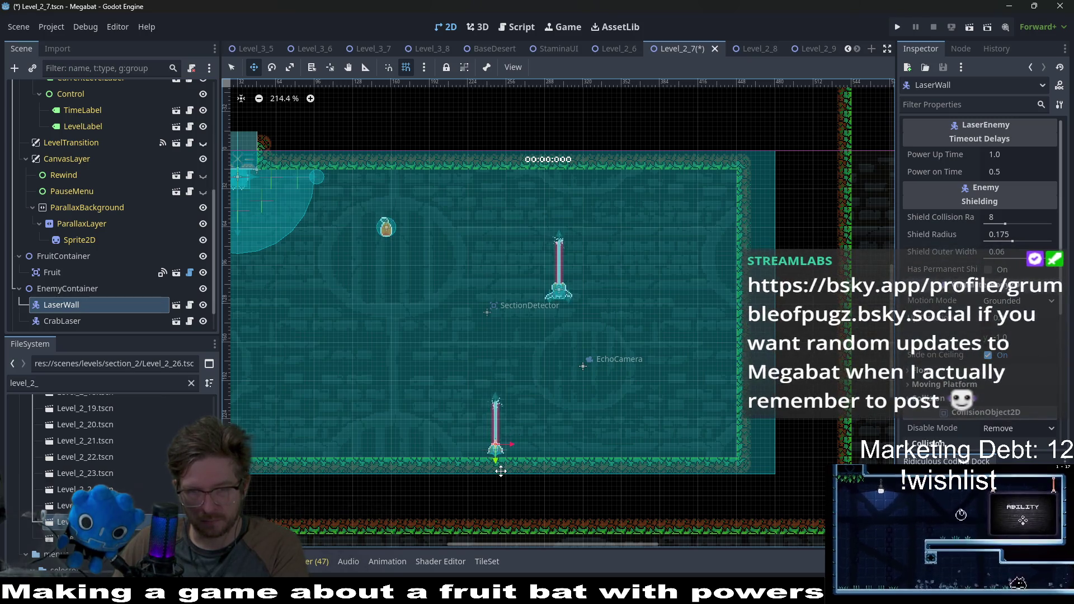
scroll(503, 453, up, 3)
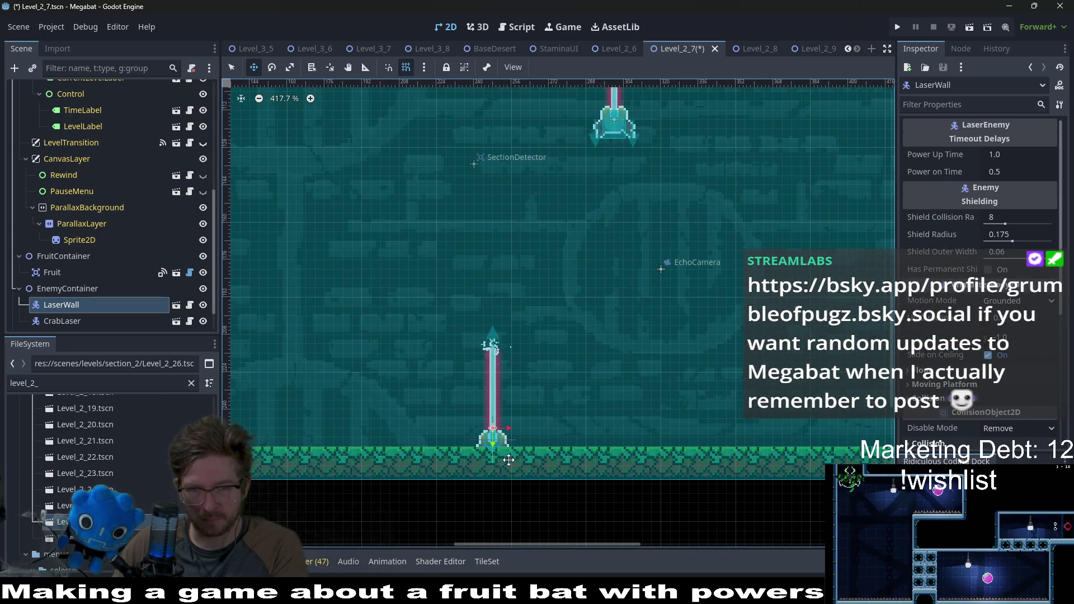
scroll(582, 287, down, 3)
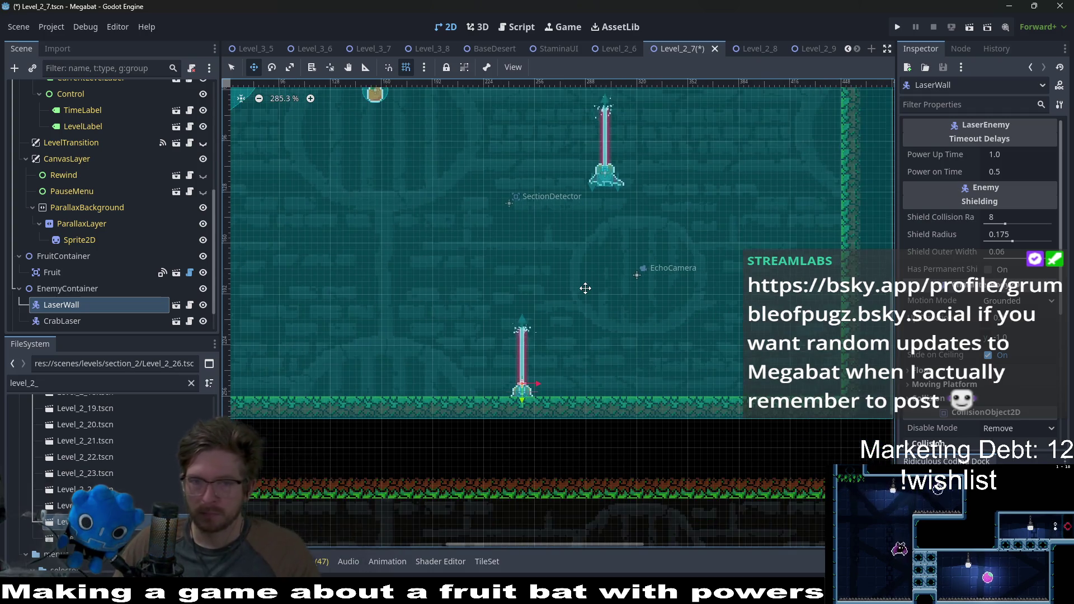
scroll(114, 263, up, 5)
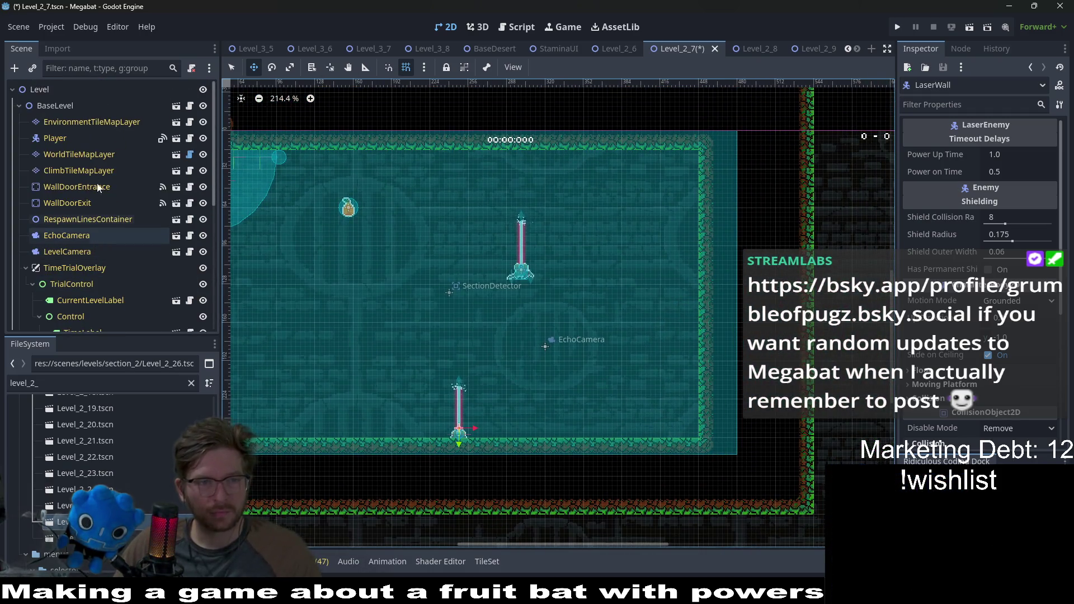
Paint a FOREST wall block on WorldTileMapLayer and clear the inner column beneath it
click(80, 154)
click(285, 519)
scroll(532, 320, up, 2)
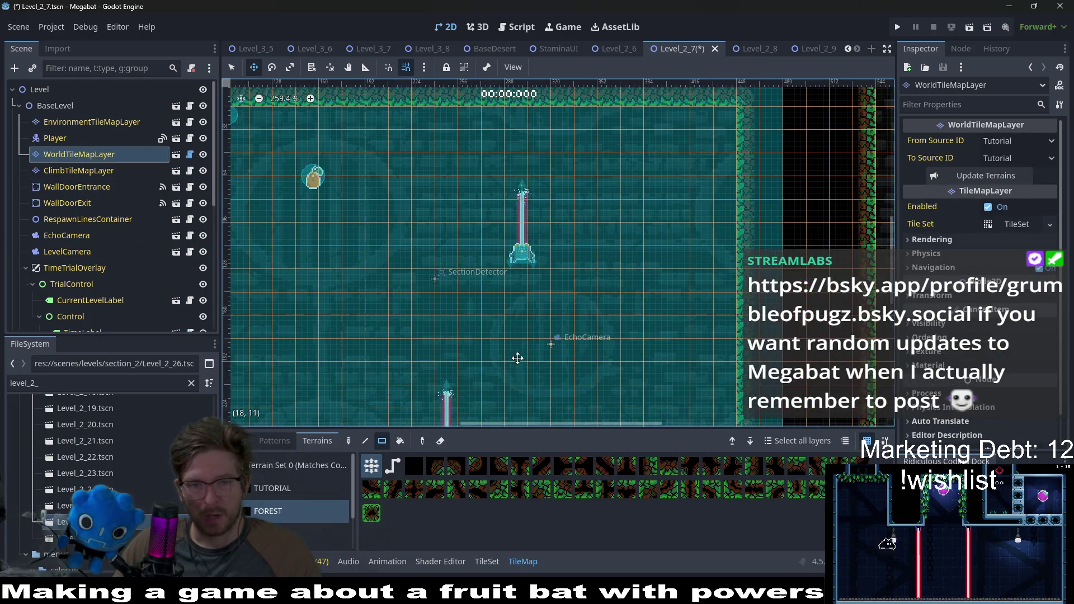
drag(478, 258, 723, 401)
scroll(597, 291, down, 2)
drag(598, 291, 571, 363)
mouse_move(665, 339)
mouse_down()
mouse_move(662, 403)
mouse_move(682, 345)
mouse_move(666, 347)
mouse_move(673, 362)
mouse_move(673, 341)
mouse_move(677, 360)
mouse_up()
scroll(622, 351, up, 2)
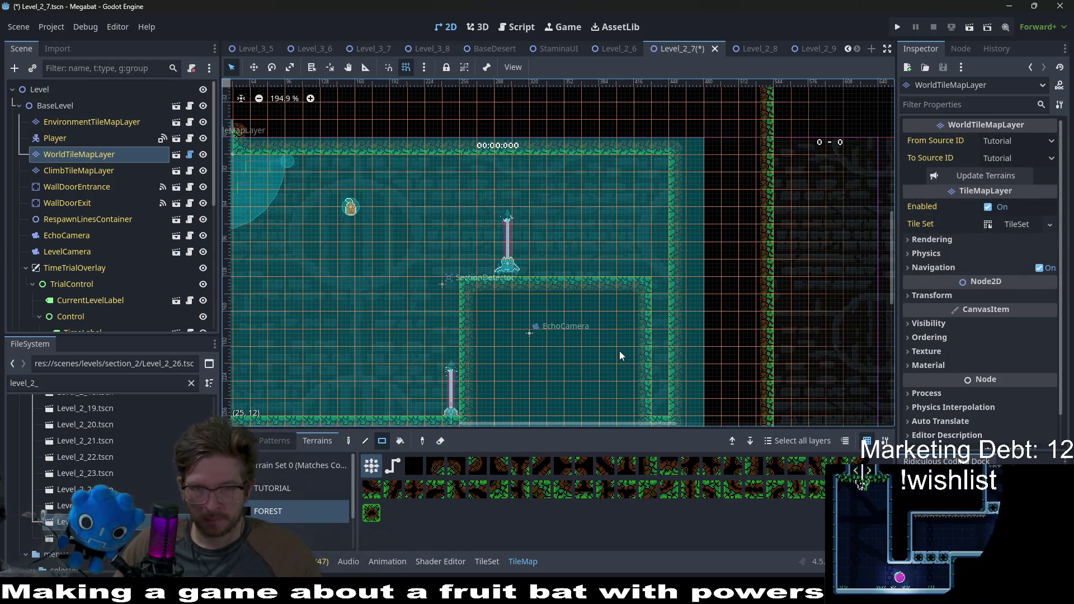
drag(664, 405, 651, 288)
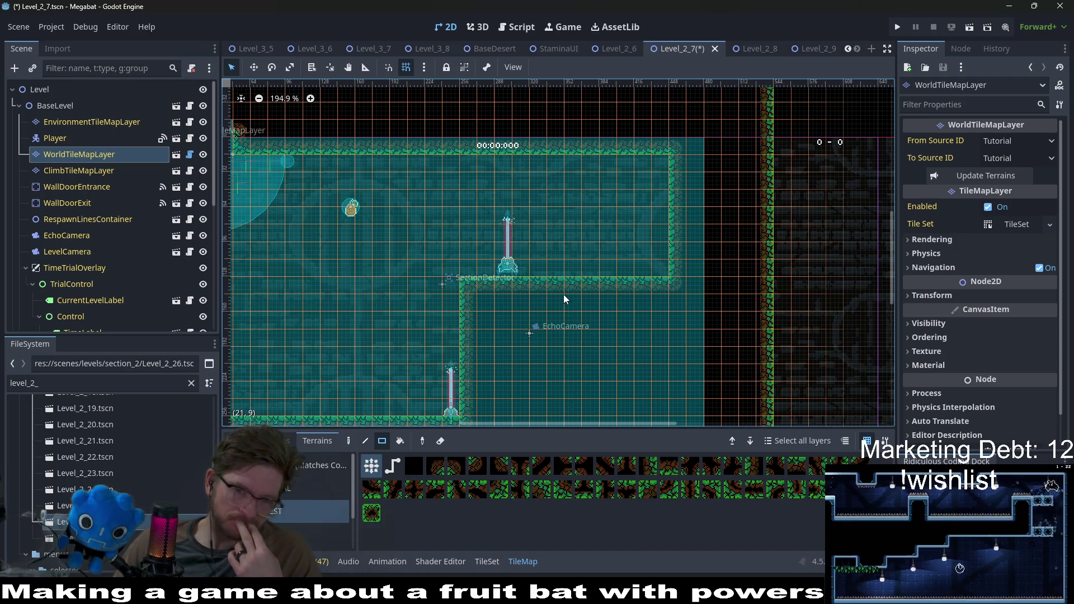
Paint a thick ledge out from the left wall and a wall block below the right ledge
scroll(563, 294, left, 5)
drag(409, 277, 509, 278)
drag(386, 258, 540, 277)
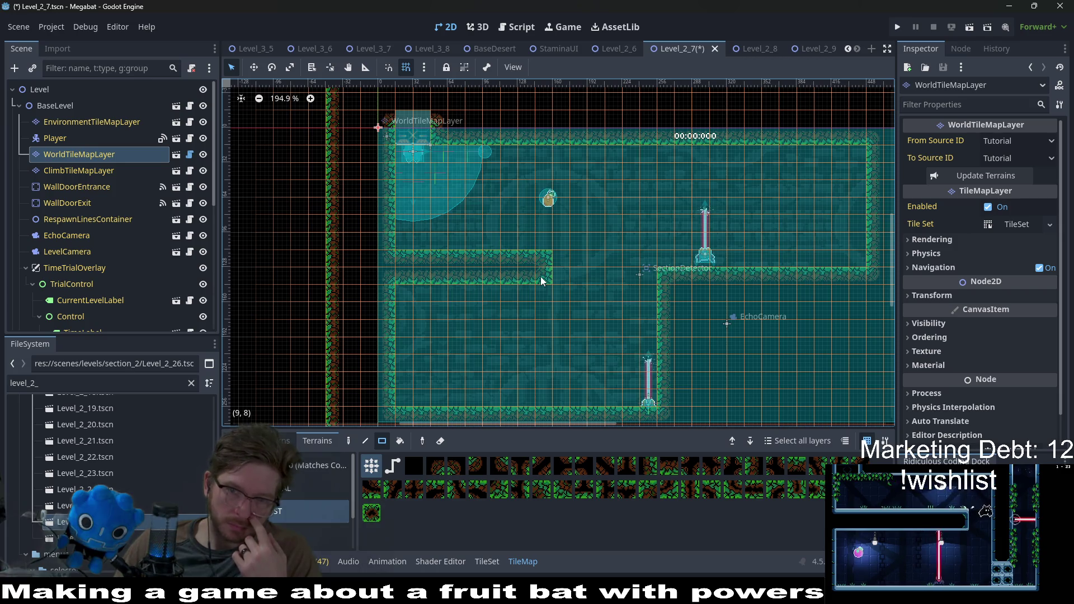
scroll(589, 290, right, 4)
drag(579, 304, 683, 362)
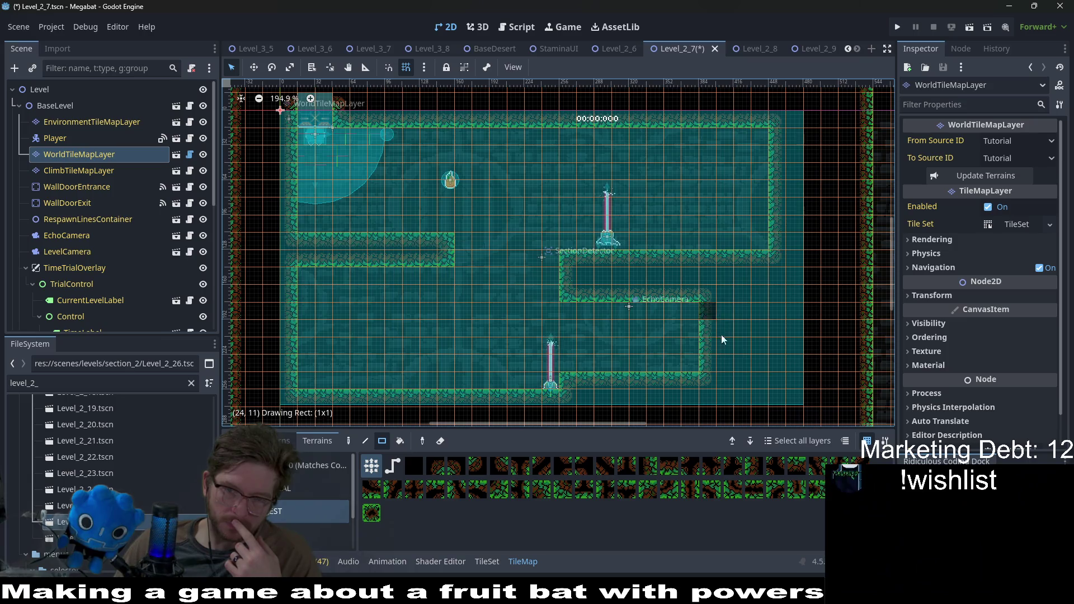
mouse_move(749, 364)
mouse_down()
mouse_move(767, 293)
mouse_move(556, 290)
mouse_up()
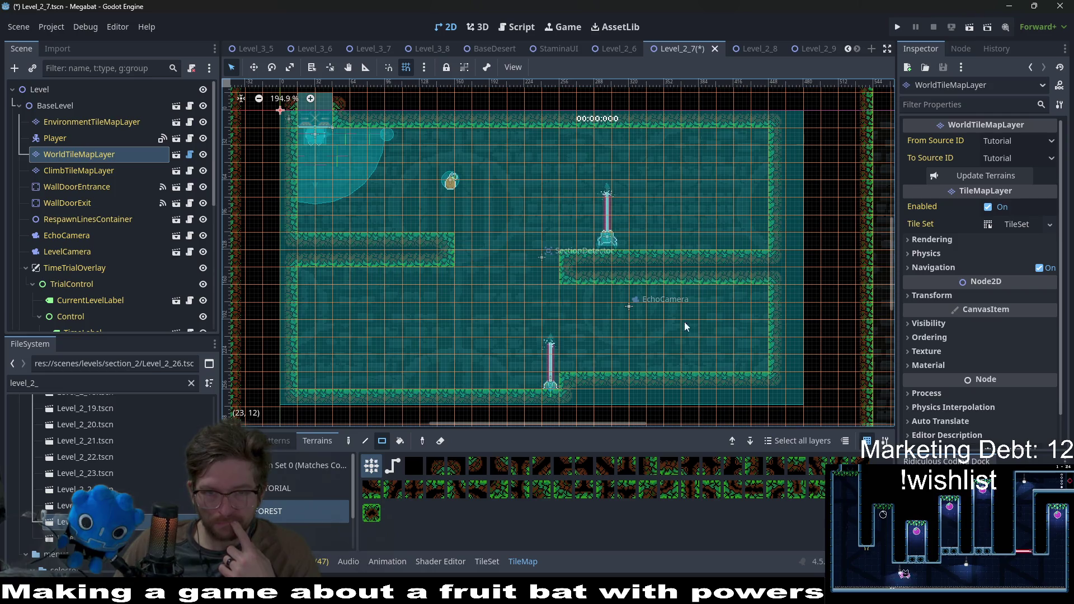
Paint a wall row along the ledge to complete the winding path
scroll(427, 248, up, 2)
drag(444, 252, 425, 253)
drag(307, 248, 306, 247)
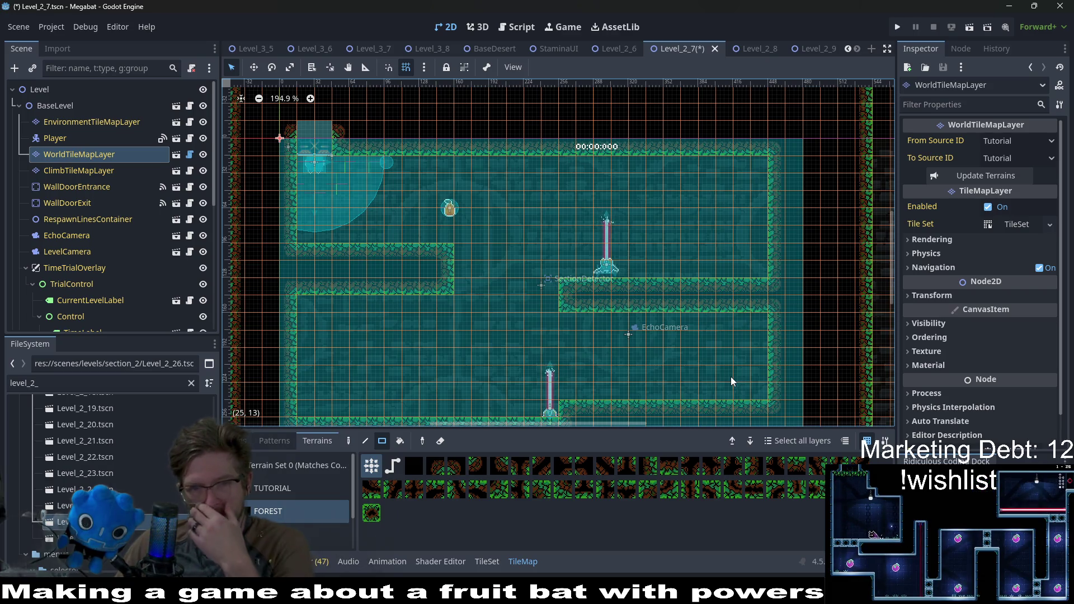
scroll(92, 221, down, 1)
scroll(92, 221, down, 5)
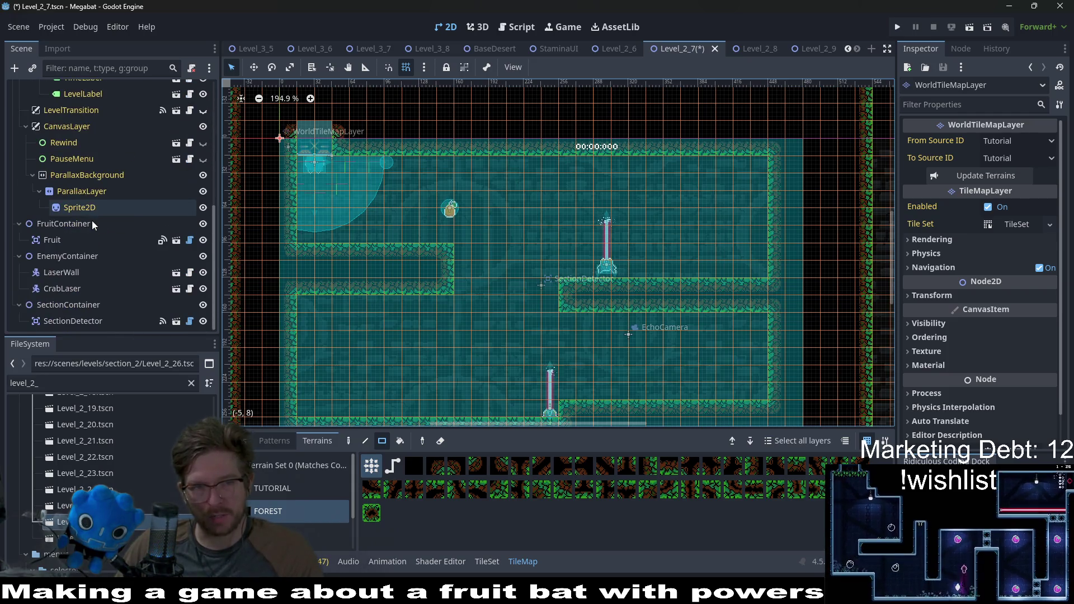
click(73, 240)
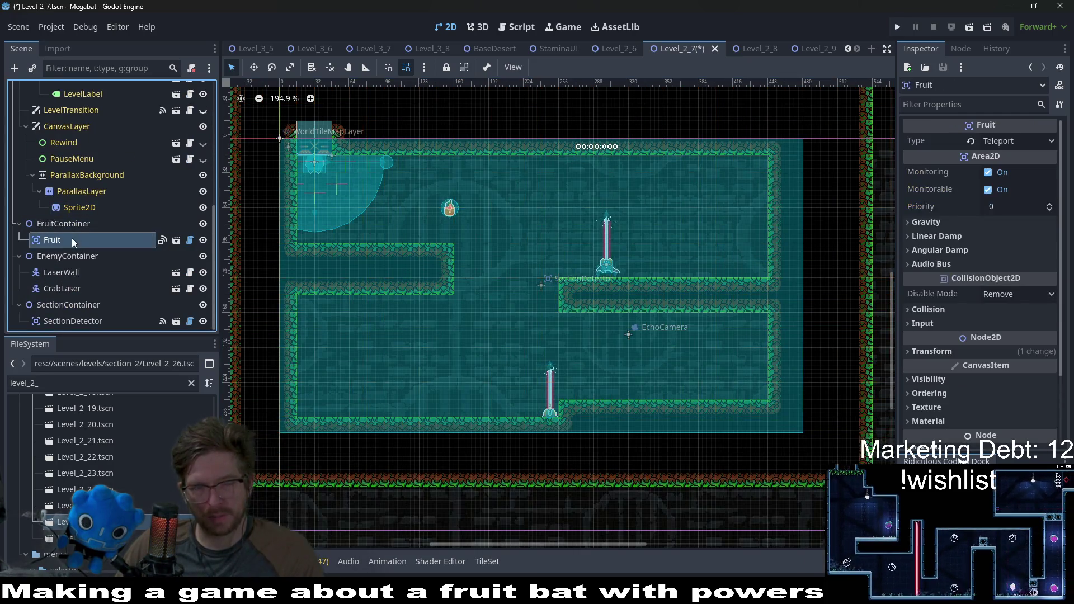
Duplicate the fruit as Fruit2 to its right, make it a Dash fruit, and run the scene
key(ctrl+d)
key(w)
drag(456, 221, 518, 219)
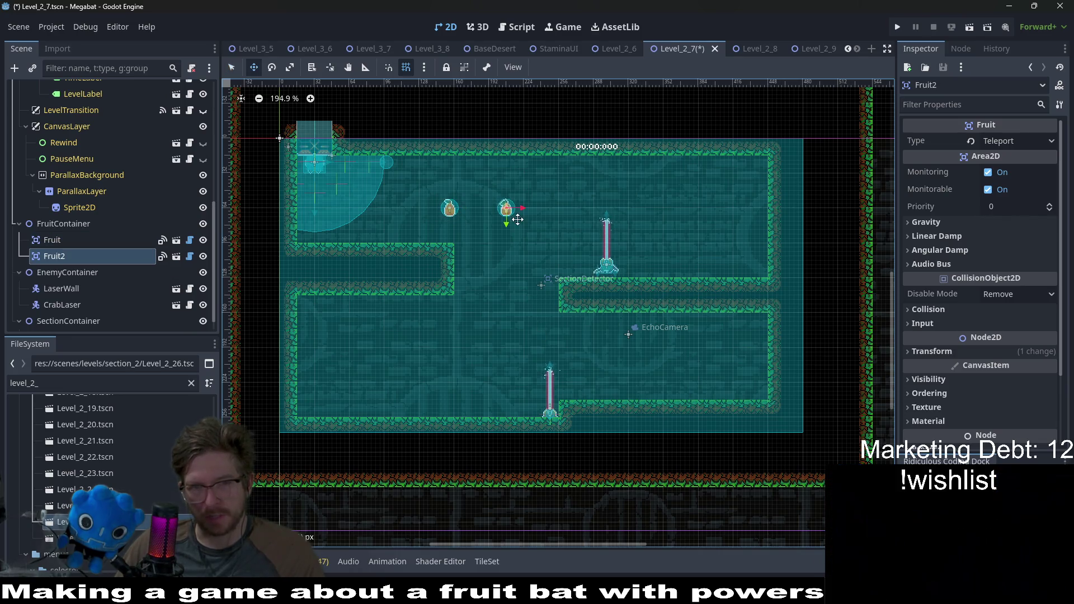
click(1017, 141)
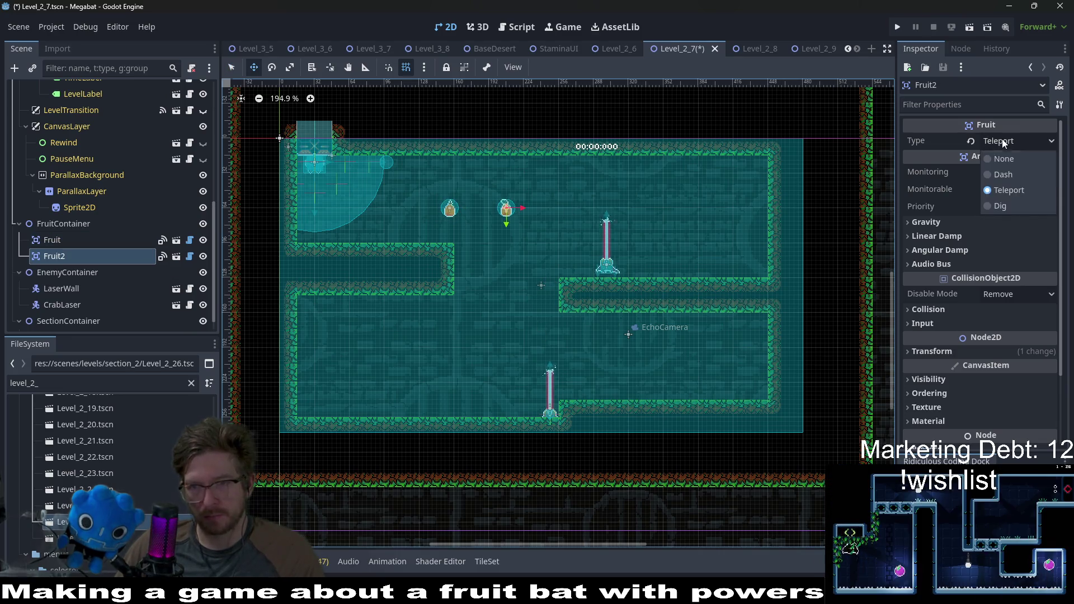
click(1013, 174)
click(968, 29)
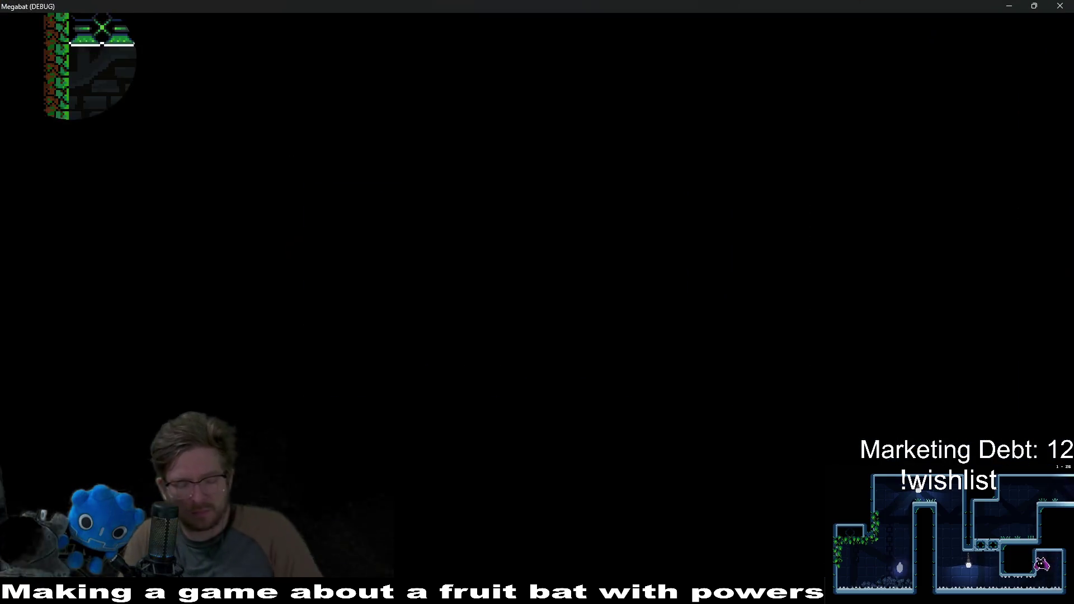
Fly the bat to eat both fruits, then close the Megabat debug window
key(Right)
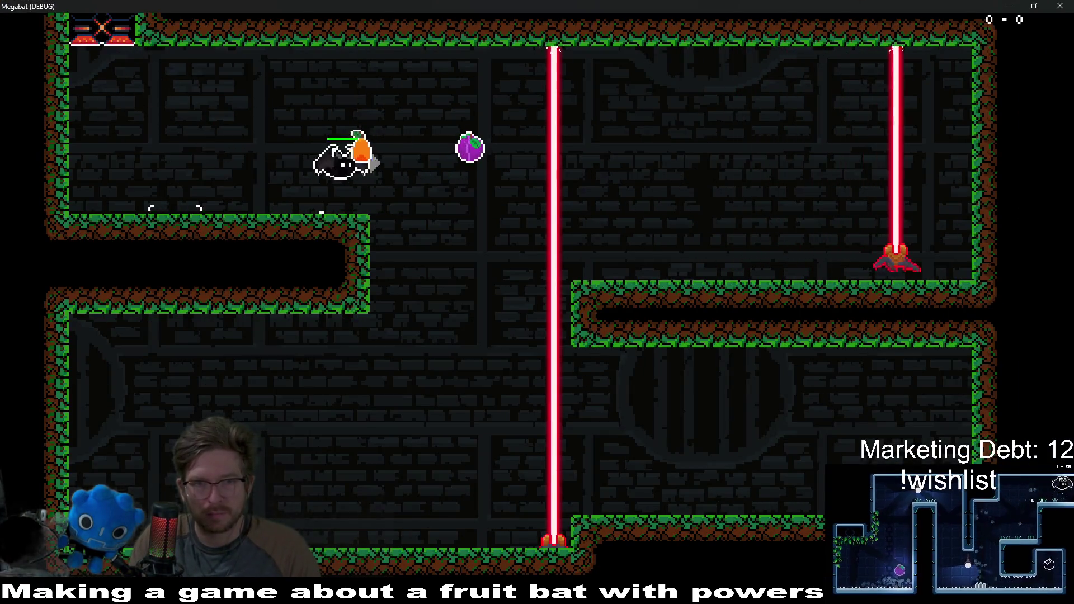
key(Left)
key(Left)
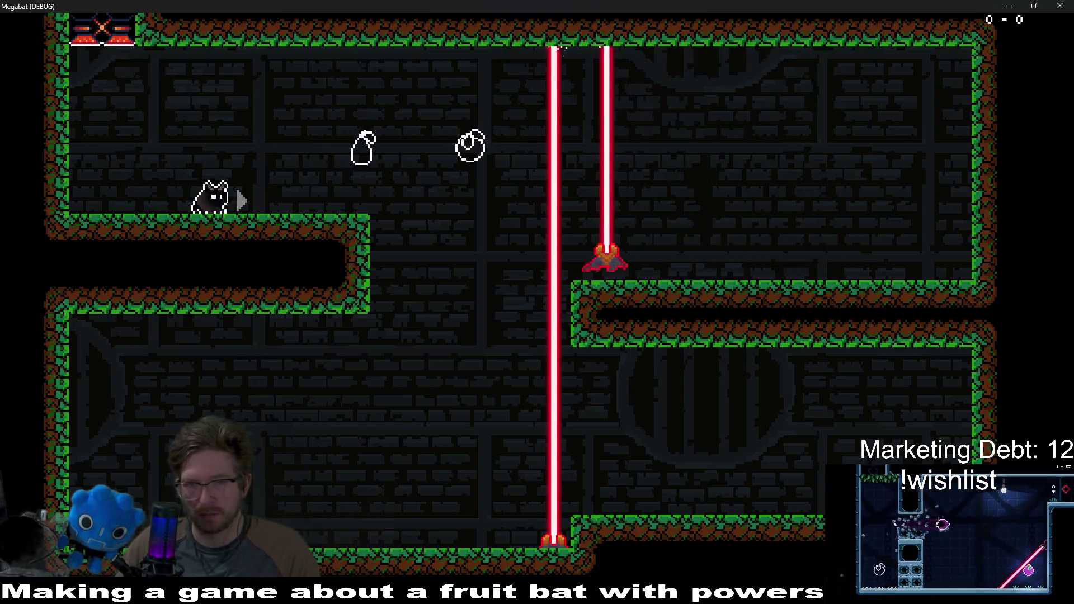
click(1060, 6)
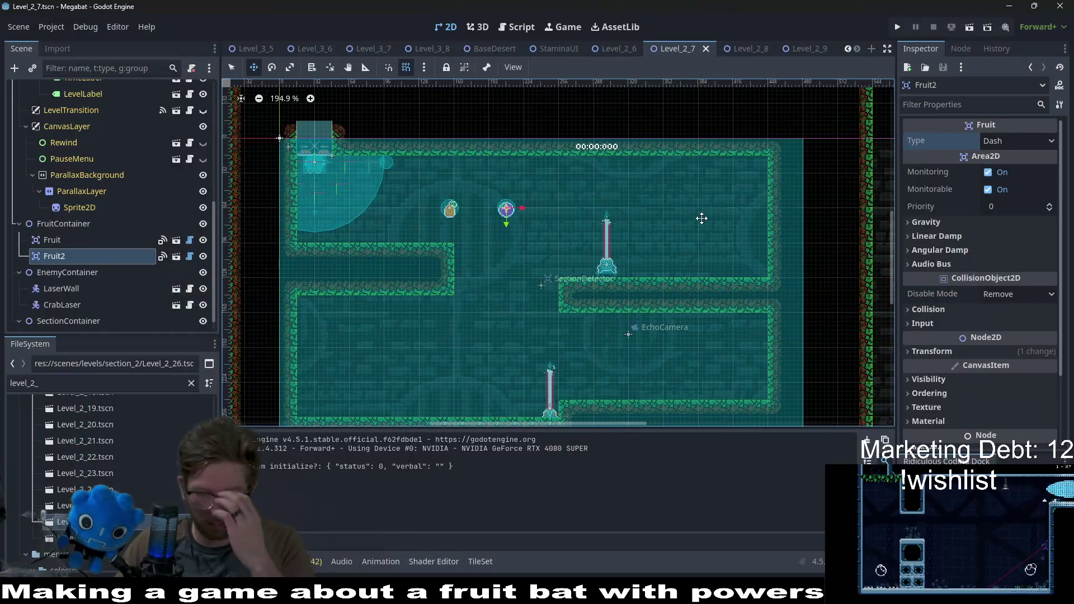
Frame the CrabLaser on the right ledge, then open the scene picker for the Level root
scroll(68, 298, down, 1)
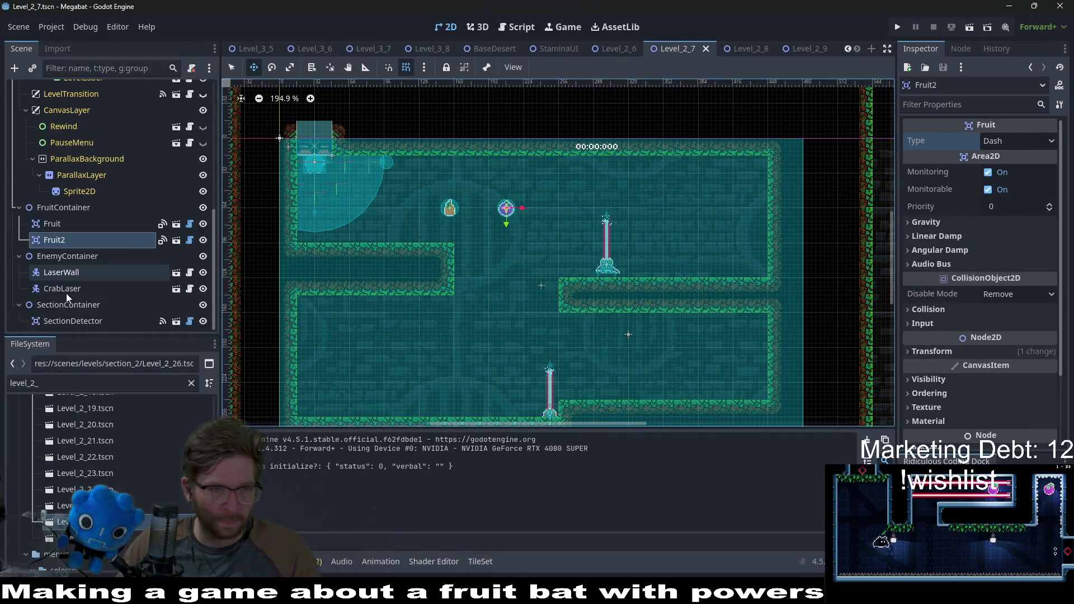
click(61, 272)
click(62, 288)
key(f)
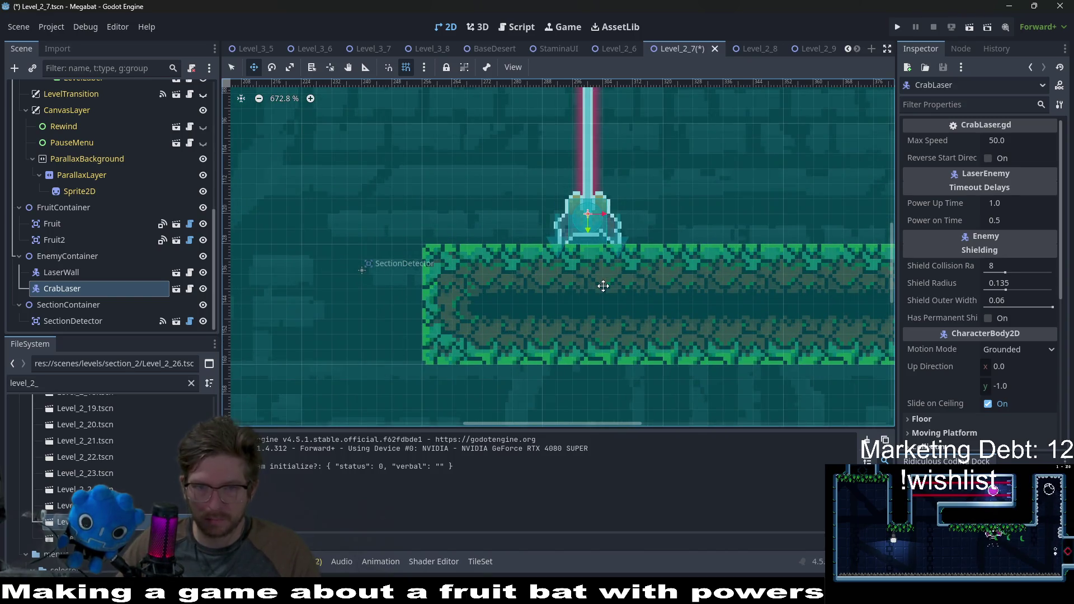
scroll(603, 286, down, 1)
scroll(603, 286, down, 9)
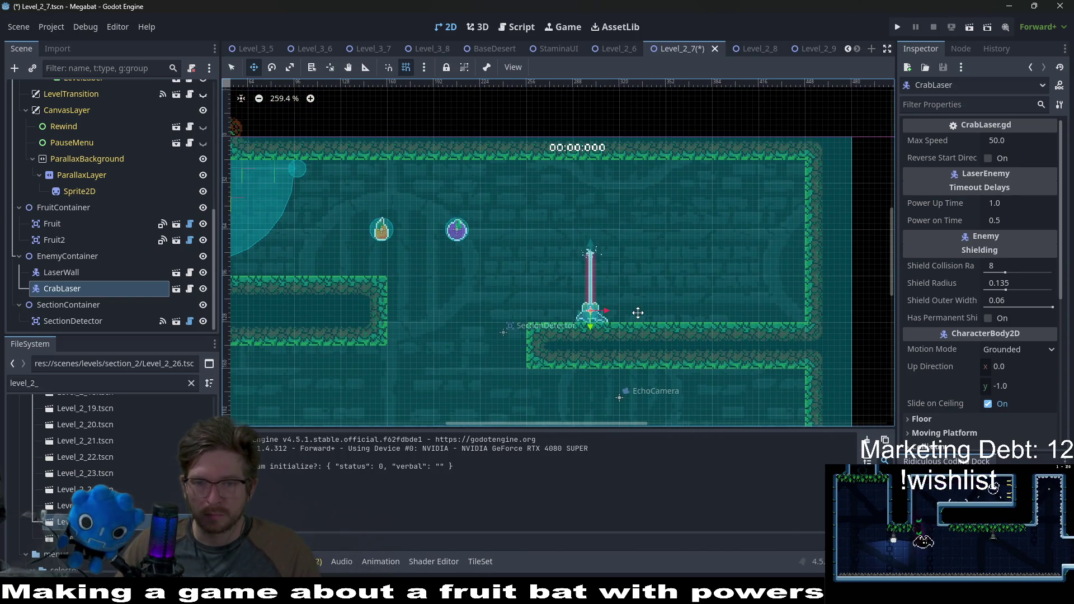
scroll(638, 313, down, 3)
scroll(129, 226, up, 2)
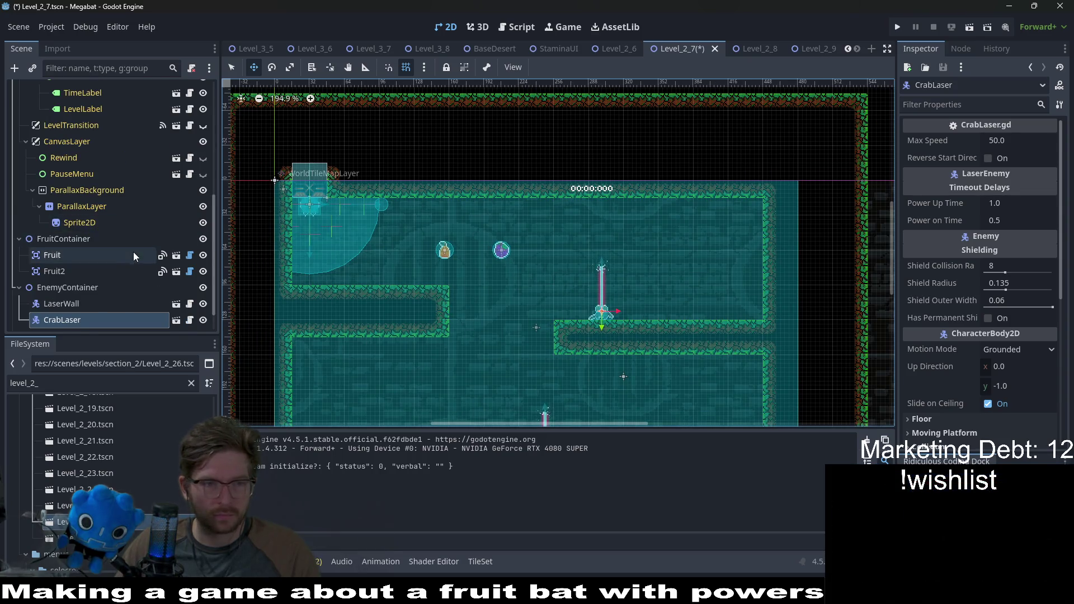
scroll(133, 252, down, 2)
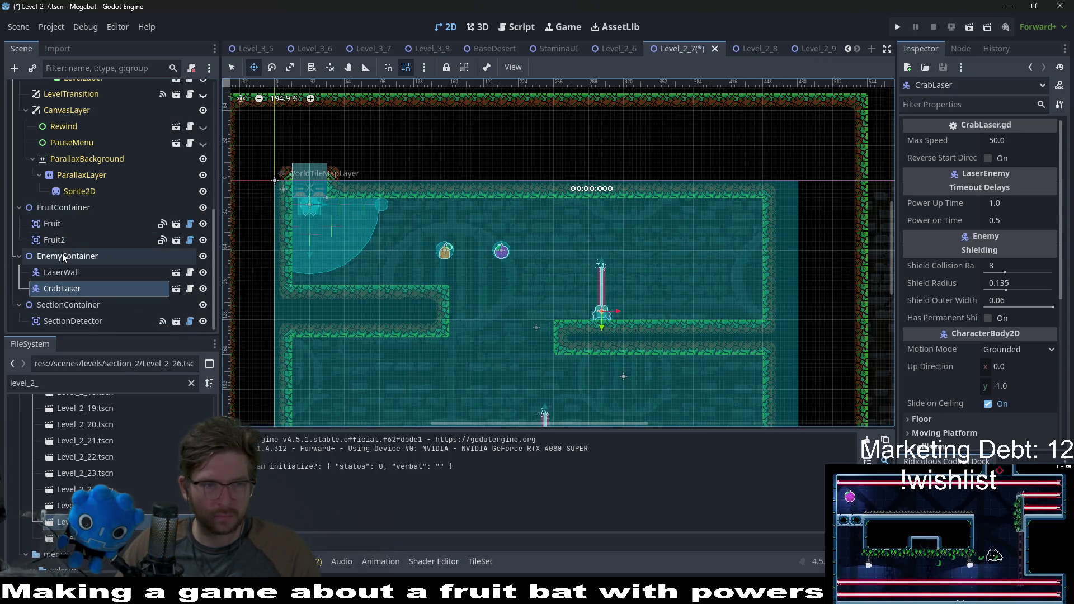
scroll(66, 228, up, 10)
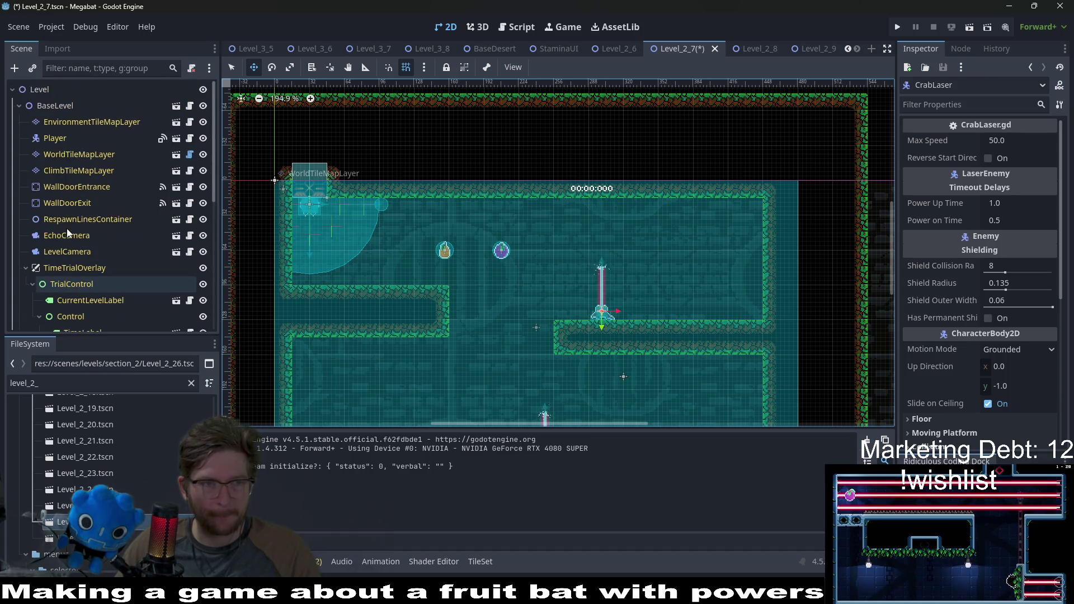
click(70, 90)
click(32, 68)
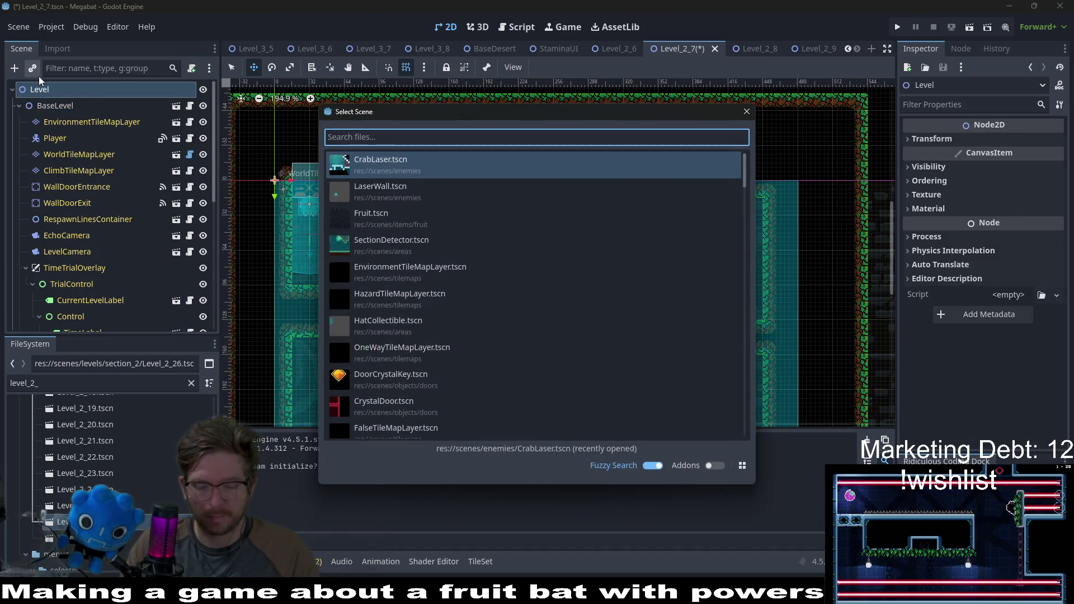
Instance EnvironmentTileMapLayer and move it to the top of the hierarchy
text(envir)
key(Return)
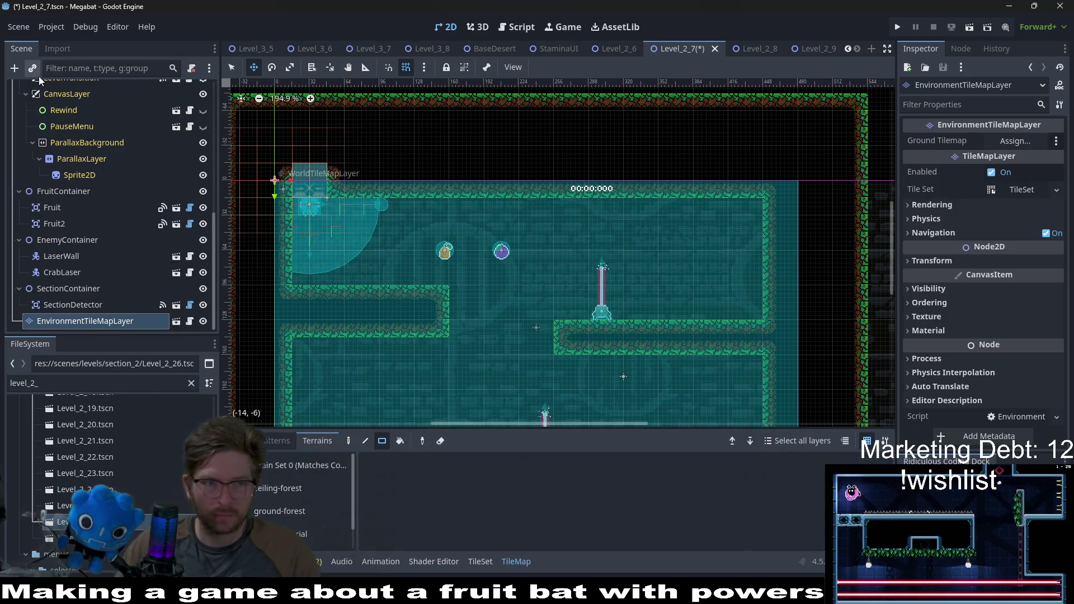
mouse_move(84, 320)
mouse_down()
mouse_move(108, 79)
mouse_move(87, 100)
mouse_up()
Add a new Node2D under the Level root
click(34, 90)
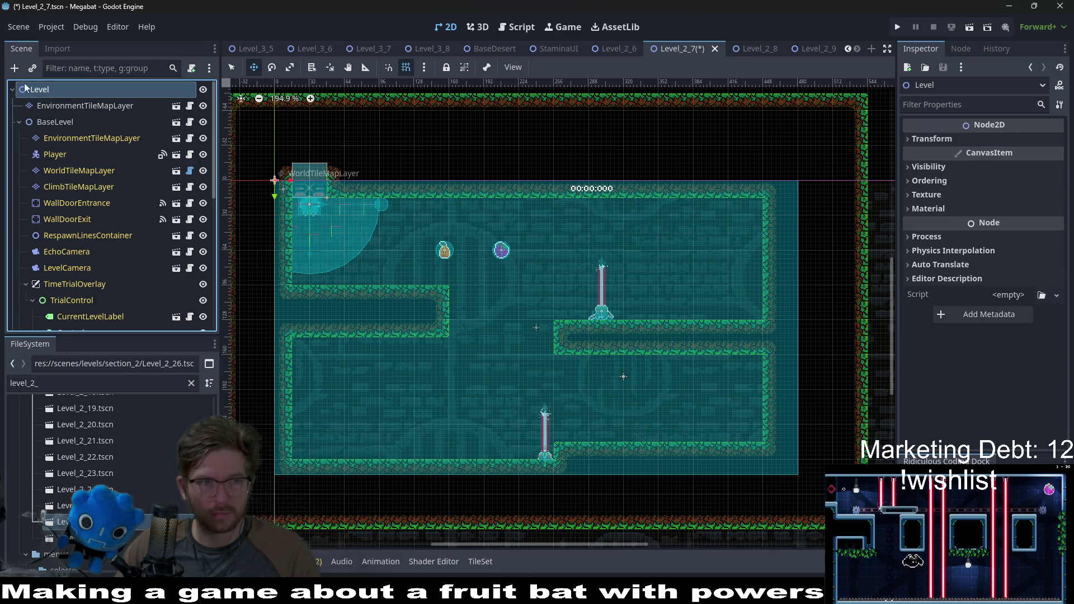
click(14, 68)
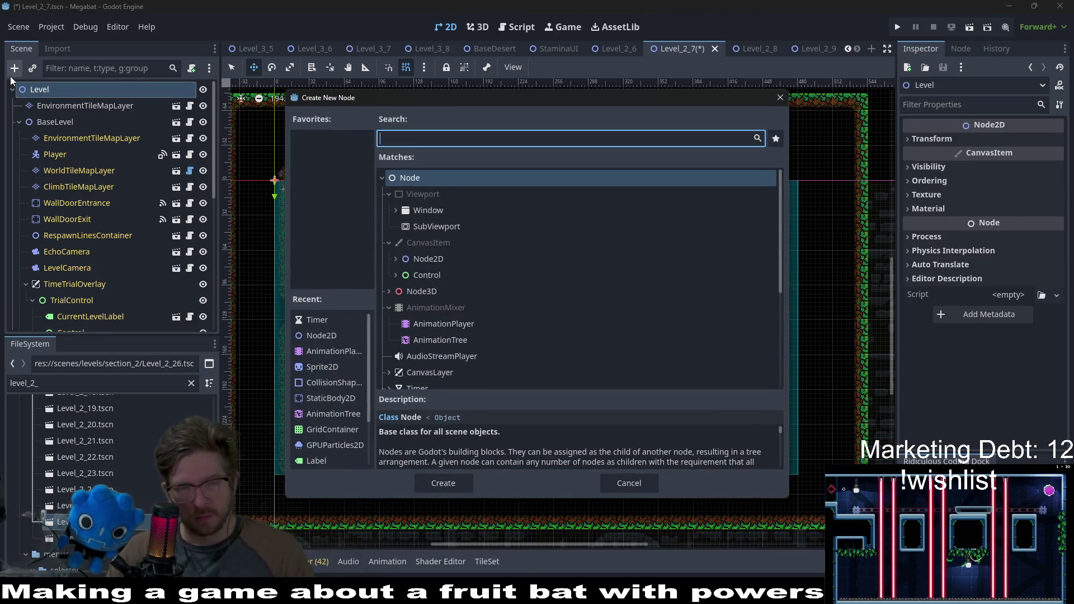
text(node)
key(Down)
key(Return)
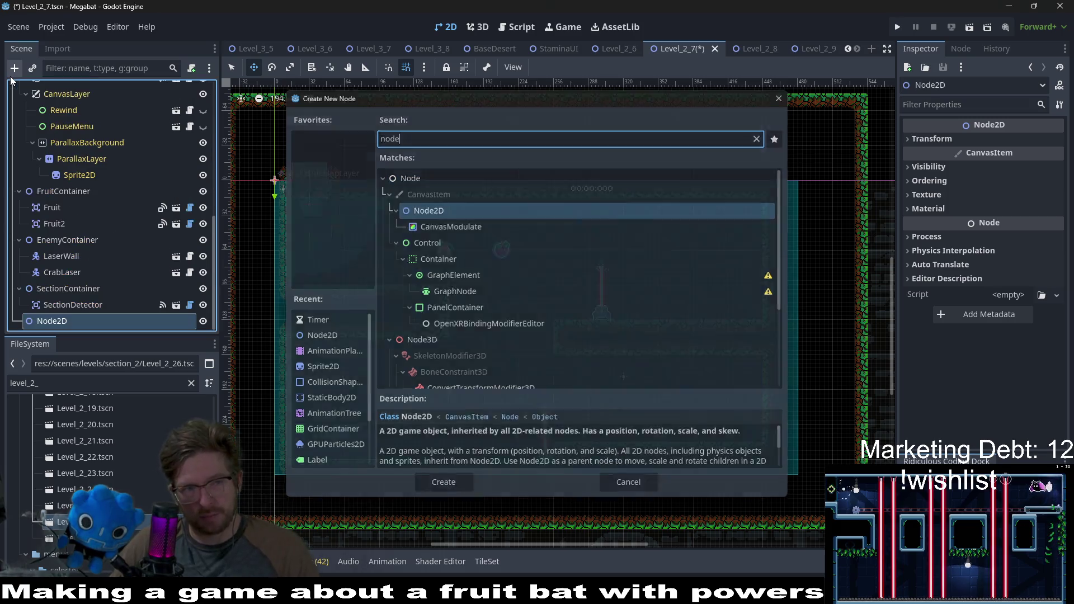
Rename the Node2D to TileMapContainer and open its Instantiate Child Scene picker
click(72, 304)
click(53, 320)
click(53, 320)
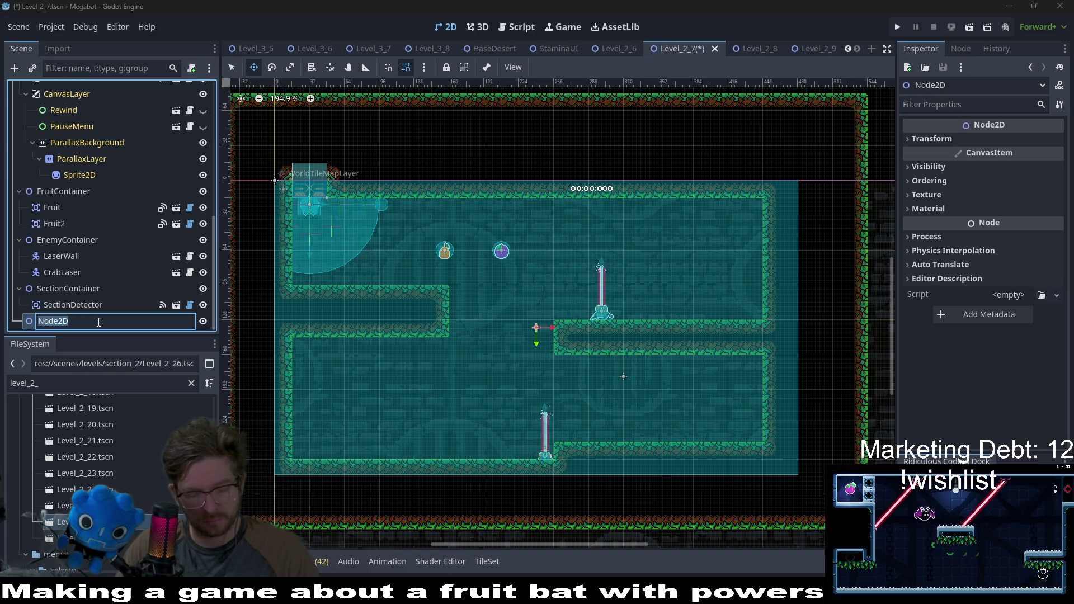
text(Tile)
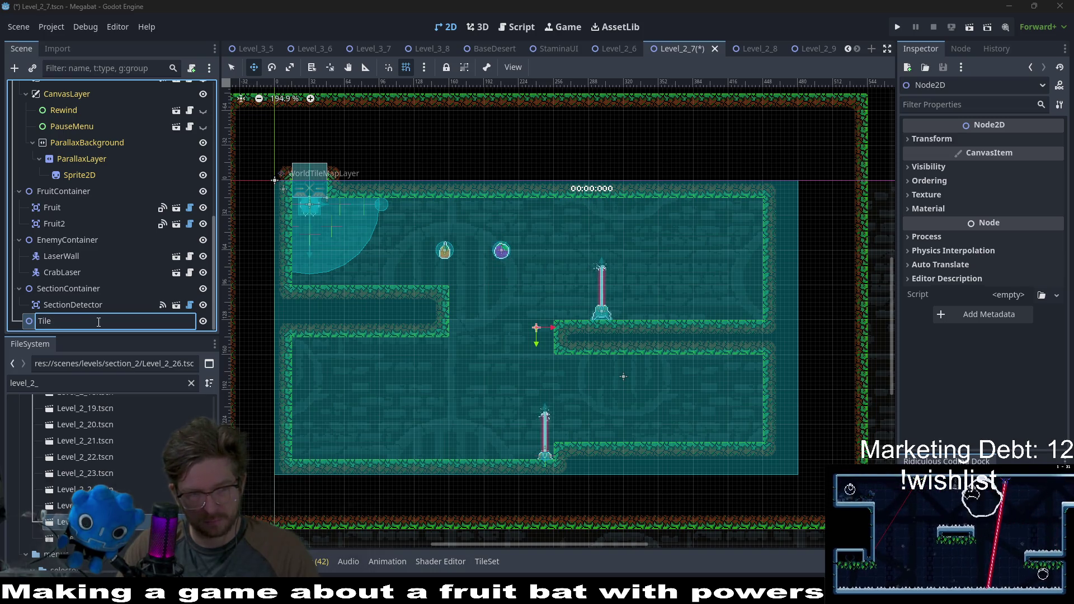
text(map)
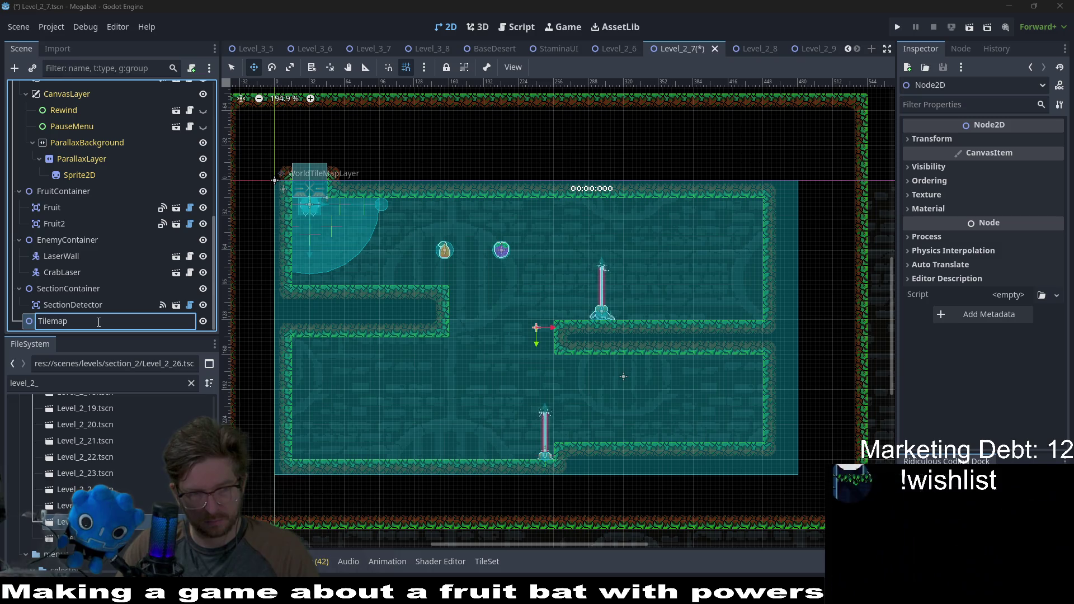
text(Container)
key(Return)
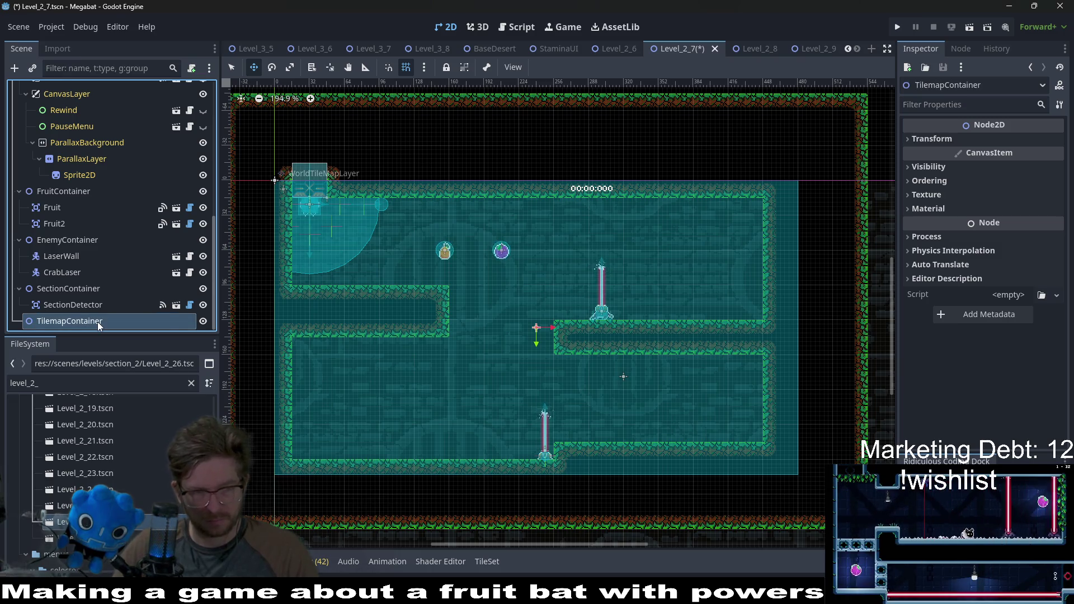
double_click(60, 322)
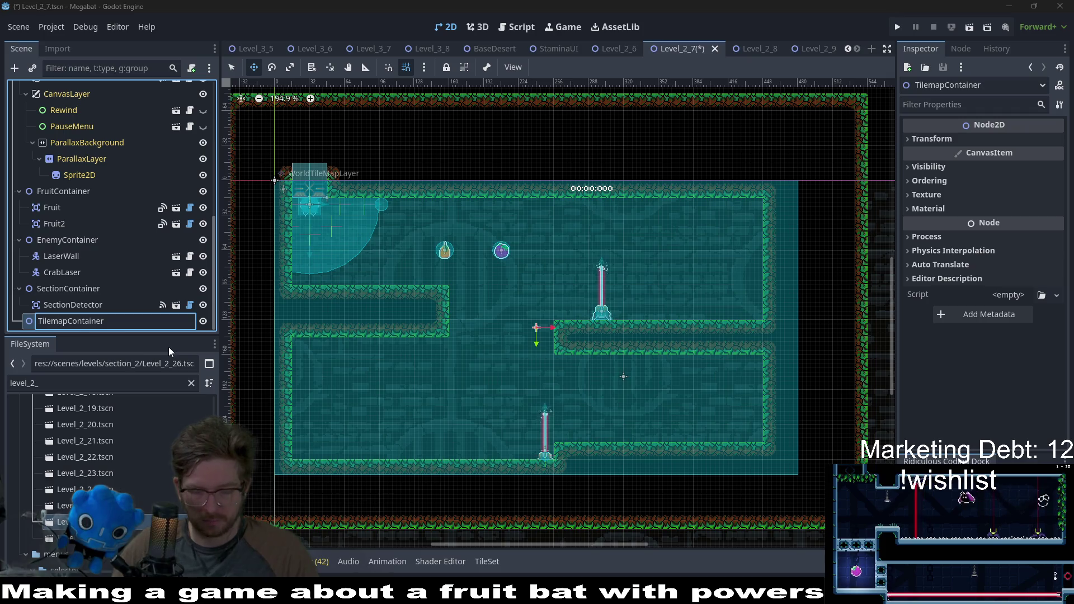
key(BackSpace)
text(M)
key(Return)
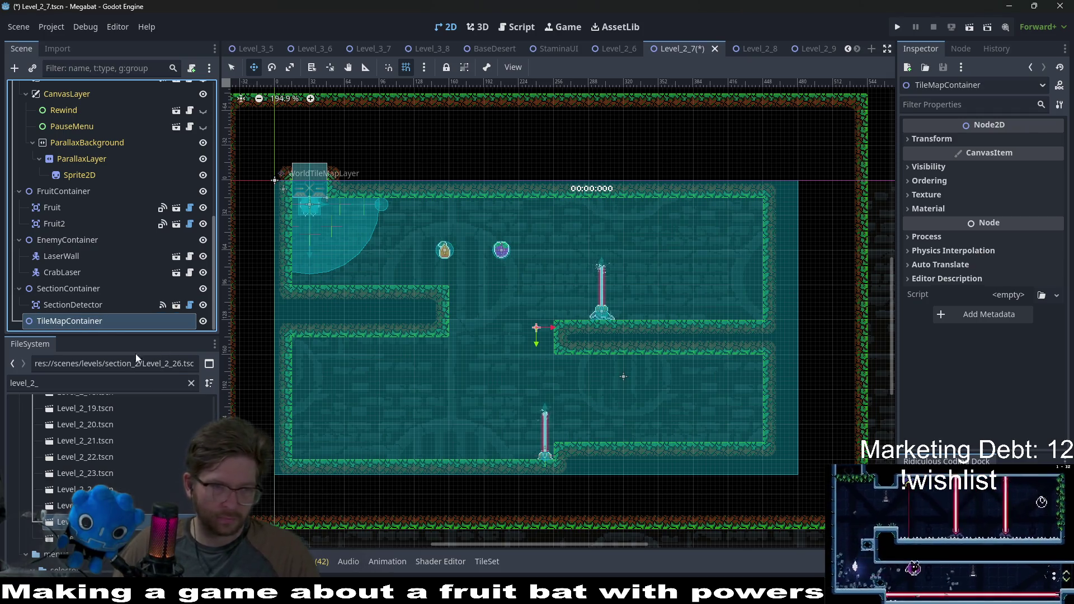
right_click(83, 321)
click(143, 253)
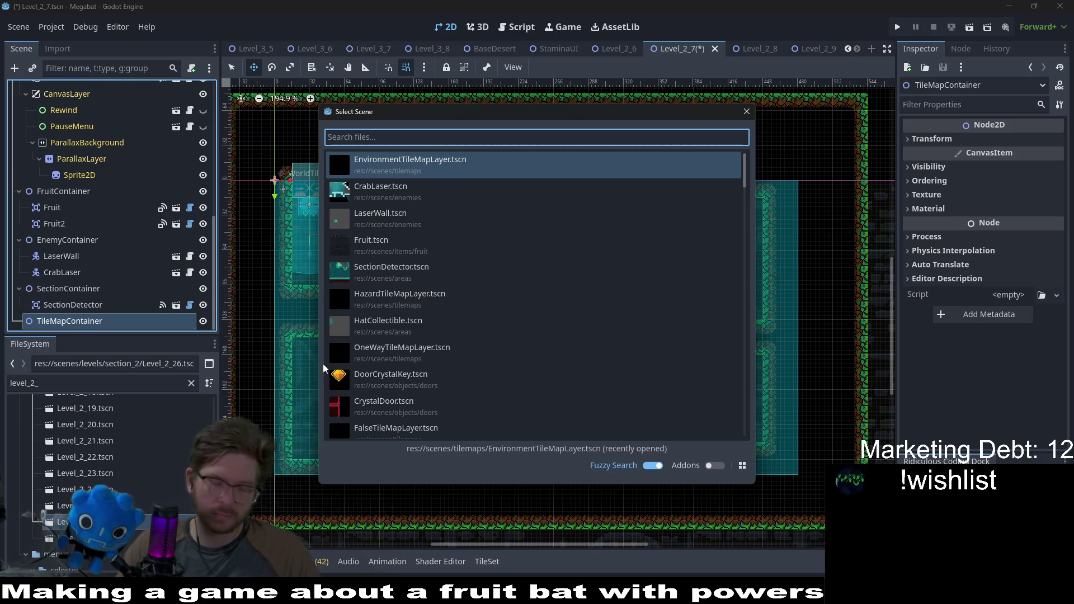
Instance HazardTileMapLayer under TileMapContainer and set its Section to forest
text(hazard)
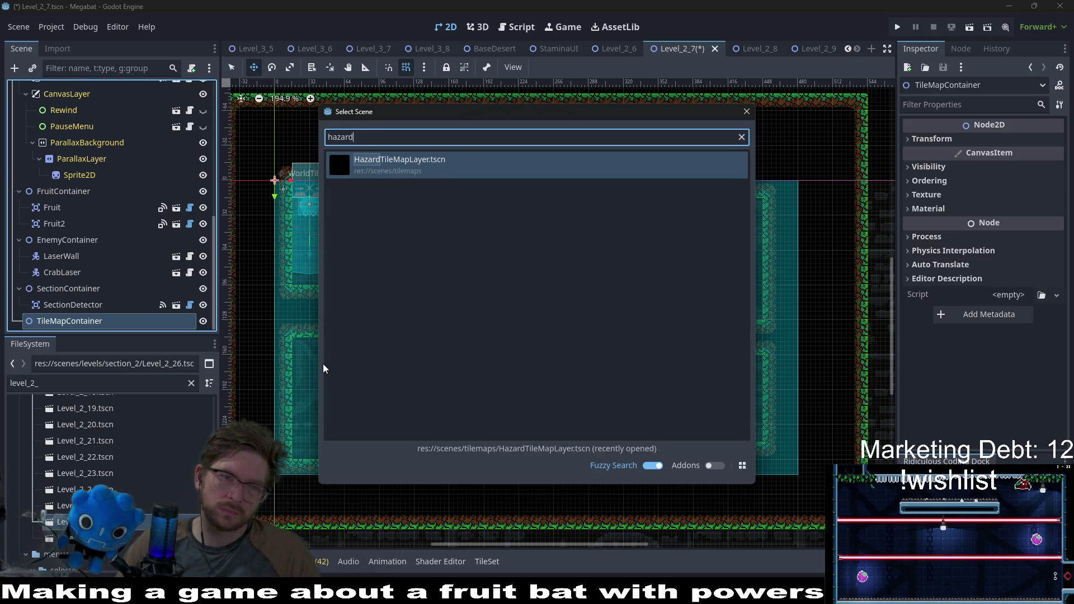
key(Return)
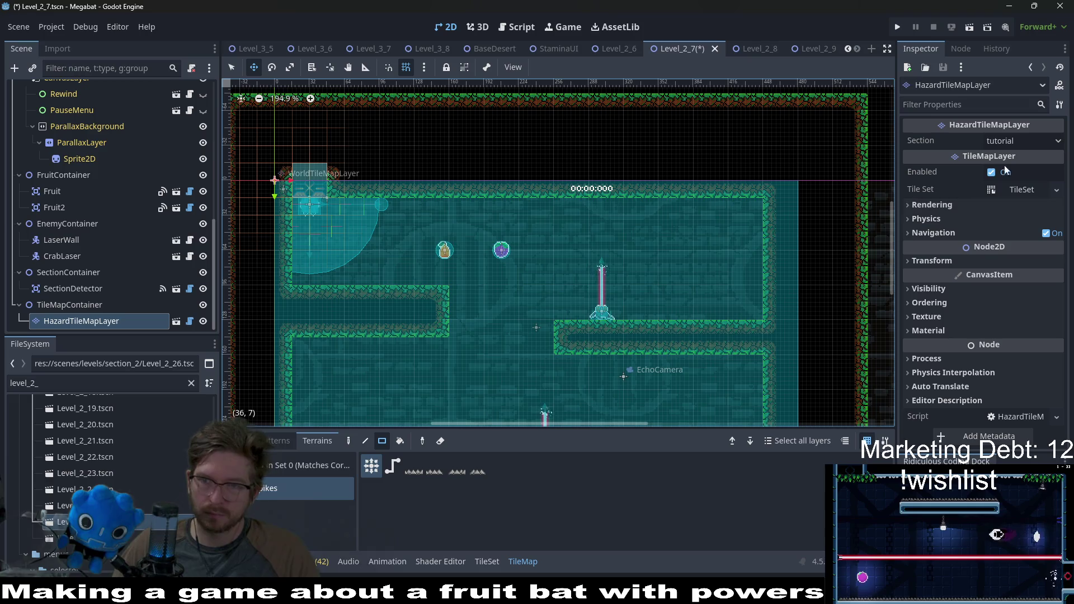
click(1021, 142)
click(1005, 194)
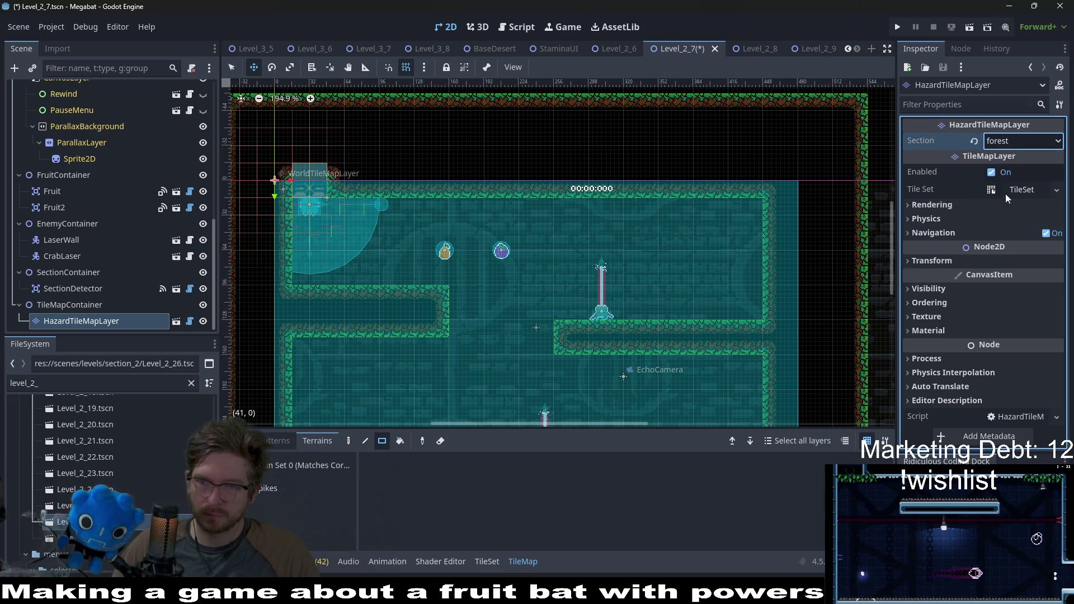
Paint a row of Spikes along the right-hand ledge
scroll(549, 322, up, 3)
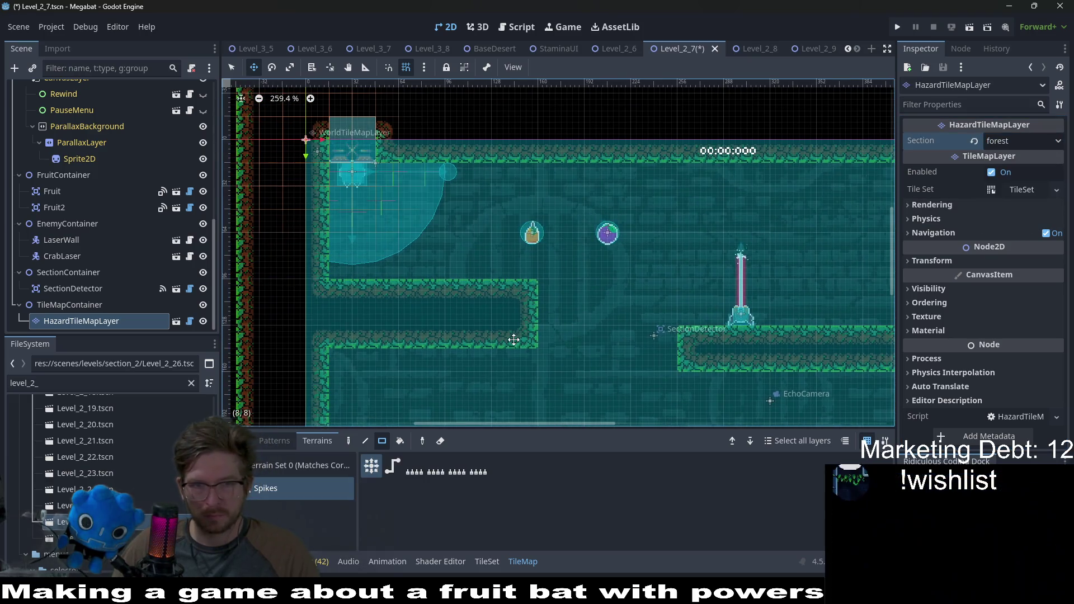
key(q)
mouse_move(692, 318)
mouse_down()
mouse_move(535, 271)
mouse_move(781, 266)
mouse_up()
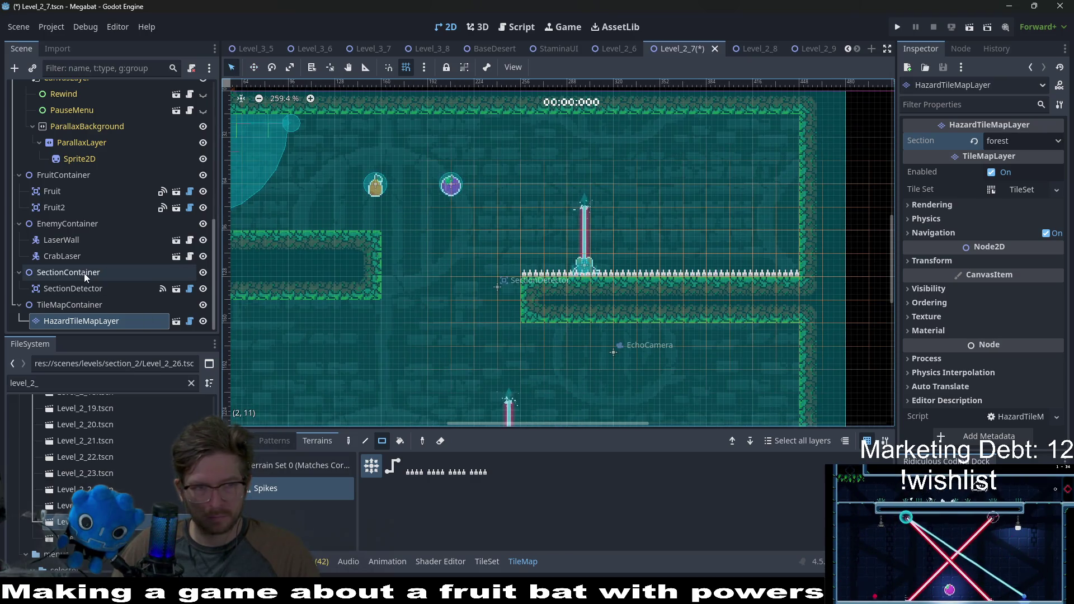
click(62, 256)
Switch to the move tool, pan the view over the whole room, and select the LaserWall enemy
key(w)
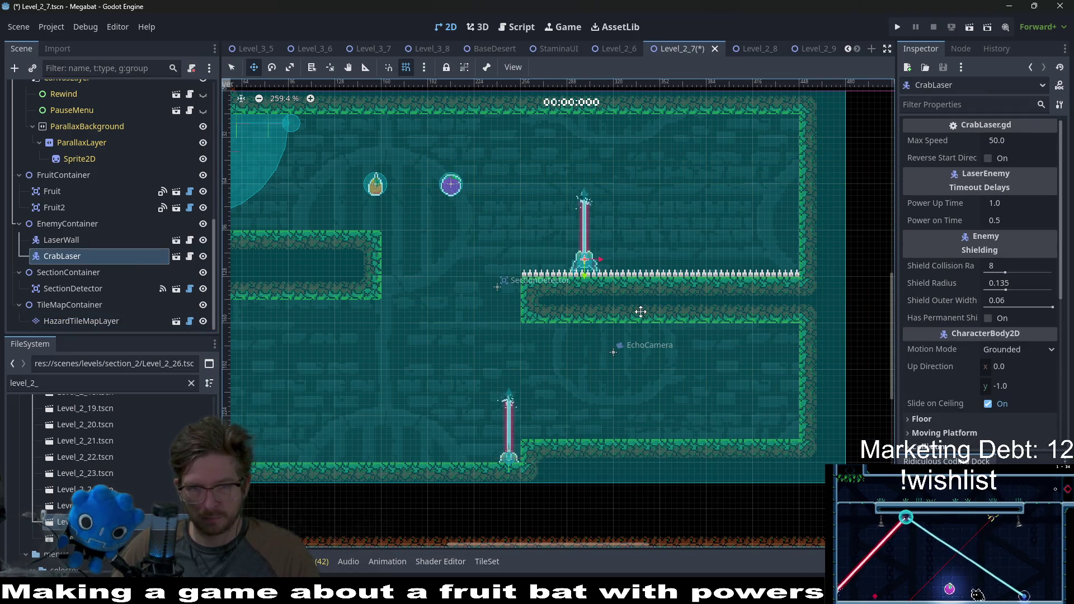
scroll(640, 311, up, 6)
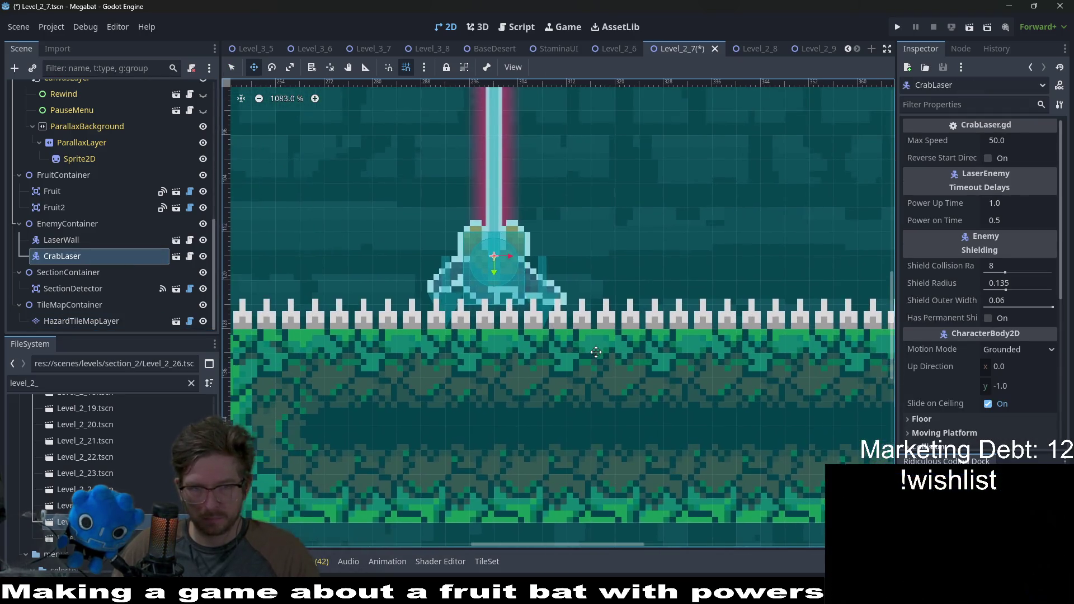
scroll(595, 352, down, 5)
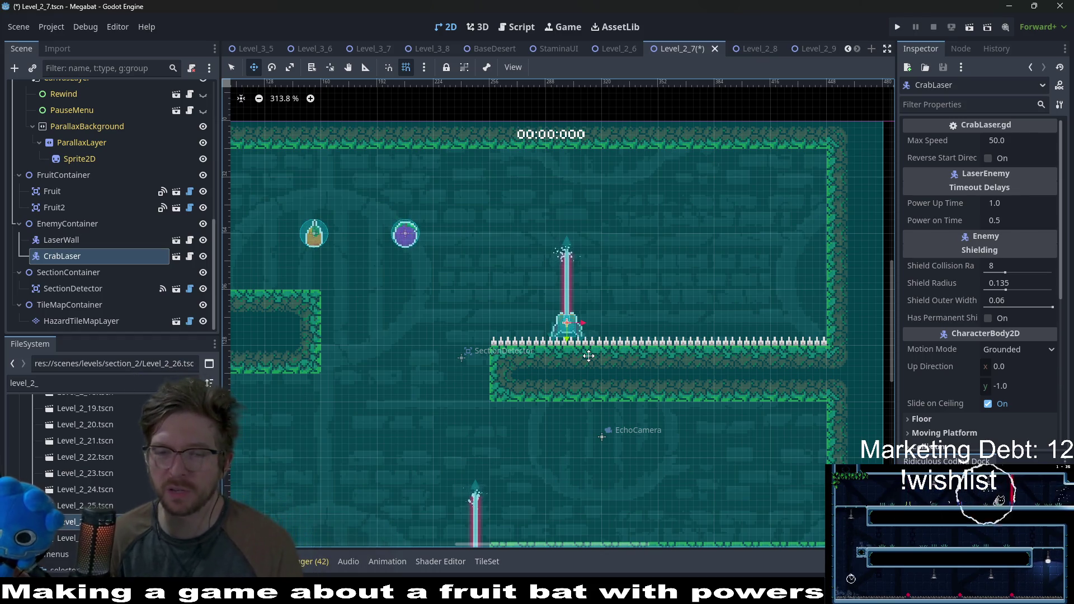
scroll(517, 221, down, 4)
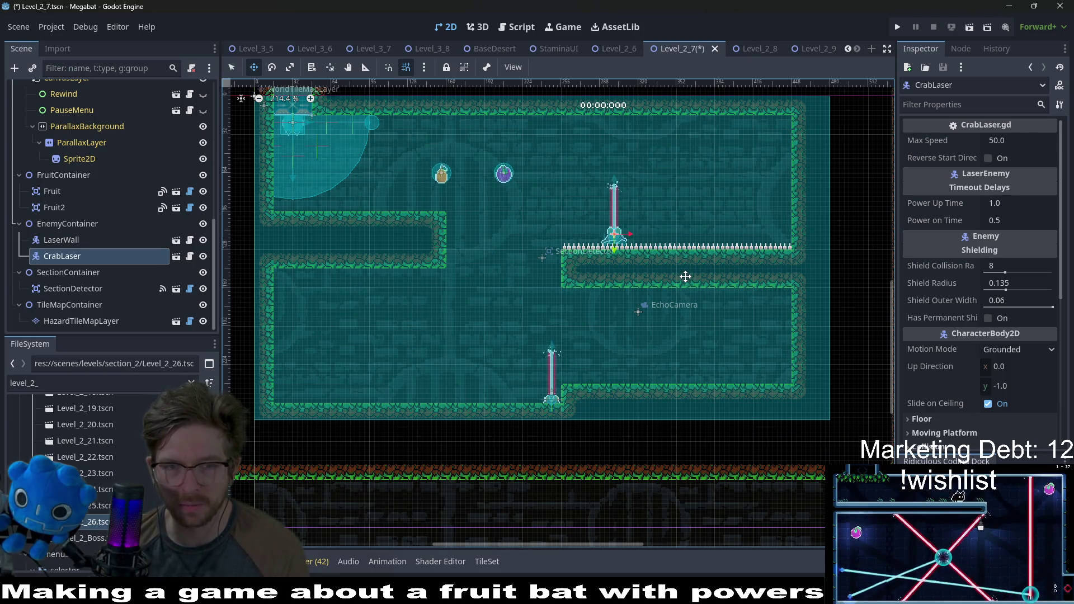
drag(531, 323, 598, 246)
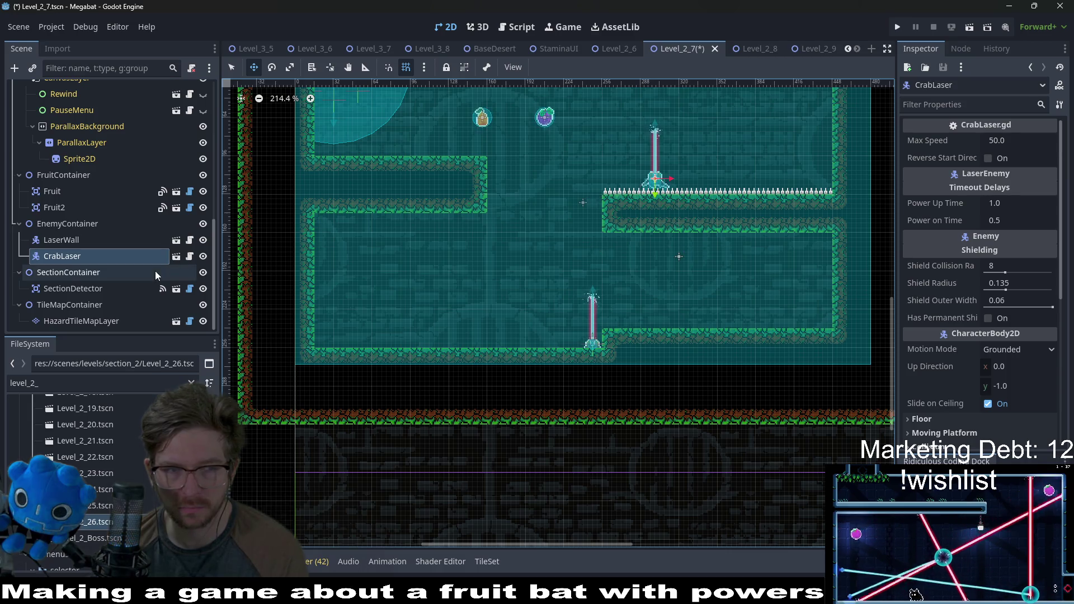
click(75, 240)
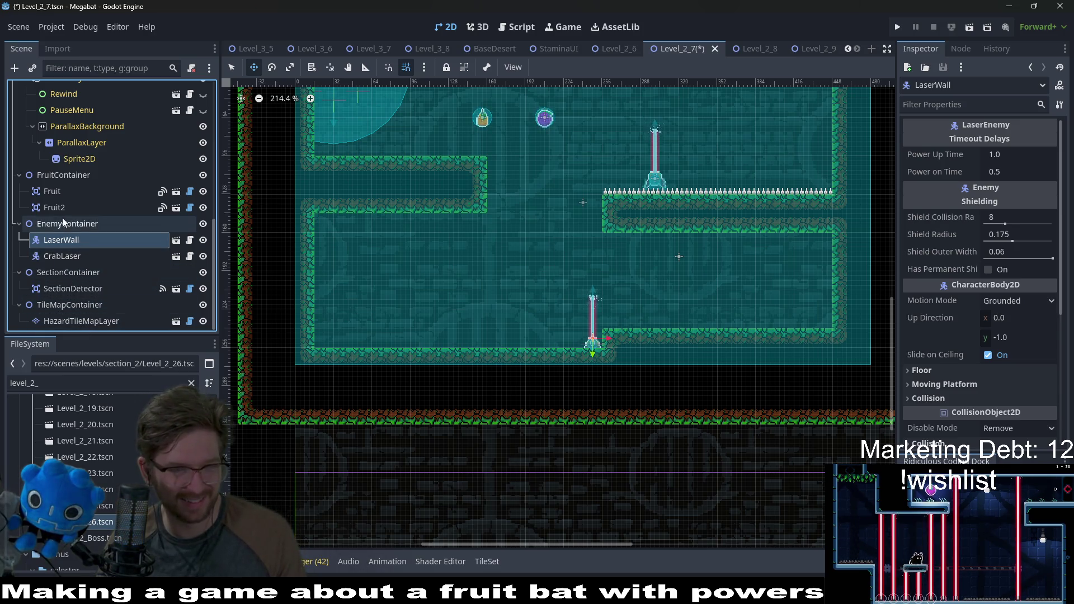
Select WorldTileMapLayer in the Scene dock to bring up its TileMap terrain editor
scroll(581, 285, up, 2)
scroll(581, 286, up, 3)
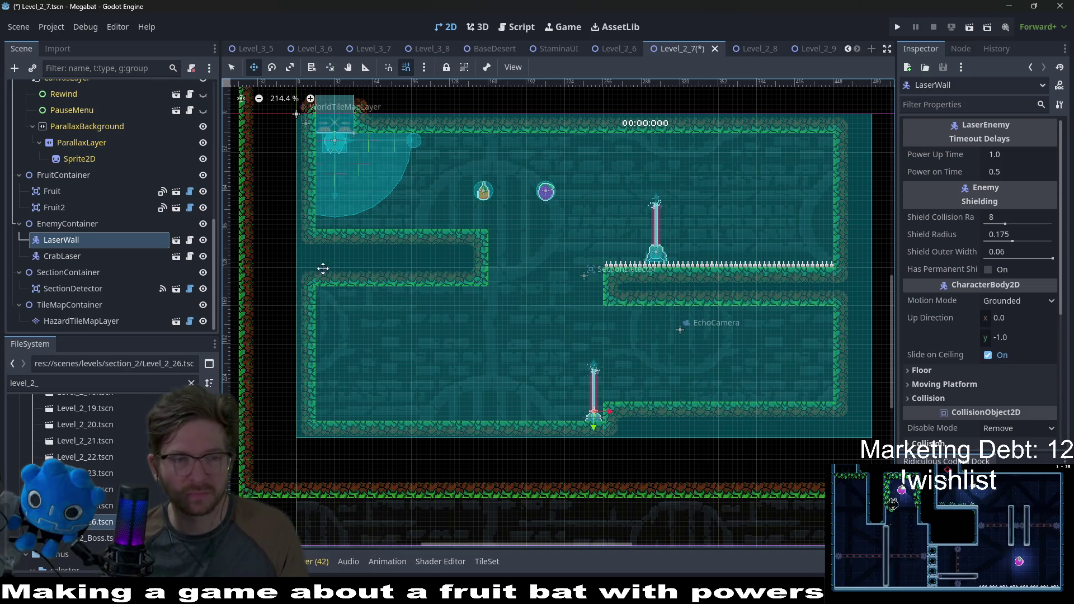
scroll(132, 226, up, 10)
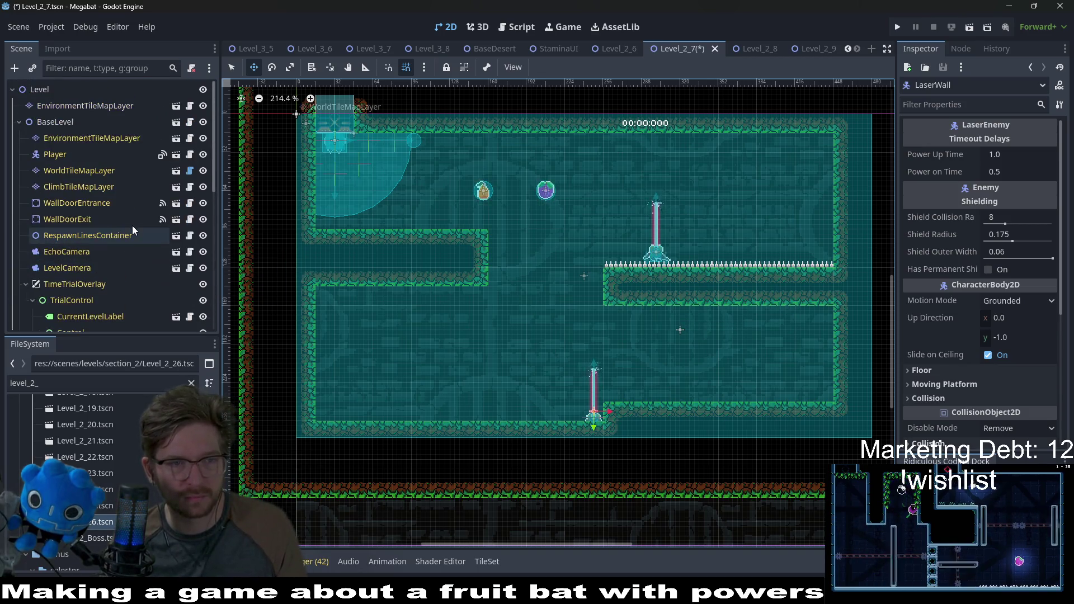
click(67, 170)
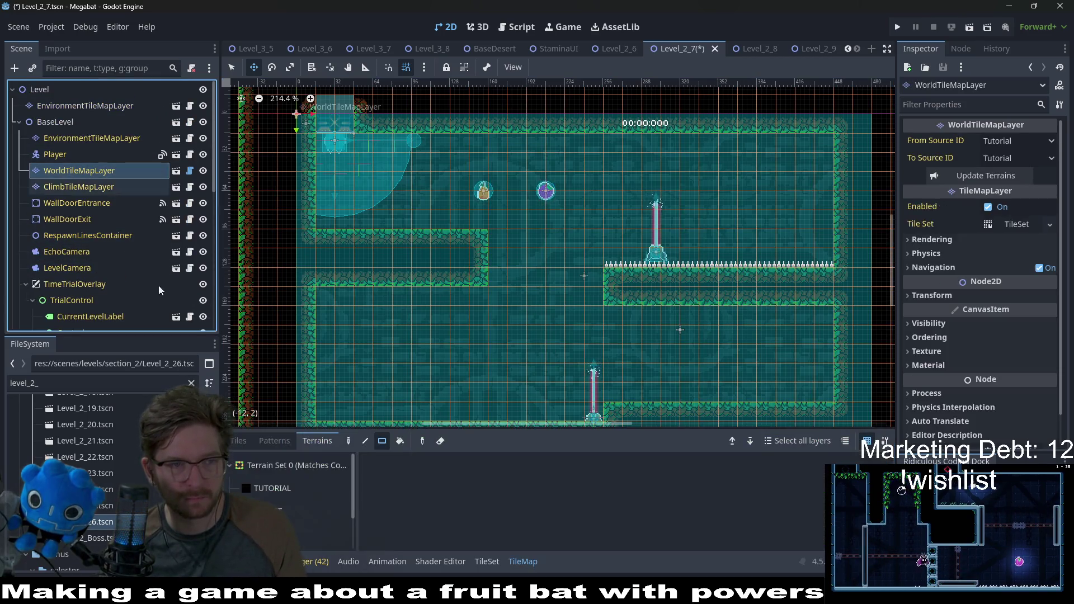
With the green terrain, raise the upper-left platform's bottom edge and redraw its end wall one tile left
click(294, 509)
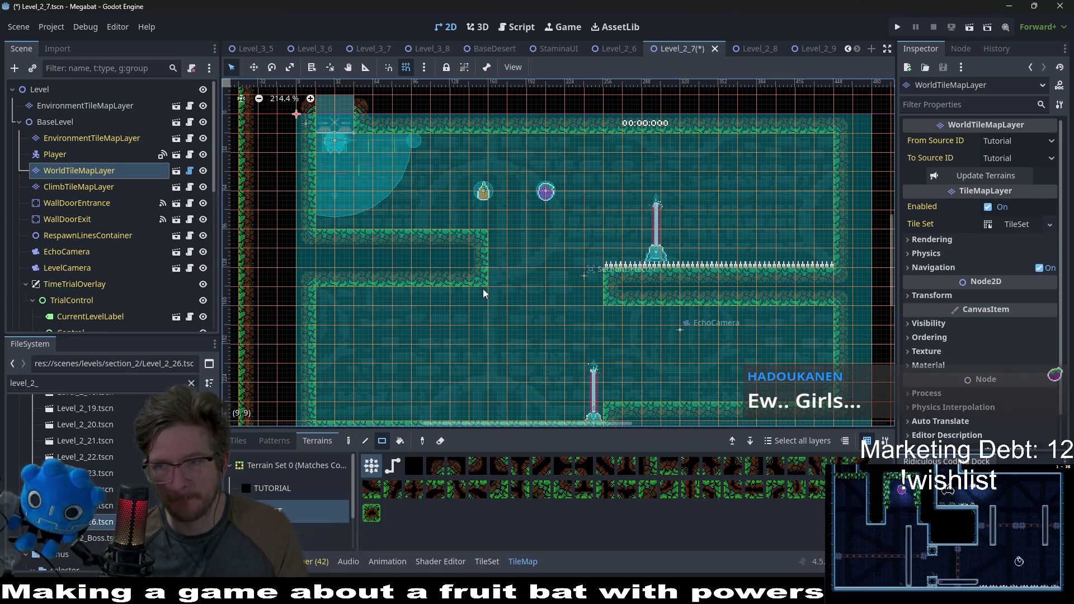
drag(479, 281, 320, 280)
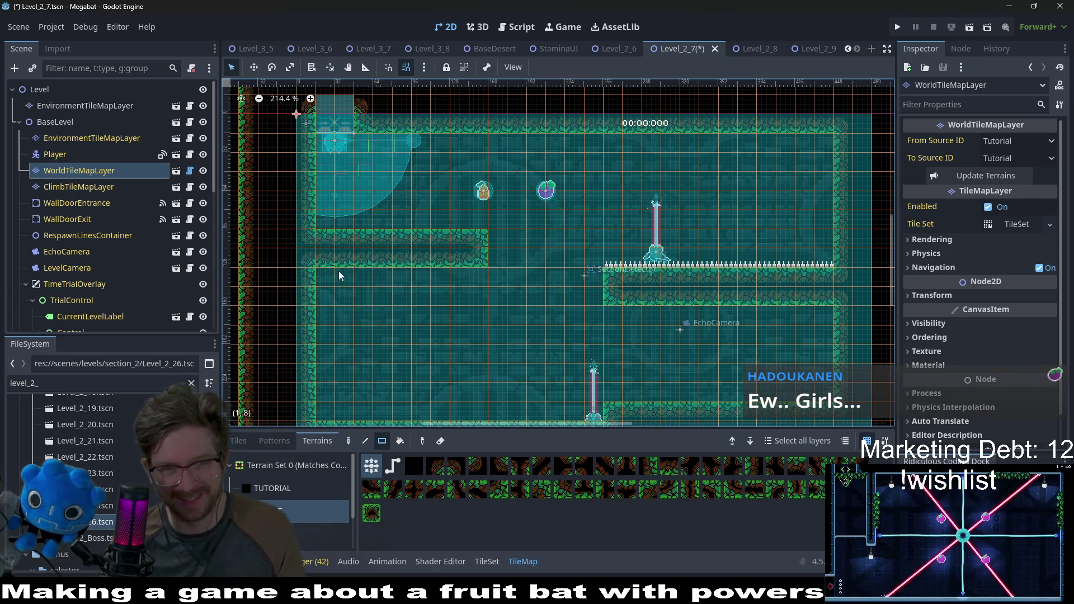
scroll(475, 270, up, 1)
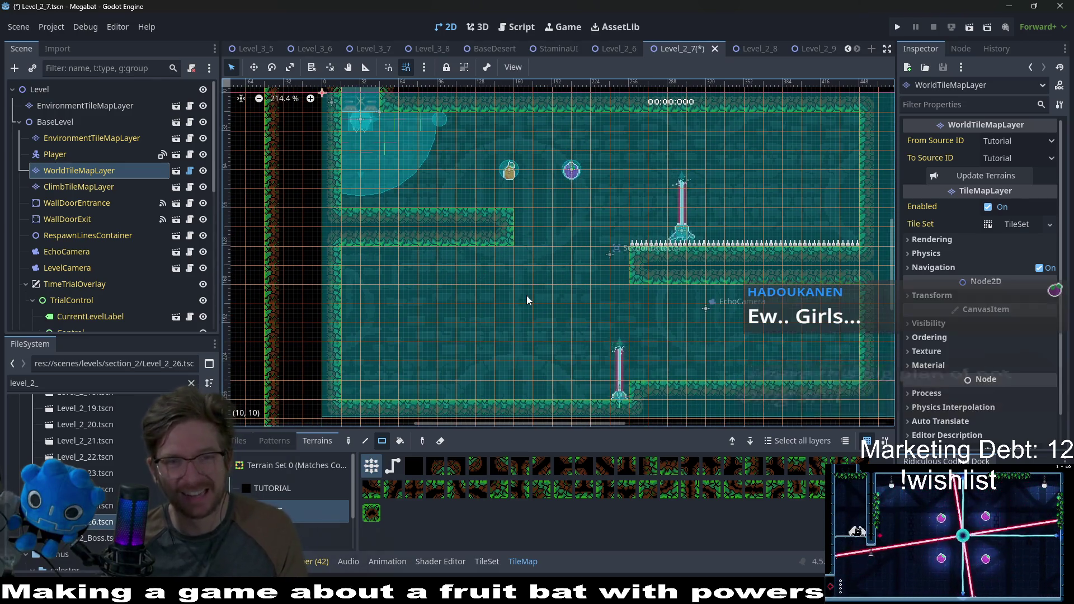
scroll(546, 292, left, 1)
mouse_move(510, 248)
mouse_down()
mouse_move(554, 269)
mouse_move(604, 269)
mouse_move(604, 131)
mouse_up()
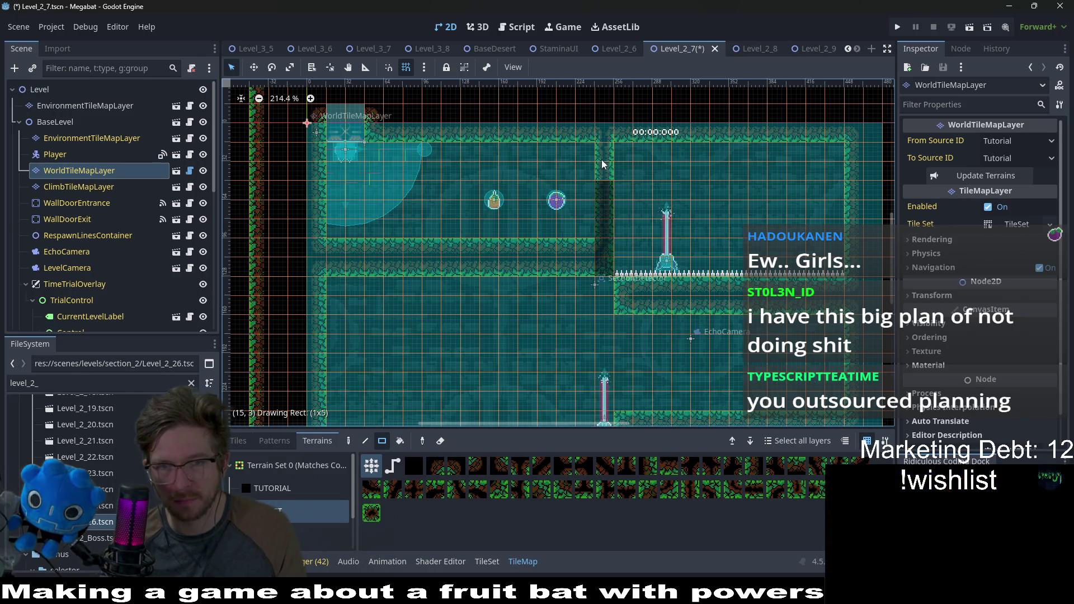
mouse_move(585, 248)
mouse_down()
mouse_move(585, 134)
mouse_move(566, 156)
mouse_up()
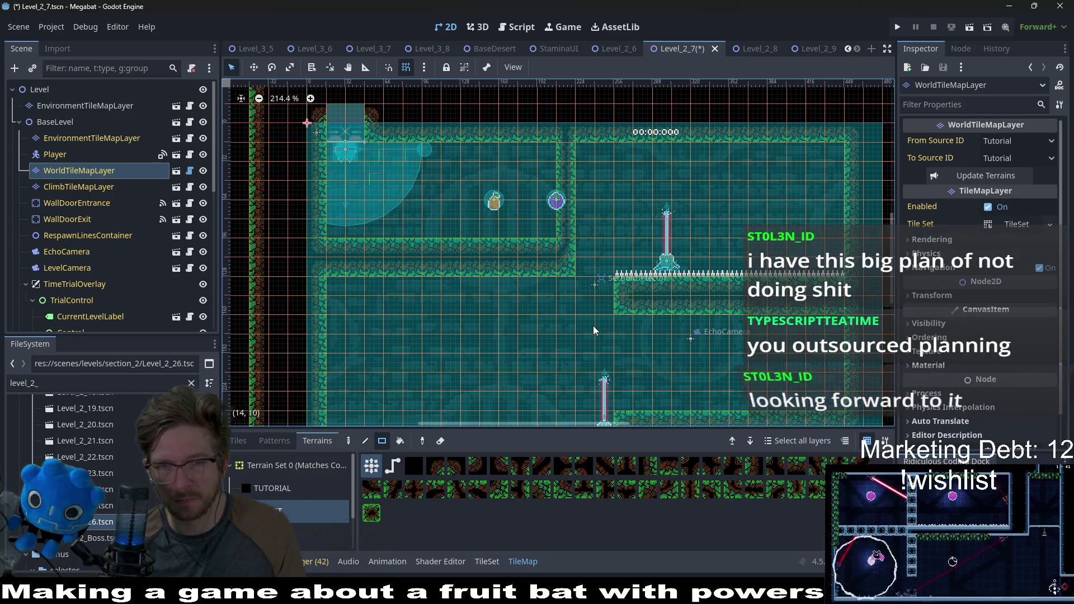
drag(567, 273, 565, 138)
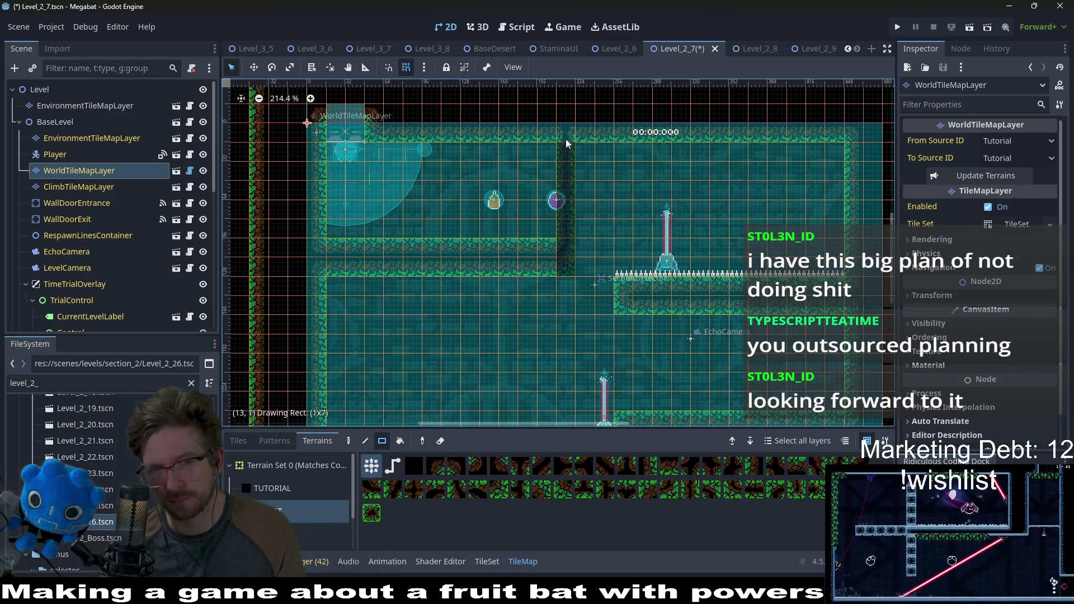
drag(546, 229, 549, 160)
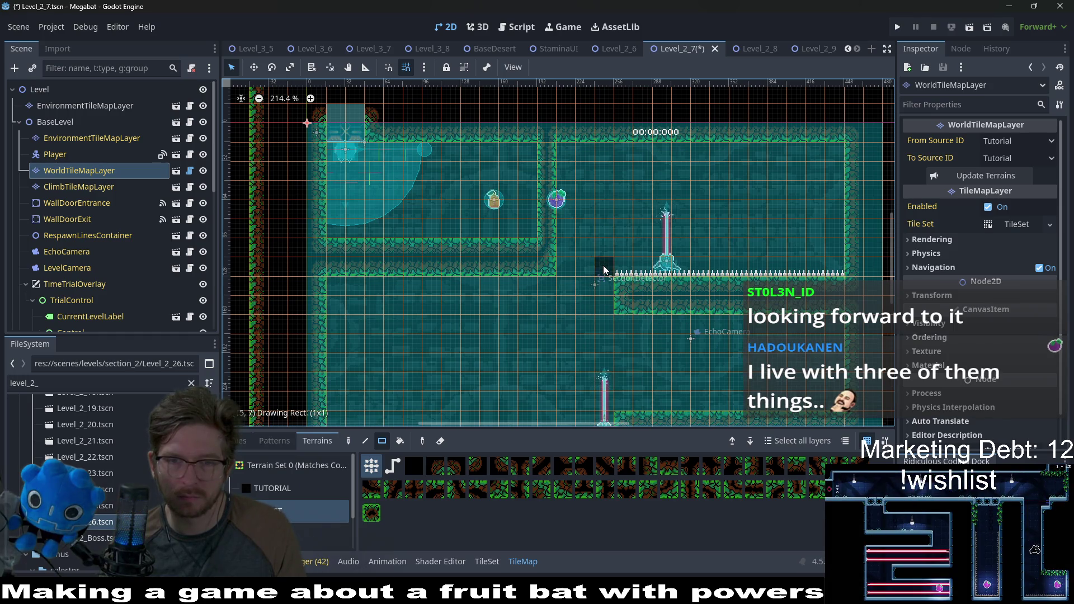
Repaint the corridor wall strips and add a vertical wall dividing the upper area into two rooms
drag(573, 269, 565, 269)
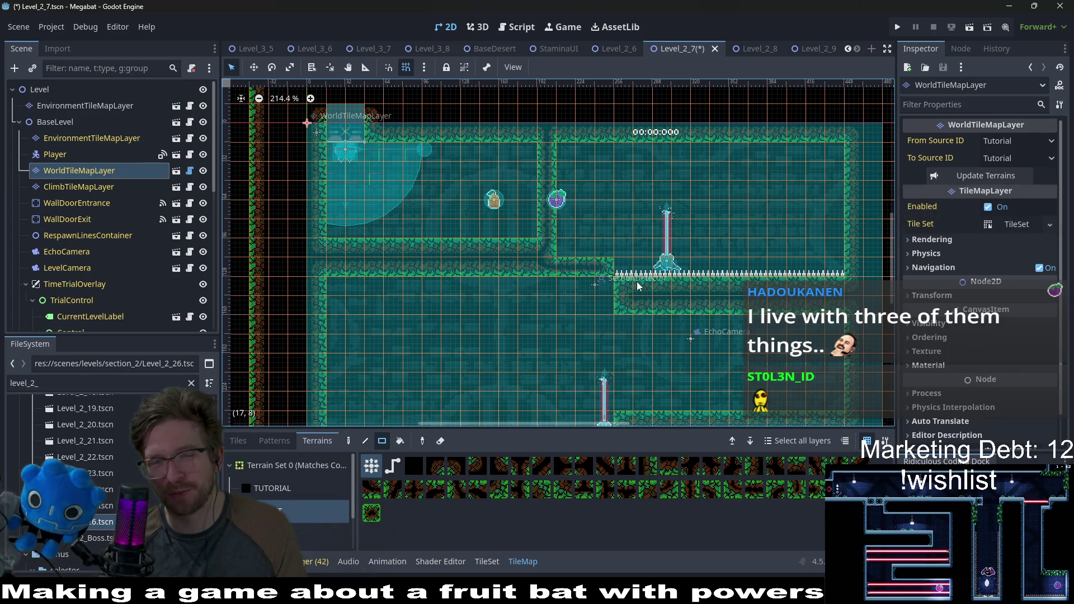
mouse_move(602, 273)
mouse_down()
mouse_move(344, 282)
mouse_move(335, 263)
mouse_up()
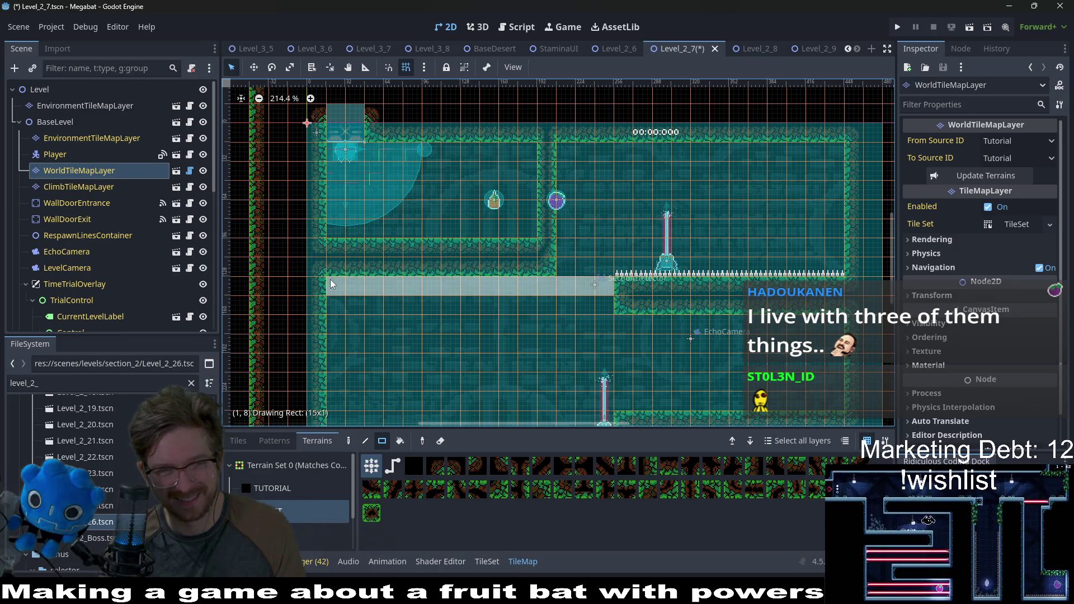
drag(530, 247, 316, 245)
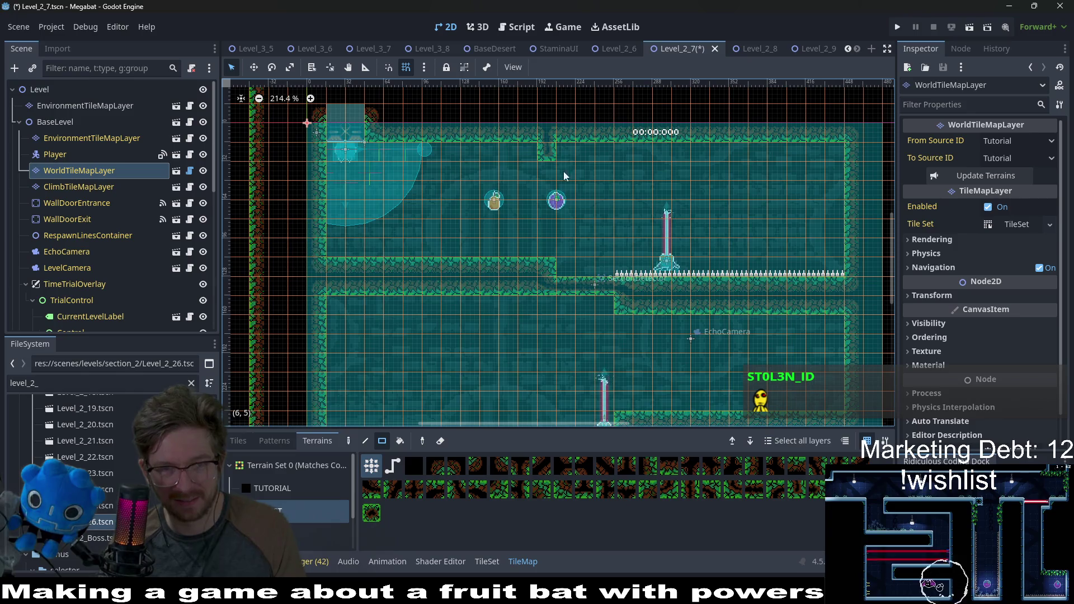
drag(570, 270, 570, 269)
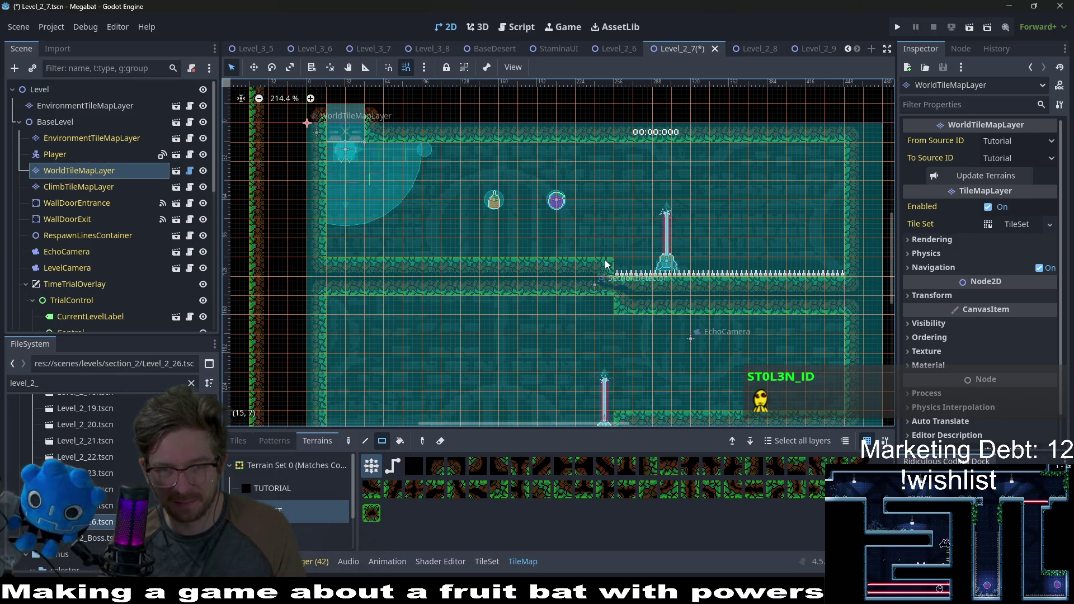
drag(600, 160, 600, 161)
drag(620, 306, 845, 306)
scroll(720, 271, up, 5)
scroll(720, 271, down, 8)
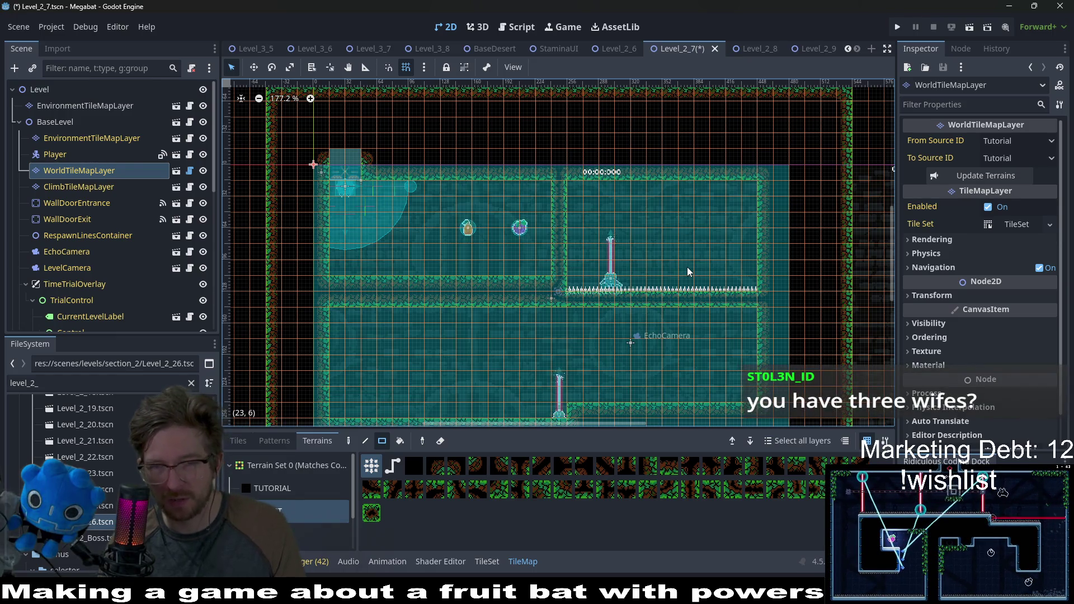
Open Level_2_5 via Quick Open, move its tab beside the other levels, then return to Level_2_7
click(617, 49)
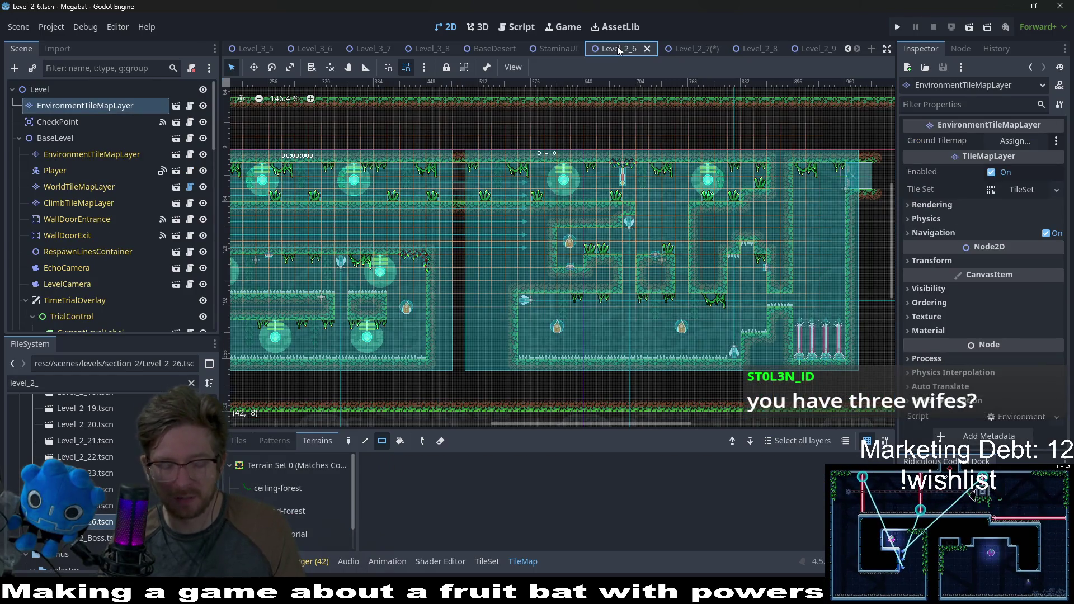
key(shift+alt+o)
text(lev)
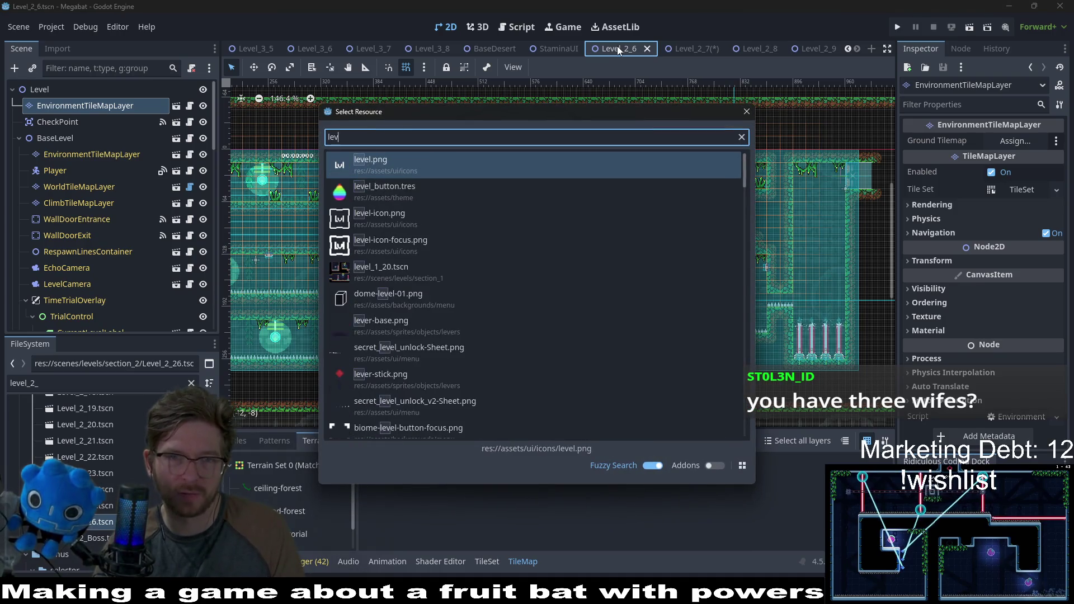
text(el_5)
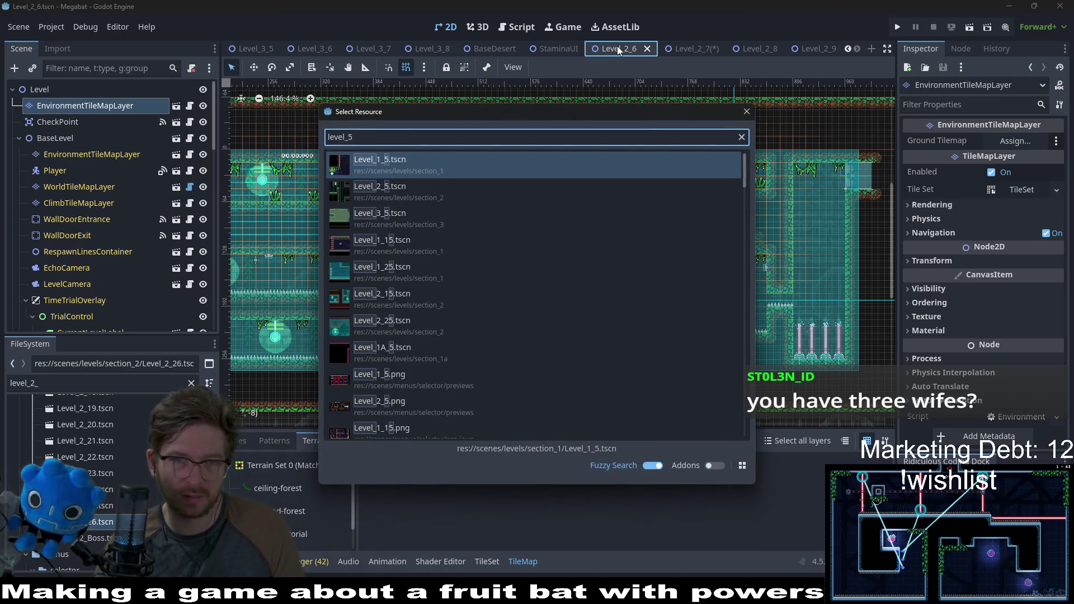
key(BackSpace)
text(2_5)
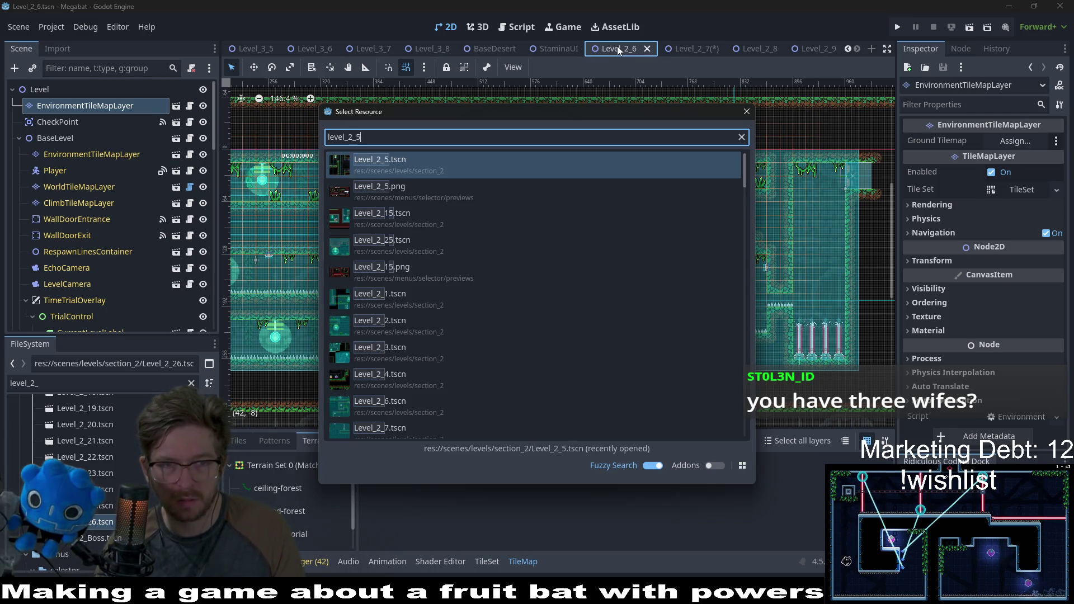
key(Return)
mouse_move(806, 55)
mouse_down()
mouse_move(734, 40)
mouse_move(549, 42)
mouse_move(559, 52)
mouse_up()
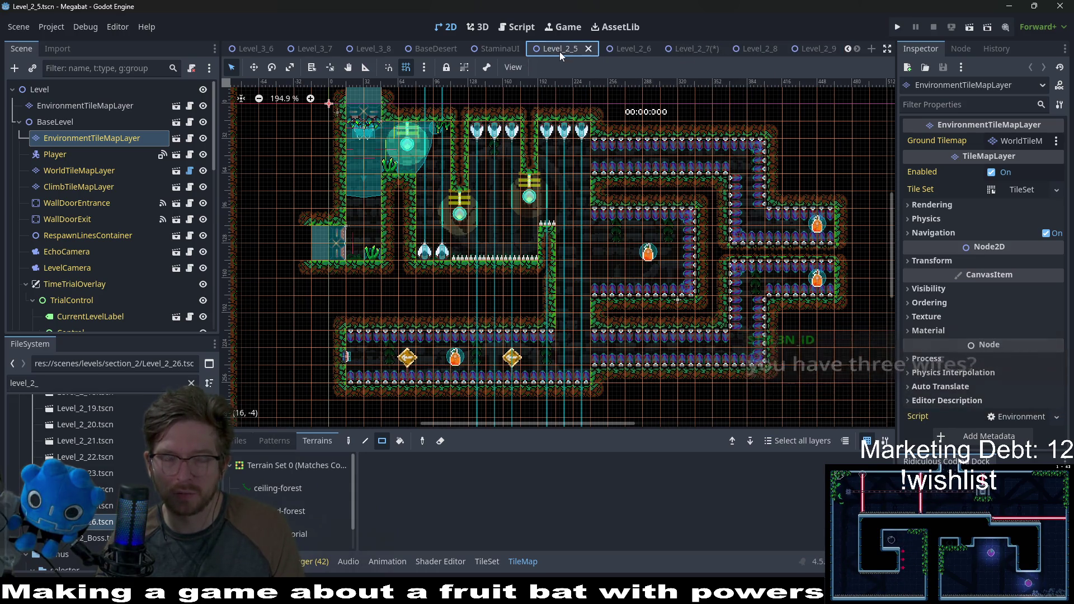
click(689, 49)
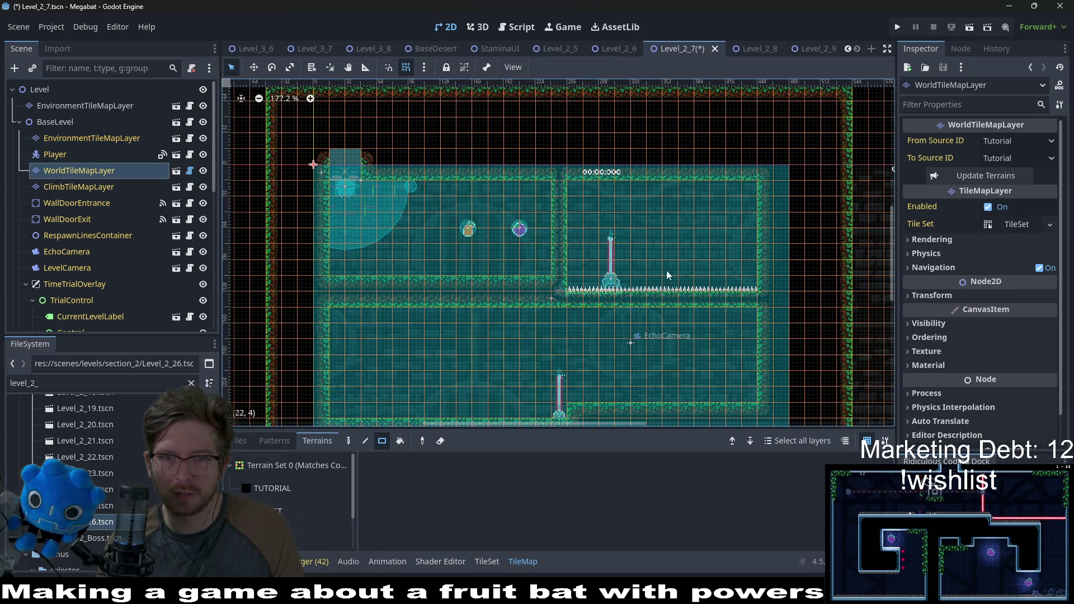
Zoom into the corridor's right end and, on WorldTileMapLayer with a terrain chosen, clear the wall strip beneath the spikes
scroll(648, 291, down, 1)
scroll(659, 295, up, 3)
scroll(712, 230, down, 2)
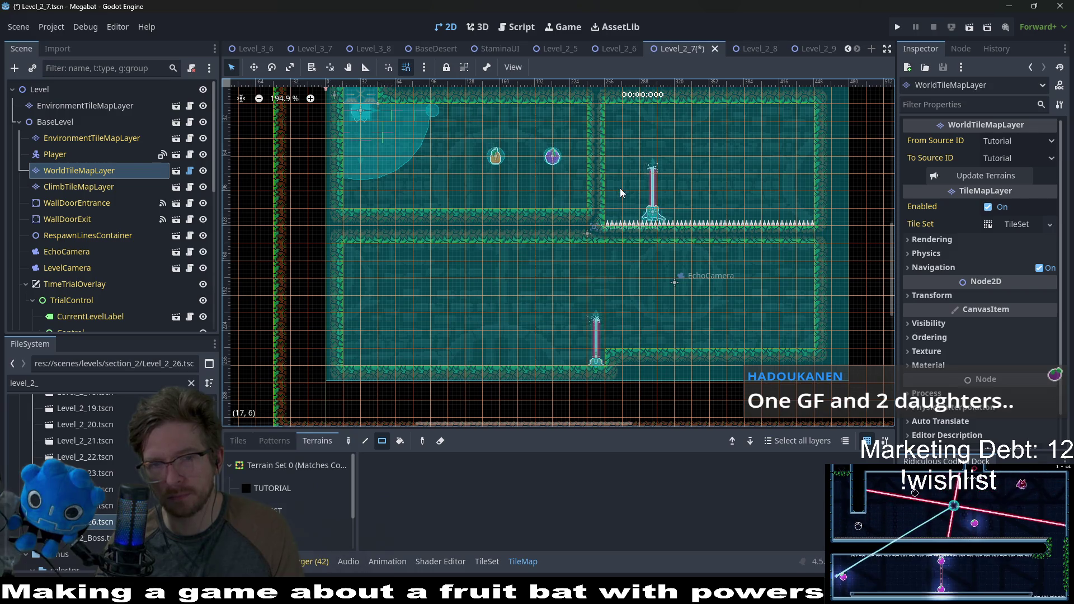
scroll(618, 201, up, 3)
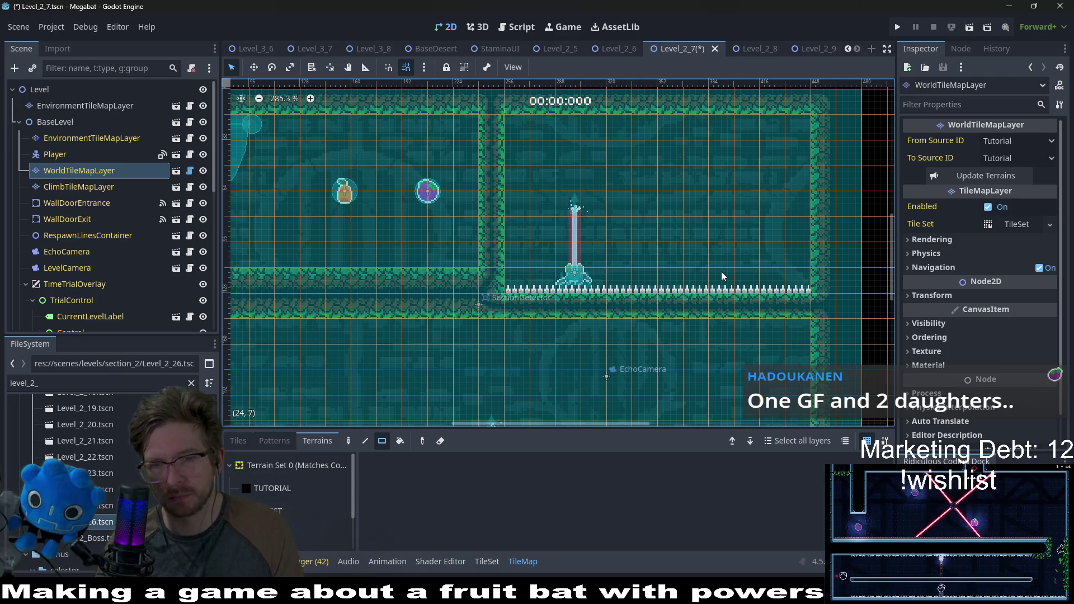
scroll(671, 251, down, 2)
scroll(671, 251, left, 2)
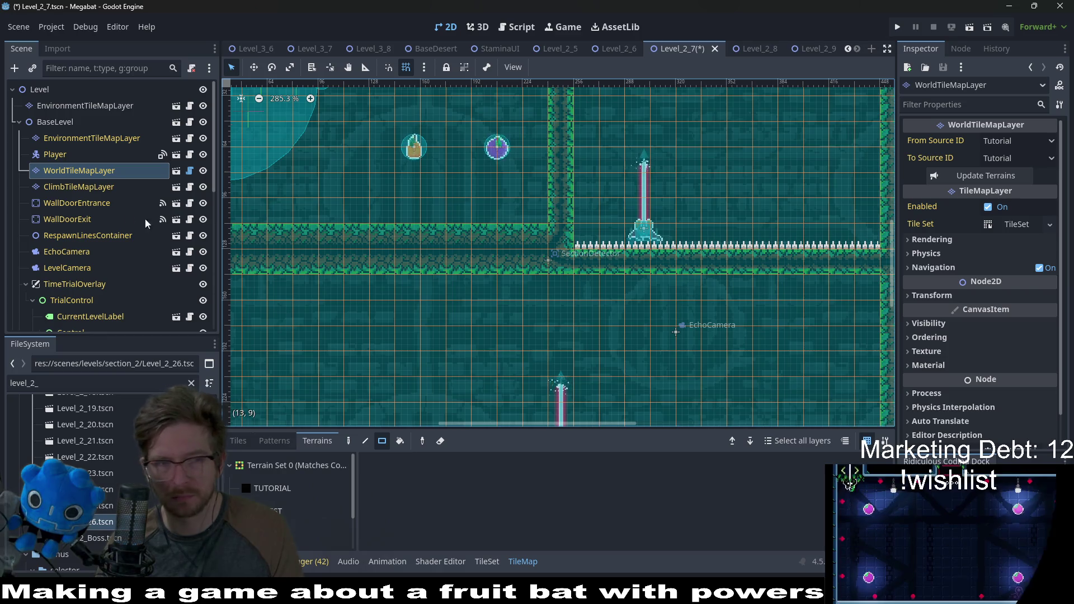
click(112, 172)
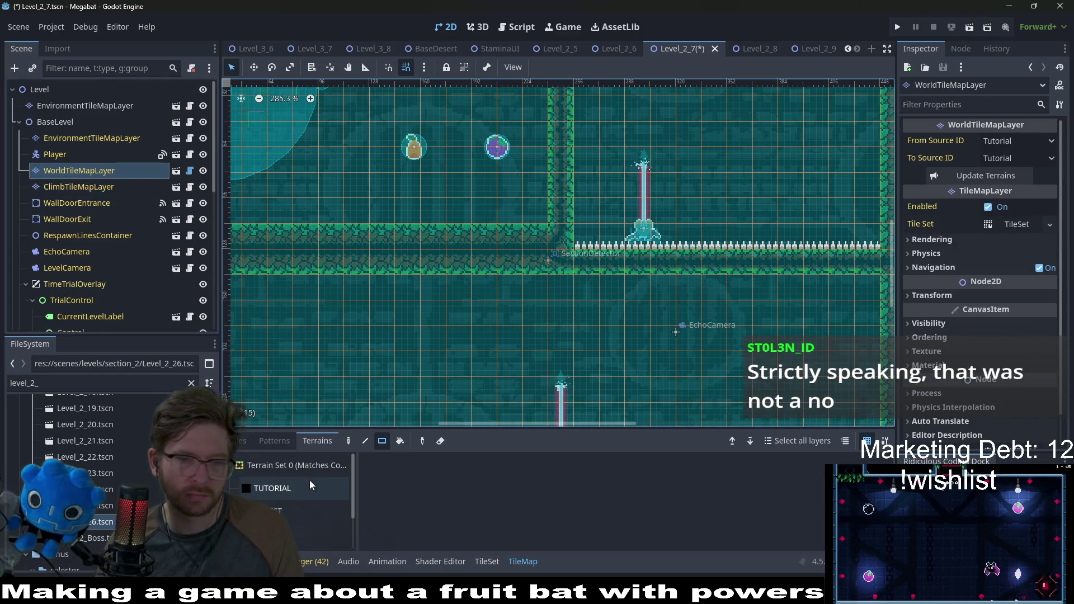
click(281, 513)
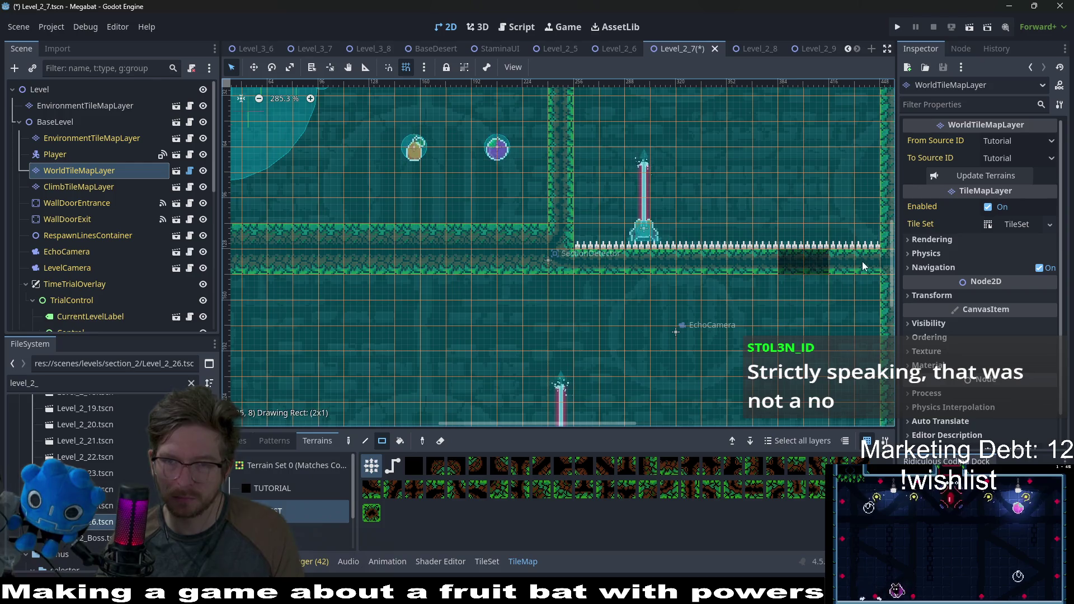
scroll(84, 459, down, 2)
scroll(106, 235, down, 10)
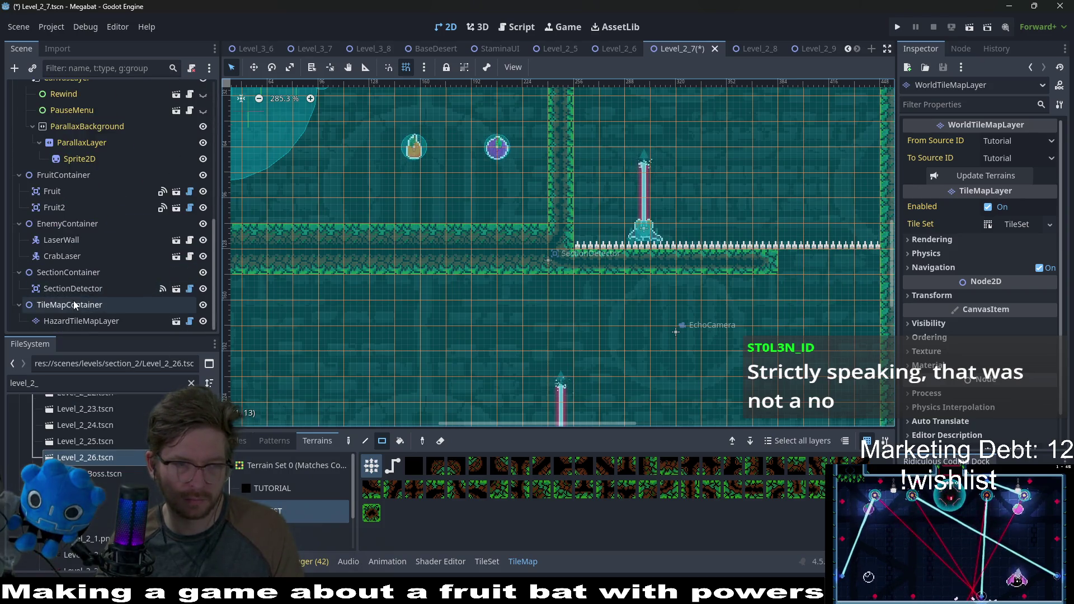
Erase the Spikes row along the corridor on HazardTileMapLayer
click(81, 321)
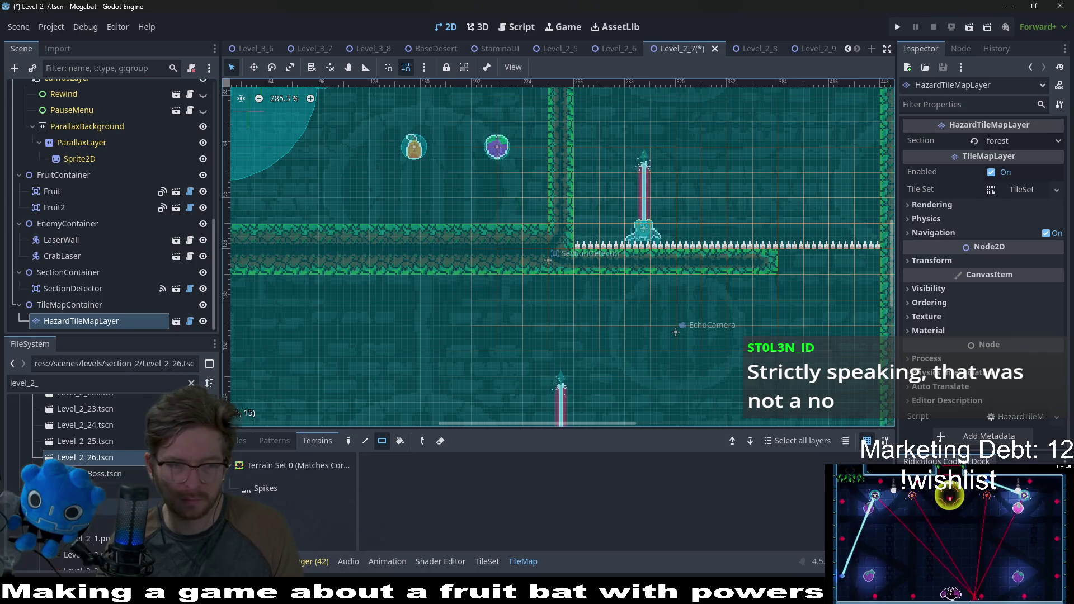
click(286, 492)
drag(871, 244, 565, 253)
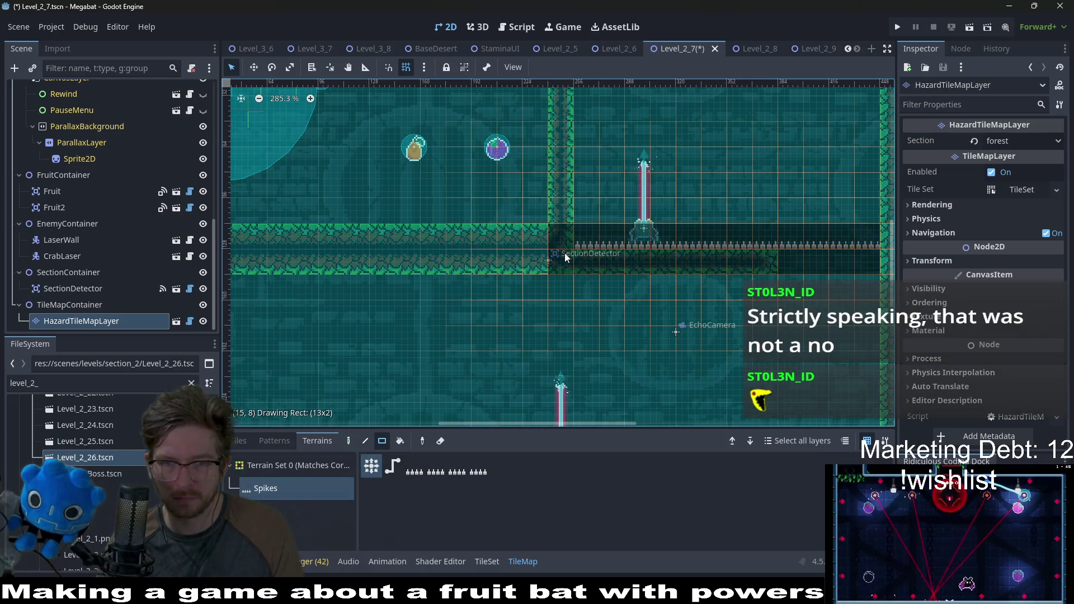
Delete the CrabLaser and LaserWall enemies and go back to WorldTileMapLayer
click(63, 256)
shift+click(65, 239)
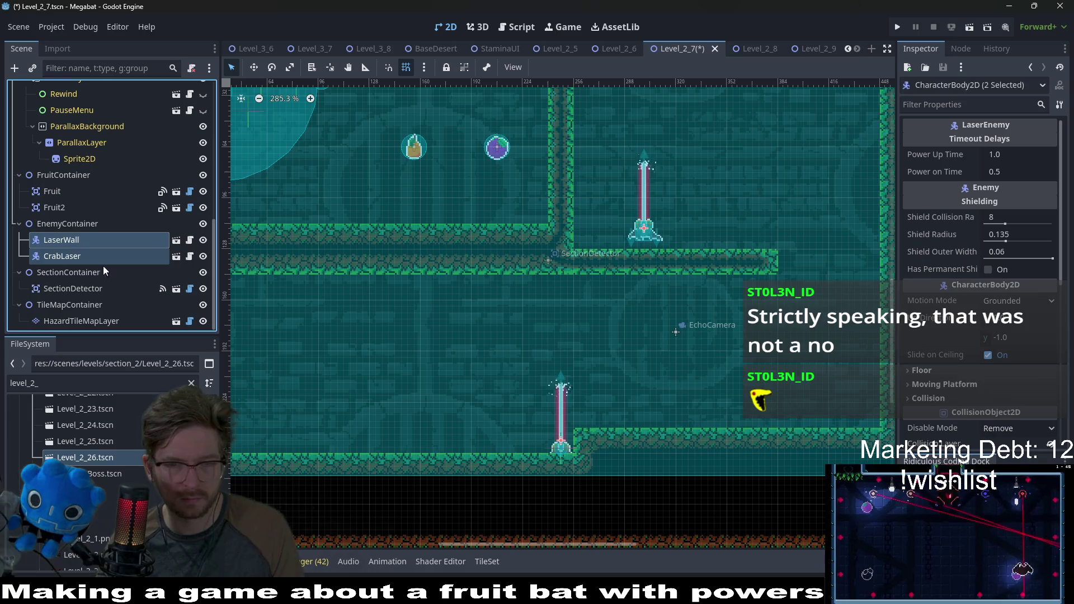
key(Delete)
key(Return)
scroll(679, 285, down, 2)
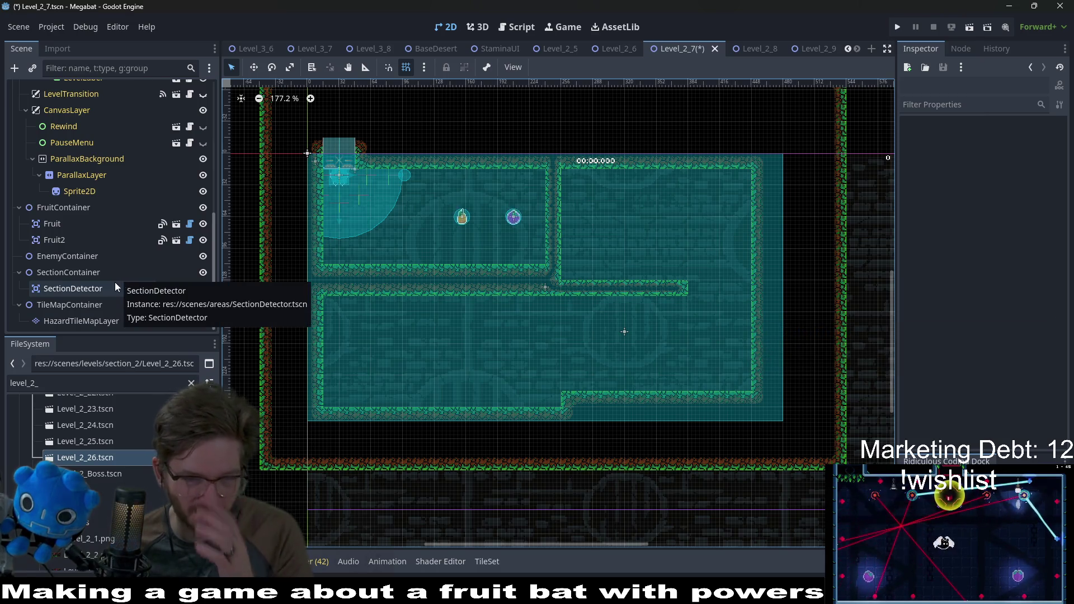
scroll(112, 282, up, 10)
click(105, 170)
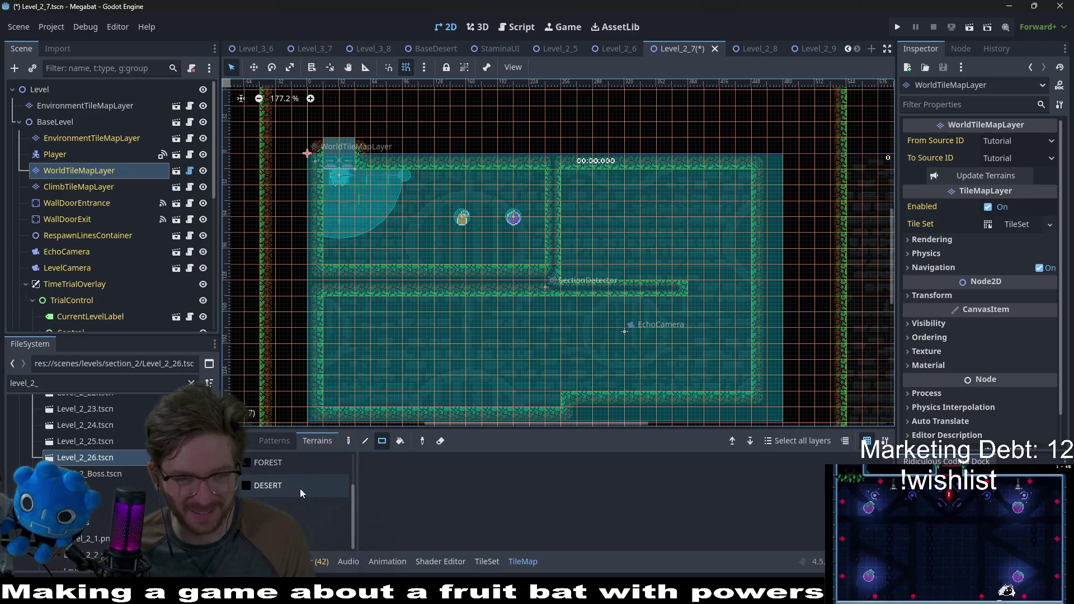
Paint FOREST walls: a short upper-room column, a corridor strip, and walls enclosing a small room
click(274, 486)
scroll(571, 316, down, 3)
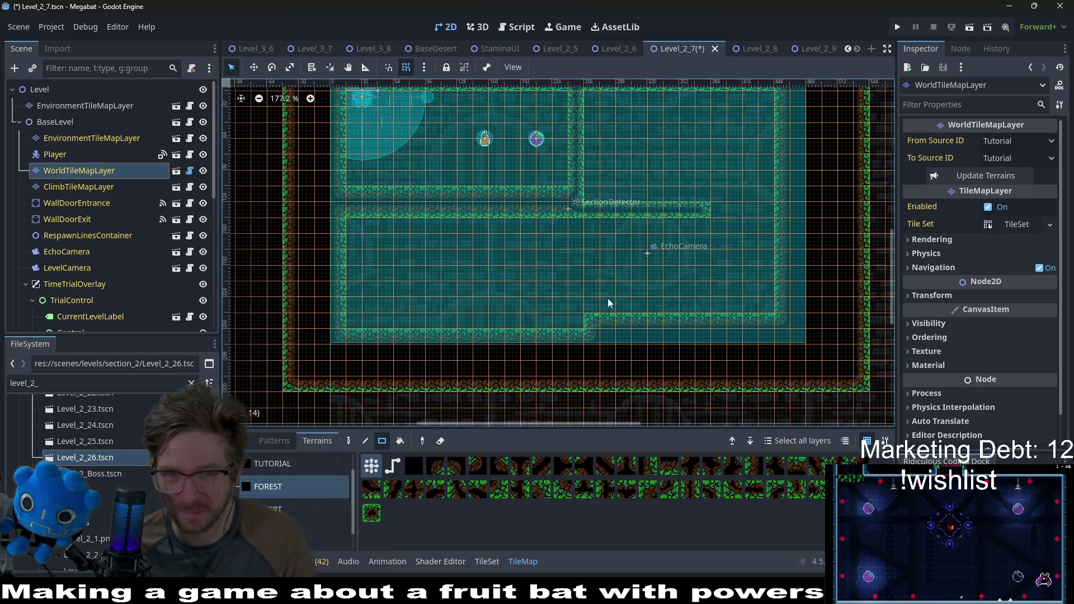
scroll(575, 311, up, 3)
drag(410, 170, 410, 171)
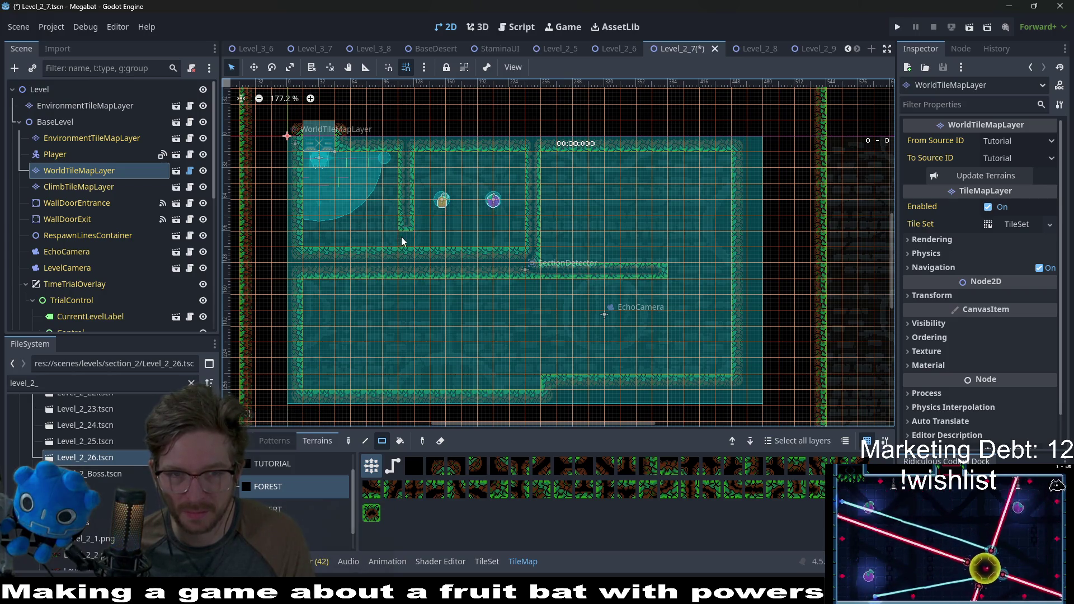
scroll(448, 282, down, 2)
scroll(411, 270, left, 3)
drag(389, 232, 594, 242)
mouse_move(482, 231)
mouse_down()
mouse_move(480, 287)
mouse_move(379, 280)
mouse_move(594, 281)
mouse_move(587, 239)
mouse_up()
mouse_move(588, 227)
mouse_down()
mouse_move(492, 235)
mouse_move(506, 269)
mouse_move(479, 258)
mouse_up()
scroll(583, 291, down, 2)
scroll(582, 291, up, 2)
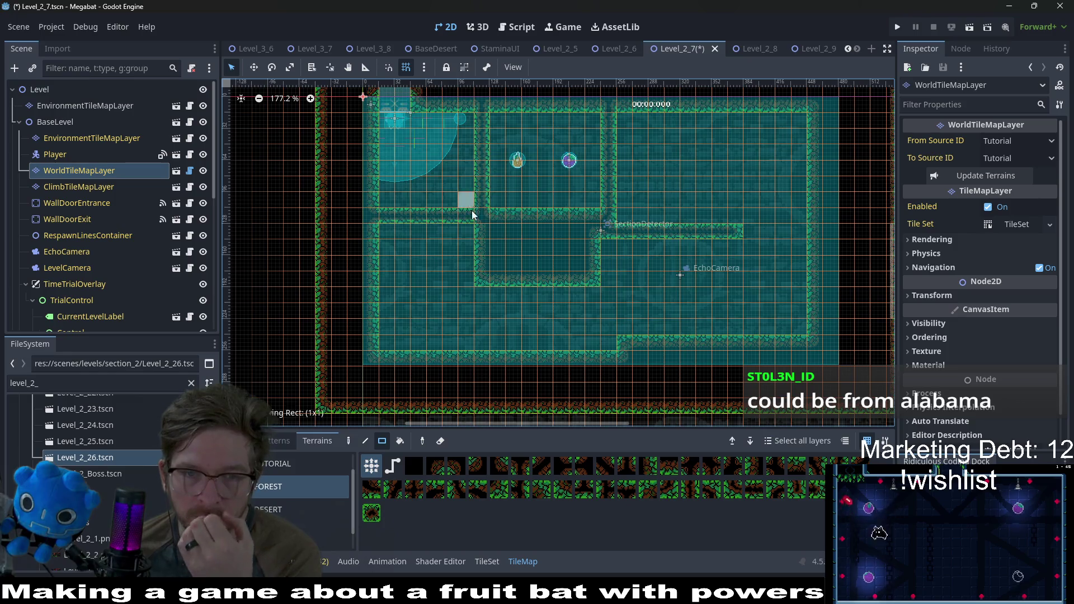
click(467, 230)
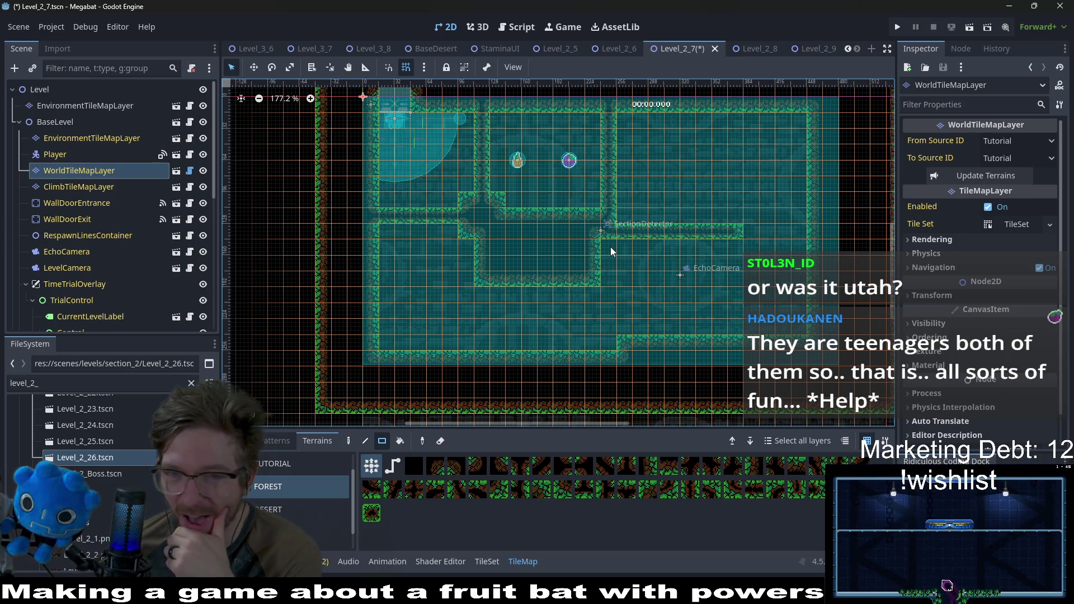
Paint FOREST blocks near EchoCamera, strips along the lower passage and upper corridor, and fill the corridor's corner notches
drag(726, 278, 614, 253)
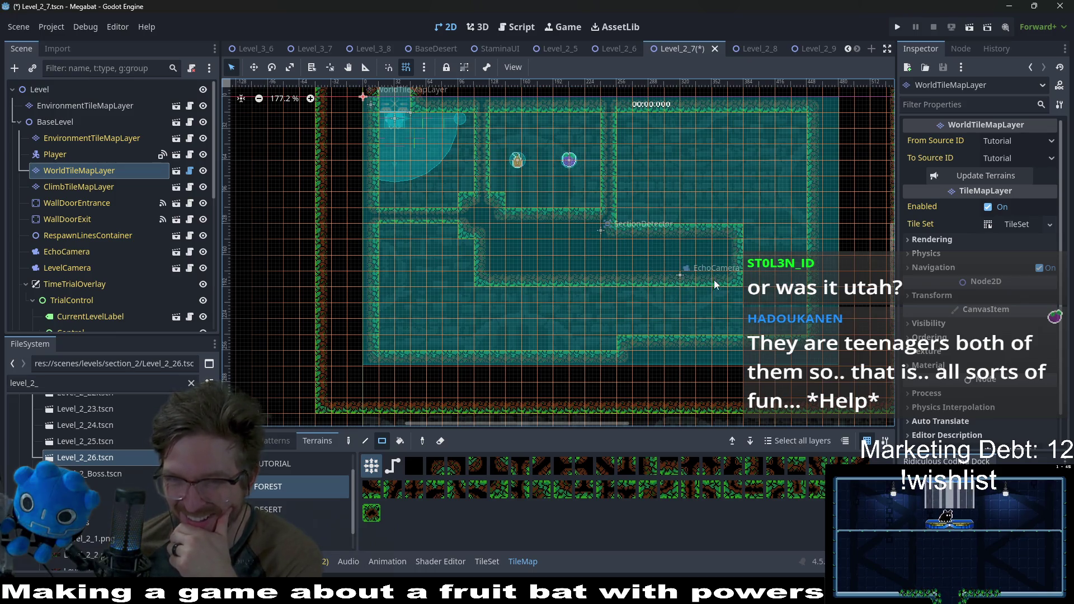
drag(630, 343, 822, 342)
drag(781, 236, 773, 262)
drag(617, 246, 732, 246)
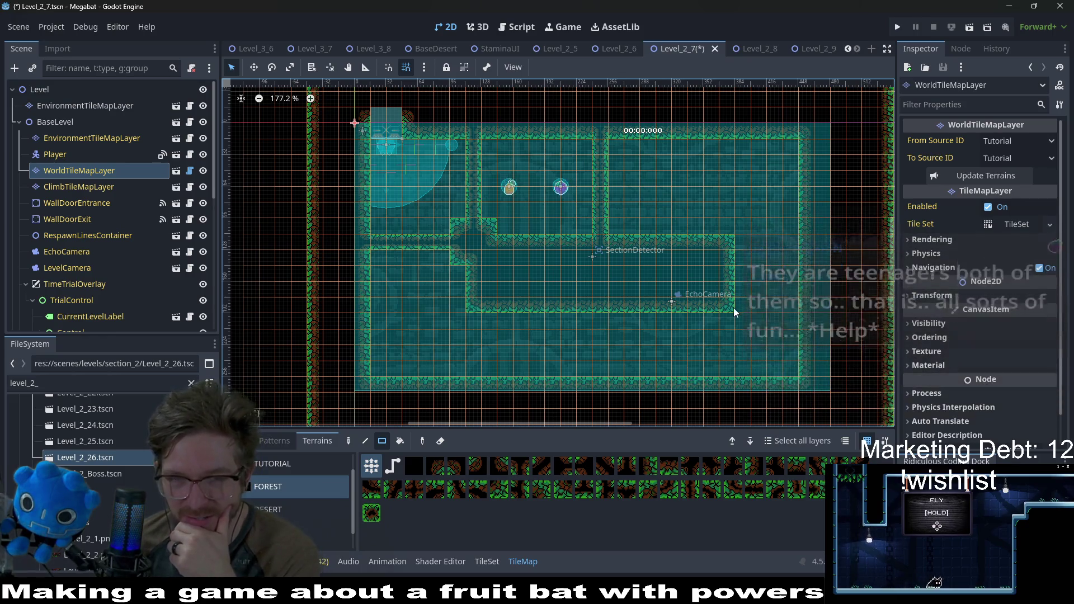
mouse_move(730, 306)
mouse_down()
mouse_move(714, 293)
mouse_move(480, 309)
mouse_up()
click(720, 286)
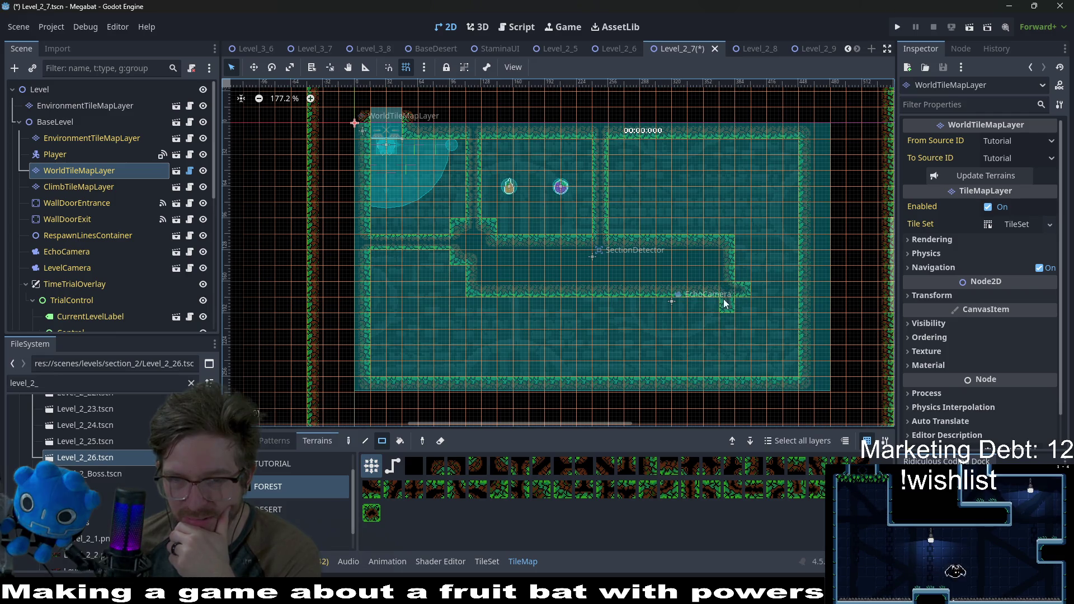
click(736, 302)
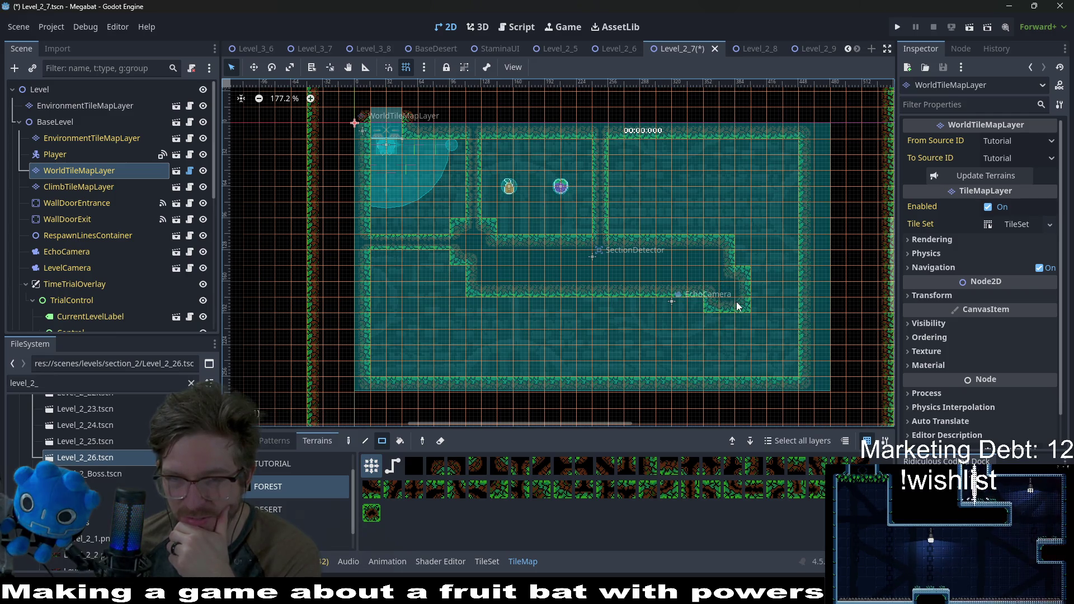
Add a vertical wall in the lower room and a wall row near the right passage
scroll(710, 269, right, 5)
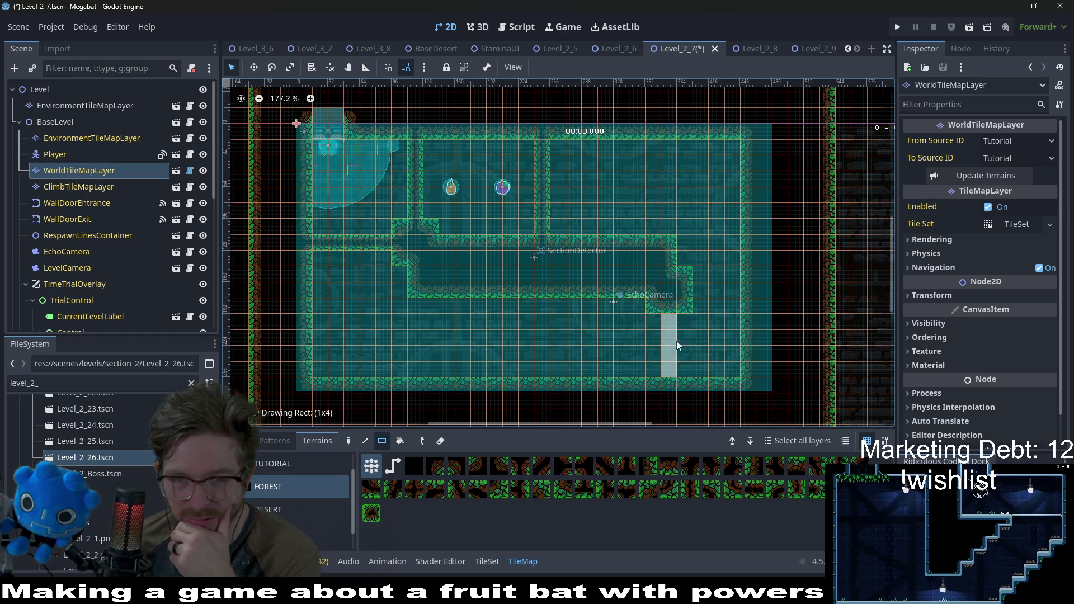
drag(676, 345, 676, 345)
drag(703, 290, 743, 291)
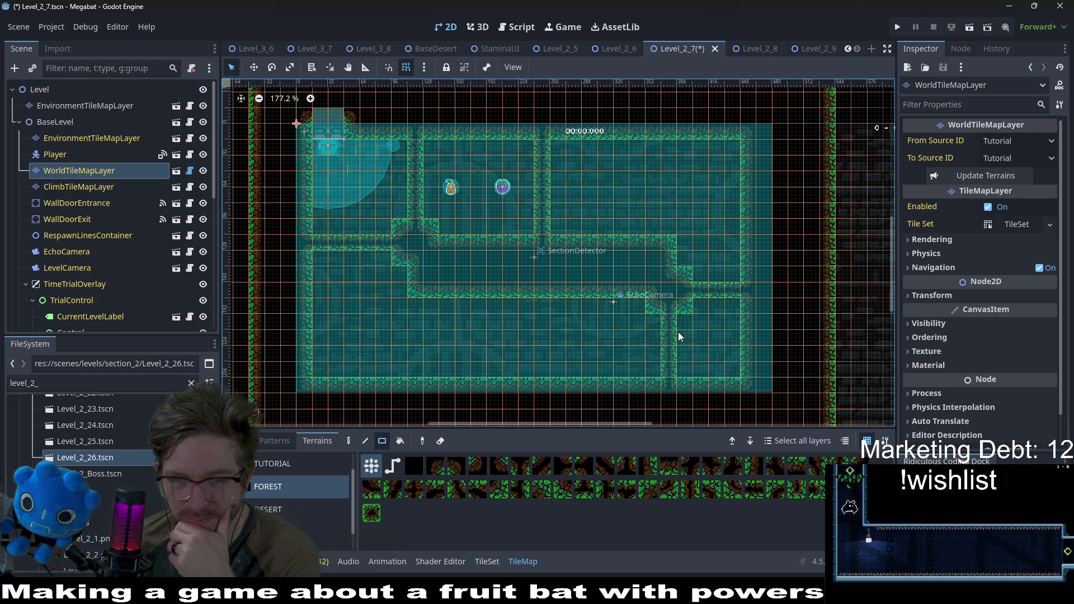
drag(678, 336, 717, 319)
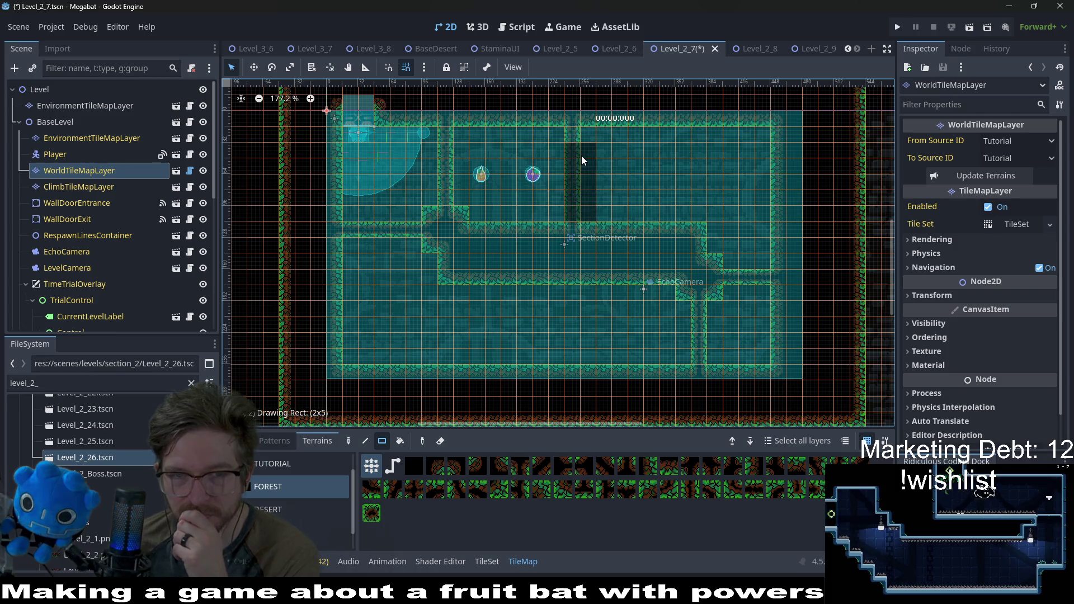
scroll(677, 294, down, 2)
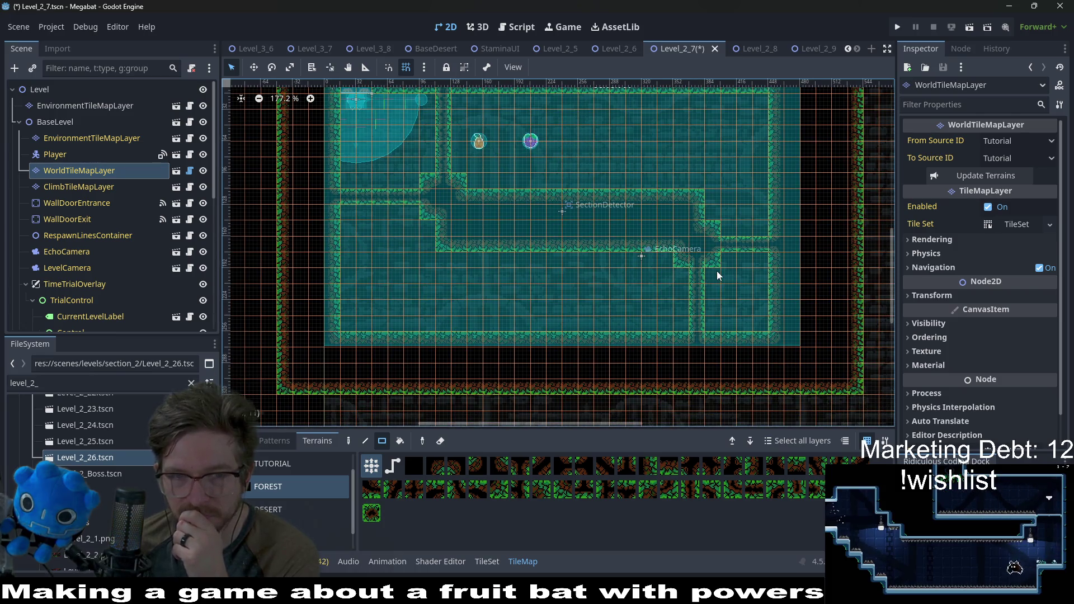
Clear and straighten the wall around EchoCamera, ending with a four-tile wall strip beneath it
drag(671, 199, 716, 266)
drag(664, 213, 688, 243)
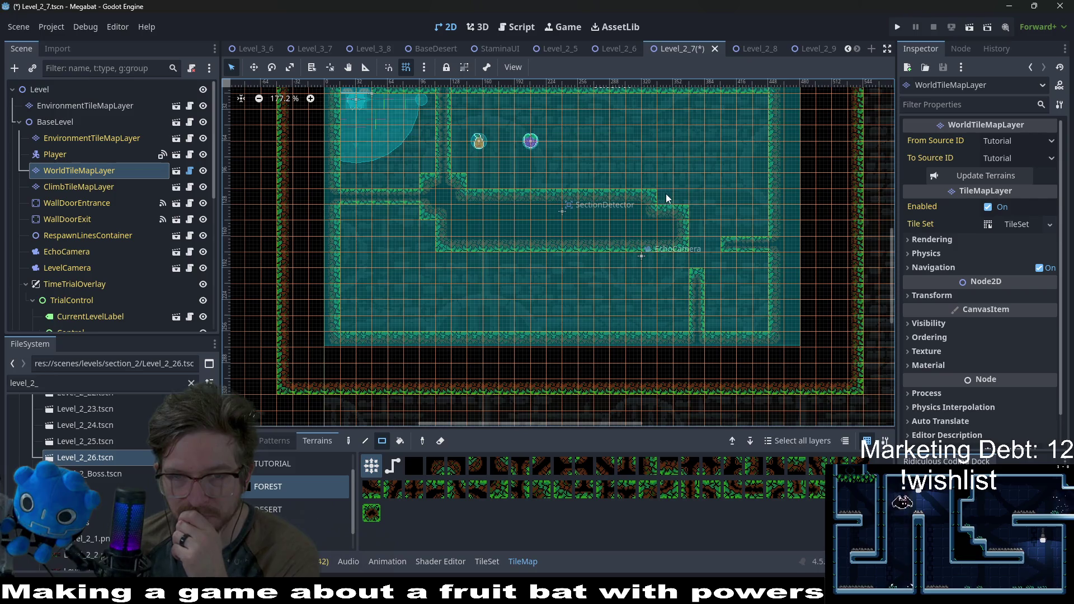
drag(666, 198, 691, 211)
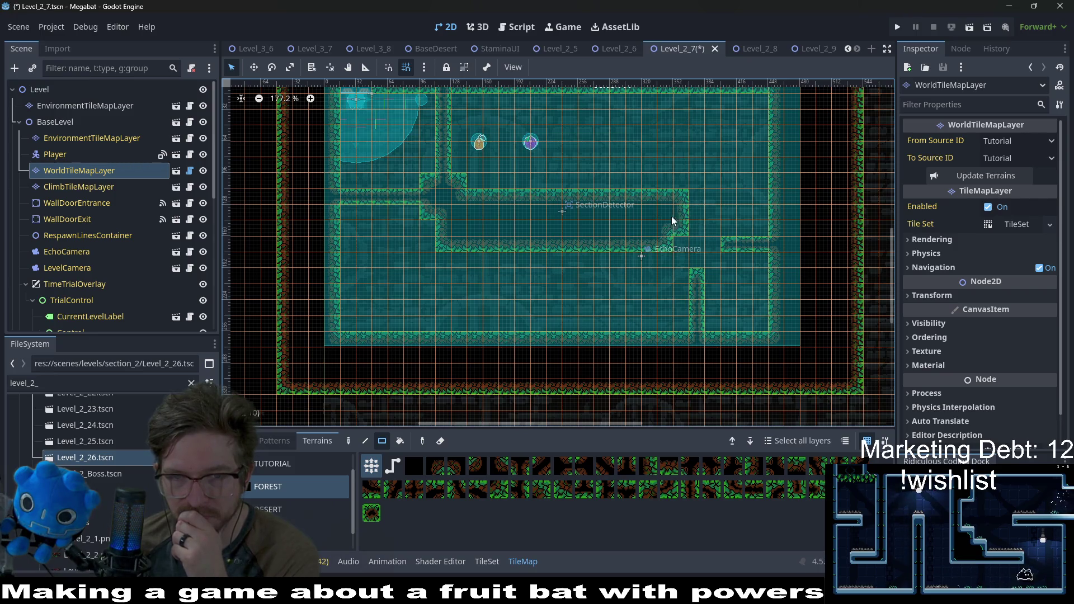
right_click(683, 220)
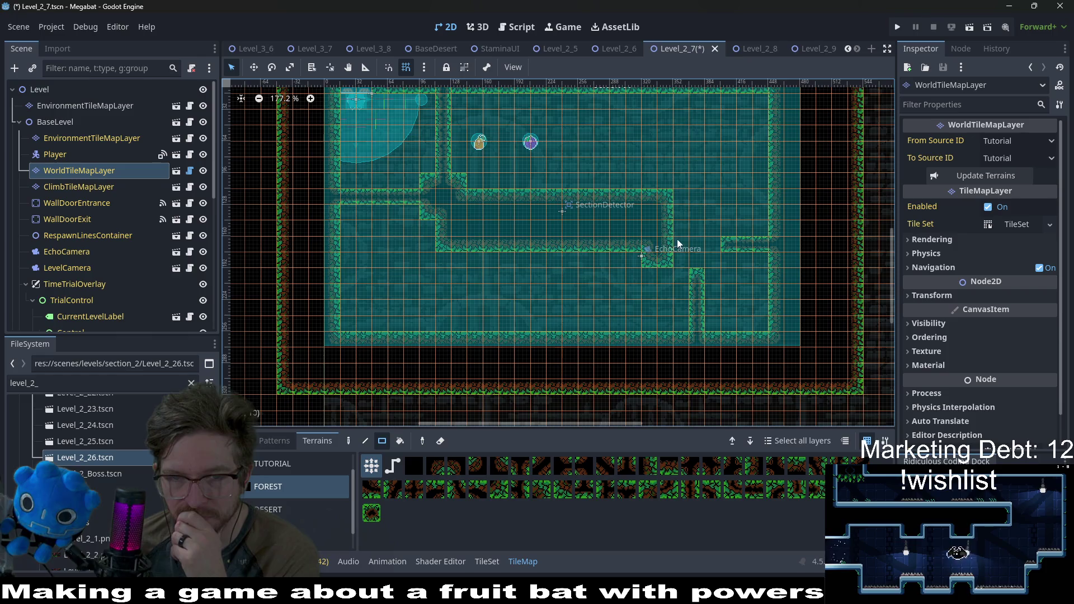
drag(698, 263, 701, 325)
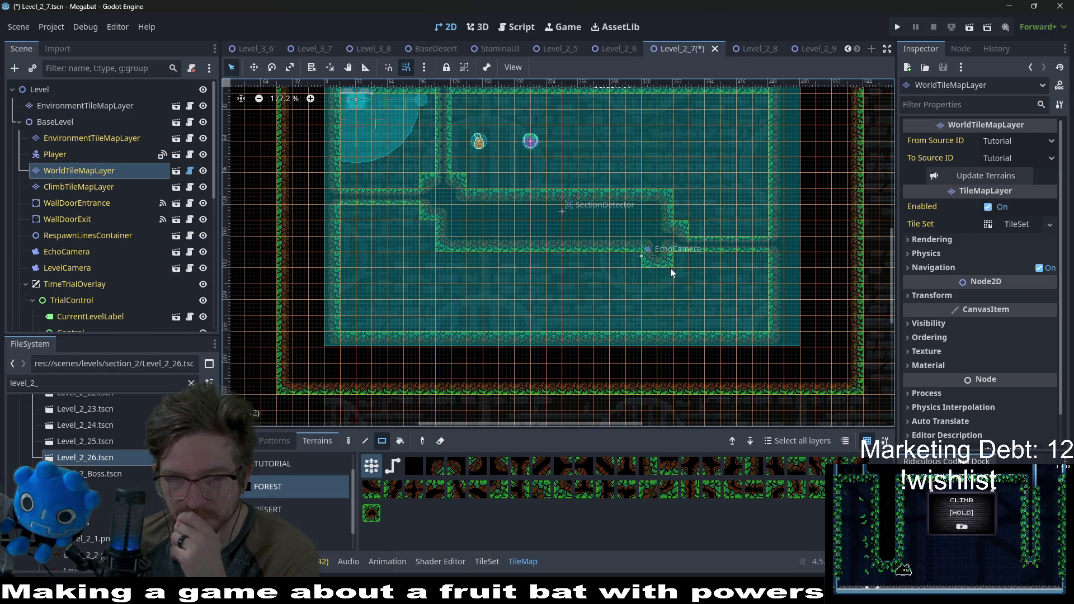
drag(661, 334, 661, 334)
scroll(709, 265, down, 2)
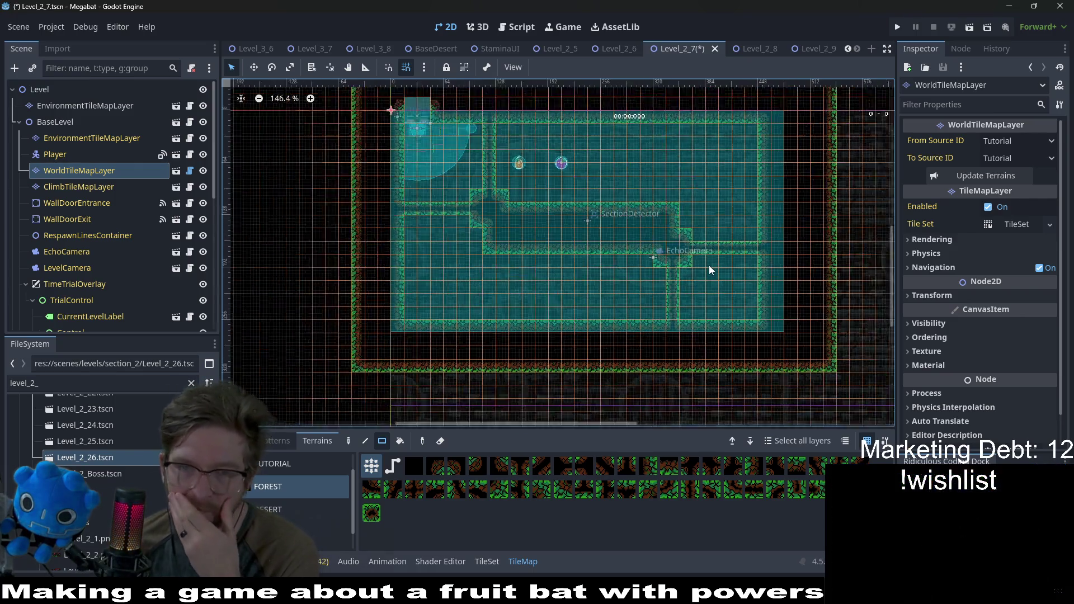
scroll(709, 265, down, 1)
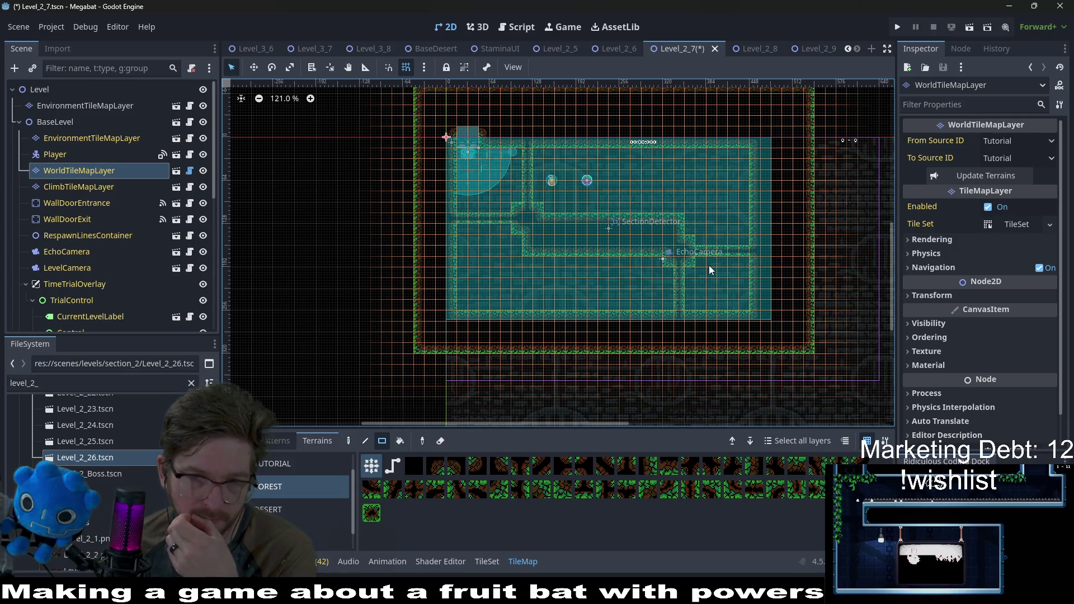
scroll(124, 266, down, 5)
Move Fruit2 down into the lower room and set its type to Teleport
click(69, 223)
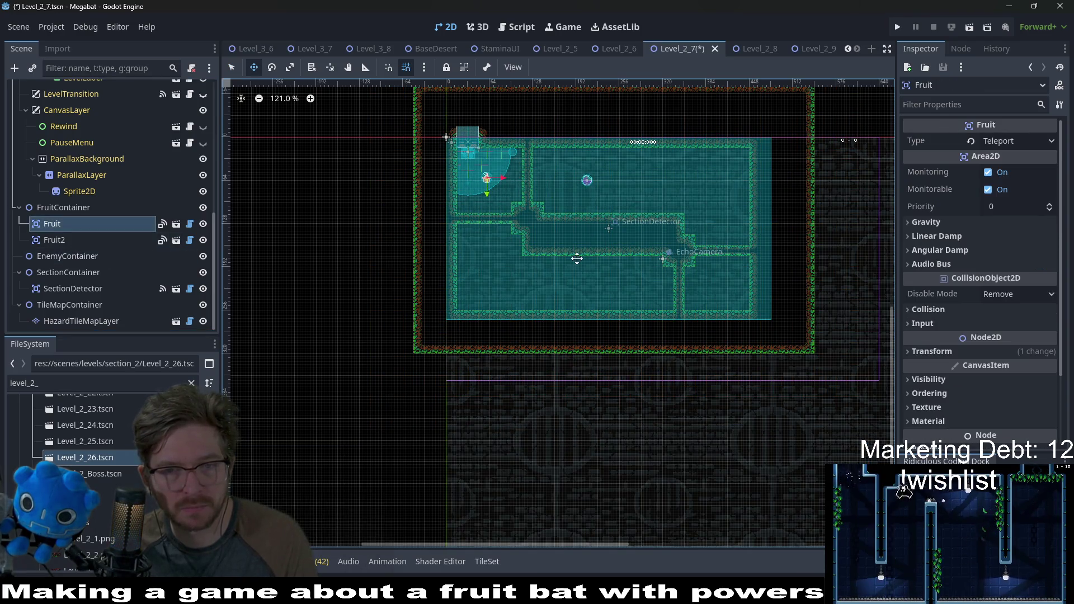
scroll(161, 184, up, 6)
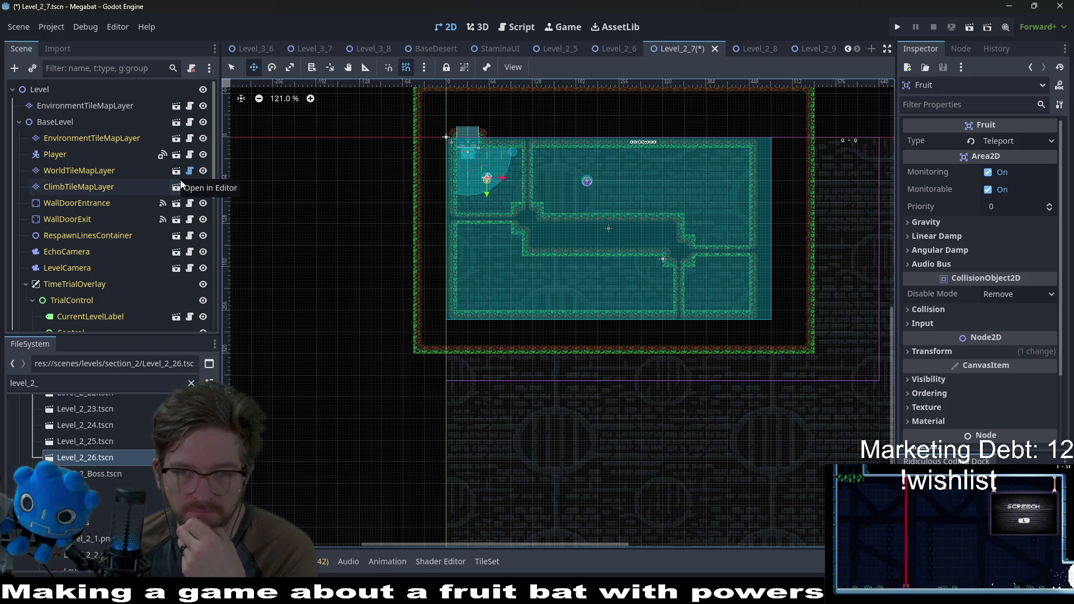
click(75, 160)
scroll(95, 220, down, 3)
scroll(98, 241, down, 5)
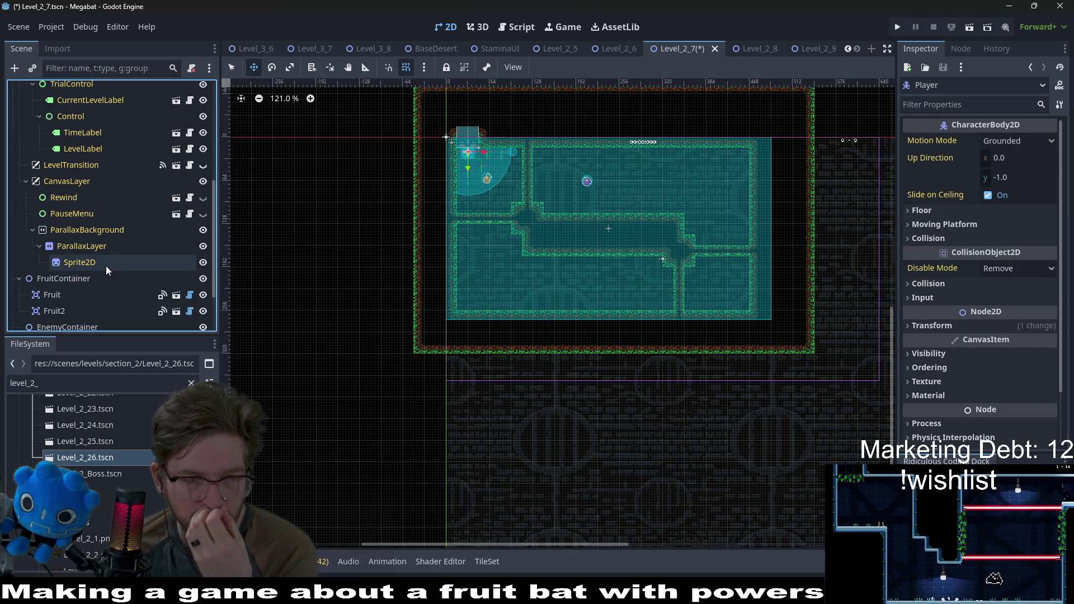
click(75, 313)
scroll(604, 203, up, 5)
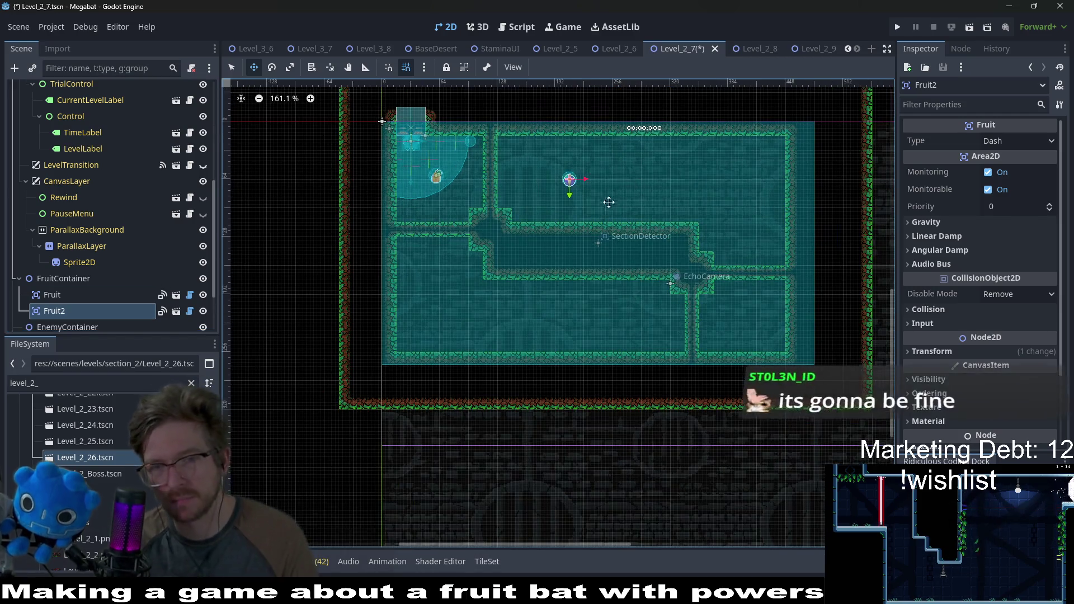
drag(592, 186, 818, 342)
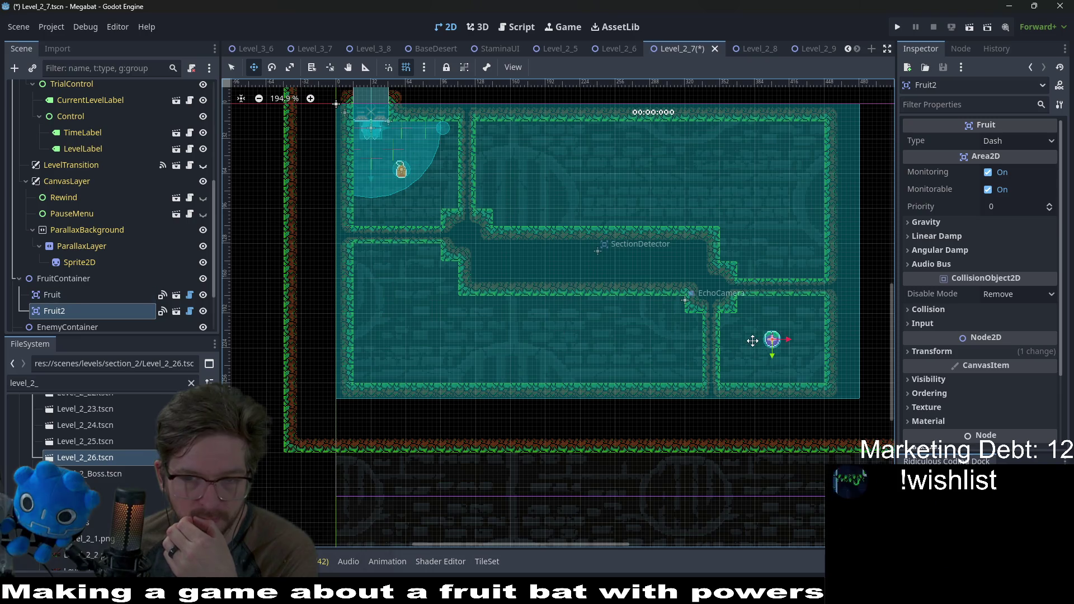
drag(702, 336, 606, 340)
click(1040, 139)
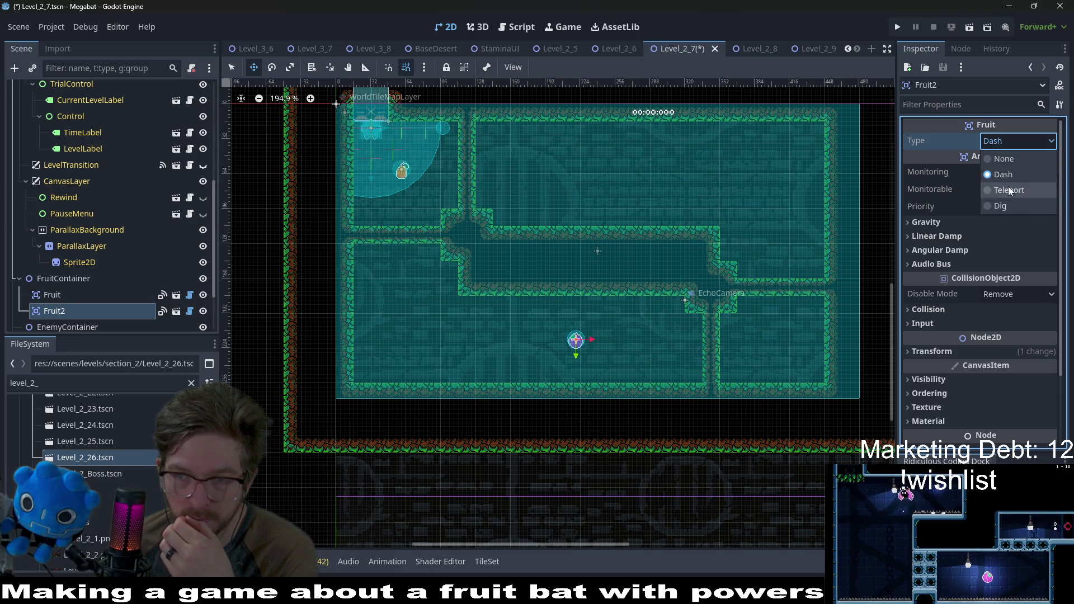
click(1049, 190)
Duplicate Fruit2 as Fruit3, make Fruit2 a Dash fruit on the left, save, and nudge Fruit3 right
click(56, 296)
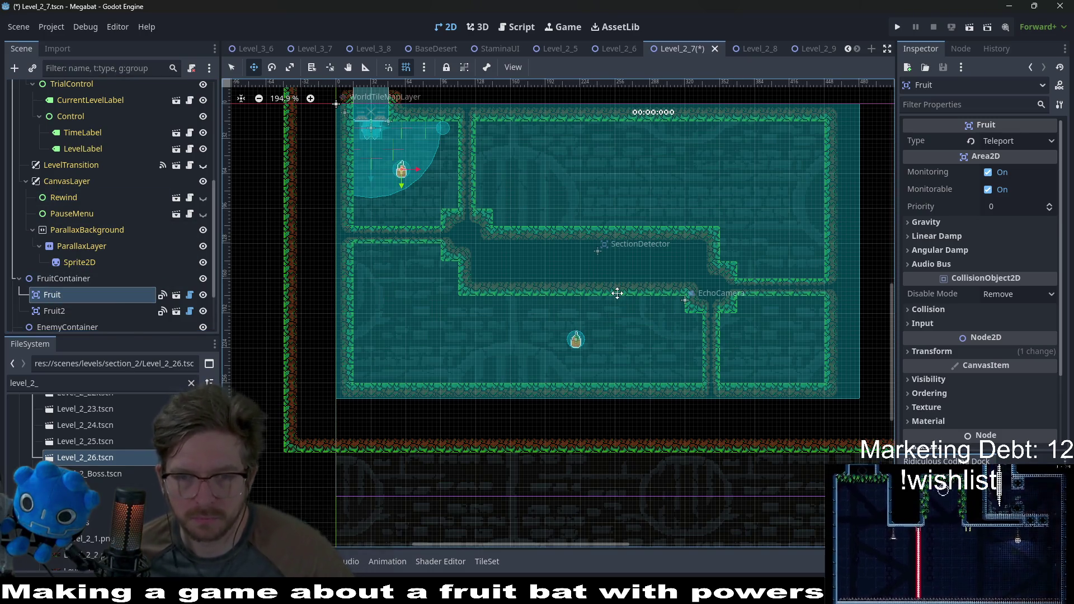
click(81, 309)
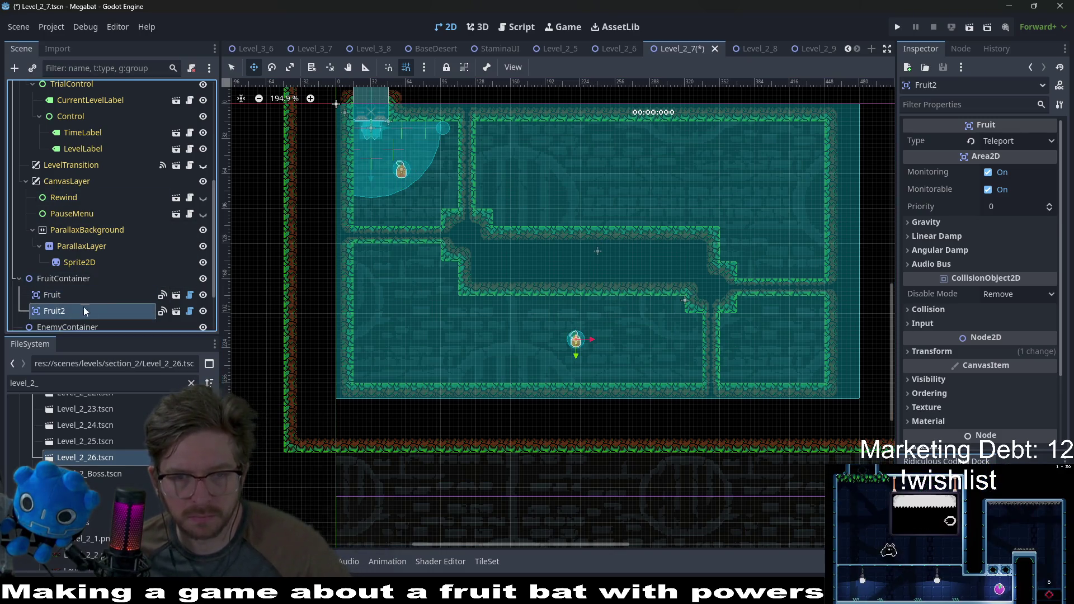
key(ctrl+d)
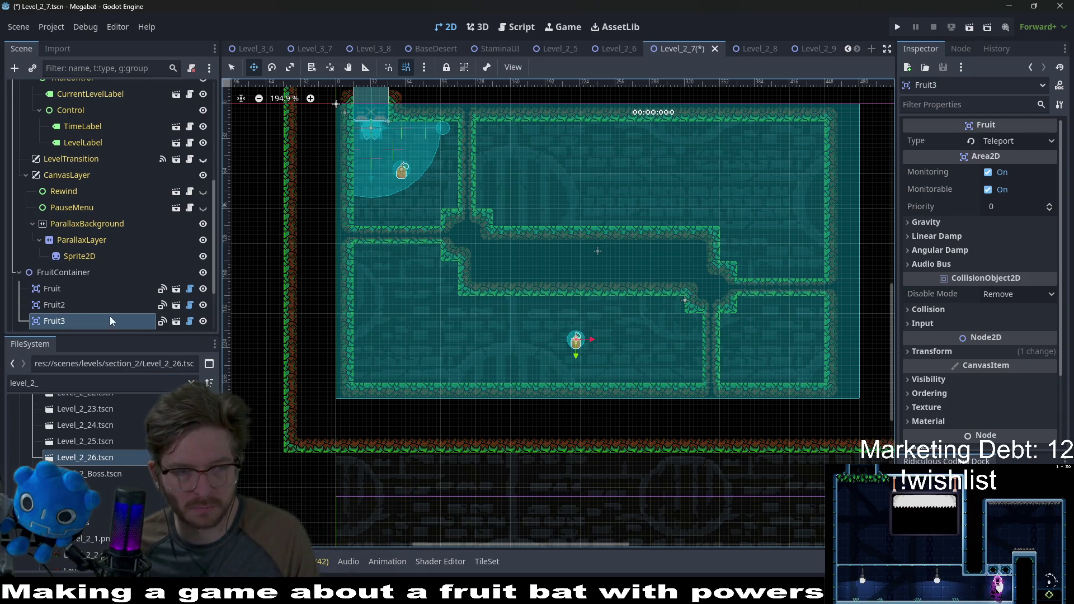
drag(570, 345, 417, 345)
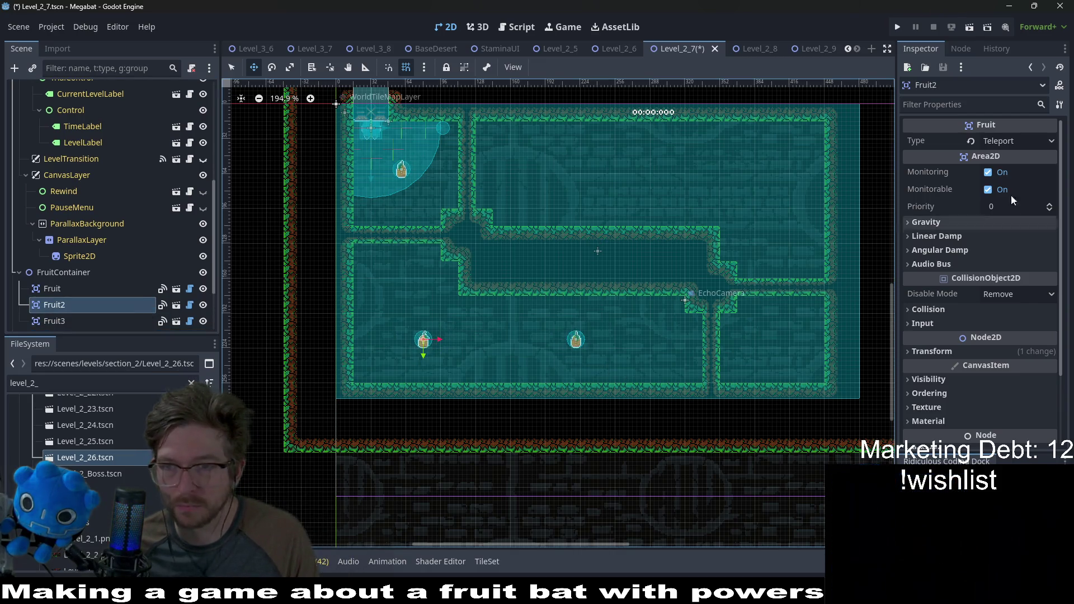
click(1016, 141)
click(1004, 175)
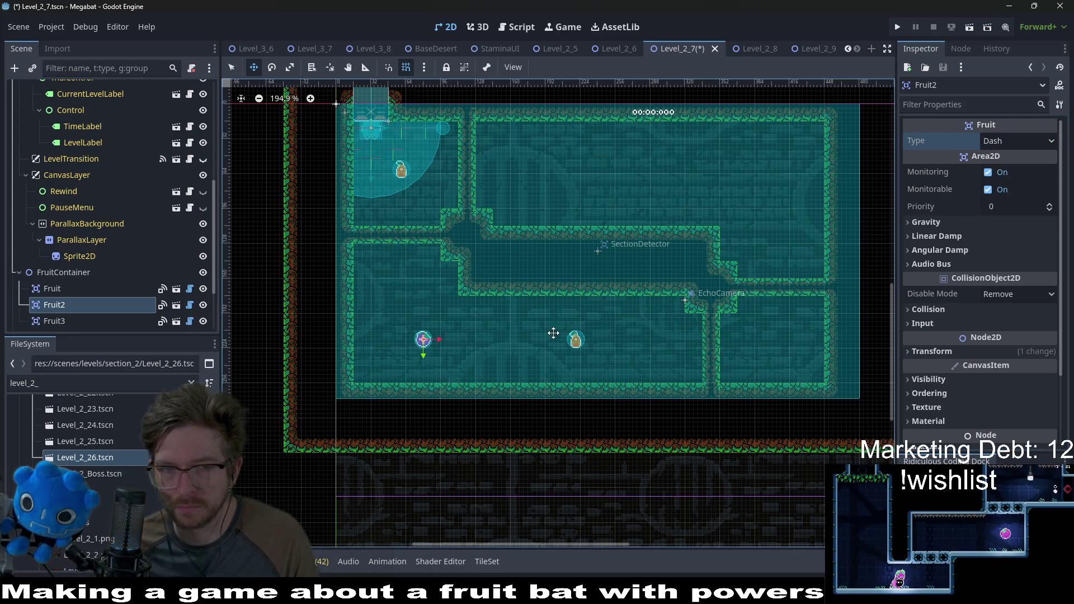
key(ctrl+s)
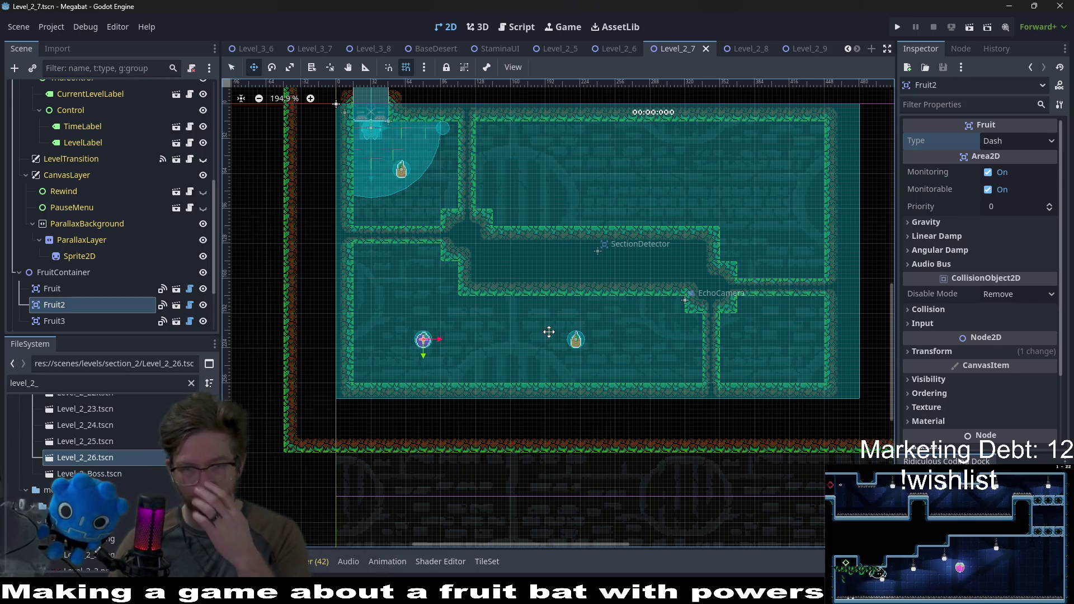
click(575, 340)
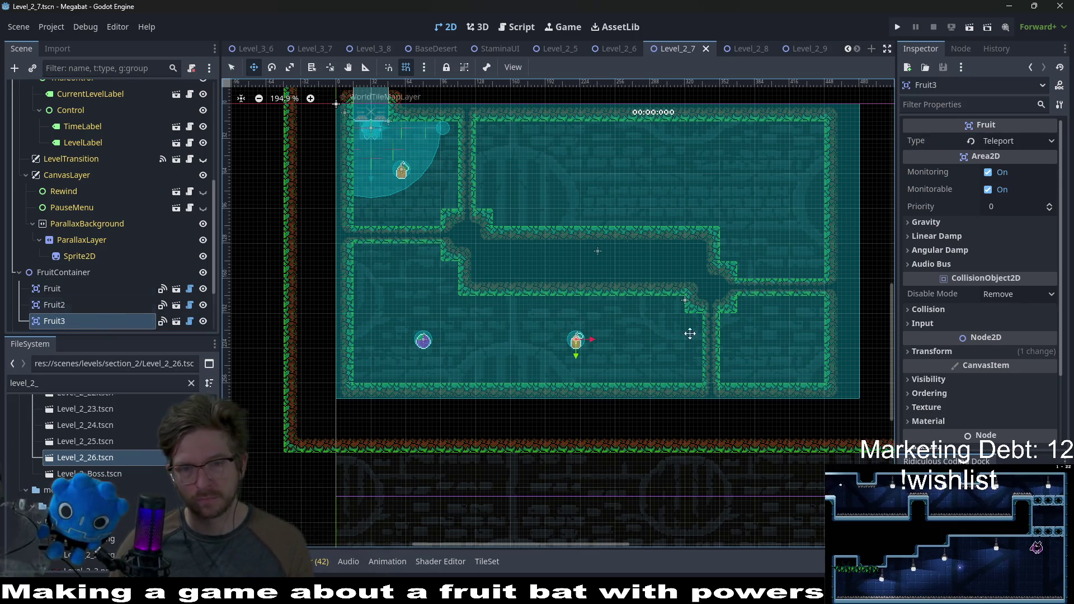
click(643, 357)
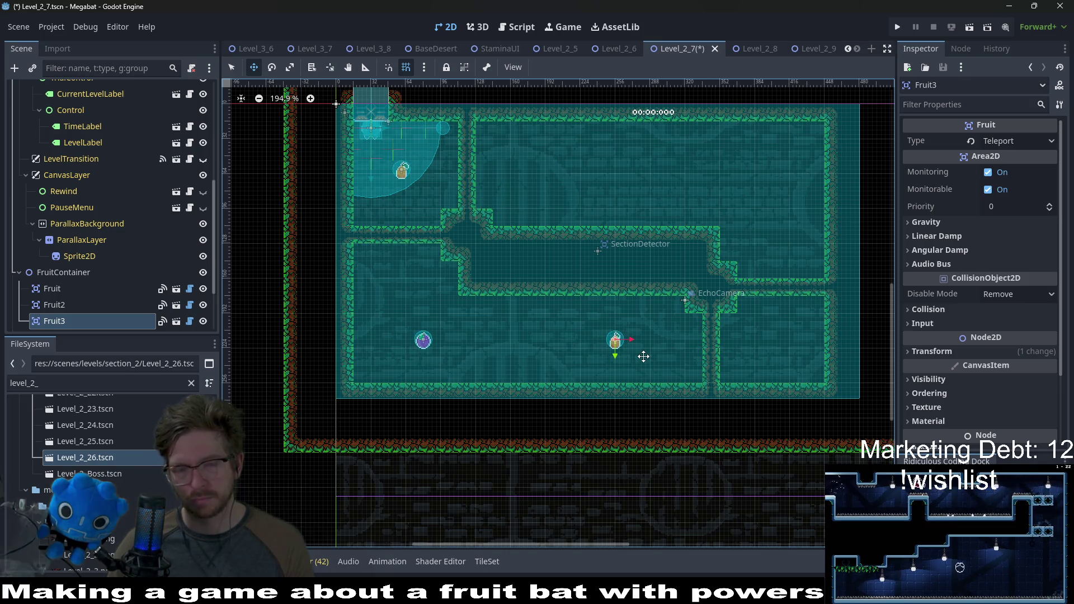
scroll(105, 270, up, 5)
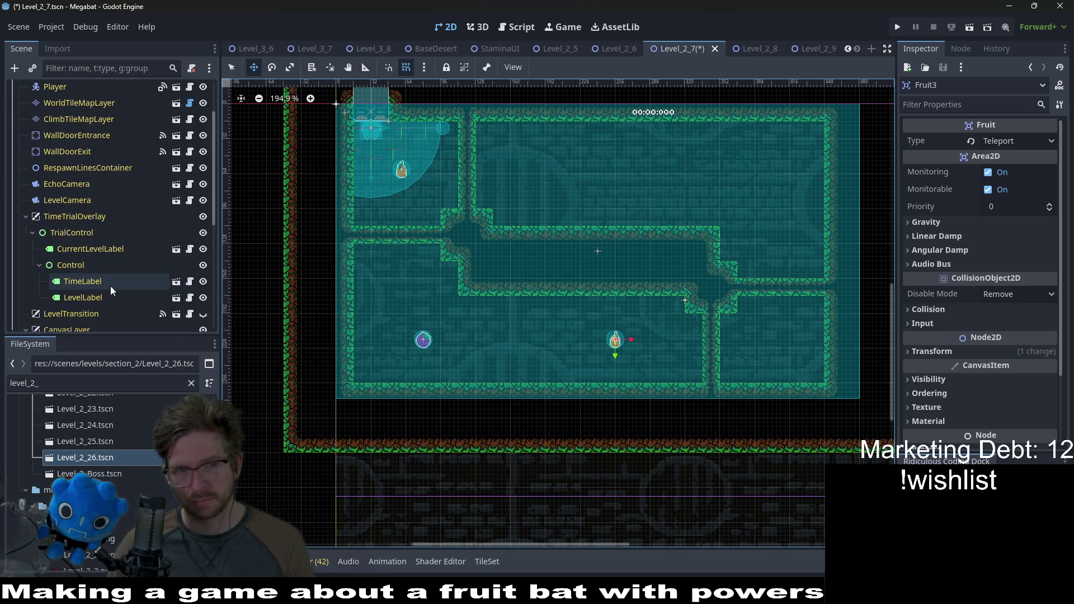
Paint a small FOREST terrain rectangle on WorldTileMapLayer, then select the enemy container
click(76, 170)
click(290, 498)
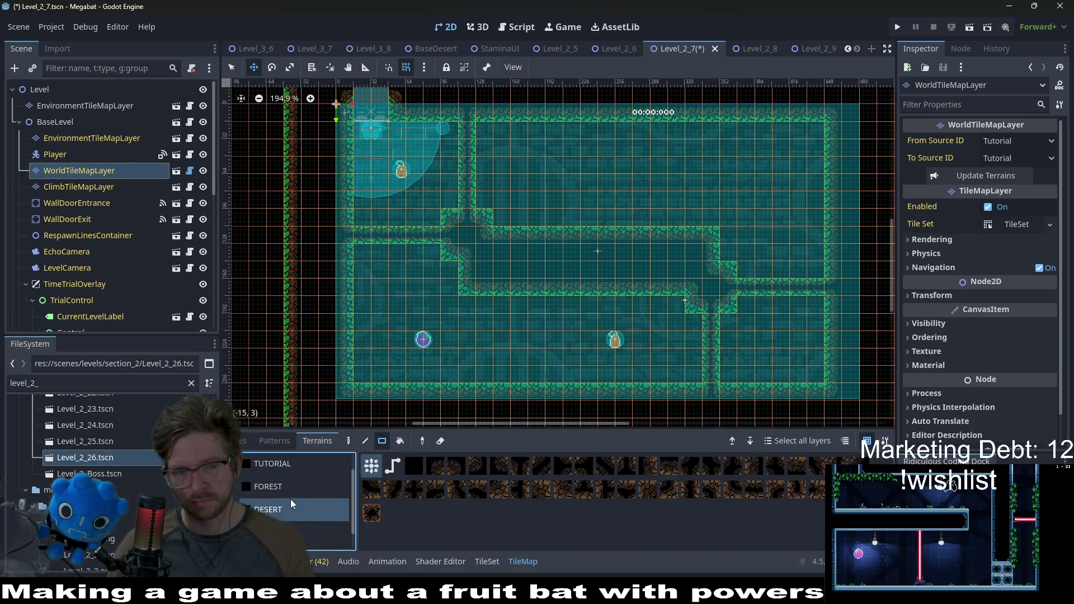
click(262, 487)
drag(764, 290, 800, 293)
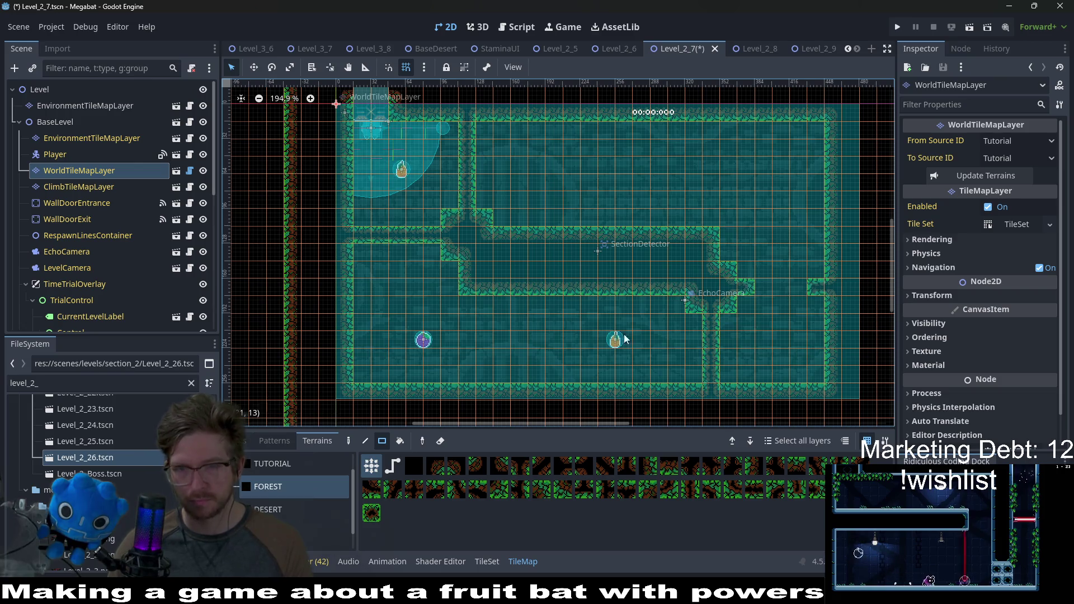
scroll(72, 302, down, 10)
click(68, 262)
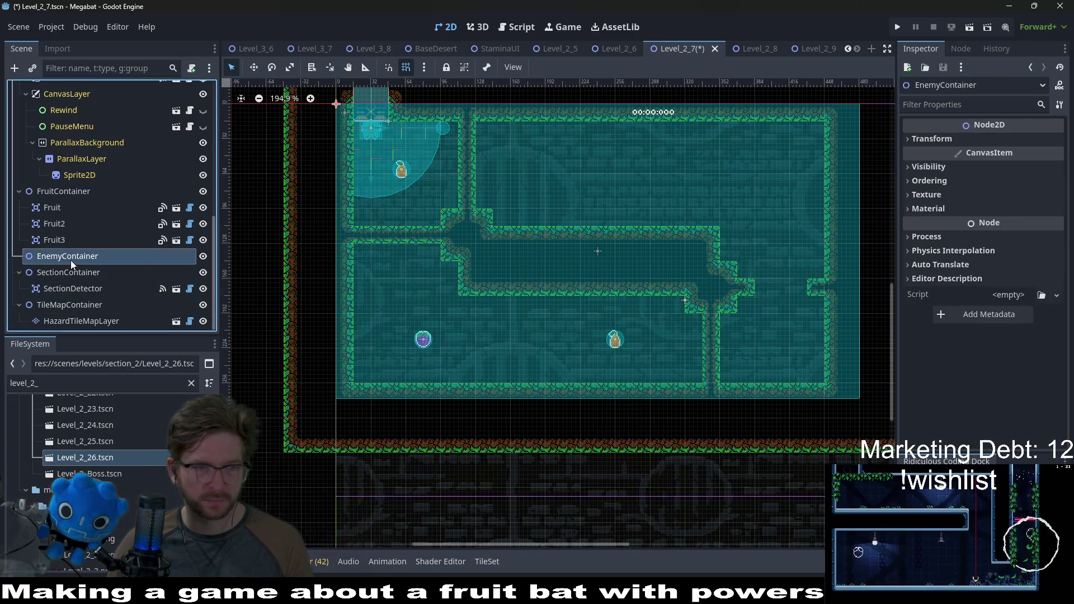
Duplicate the enemy container and rename the copy BreakableBlockContainer
key(ctrl+d)
double_click(62, 274)
text(br)
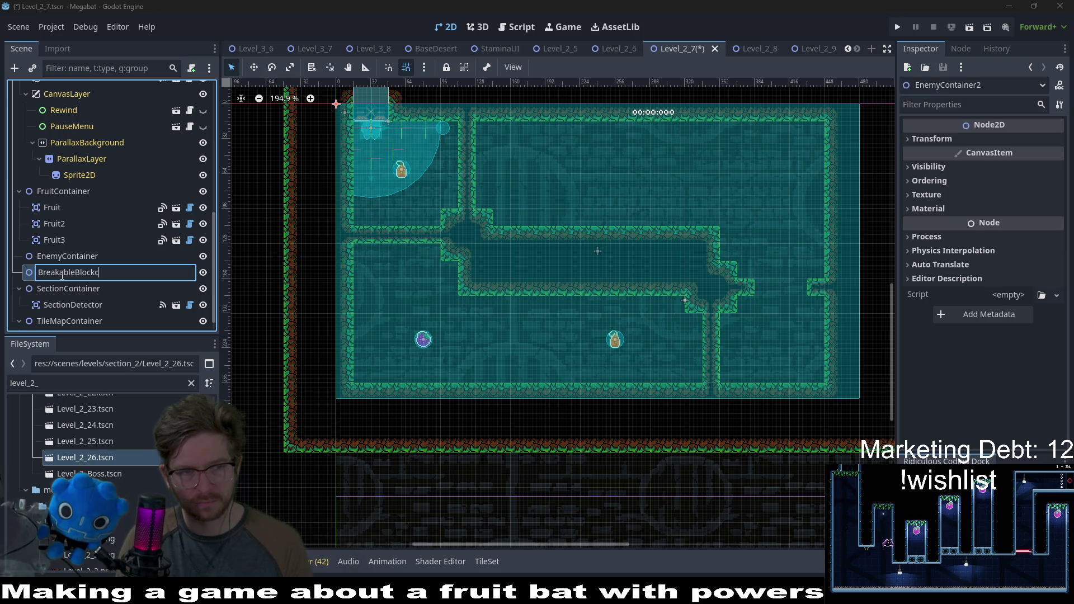
text(Containe)
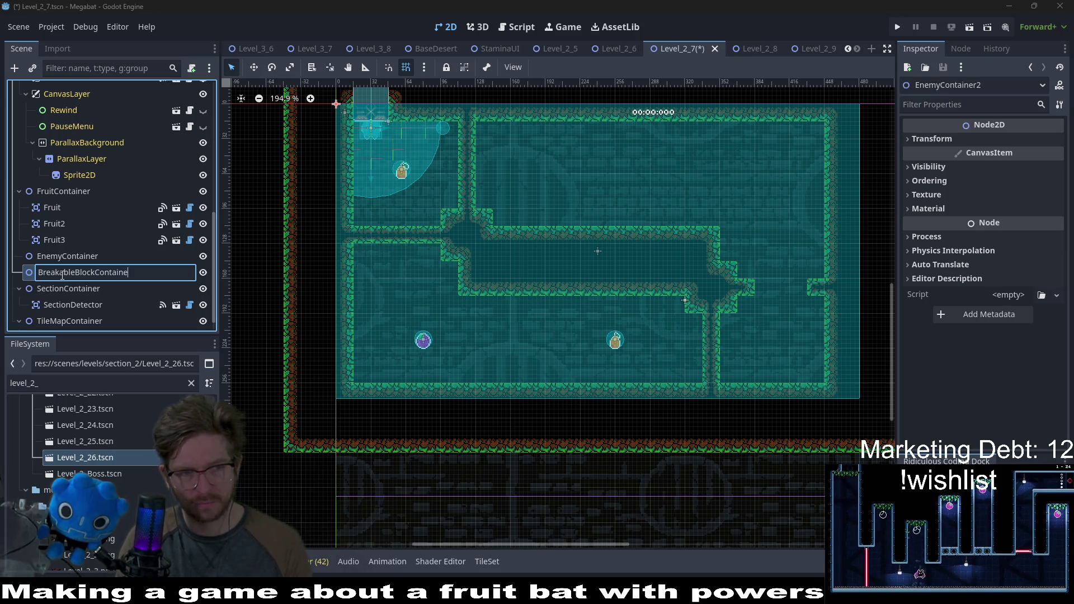
text(r)
key(Return)
Add a BreakableBlock child with the forest style and place it in the corridor's right-end gap
right_click(61, 274)
click(123, 247)
text(breakable)
key(Return)
key(w)
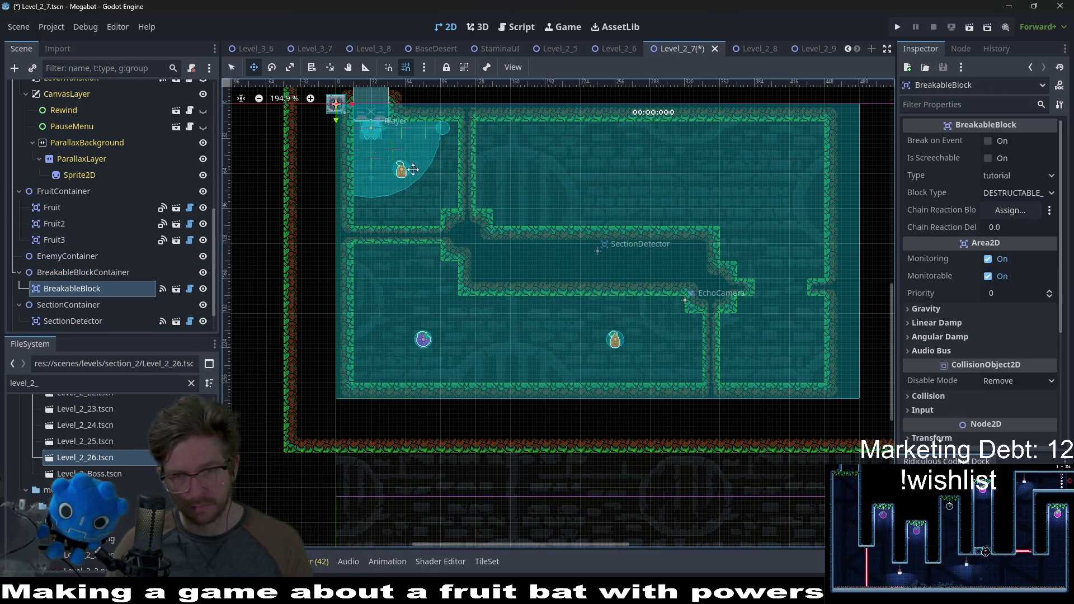
drag(412, 170, 789, 302)
click(990, 175)
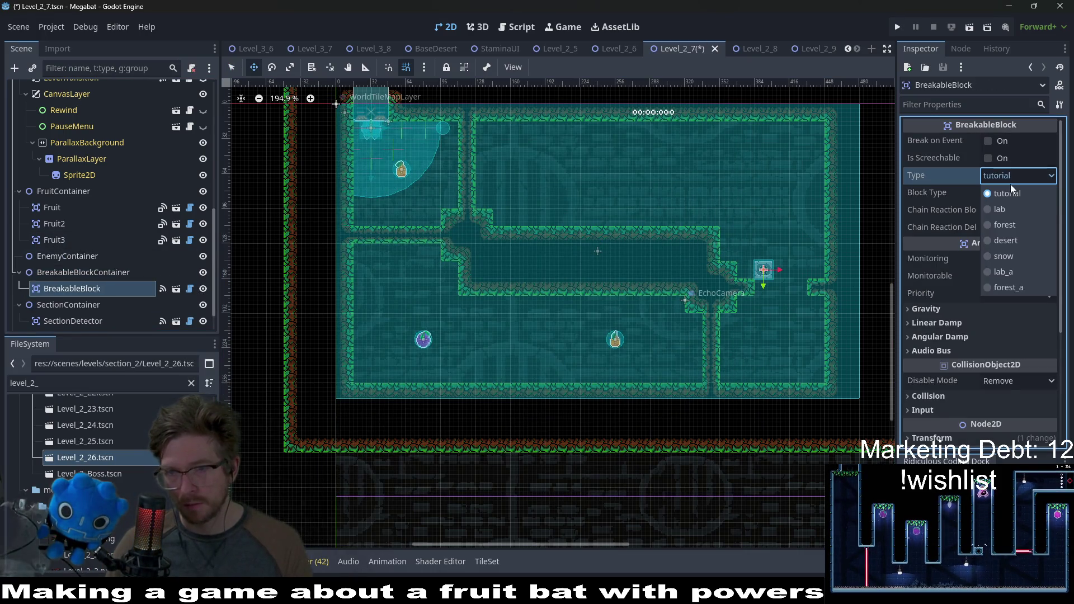
click(1004, 224)
scroll(802, 300, up, 3)
drag(681, 194, 682, 246)
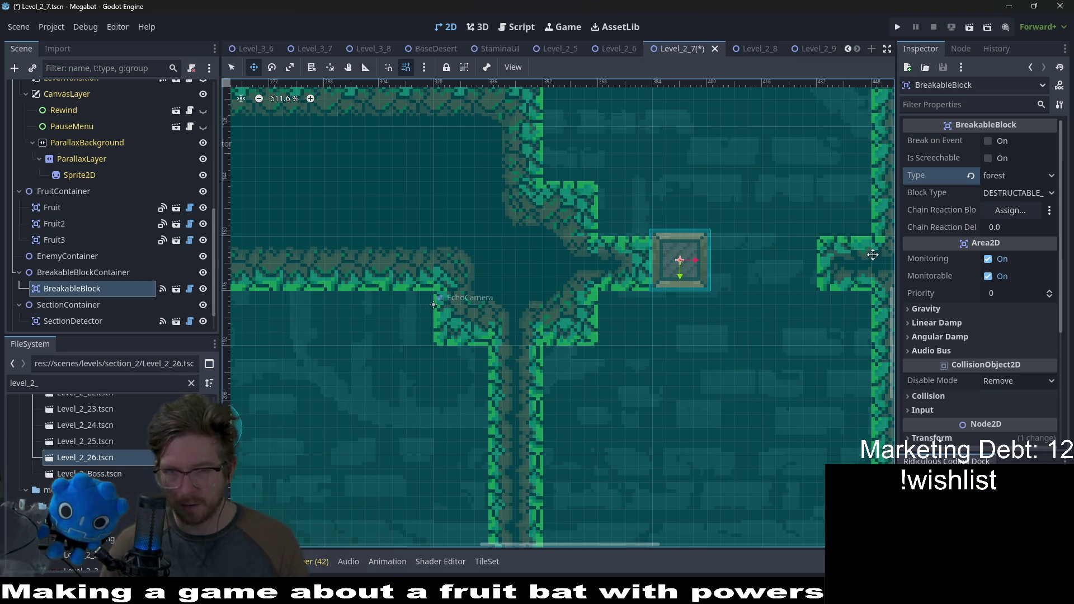
scroll(682, 247, up, 2)
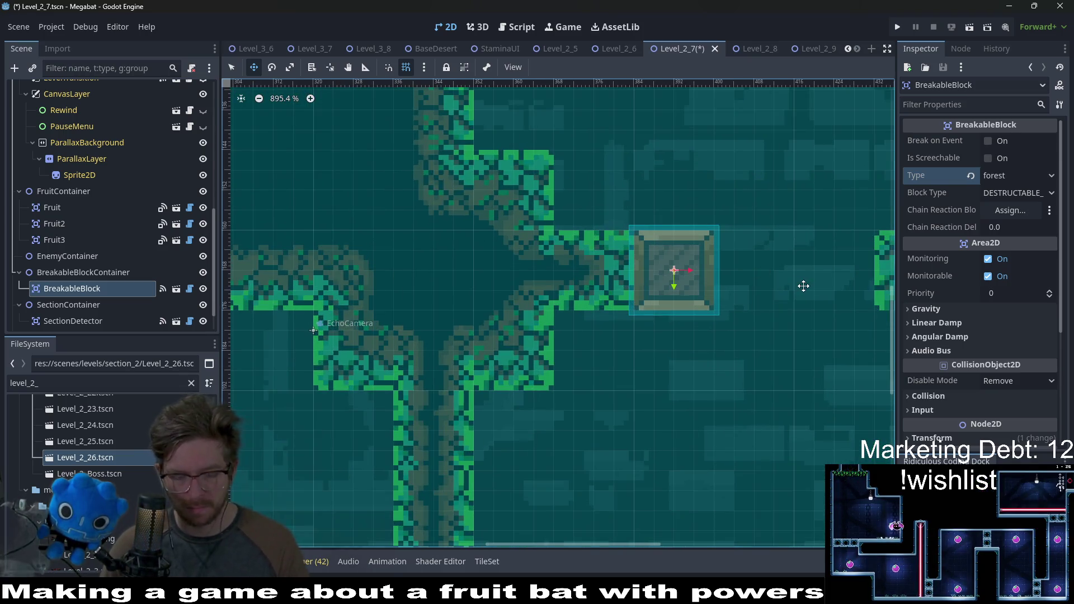
Duplicate the block twice, lining the copies up side by side into a row of three
key(ctrl+d)
key(Right)
key(Right)
key(Right)
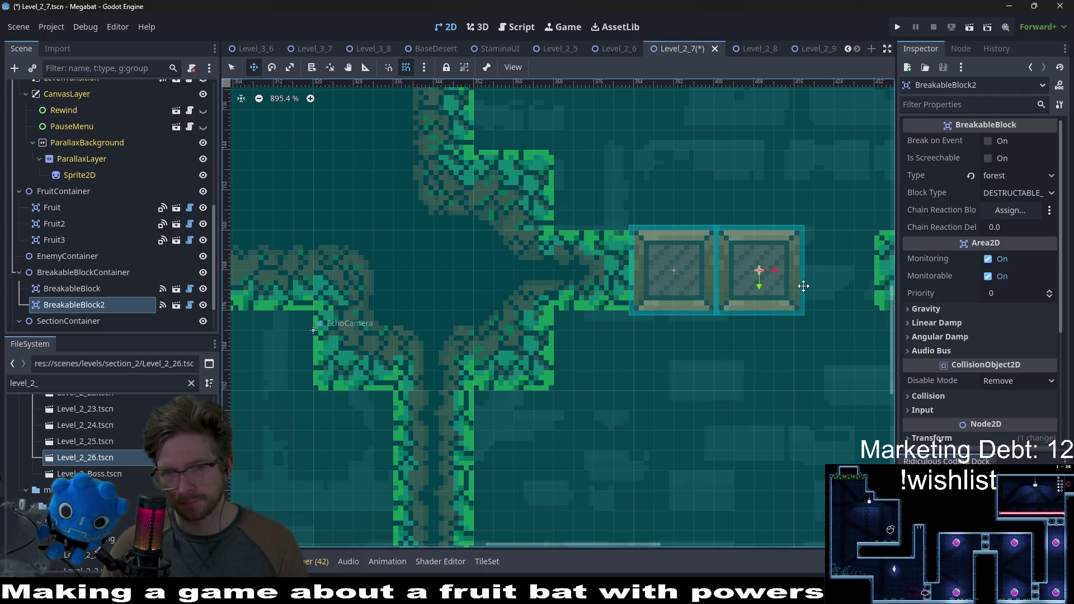
key(Left)
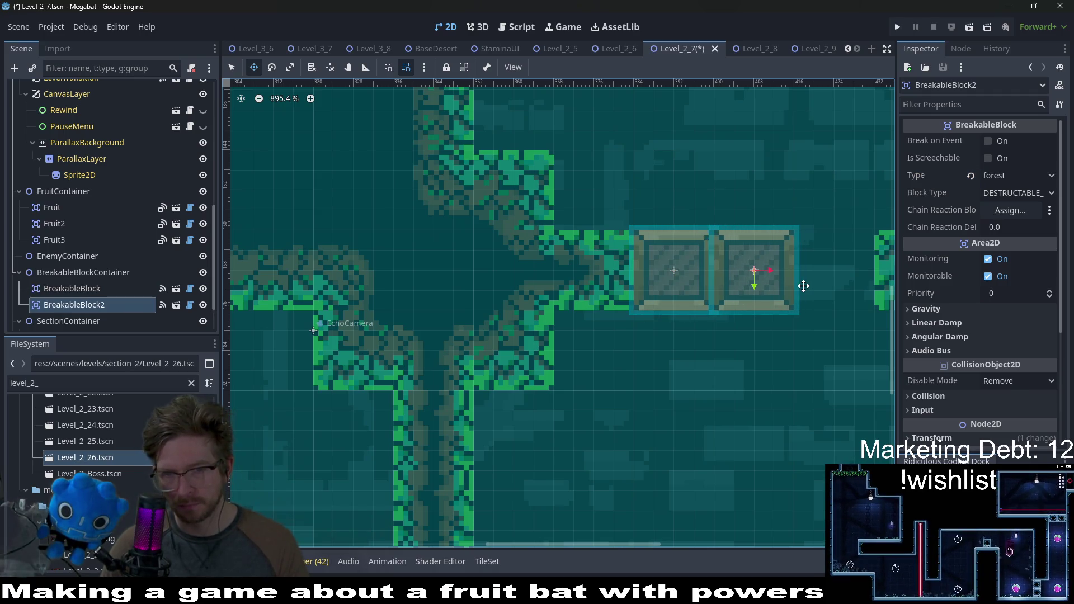
key(ctrl+d)
key(Right)
key(Right)
key(Right)
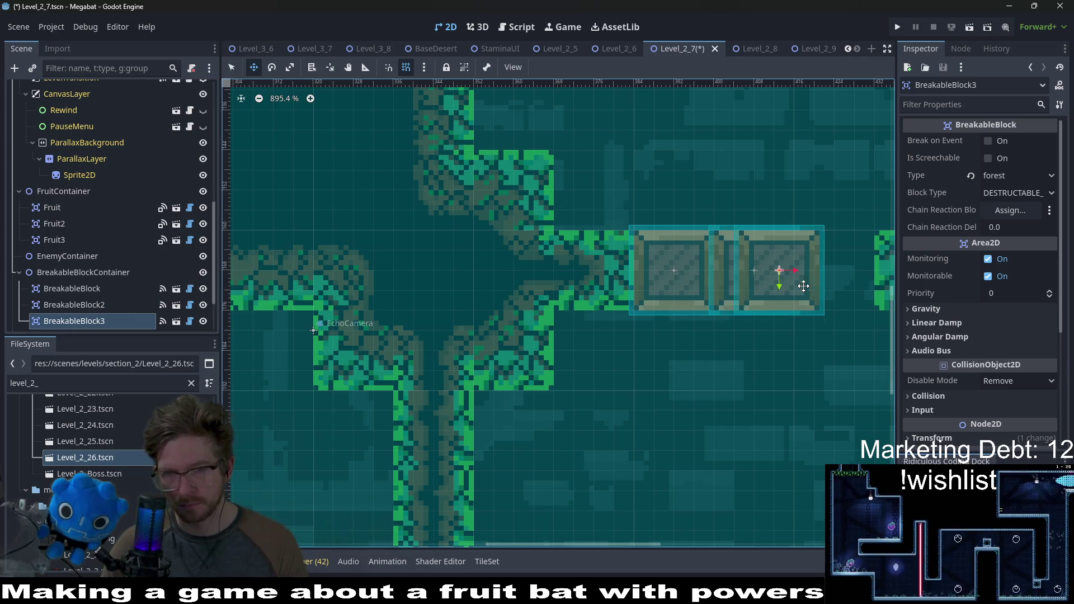
scroll(803, 286, down, 6)
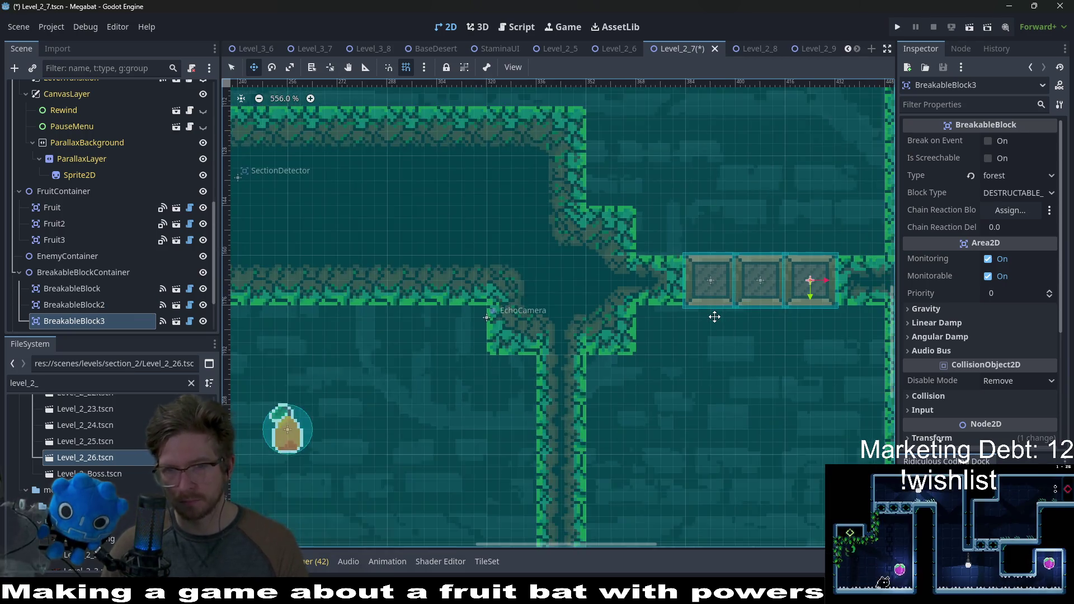
scroll(672, 346, down, 2)
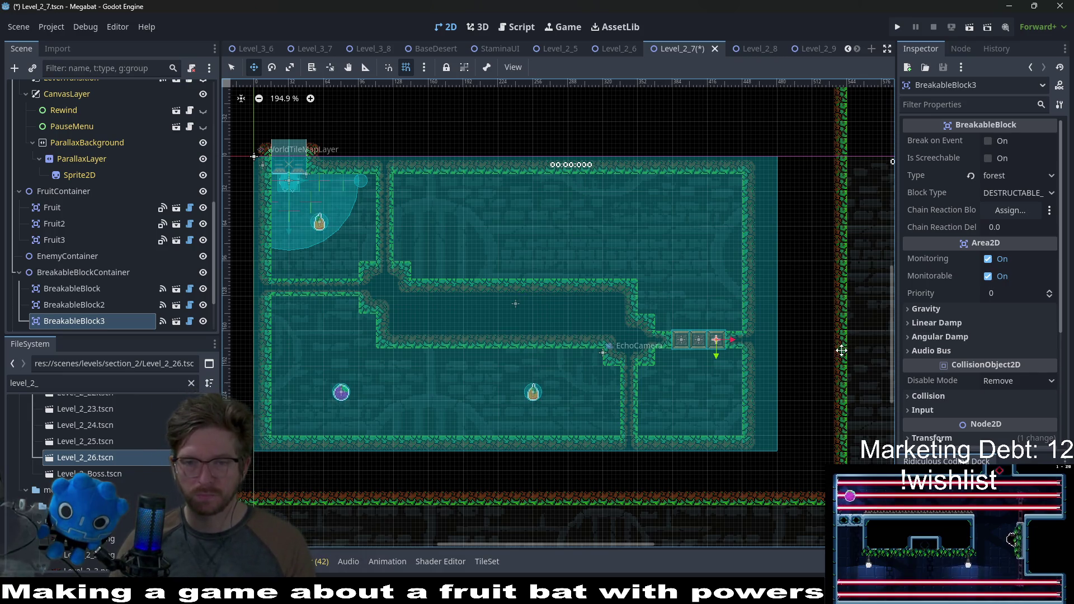
Instance Spear.tscn as a child of Level_2_7's EnemyContainer node
scroll(724, 367, up, 4)
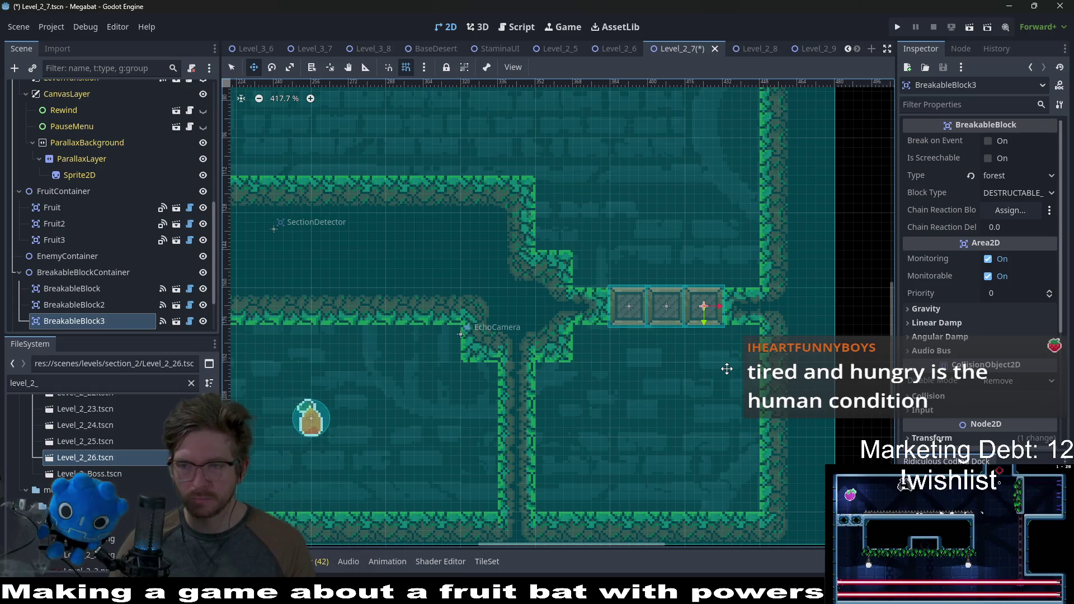
drag(703, 250, 646, 348)
scroll(647, 341, down, 1)
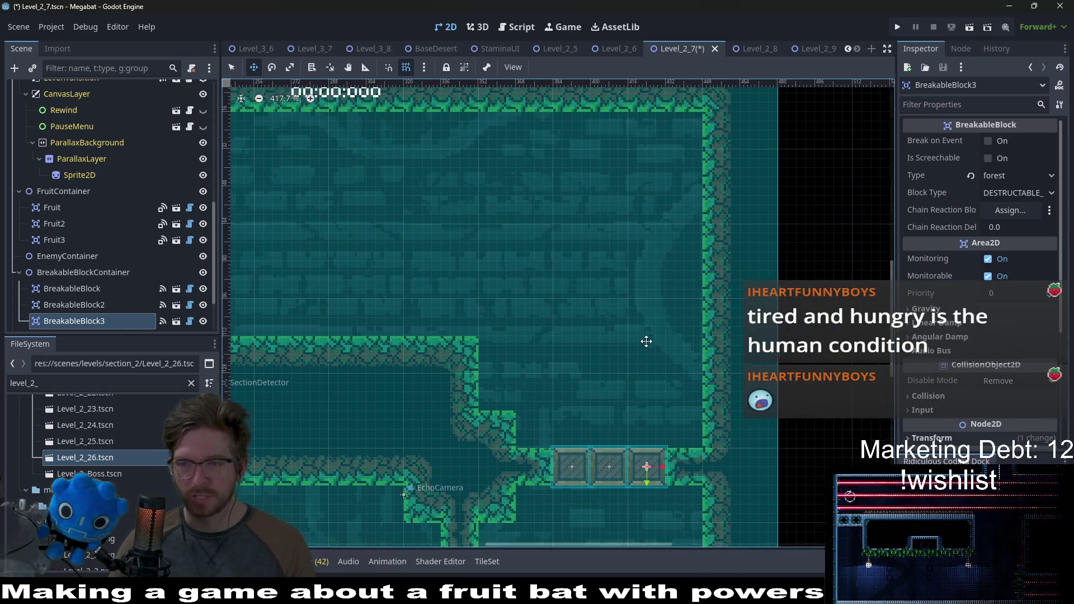
scroll(639, 340, down, 1)
scroll(637, 338, down, 1)
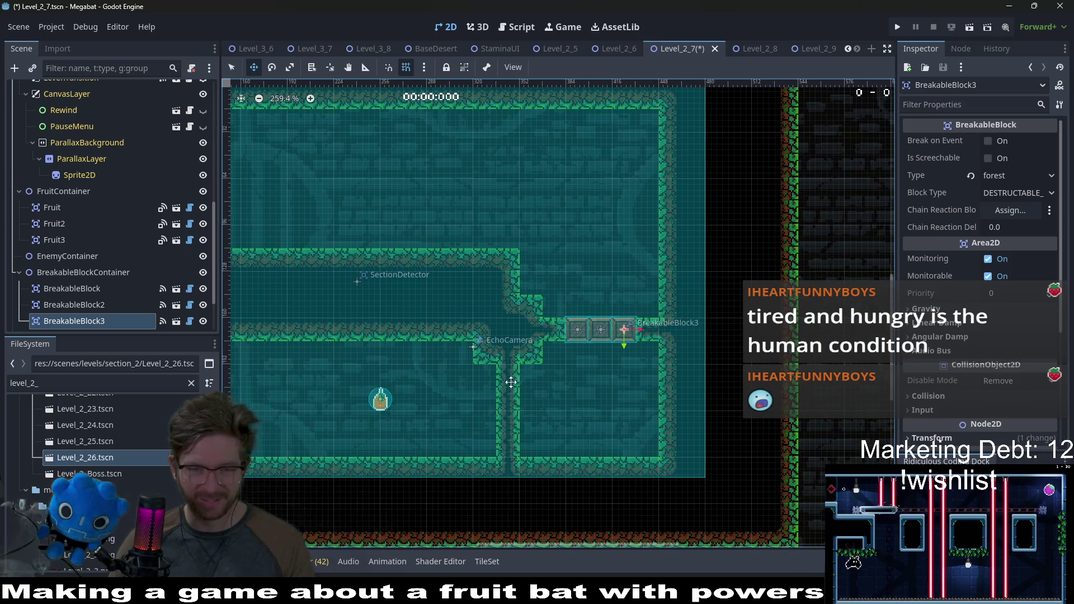
click(68, 251)
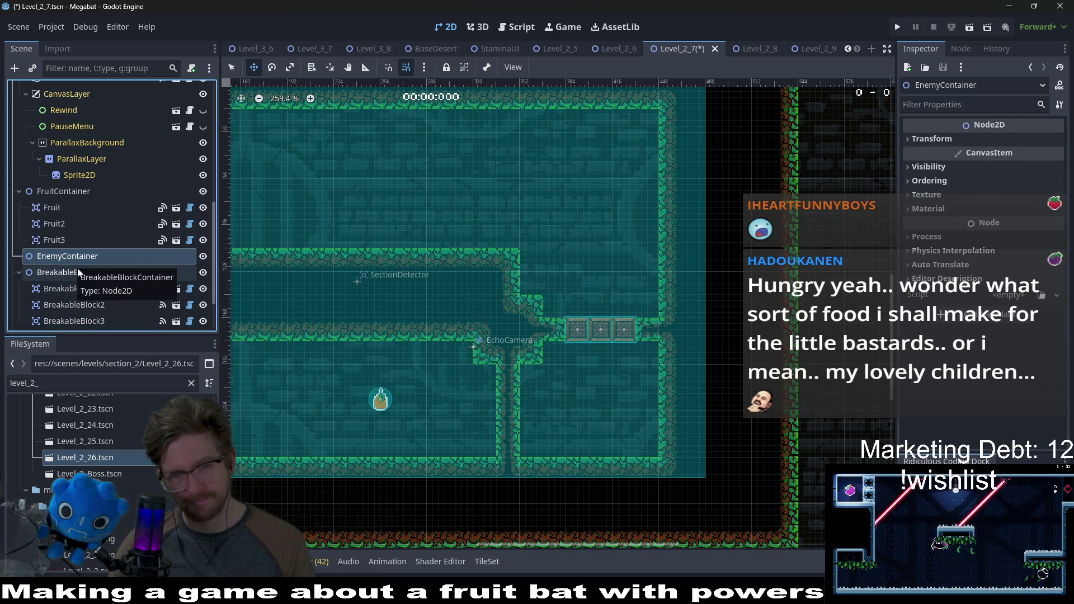
right_click(60, 257)
click(152, 254)
text(spear)
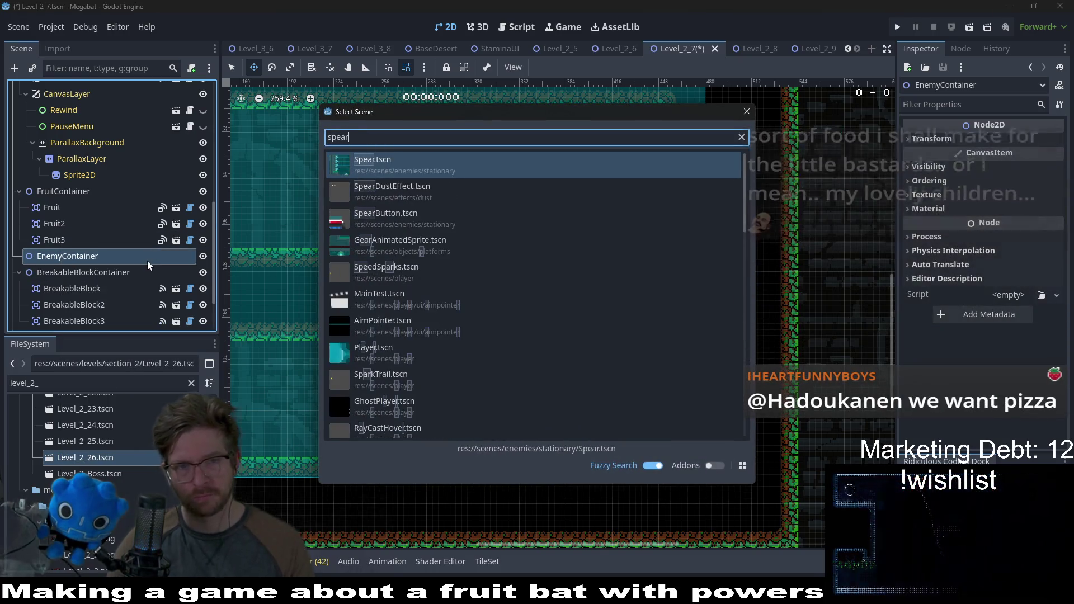
key(Return)
scroll(576, 340, down, 4)
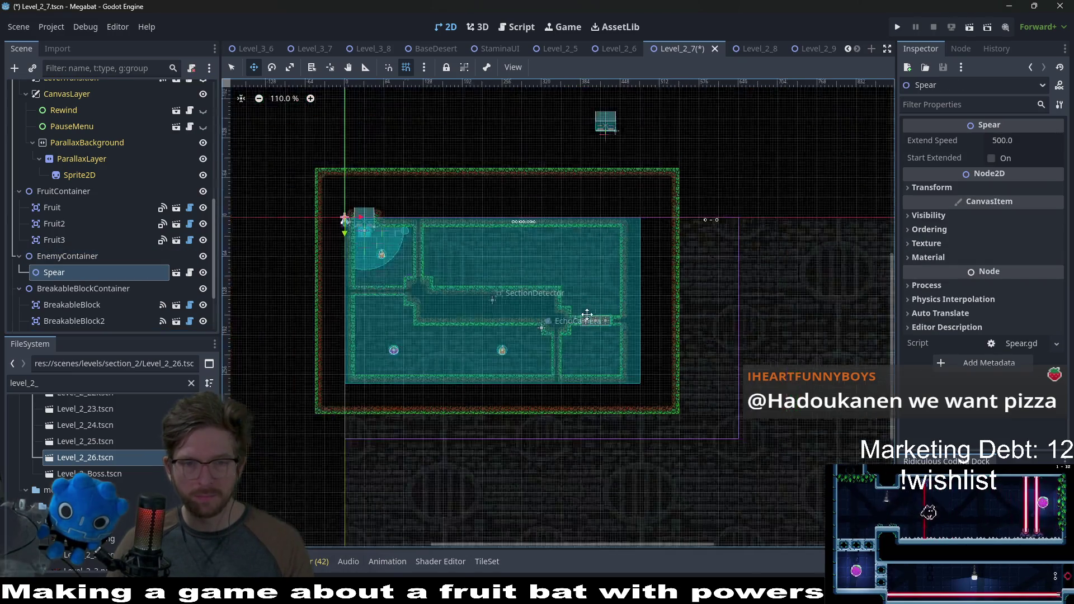
Move the spear into the lower right chamber and duplicate it into a row of three
scroll(593, 360, up, 15)
mouse_move(580, 363)
mouse_down()
mouse_move(593, 361)
mouse_move(557, 380)
mouse_move(585, 386)
mouse_up()
scroll(557, 381, up, 1)
scroll(589, 386, up, 1)
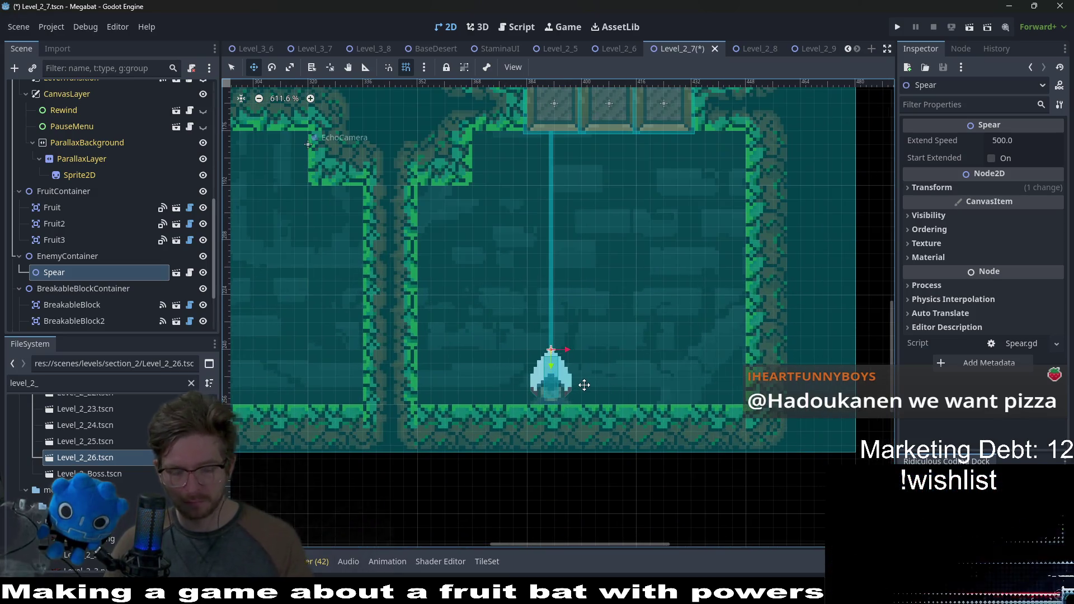
key(ctrl+d)
drag(579, 384, 584, 385)
key(Right)
key(Right)
key(Right)
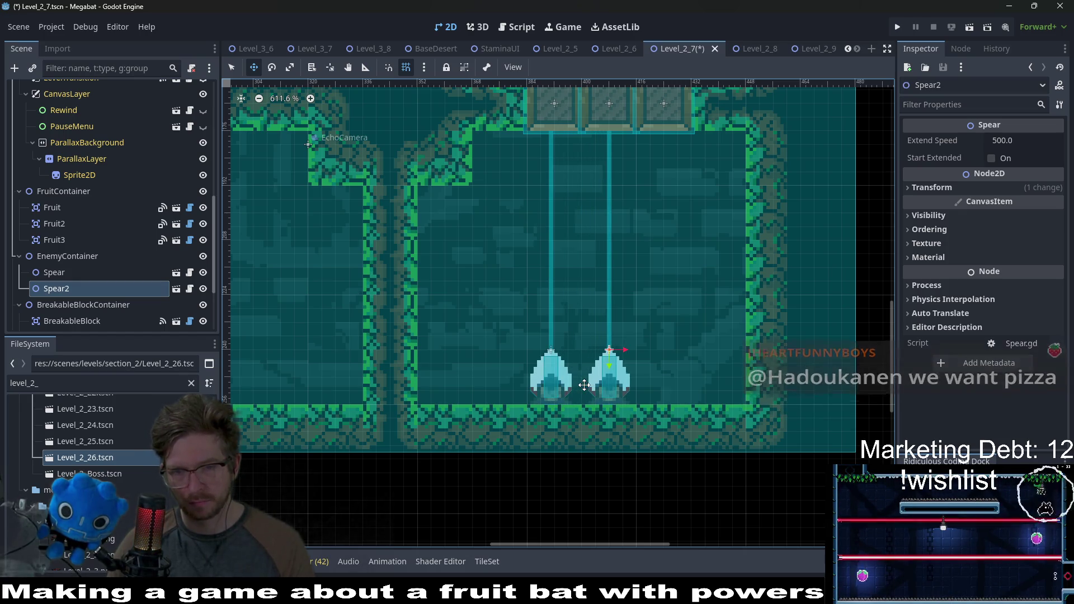
key(ctrl+d)
key(Right)
key(Right)
key(Right)
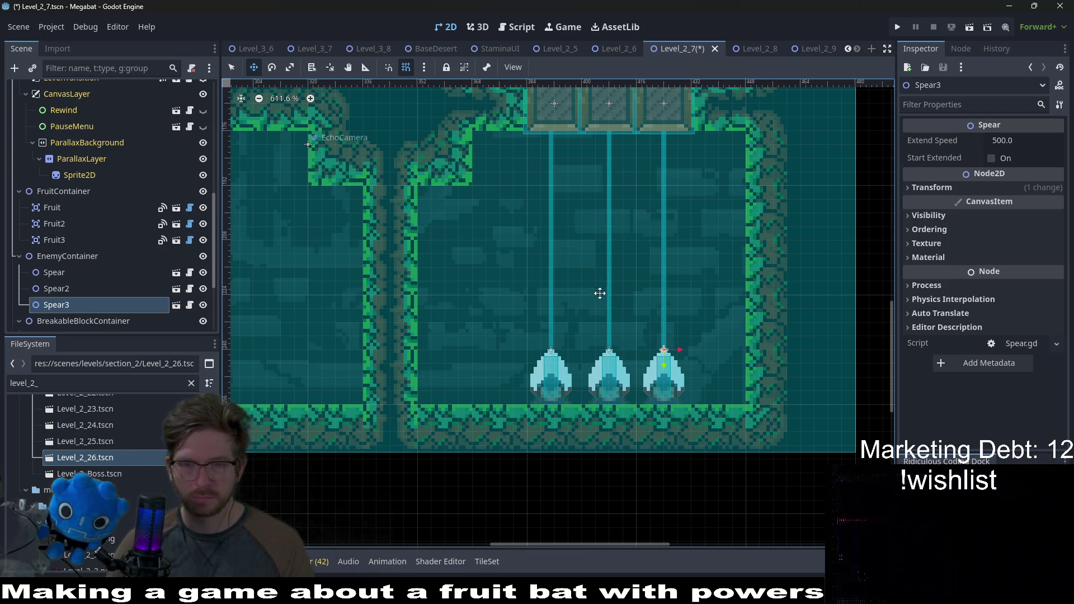
Select all three floor spears together
scroll(610, 268, down, 5)
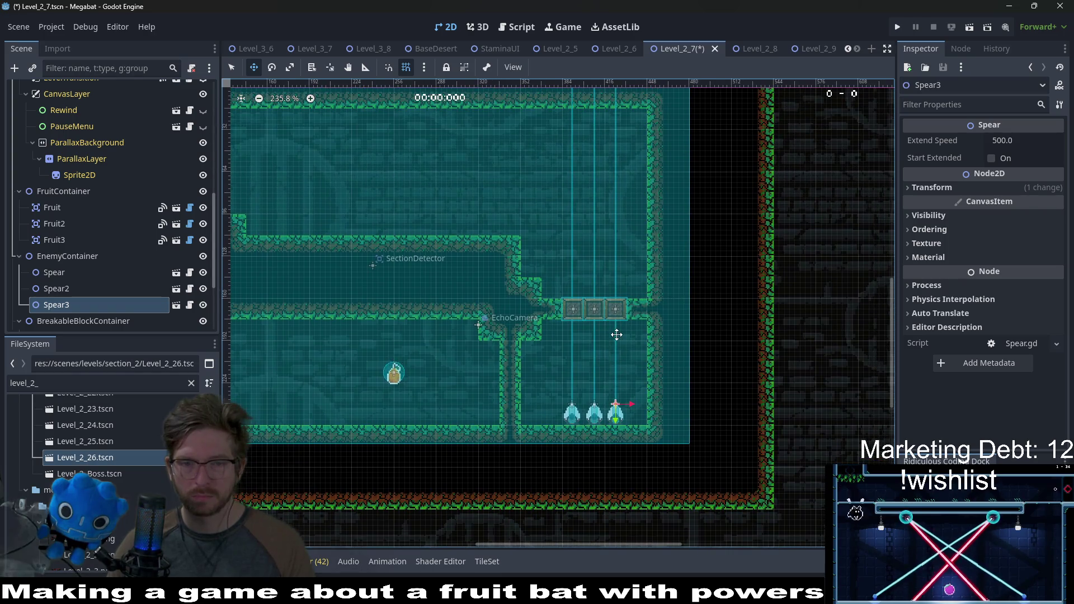
scroll(624, 351, left, 6)
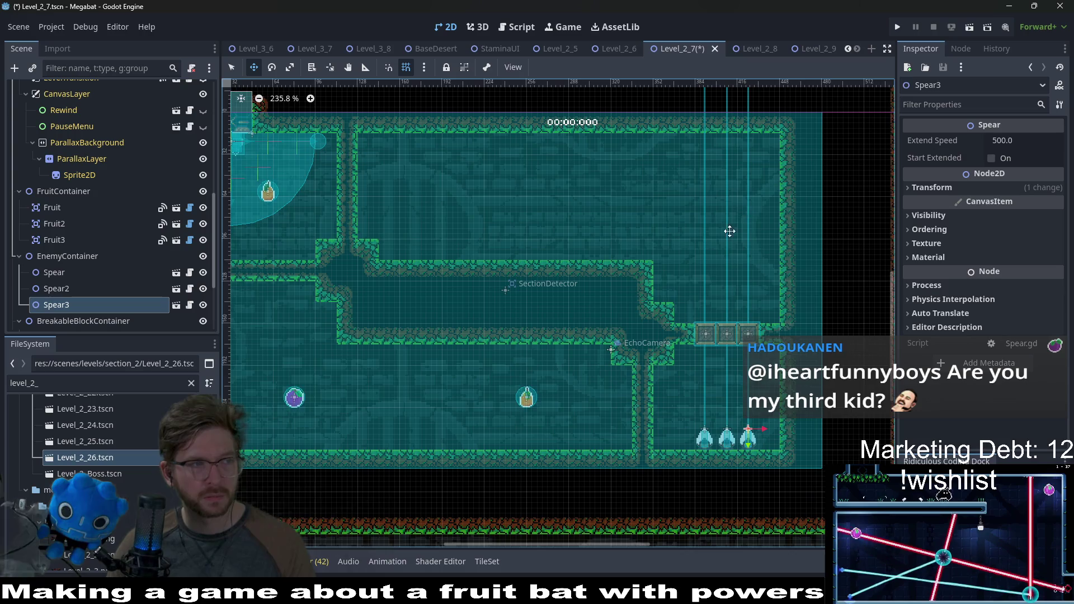
scroll(729, 231, right, 3)
scroll(721, 247, up, 2)
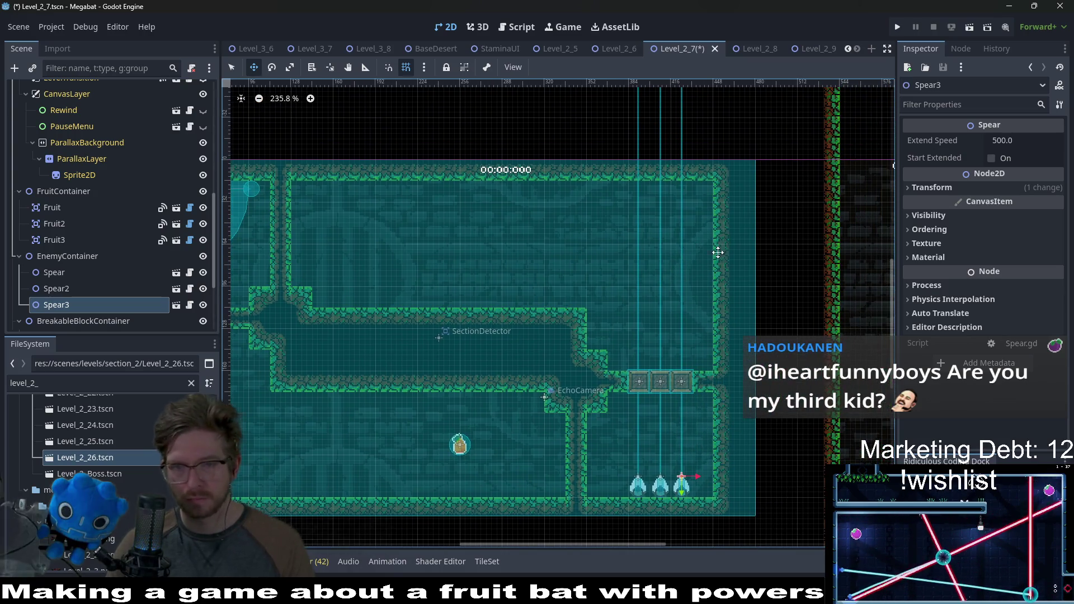
shift+click(64, 273)
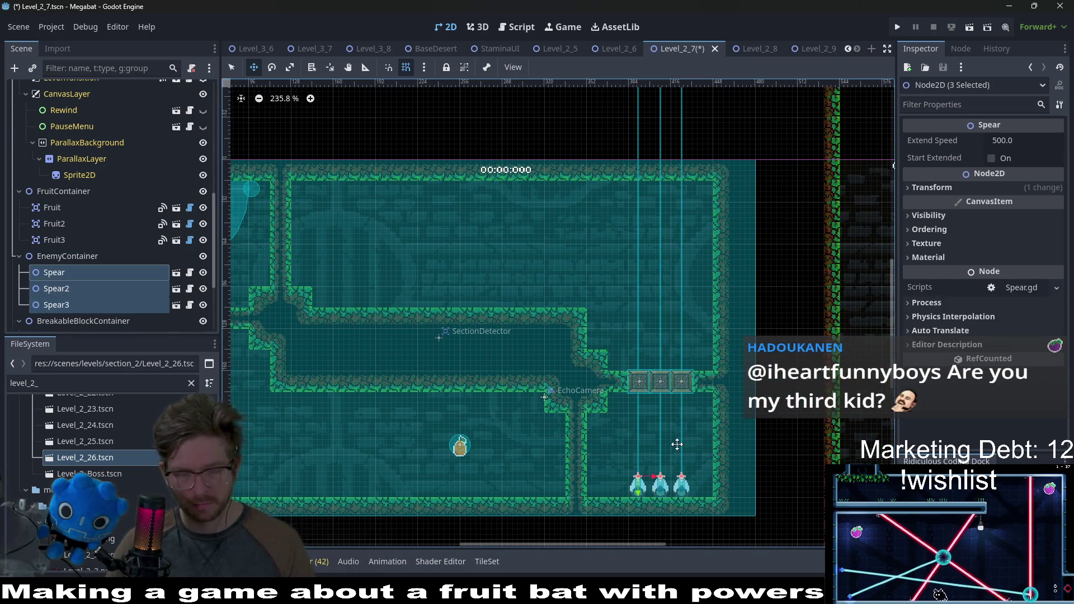
Duplicate the three spears, rotate the copies 270°, and place them against the upper room's right wall
key(ctrl+d)
drag(654, 479, 650, 257)
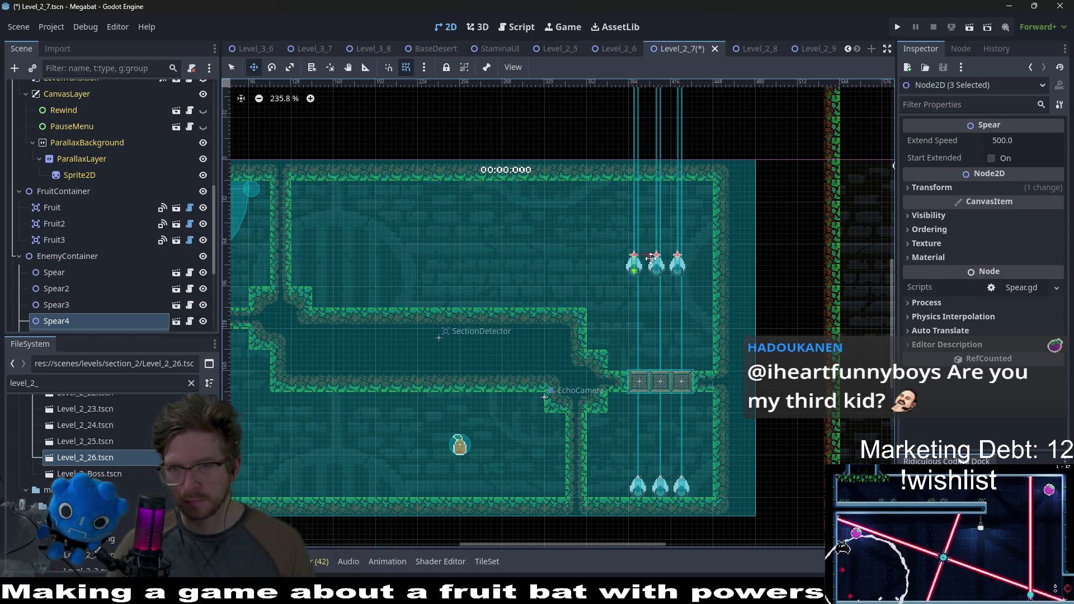
click(931, 187)
click(1018, 246)
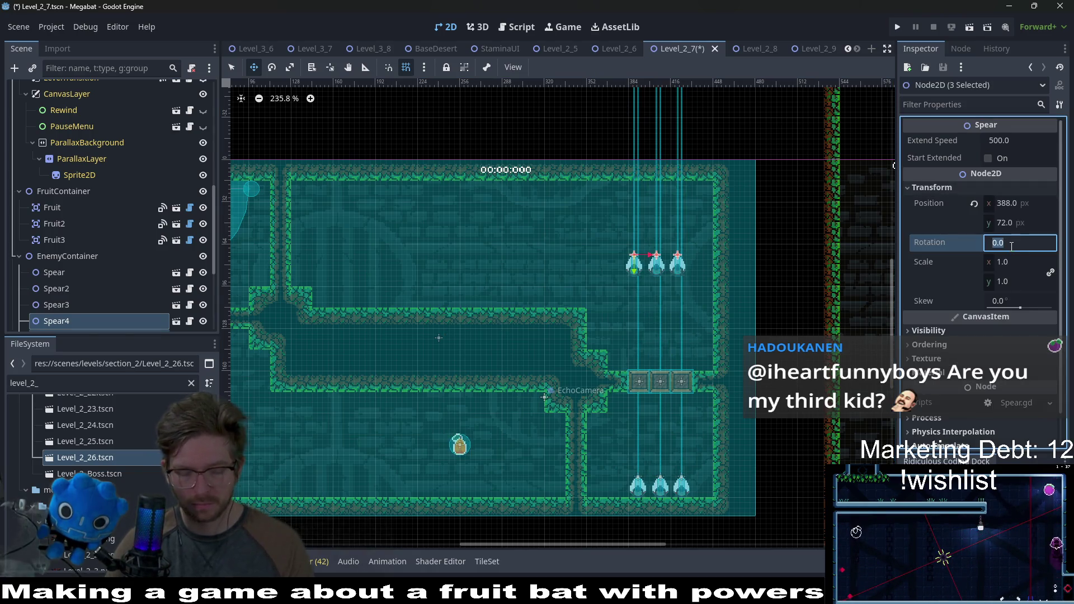
text(0)
key(Return)
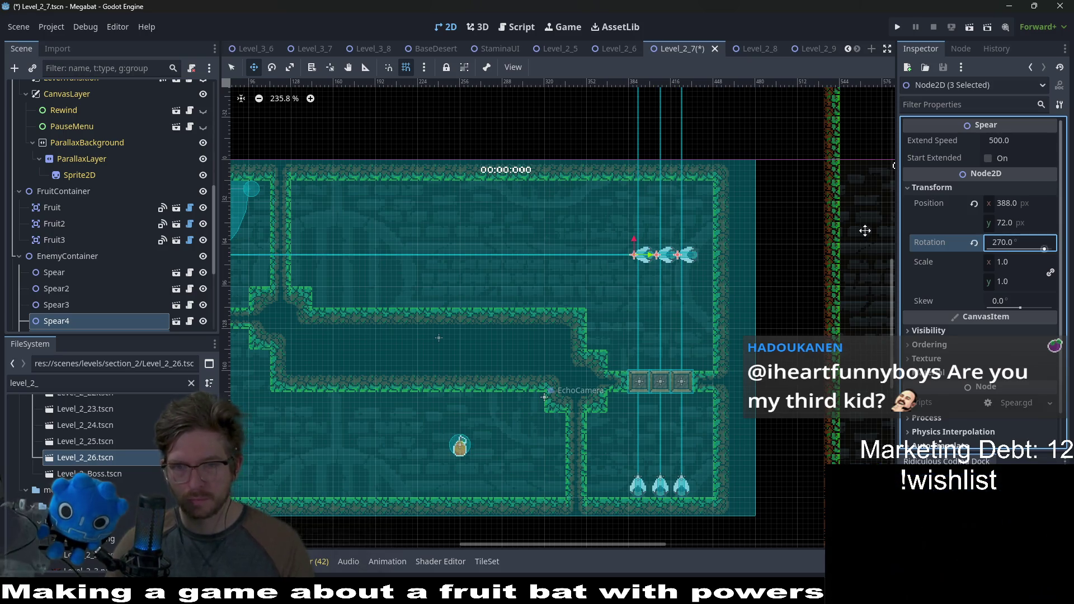
scroll(699, 270, up, 3)
drag(646, 271, 672, 209)
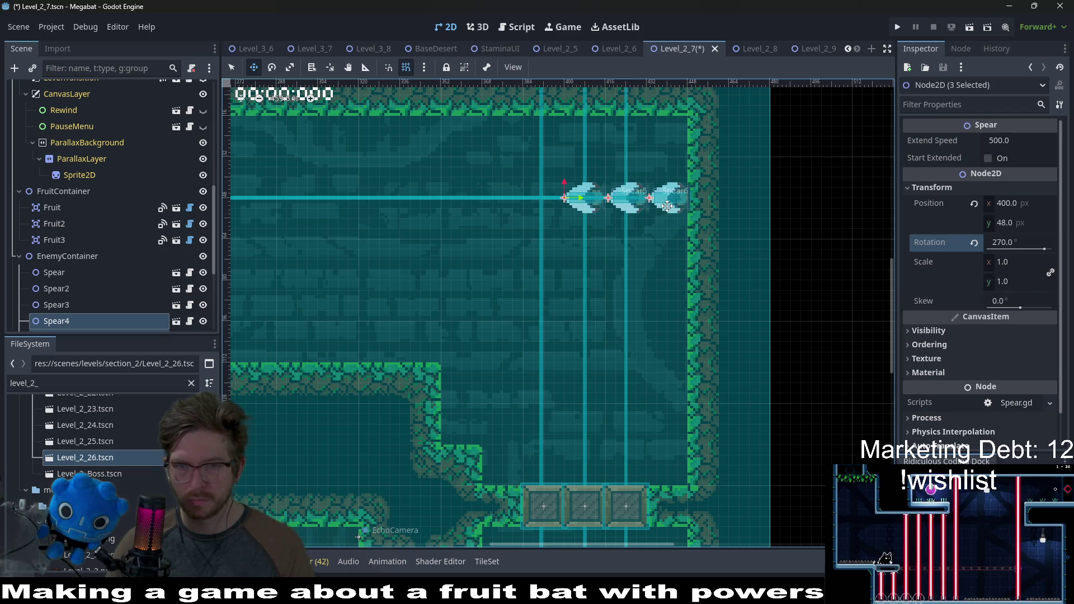
scroll(667, 205, up, 3)
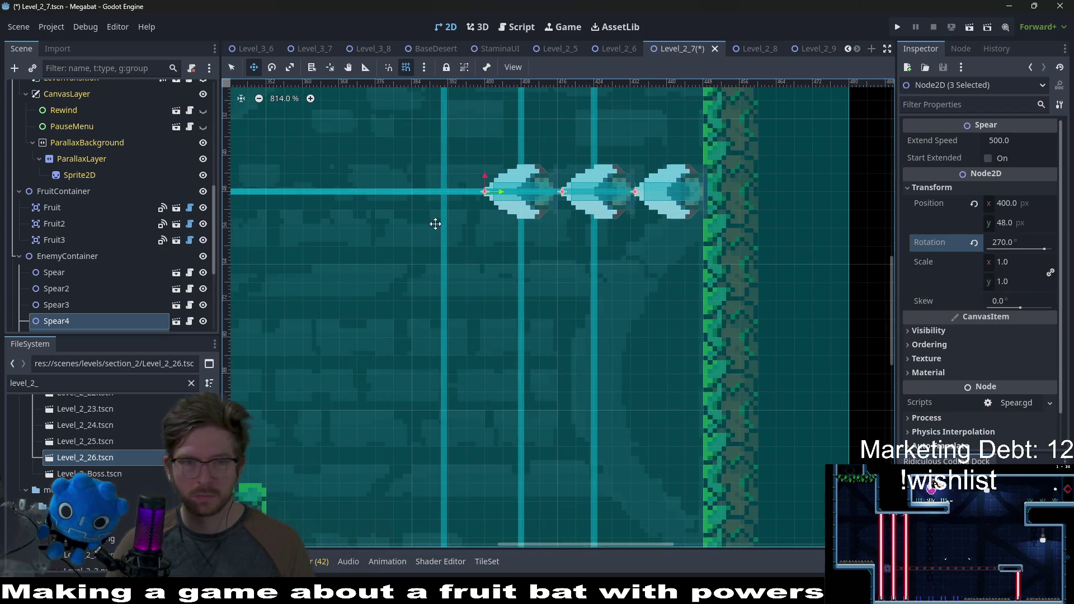
drag(587, 195, 533, 196)
Move Spear4 lower than the other two wall spears
click(66, 299)
scroll(72, 297, down, 3)
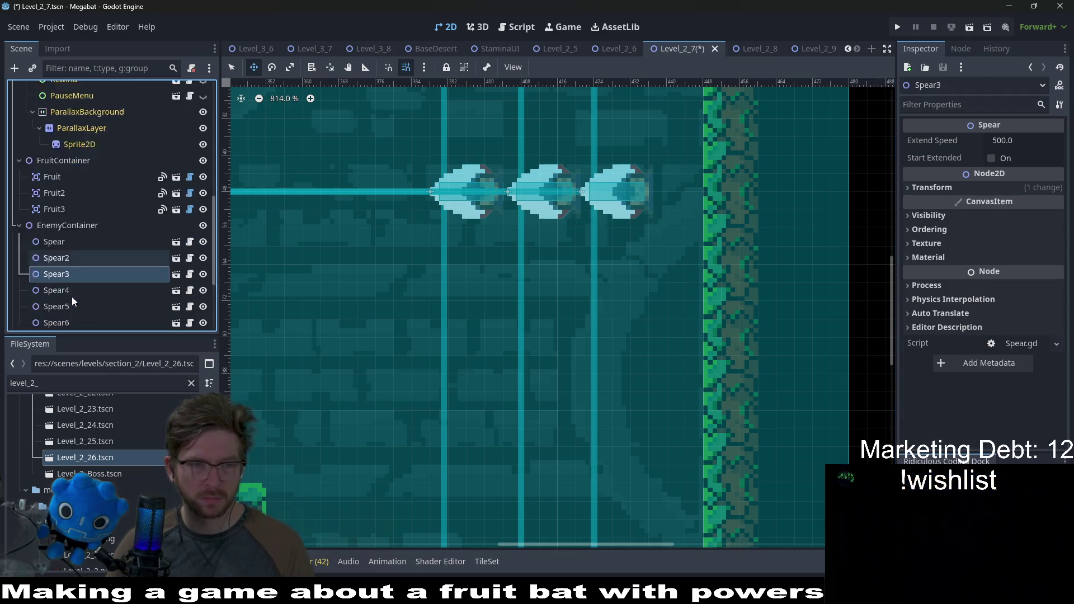
click(53, 233)
drag(445, 195, 667, 259)
scroll(667, 259, down, 2)
scroll(667, 259, down, 4)
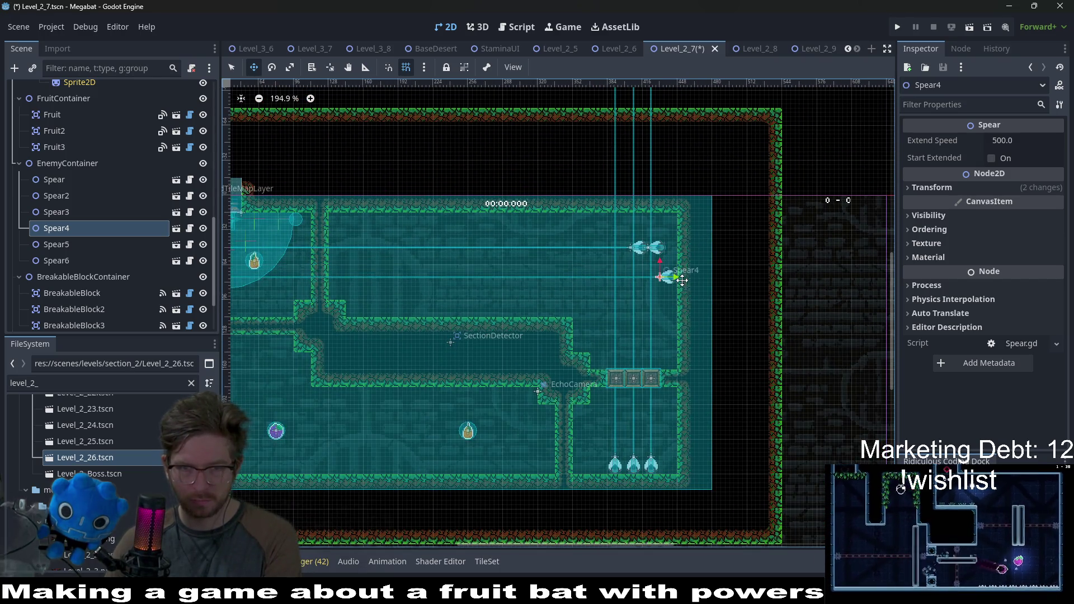
Fine-tune Spear4's height on the right wall with small up and down nudges
scroll(688, 284, up, 4)
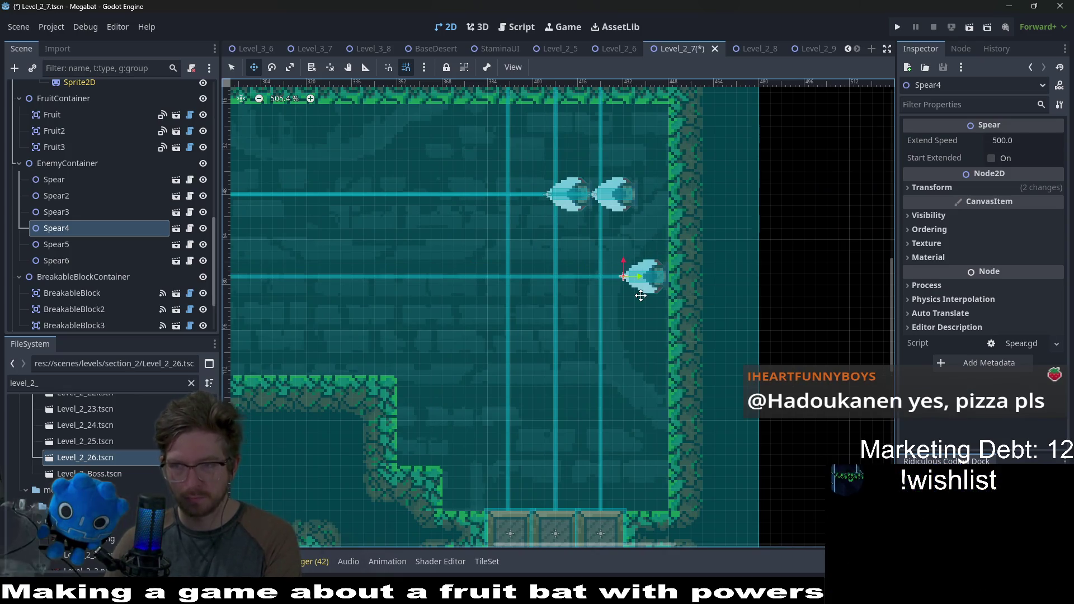
scroll(653, 288, up, 3)
drag(680, 284, 681, 297)
scroll(681, 297, down, 6)
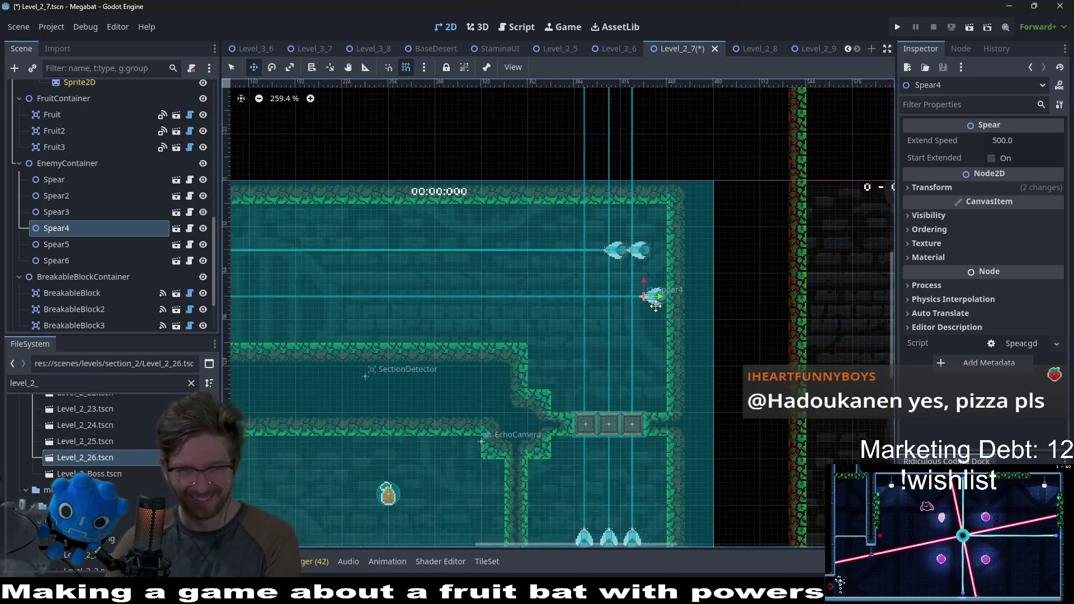
key(Down)
key(Down)
key(Down)
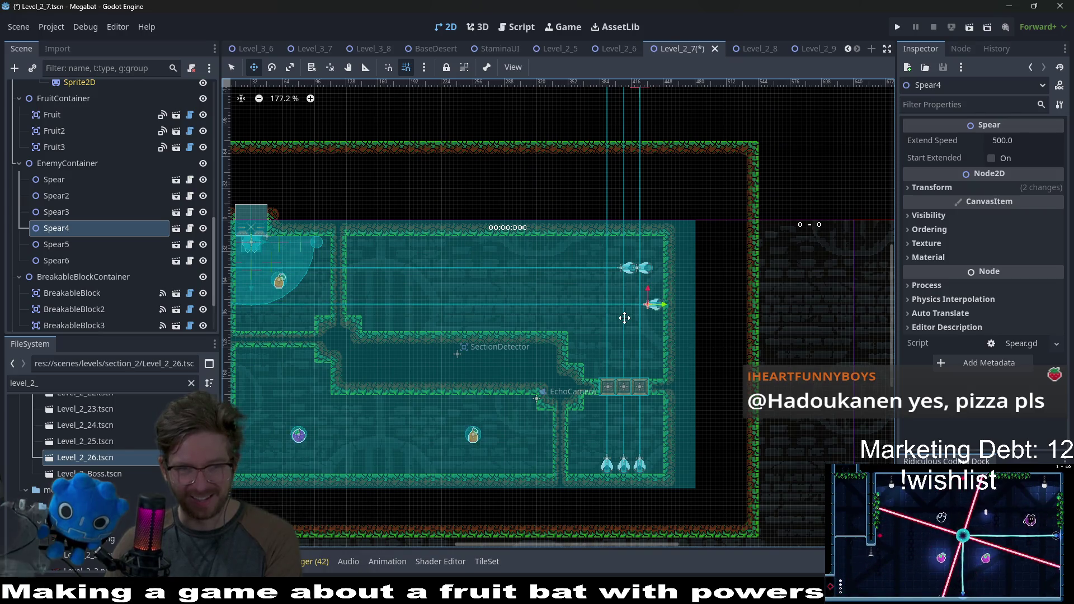
scroll(671, 324, up, 8)
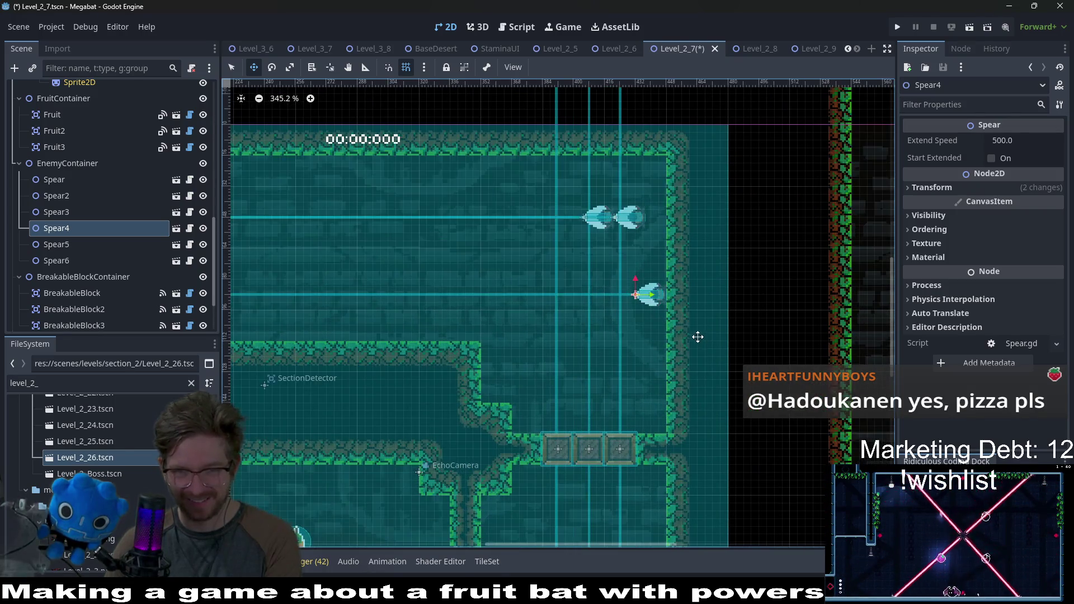
scroll(664, 273, up, 5)
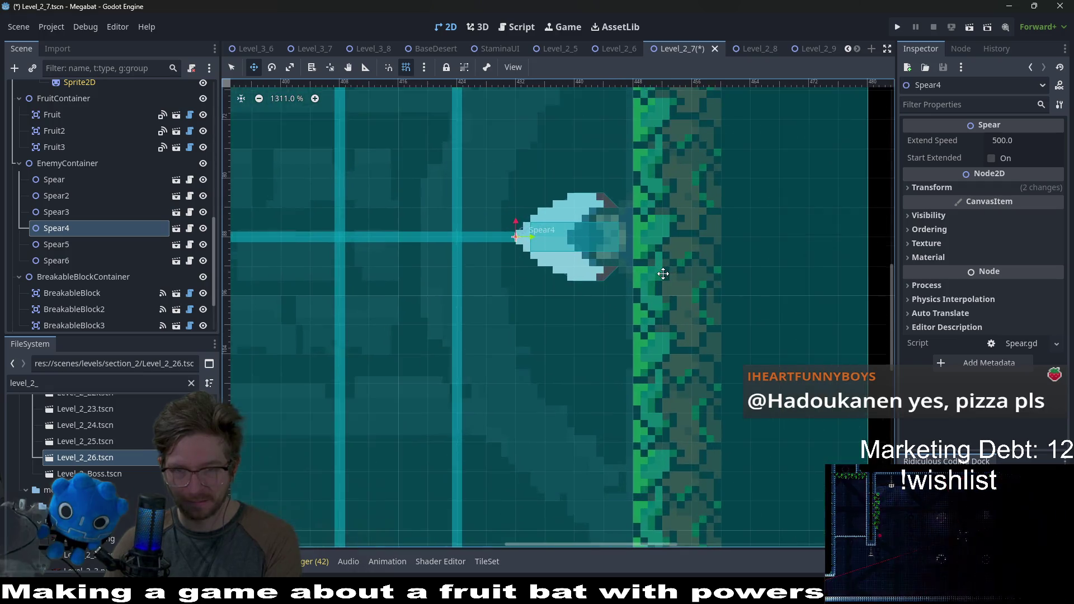
key(Up)
key(Down)
key(Down)
key(Down)
key(Down)
key(Down)
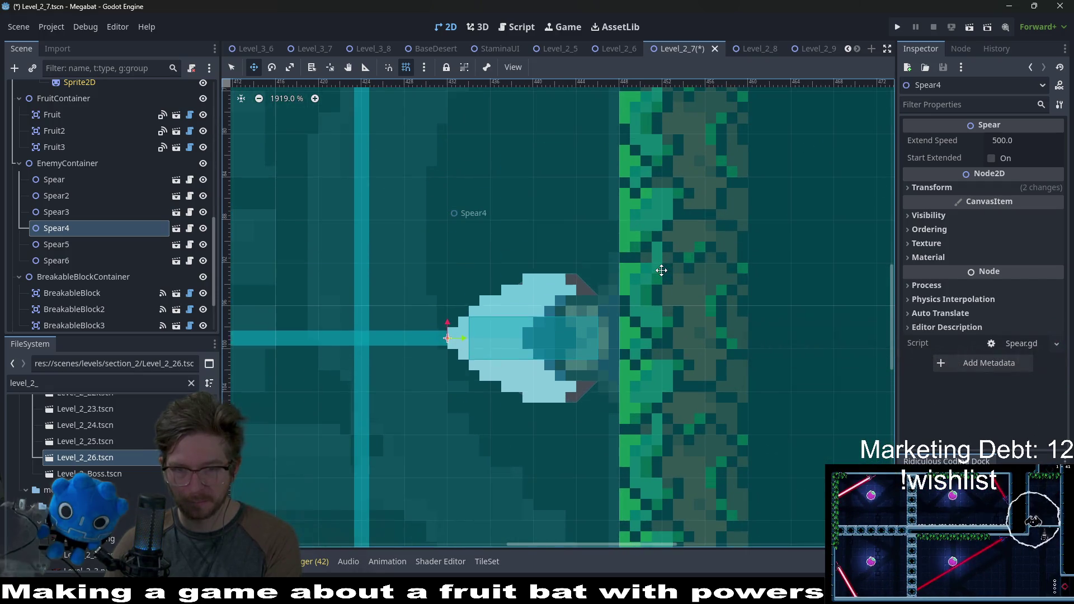
key(Up)
key(Up)
key(Up)
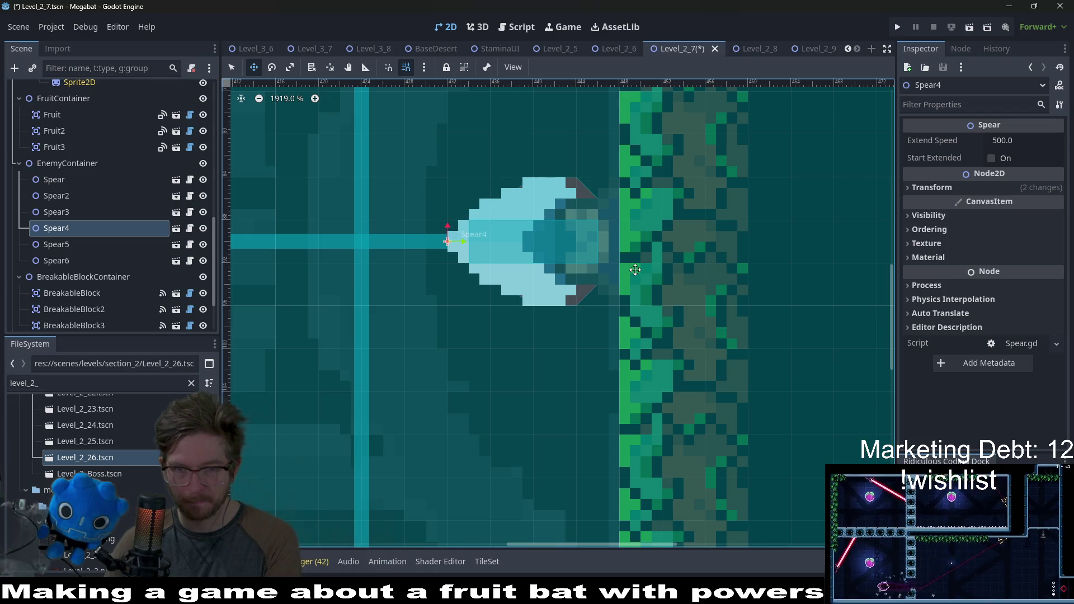
scroll(635, 270, down, 2)
scroll(635, 270, down, 3)
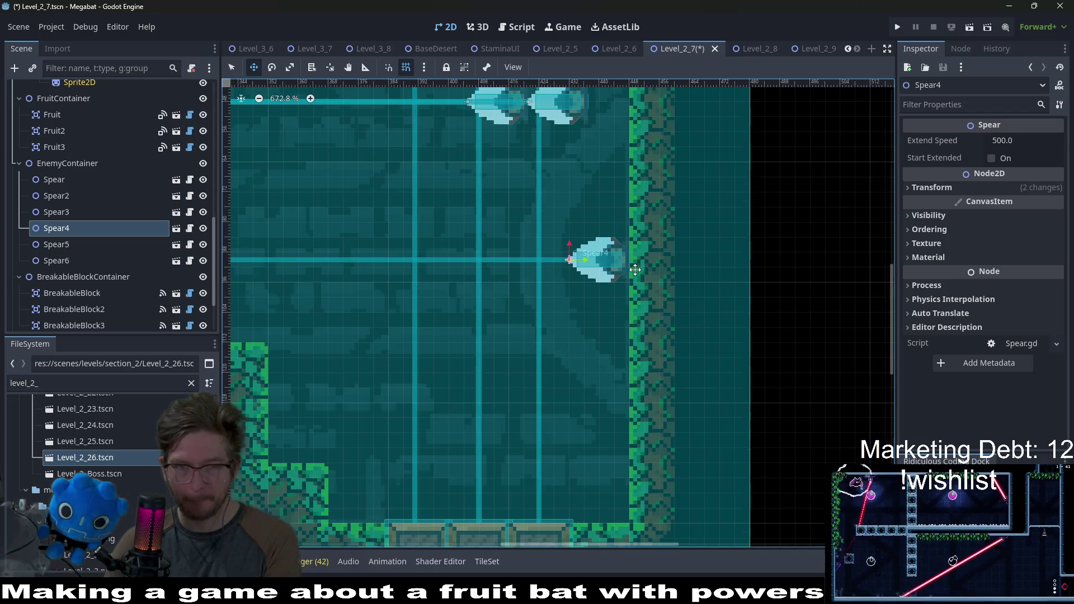
Drag Spear5 down so it sits between the other two wall spears
click(84, 245)
drag(481, 228, 575, 329)
scroll(606, 350, down, 1)
scroll(606, 350, down, 3)
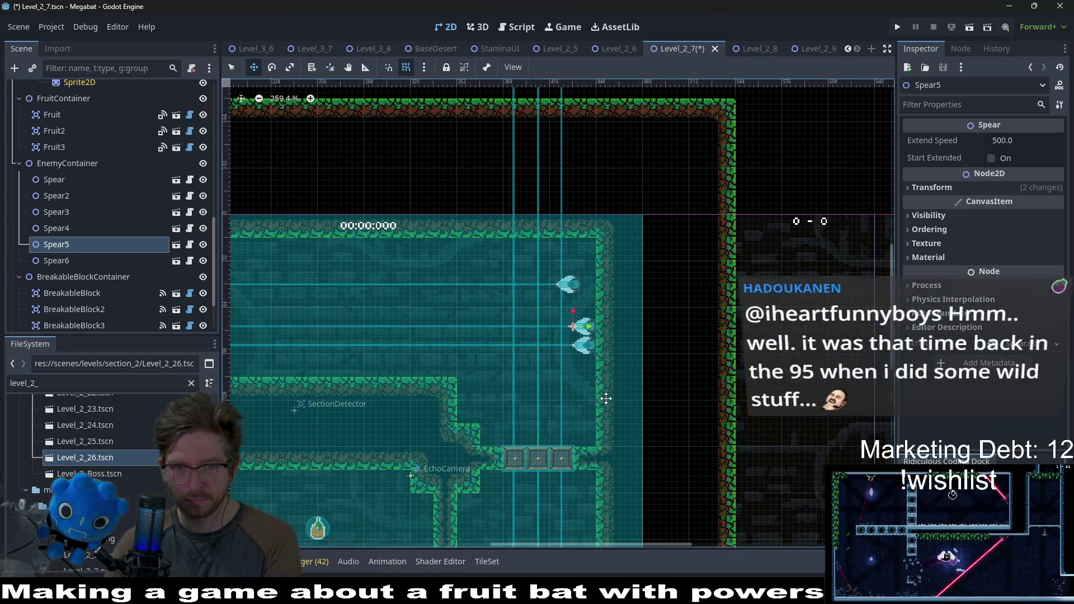
scroll(594, 366, up, 4)
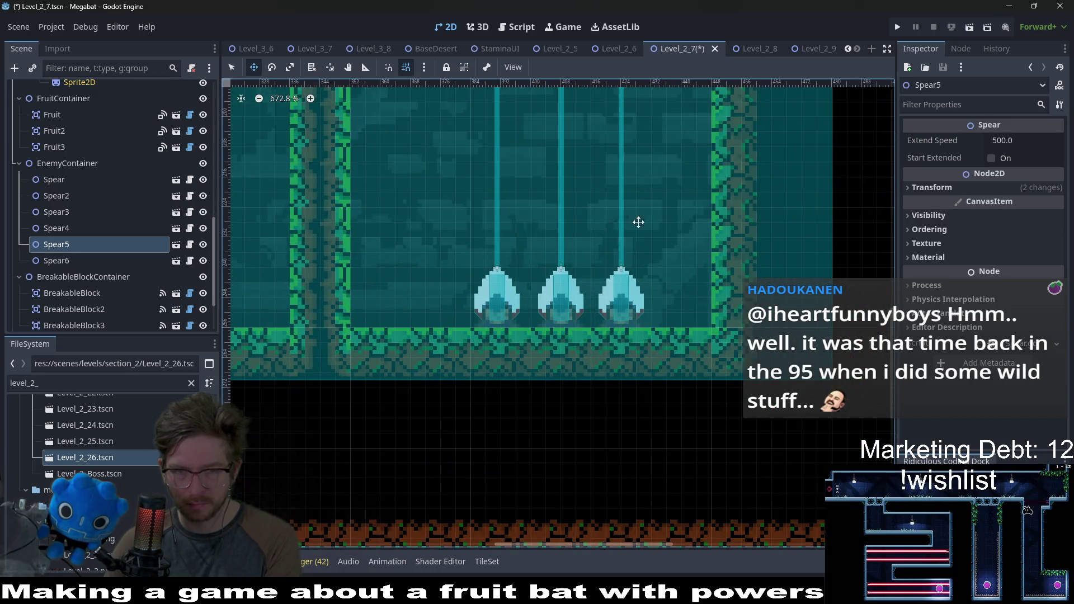
scroll(638, 222, up, 2)
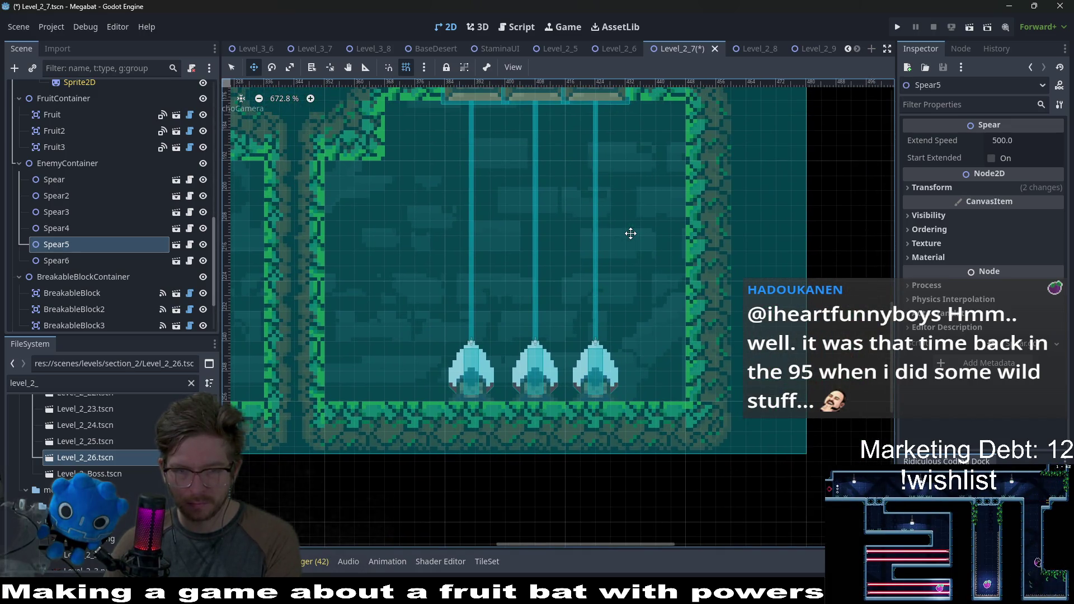
scroll(630, 233, up, 4)
click(423, 68)
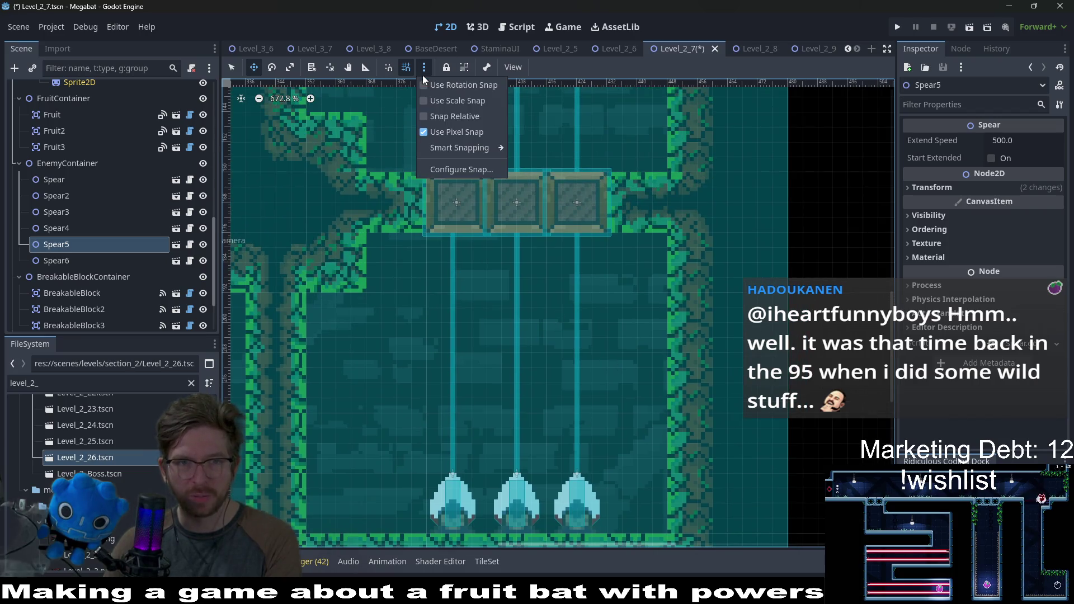
Lower the snap grid step from 4 px to 1 px
click(467, 170)
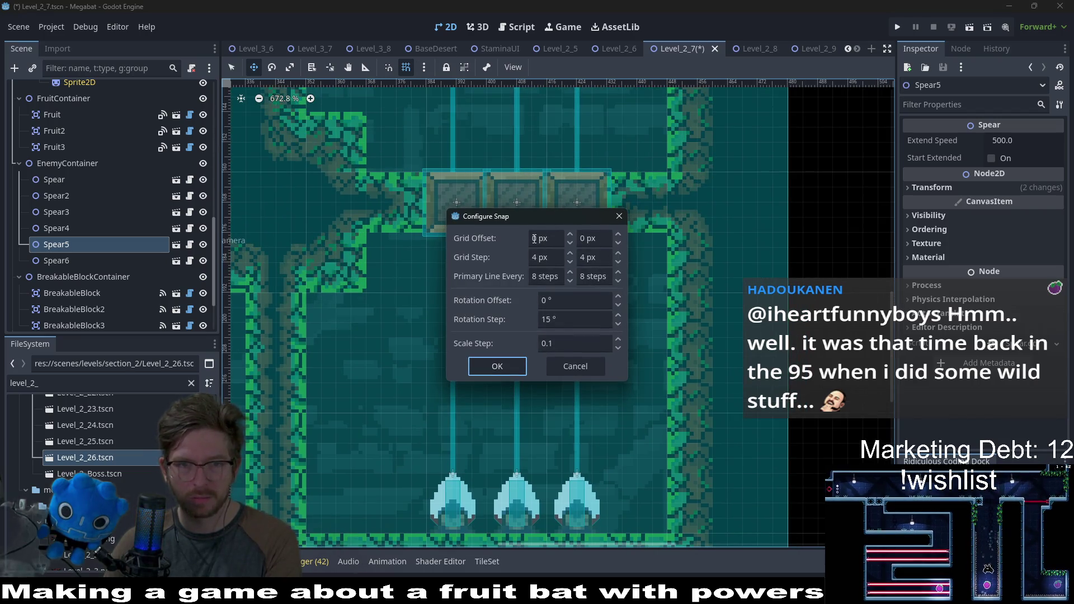
click(534, 257)
text(1)
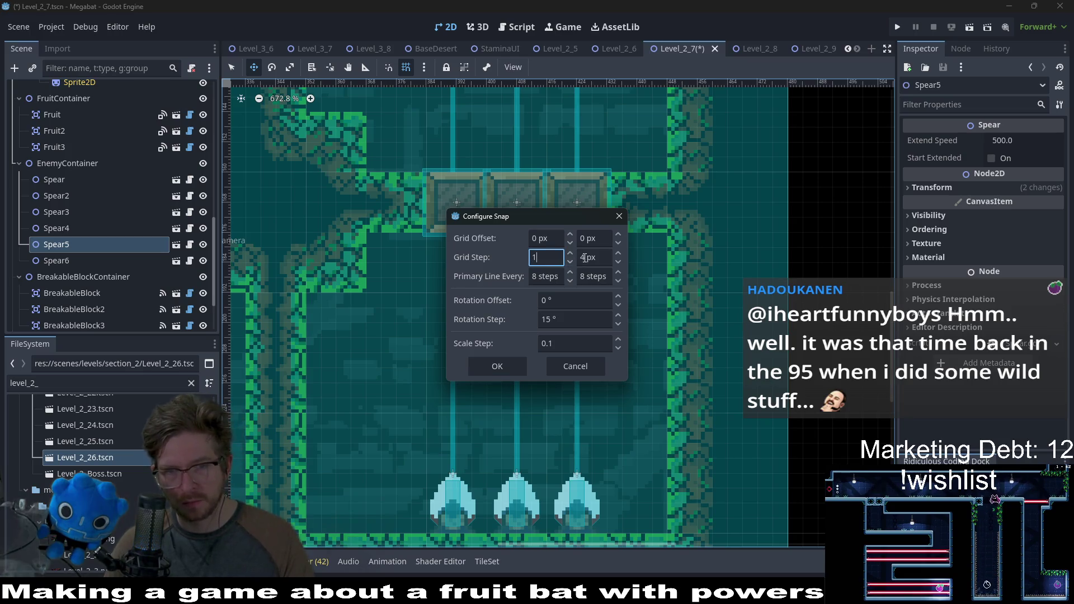
click(499, 366)
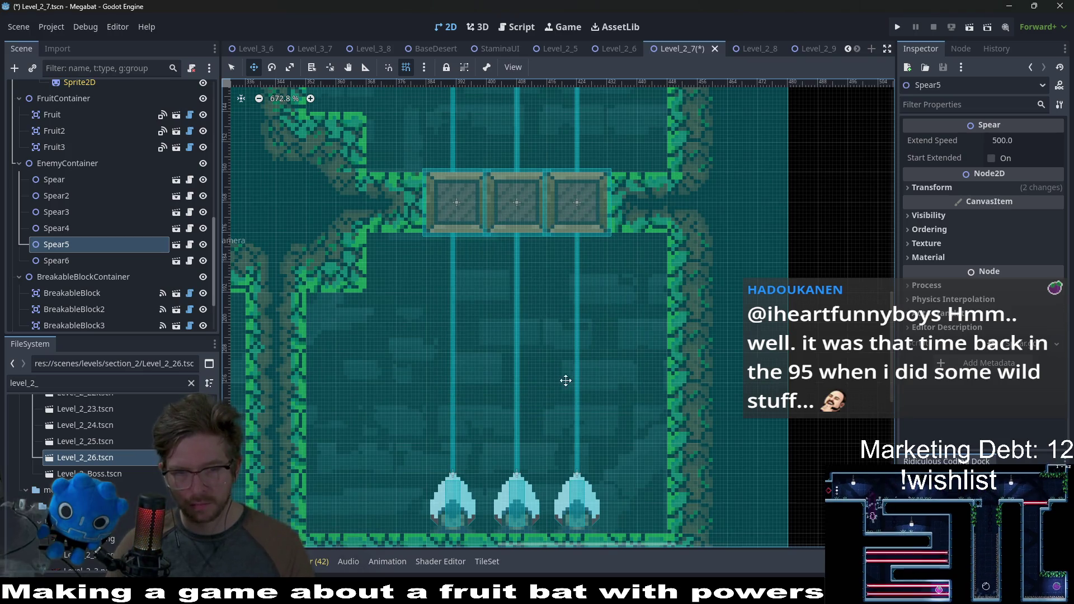
click(72, 217)
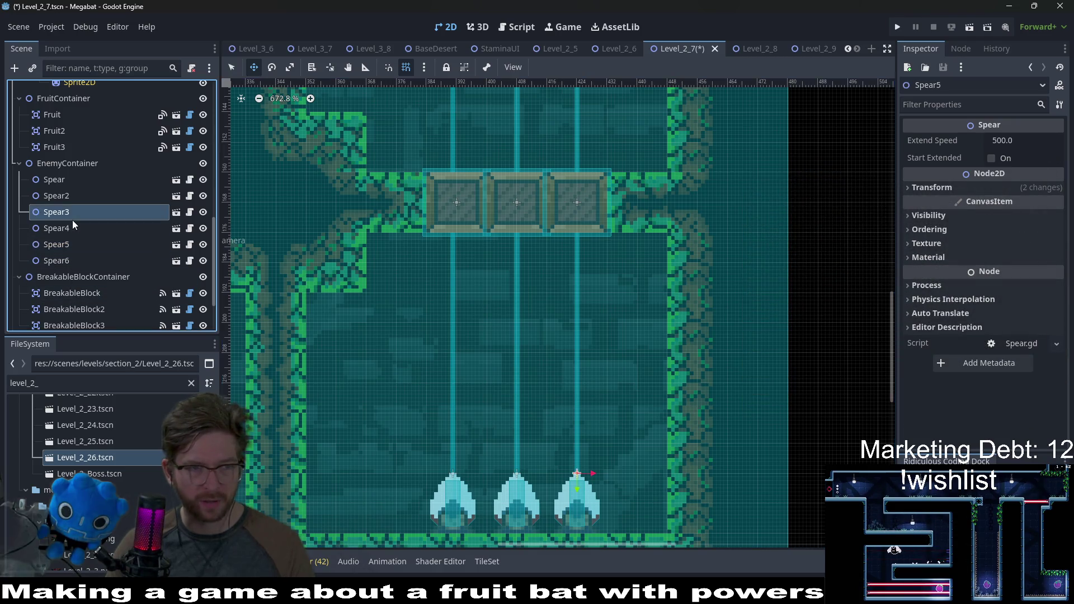
Shift the three floor spears one pixel right, then Spear2 and Spear3 one pixel left
shift+click(67, 180)
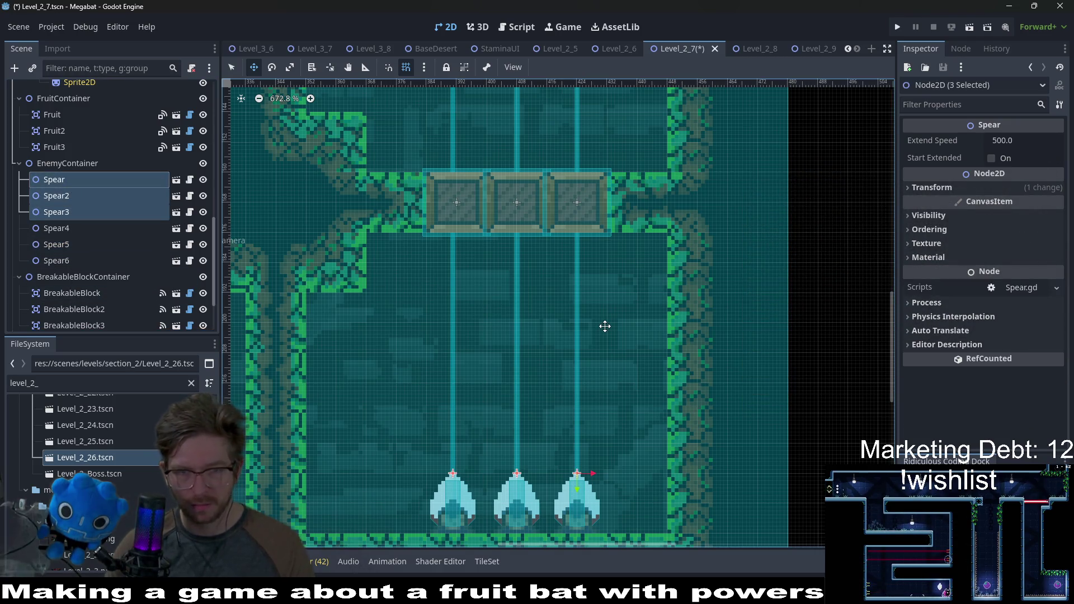
key(Right)
click(71, 196)
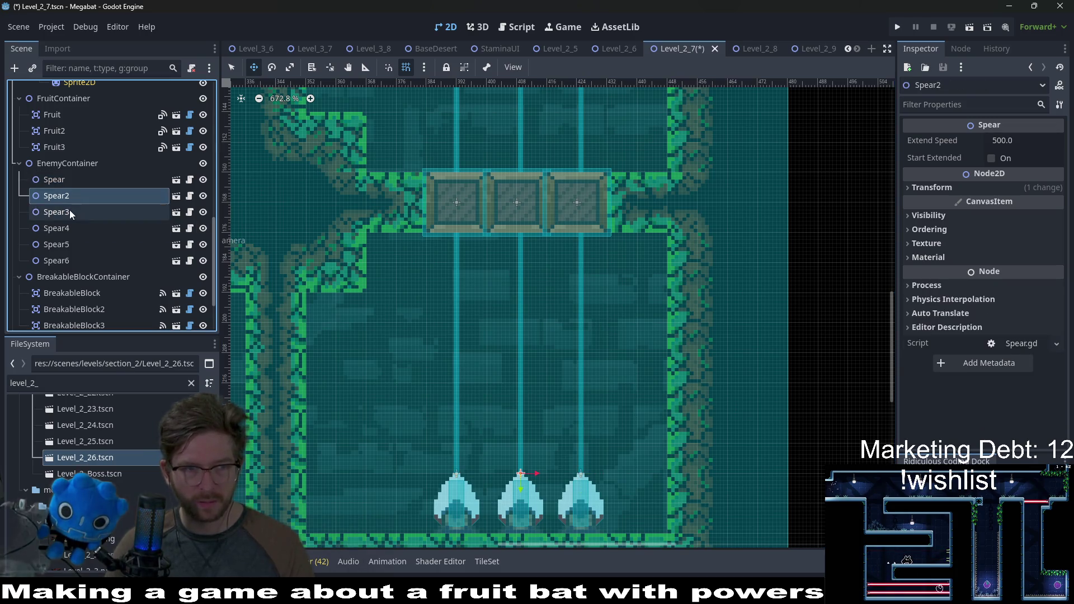
key(Left)
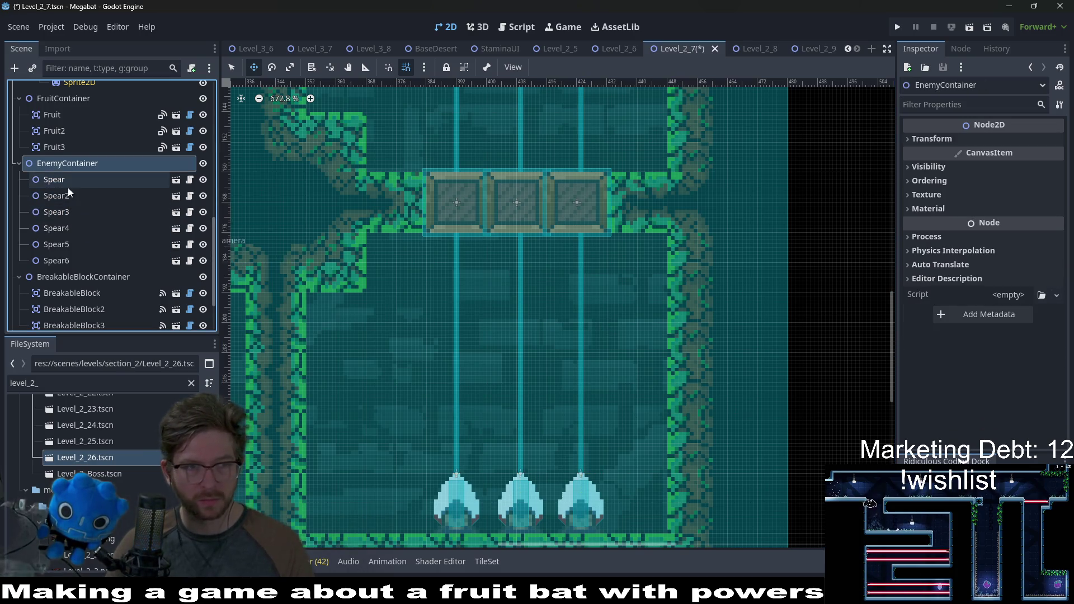
click(70, 195)
shift+click(75, 211)
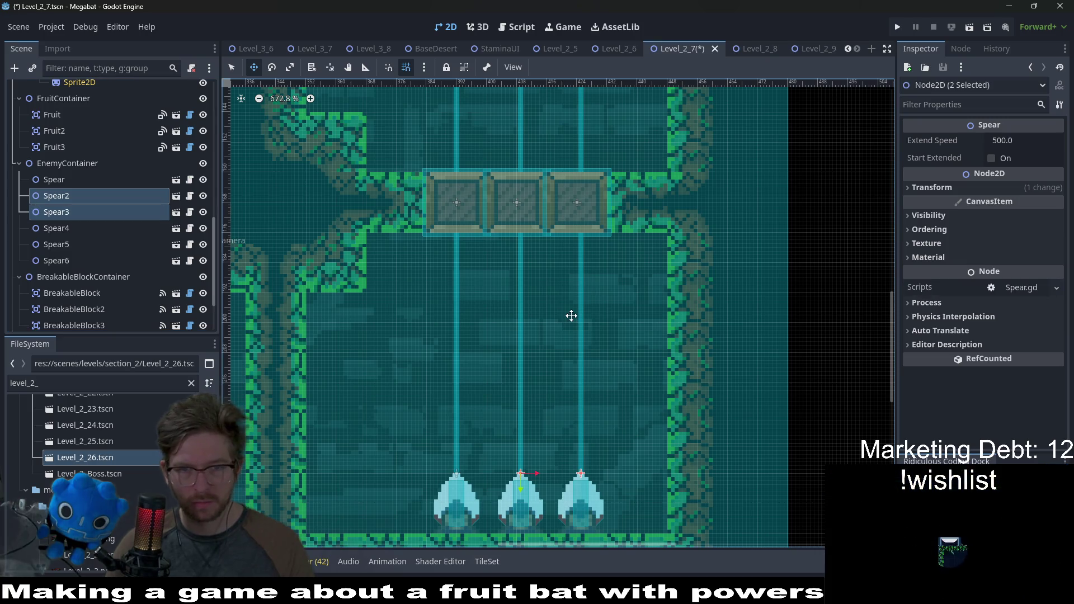
key(Left)
Adjust Spear4's height along the right wall to even out the spacing
scroll(618, 283, up, 10)
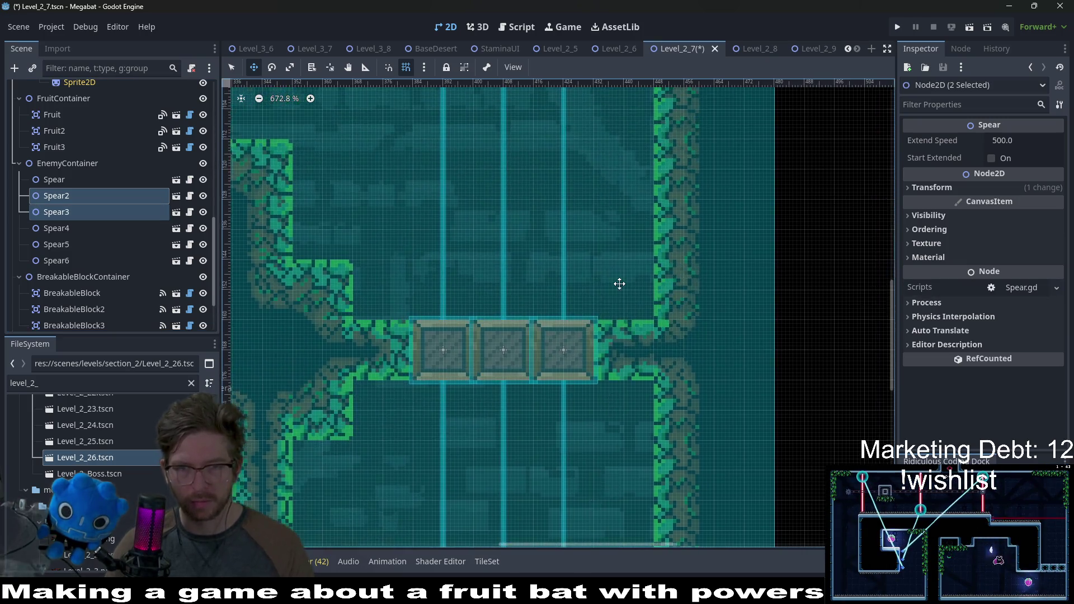
click(84, 229)
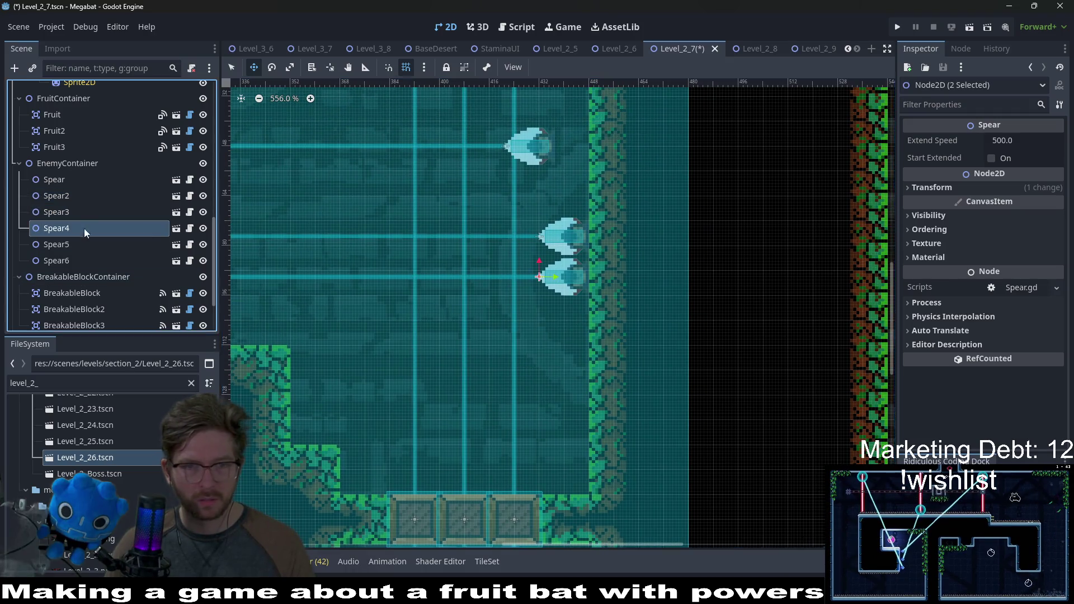
scroll(535, 302, up, 5)
scroll(582, 313, left, 5)
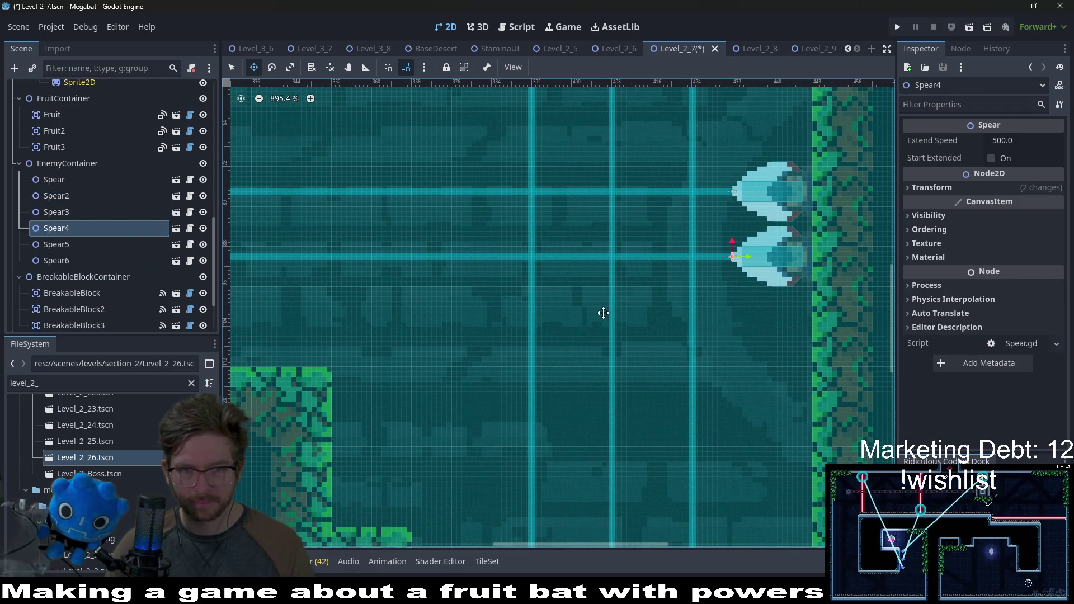
scroll(680, 331, down, 1)
key(Down)
key(Down)
key(Down)
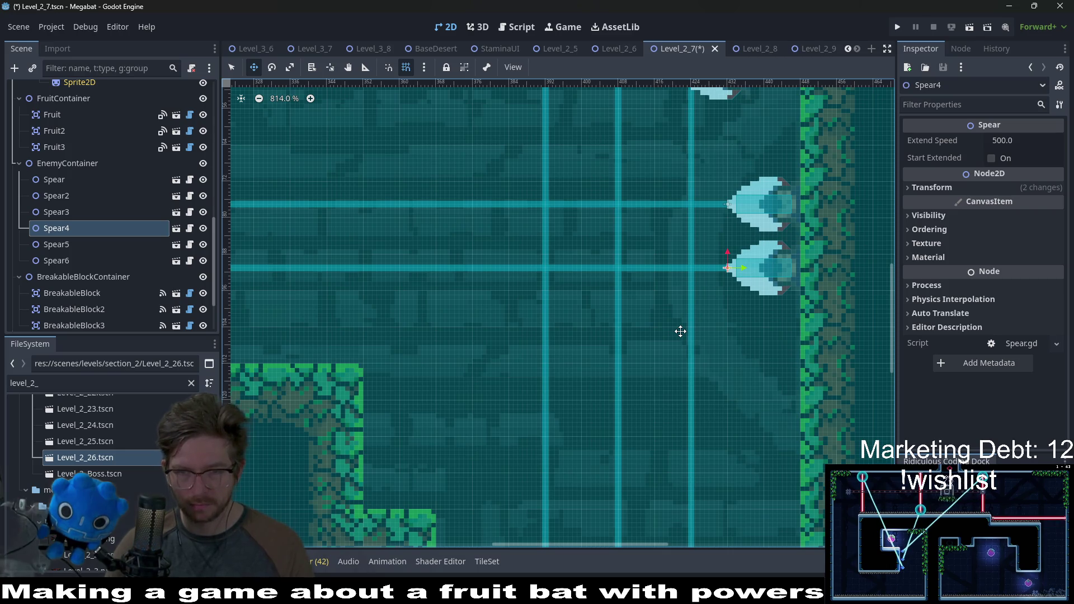
key(Up)
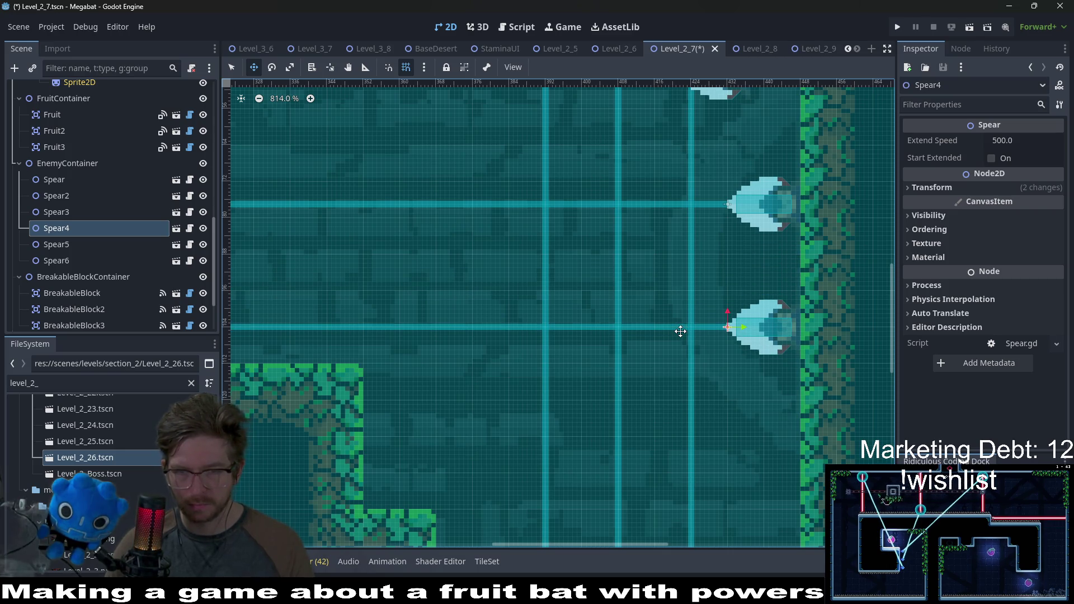
scroll(680, 331, down, 6)
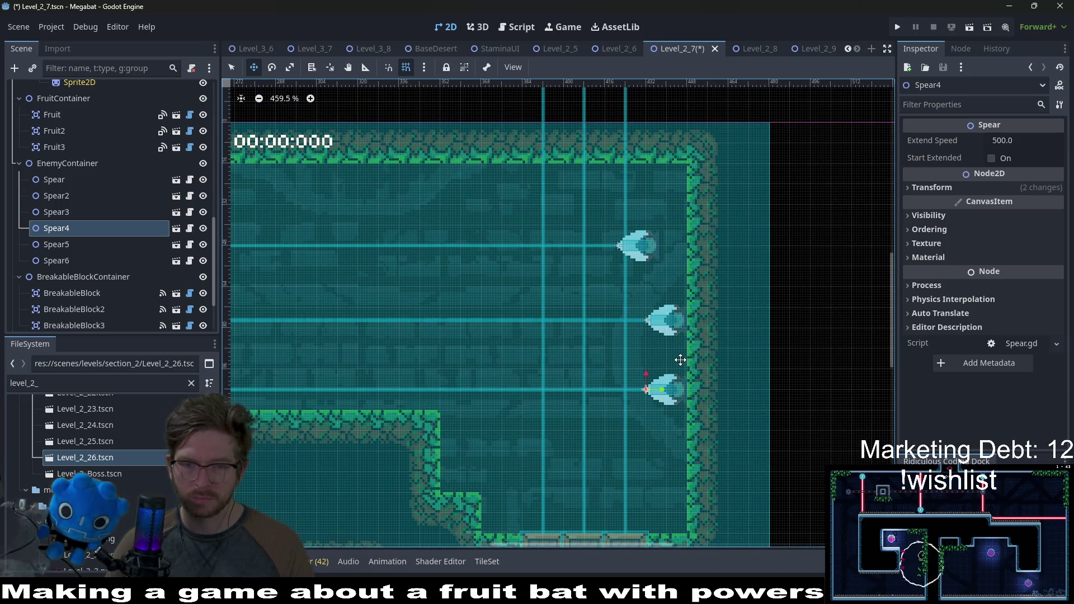
scroll(675, 376, down, 3)
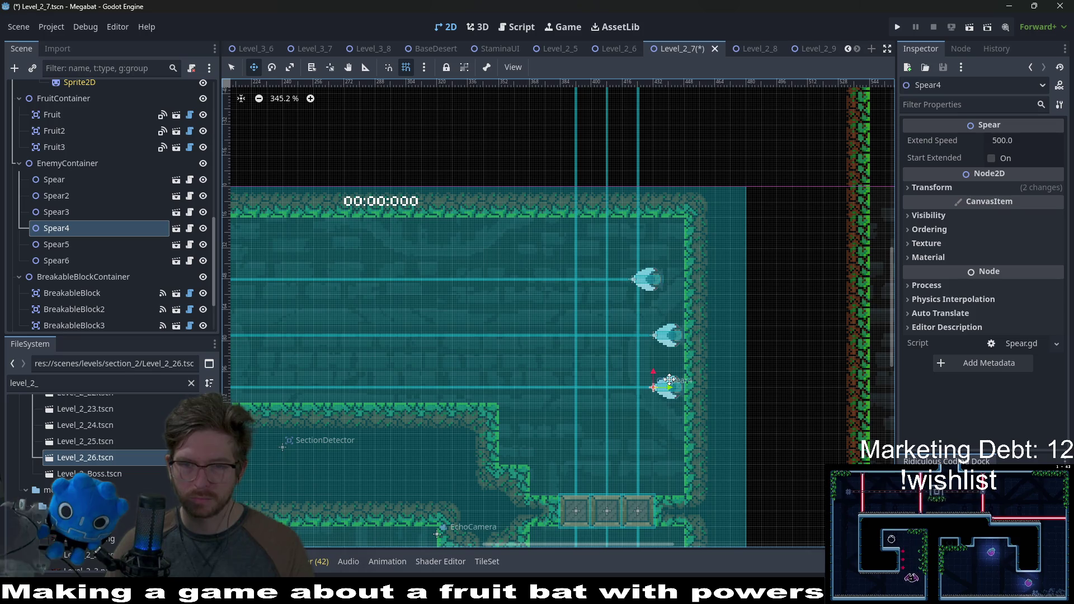
key(Up)
key(Up)
key(Up)
key(Up)
key(Up)
key(Up)
scroll(669, 380, up, 4)
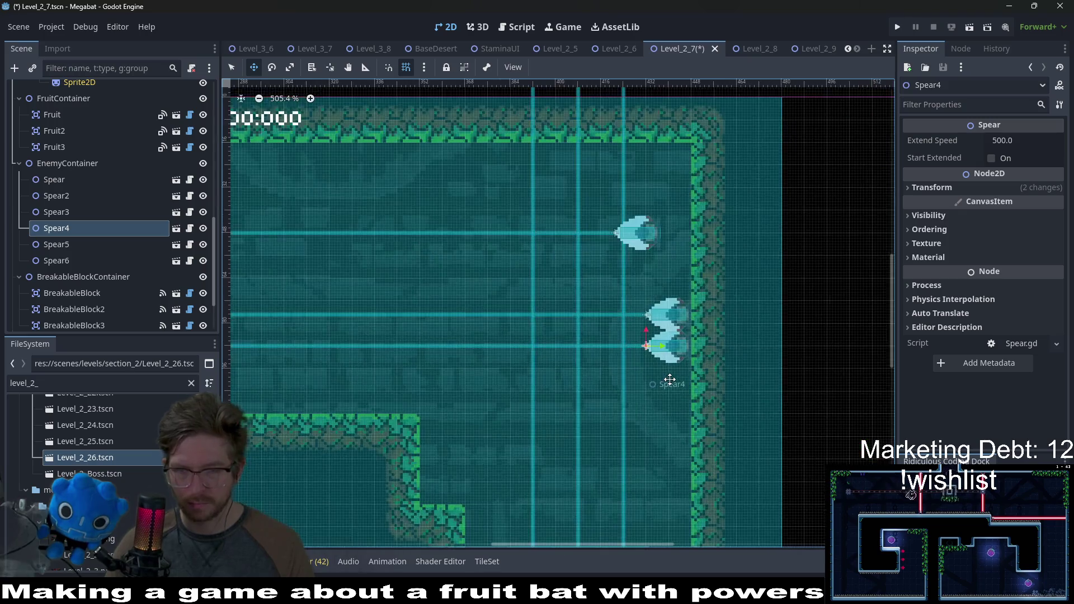
scroll(670, 380, up, 7)
Raise Spear5 about four pixels and drag Spear6 into line with the other wall spears
click(56, 244)
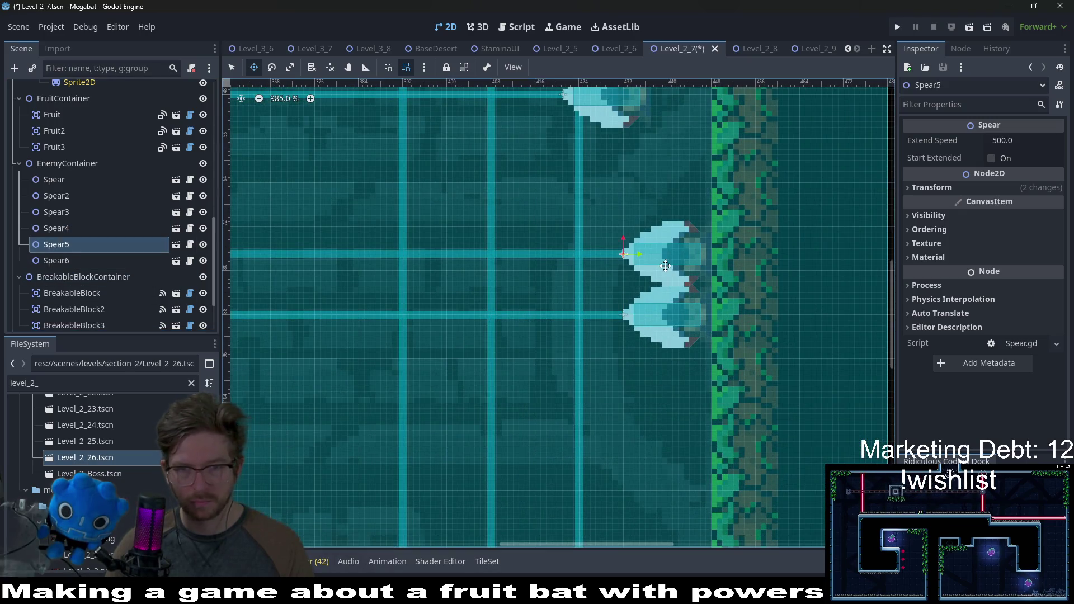
scroll(651, 312, up, 1)
key(Up)
key(Up)
key(Up)
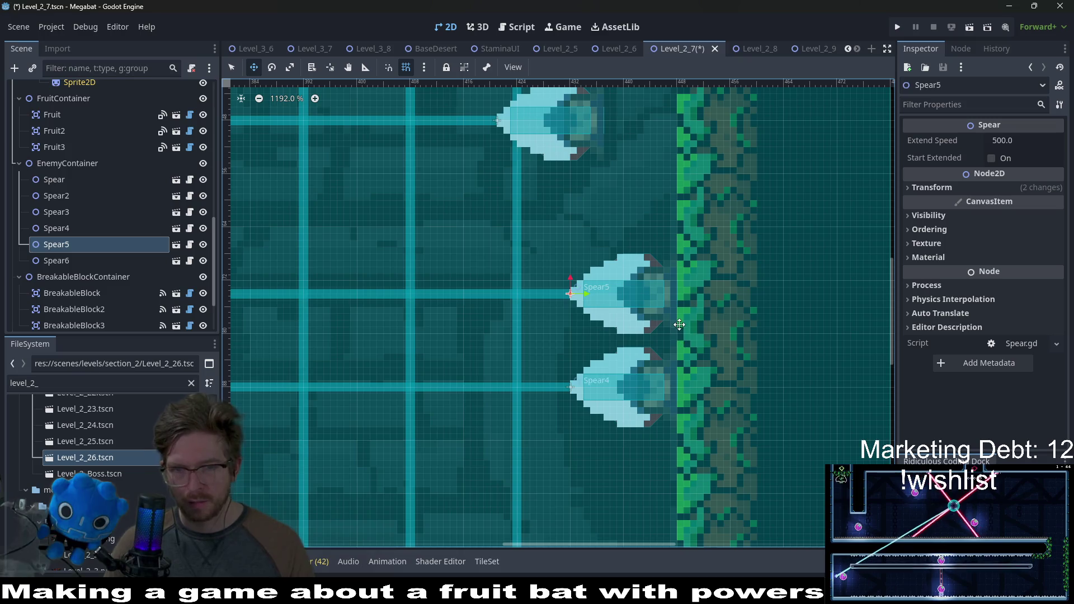
scroll(629, 308, up, 3)
scroll(629, 308, right, 2)
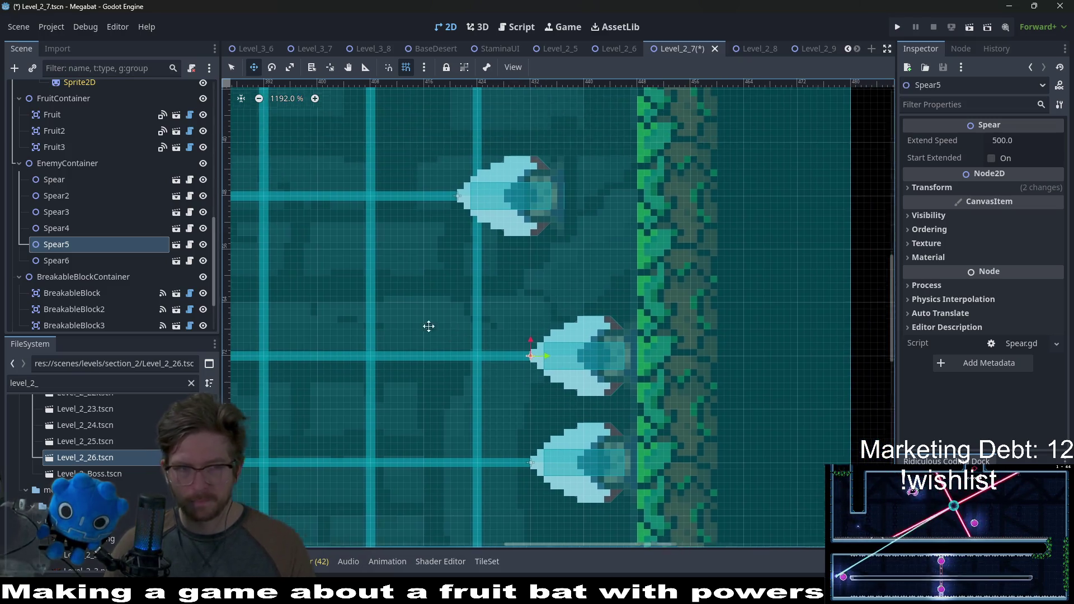
click(76, 260)
drag(517, 223, 582, 283)
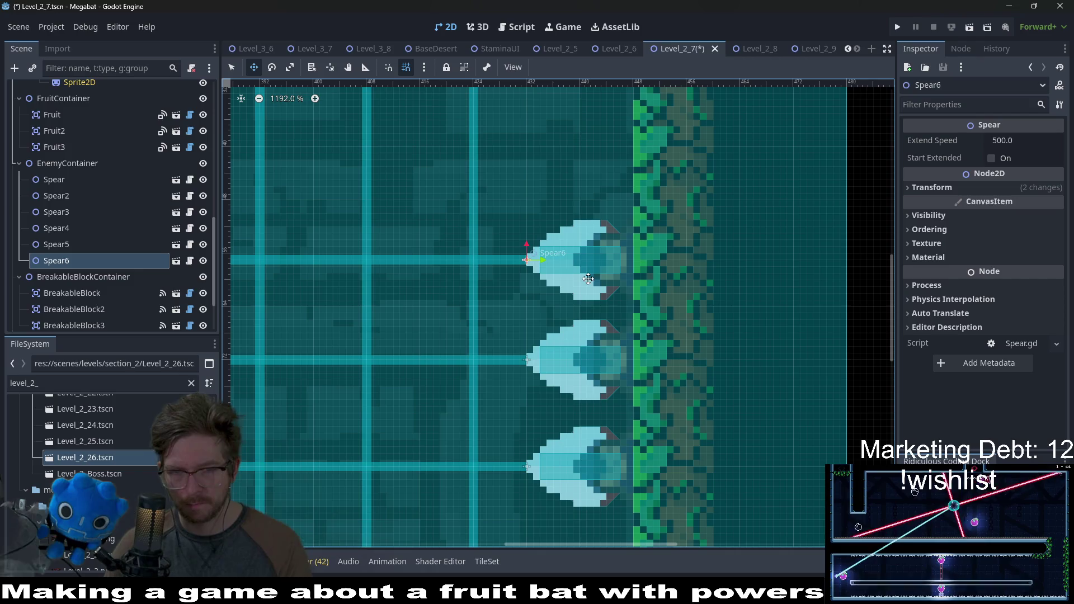
scroll(636, 336, down, 4)
scroll(636, 337, down, 4)
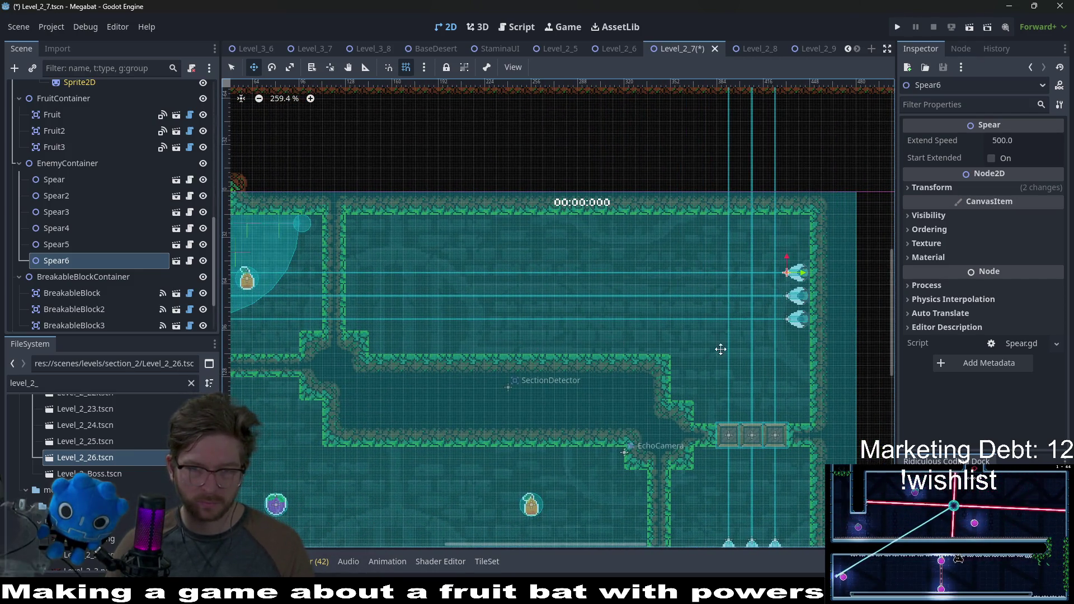
drag(720, 349, 626, 351)
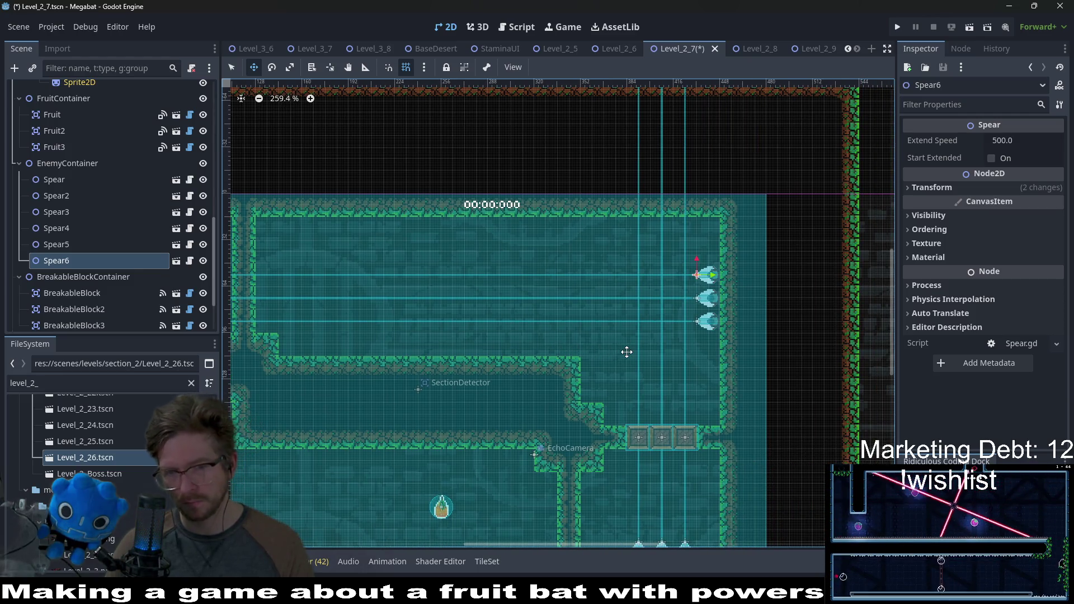
scroll(632, 425, down, 3)
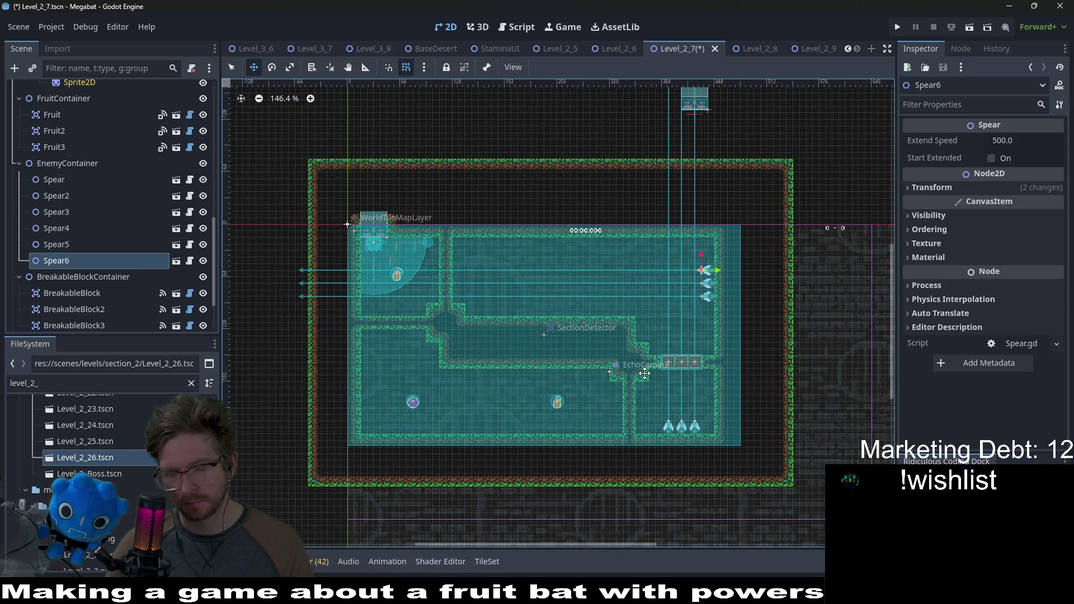
Playtest Level_2_7, flying the bat along the lower corridor and up the right shaft
key(F6)
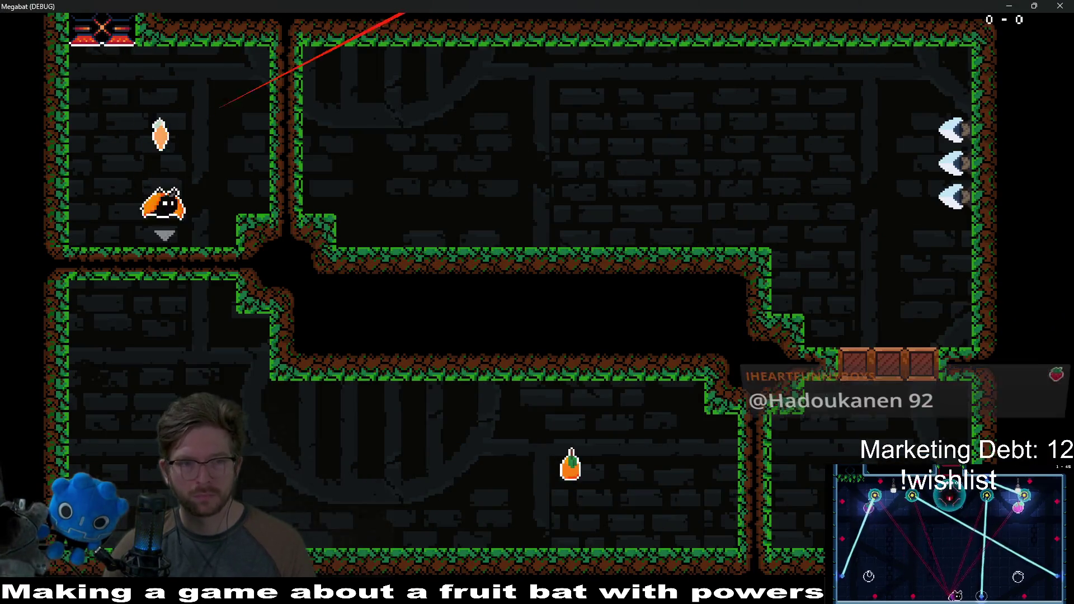
key(Right)
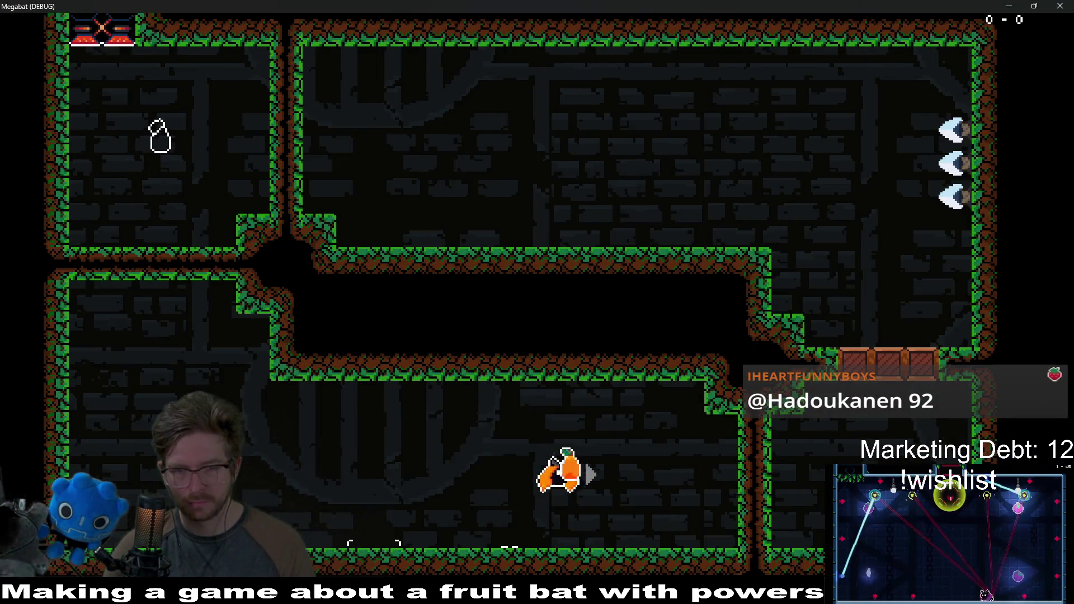
key(Right)
key(Up)
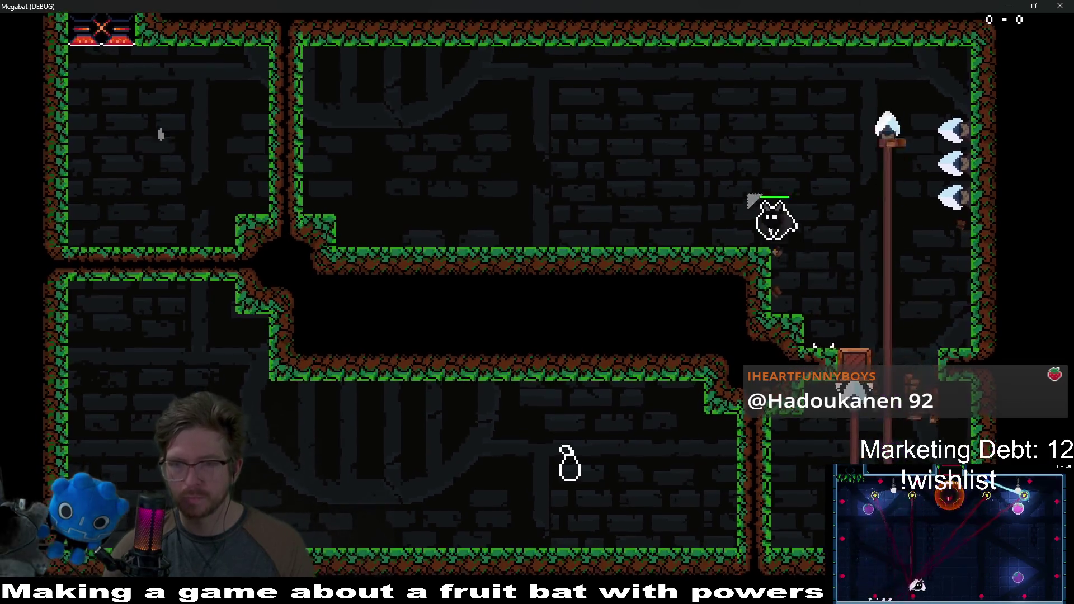
key(Left)
key(Right)
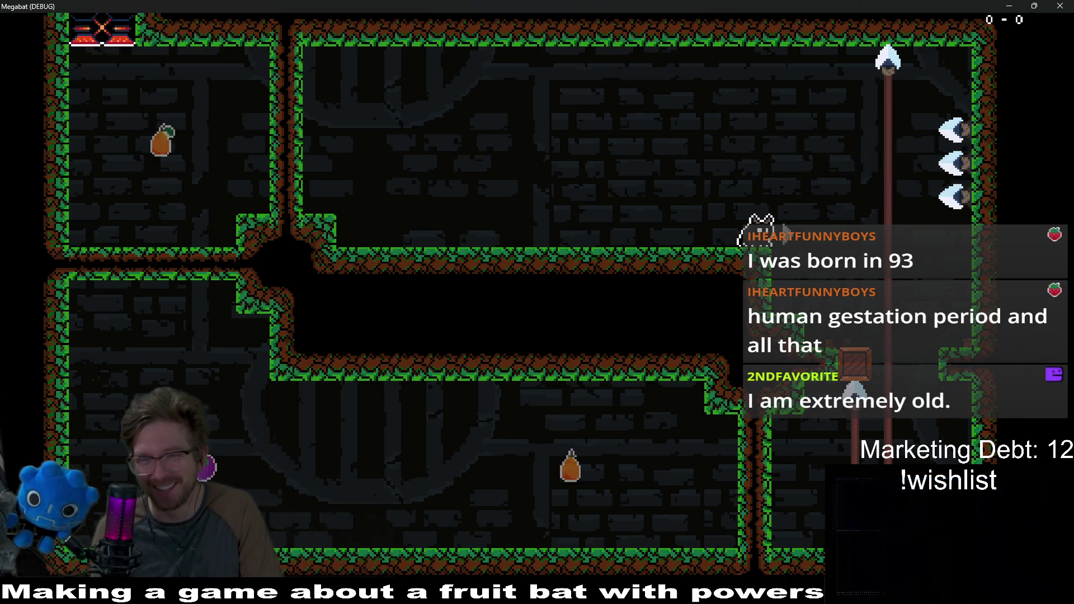
click(1059, 6)
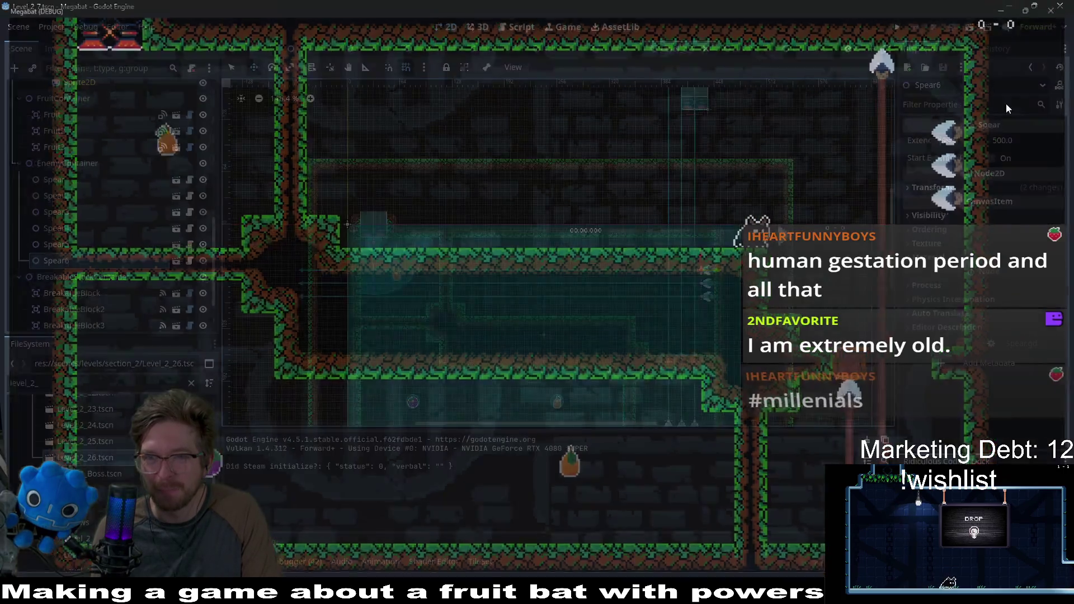
Drag WallDoorExit from the right room to the opening in the left wall
scroll(724, 247, up, 3)
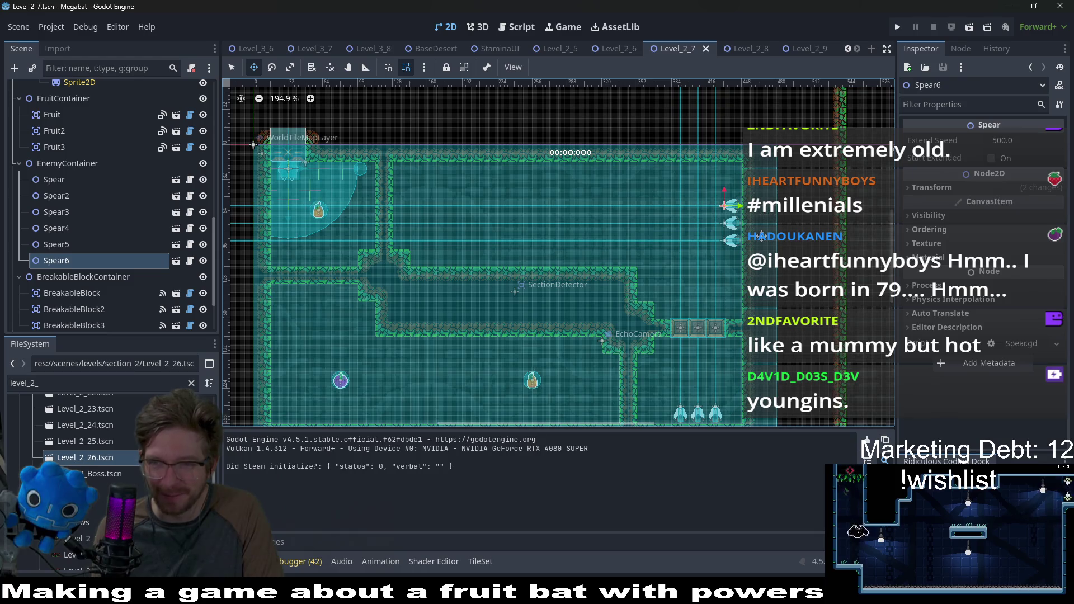
click(594, 319)
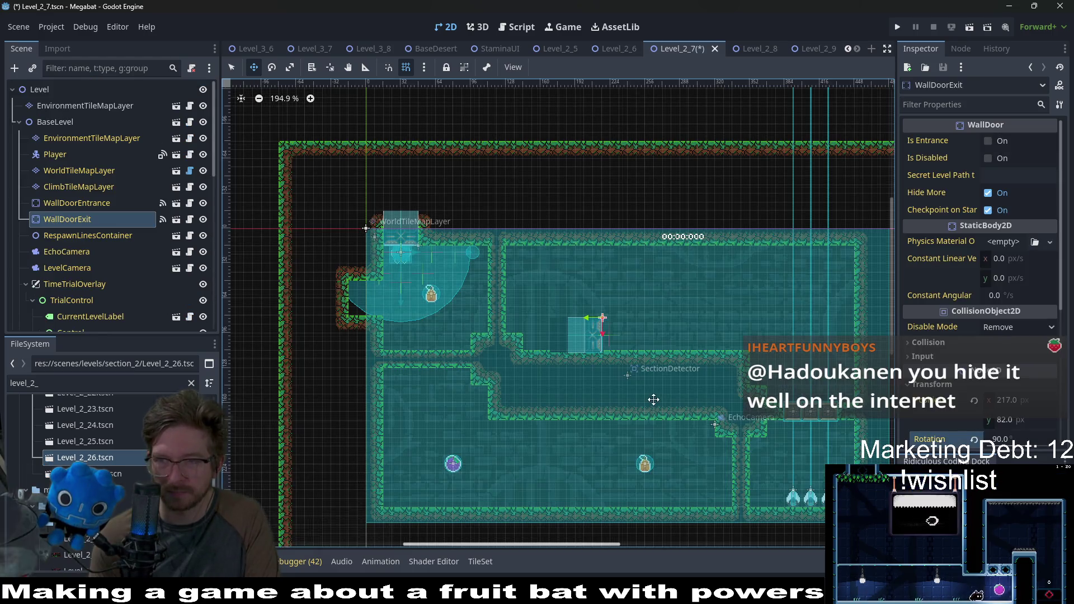
scroll(679, 312, down, 3)
scroll(686, 305, up, 2)
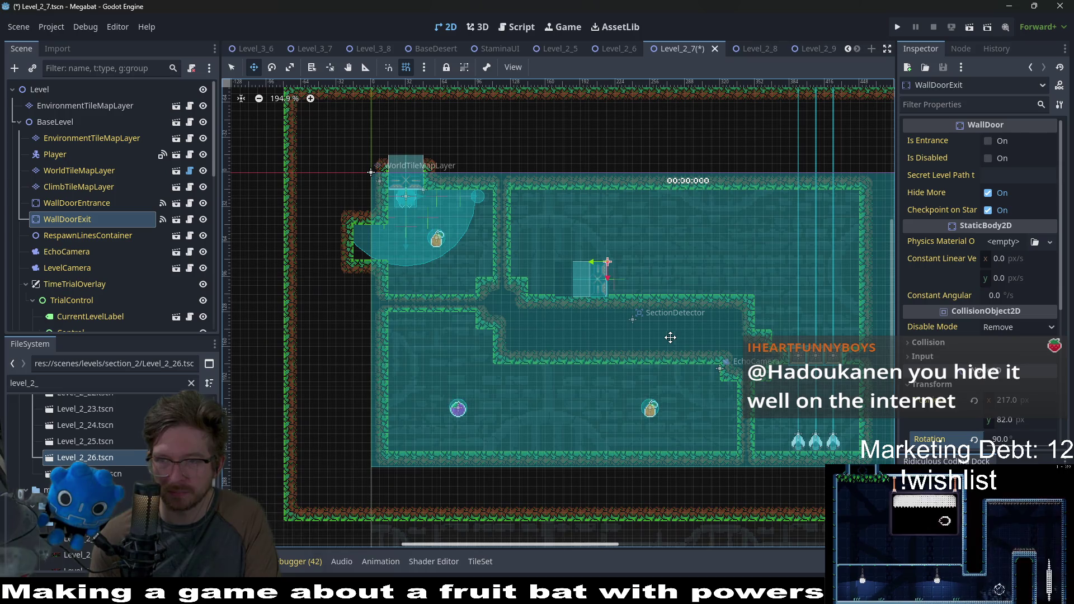
mouse_move(608, 279)
mouse_down()
mouse_move(462, 271)
mouse_move(386, 243)
mouse_up()
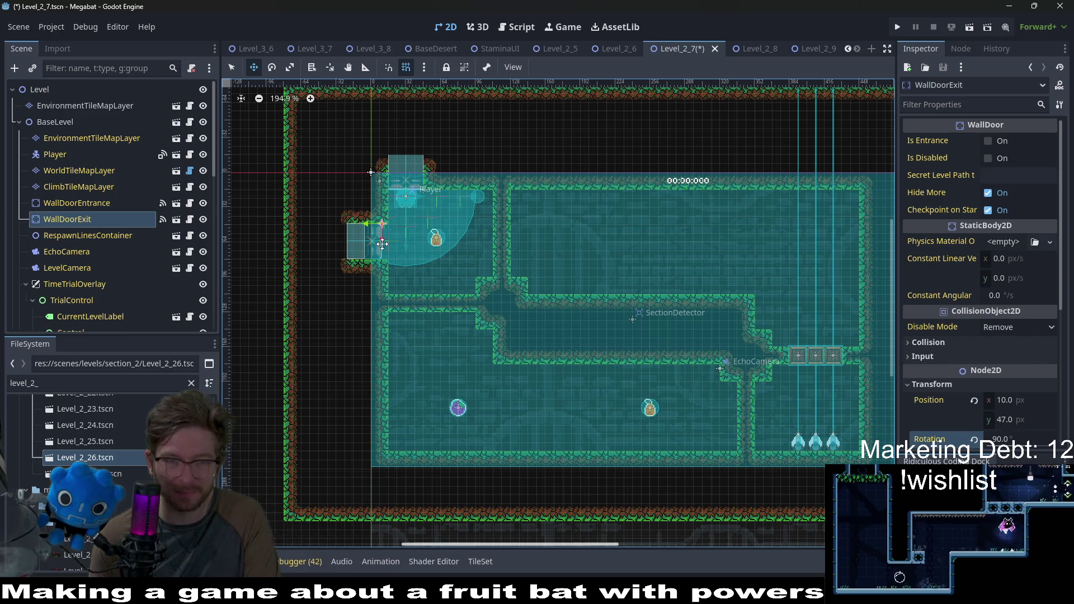
Nudge WallDoorExit into the wall gap at position 16, 48
scroll(386, 243, up, 6)
key(Down)
key(Right)
key(Right)
key(Right)
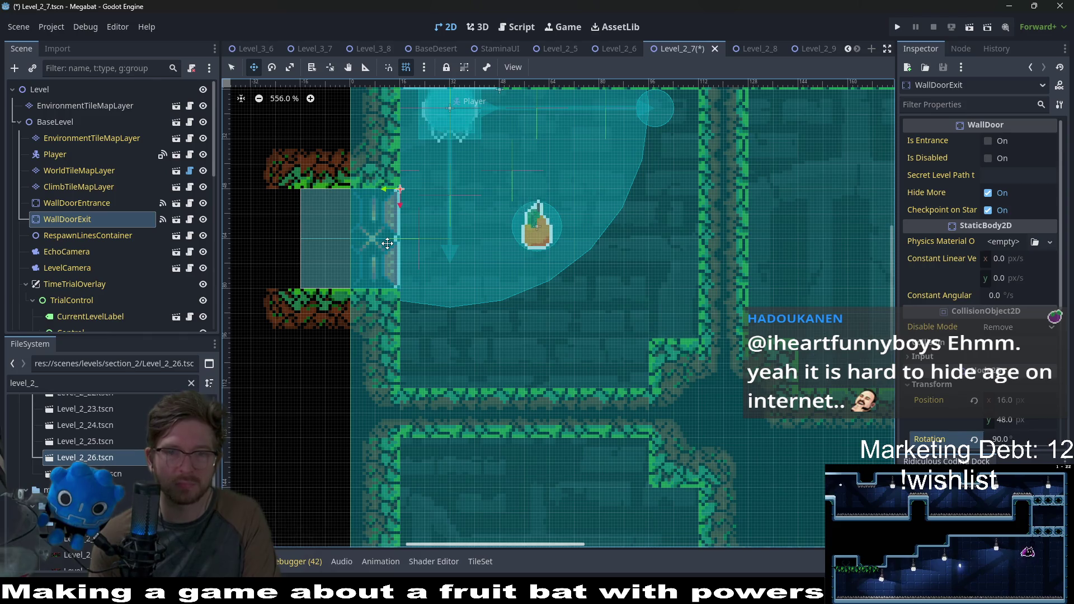
scroll(387, 243, down, 3)
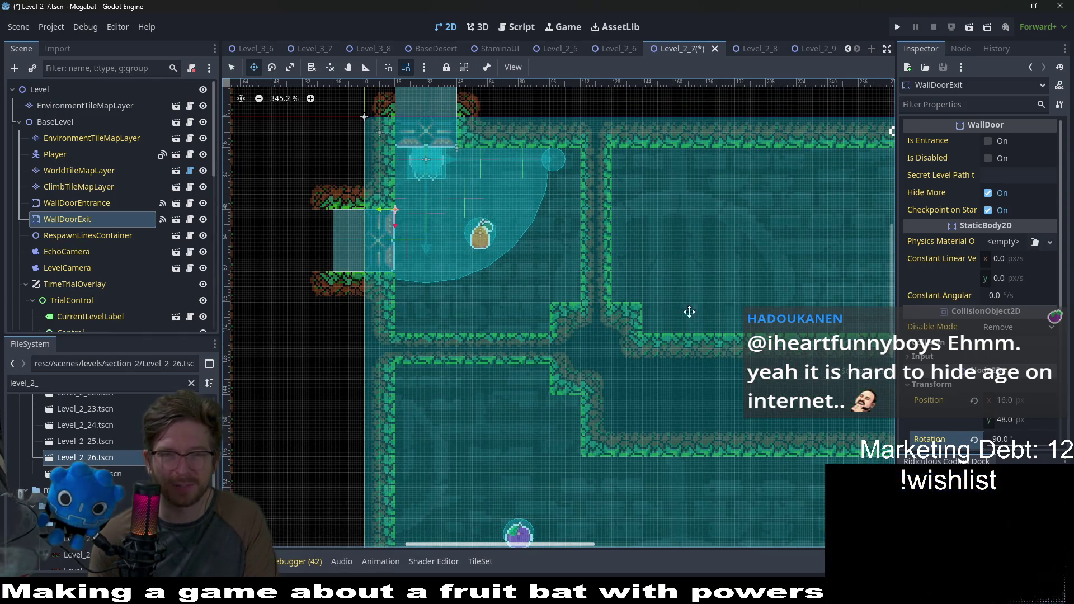
scroll(574, 235, down, 2)
scroll(475, 223, up, 4)
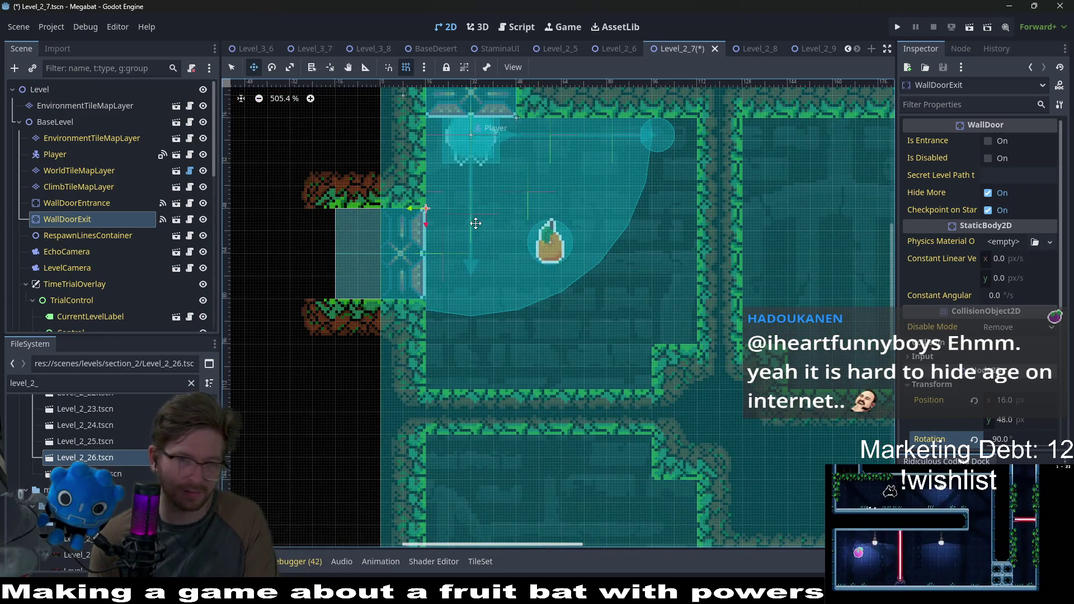
scroll(475, 223, down, 1)
scroll(624, 267, down, 1)
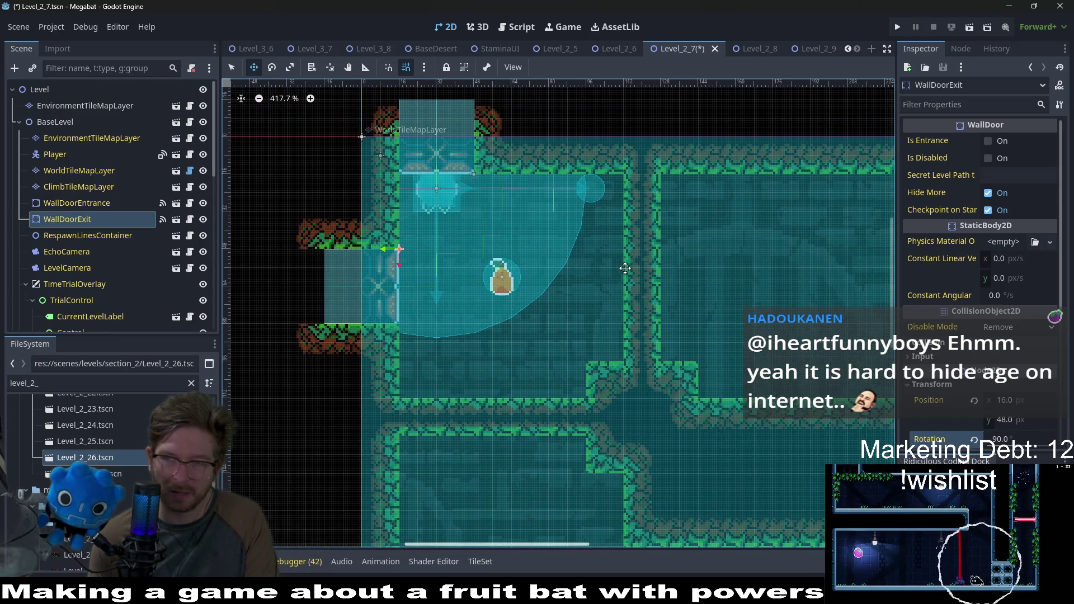
scroll(628, 317, right, 3)
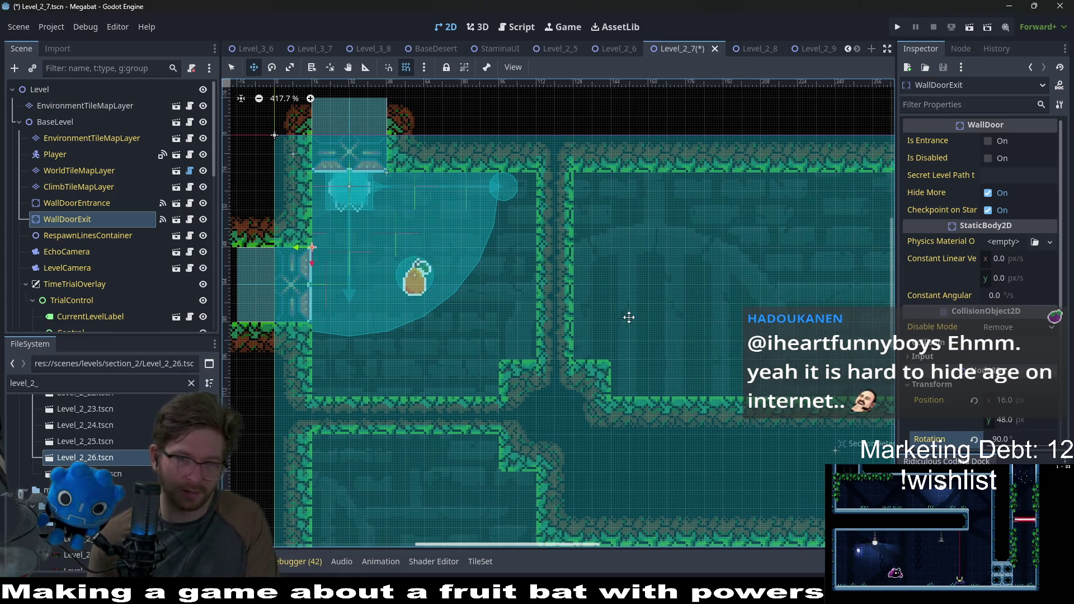
scroll(558, 350, down, 3)
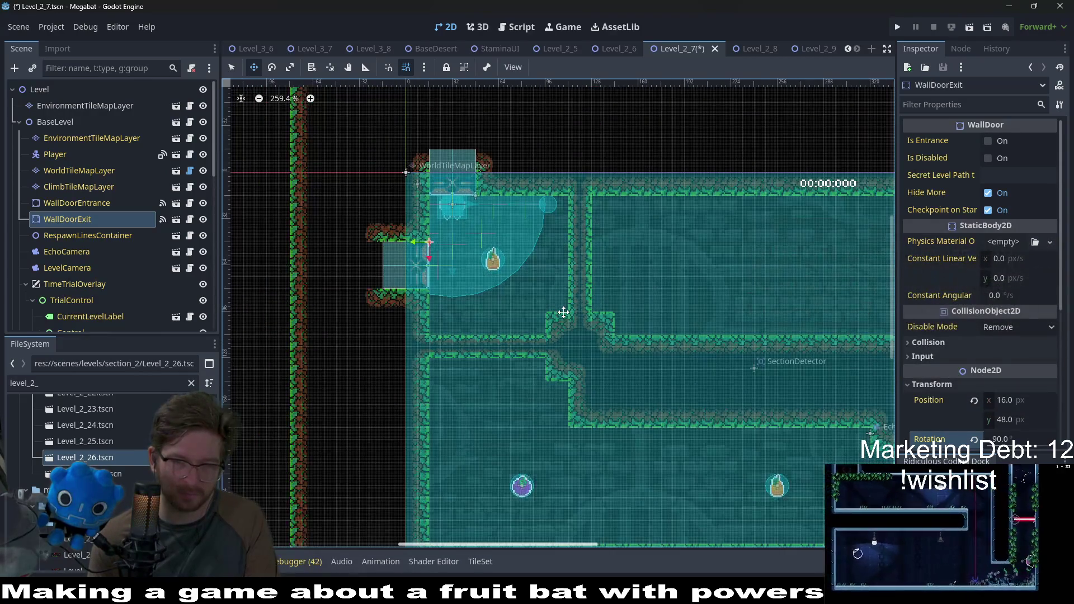
scroll(563, 313, down, 3)
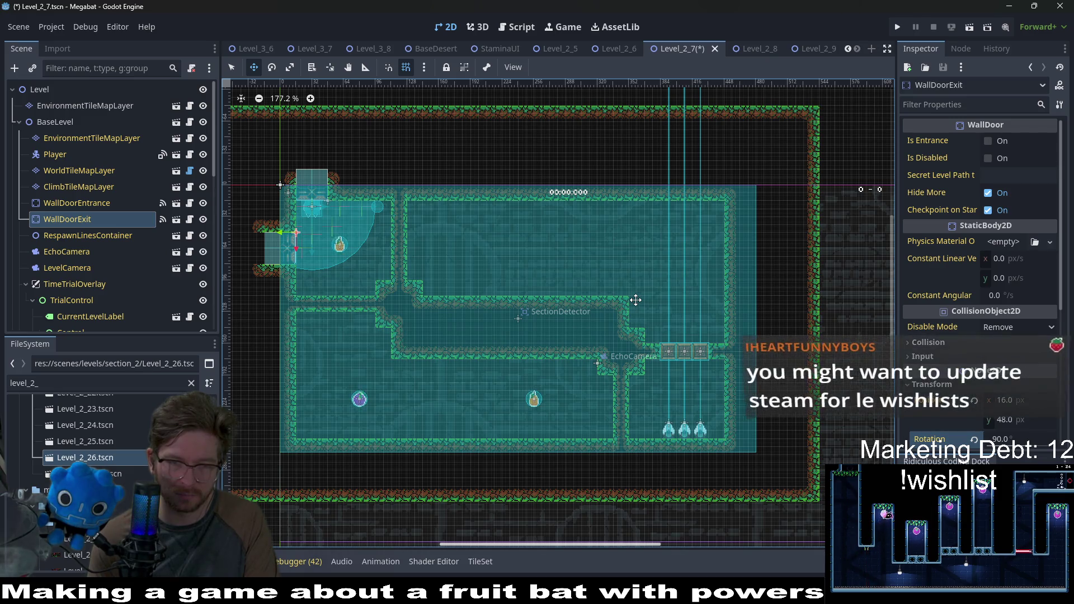
scroll(347, 291, up, 3)
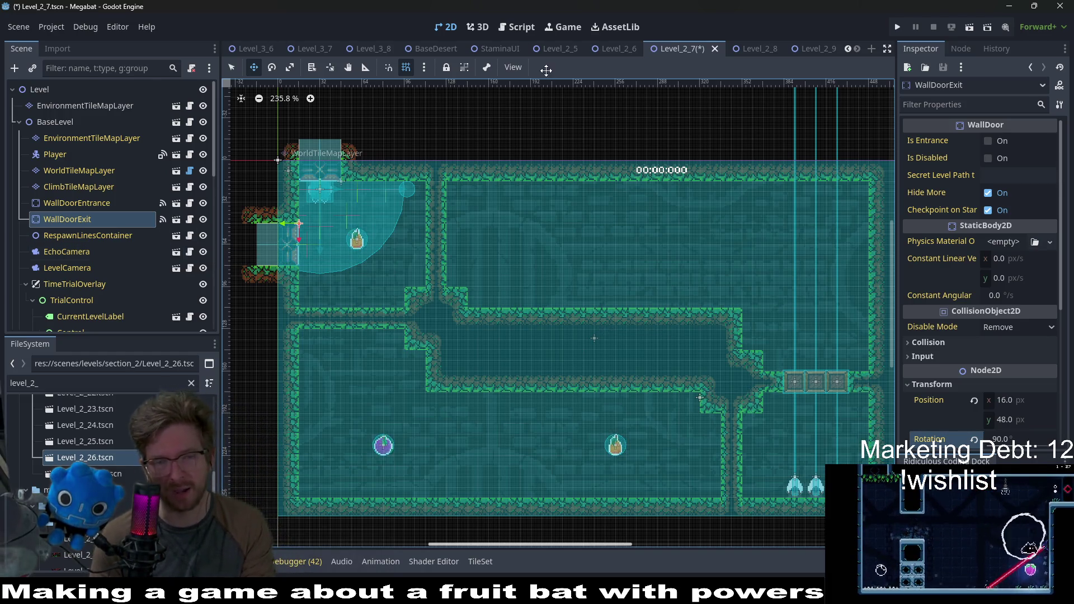
scroll(520, 347, up, 3)
scroll(518, 350, down, 3)
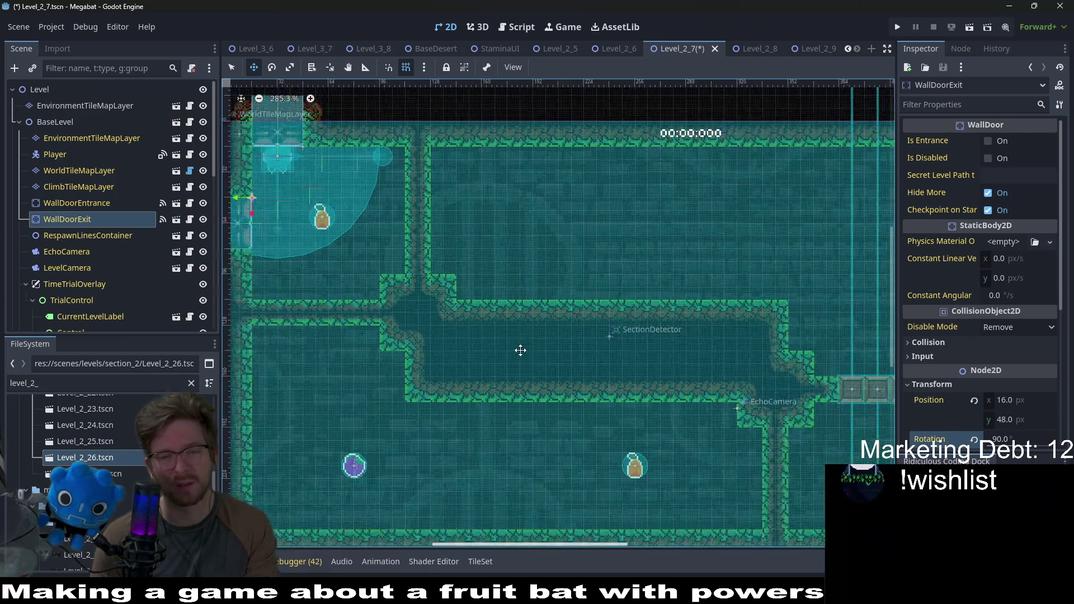
scroll(503, 336, up, 1)
scroll(630, 347, up, 1)
scroll(627, 283, down, 1)
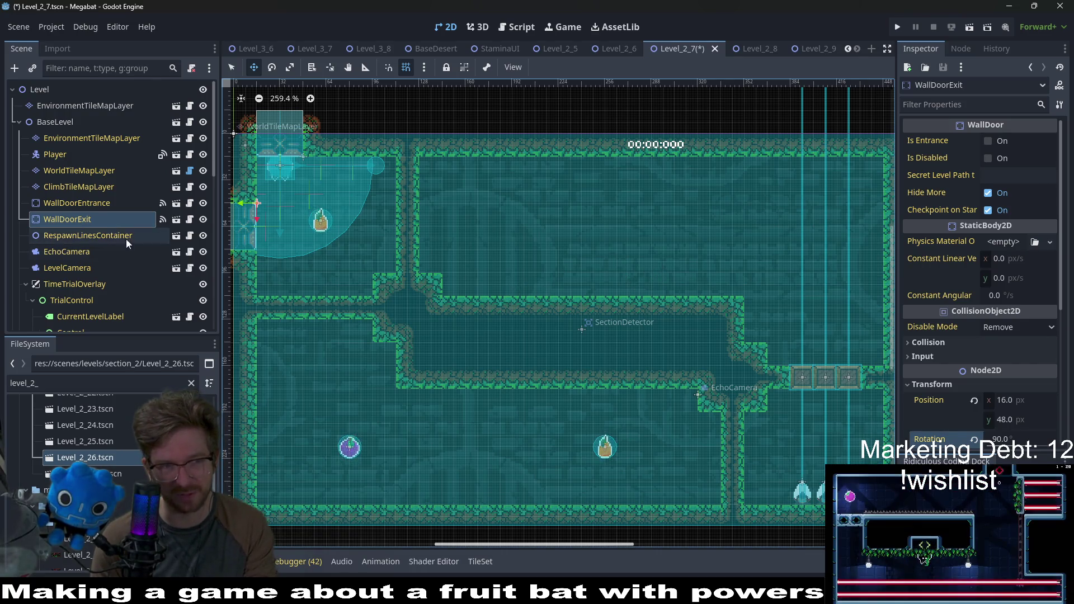
click(73, 187)
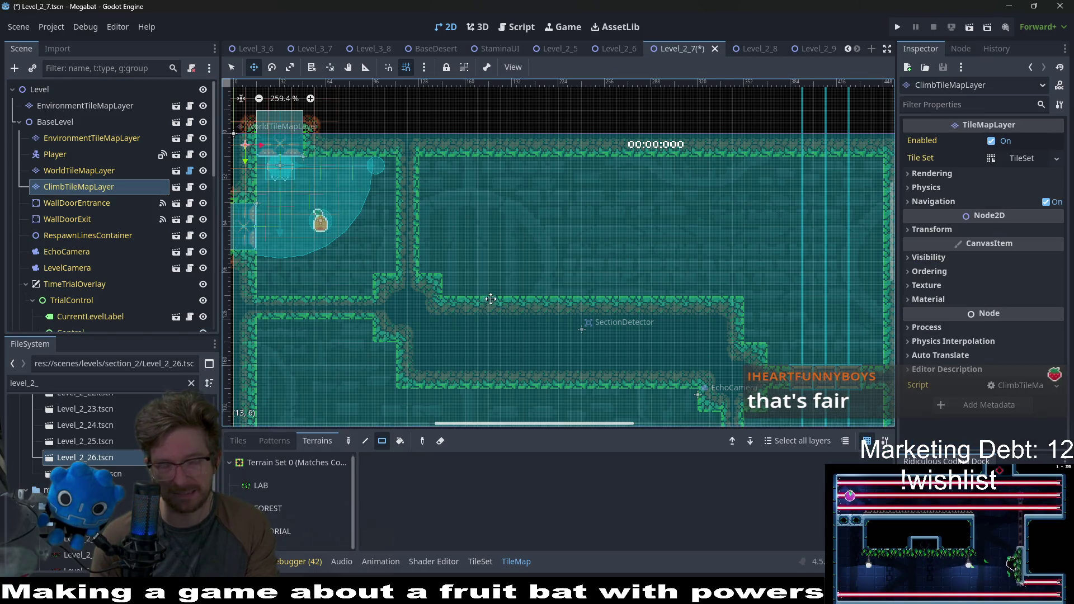
Zoom around the viewport to review the ClimbTileMapLayer tiles in the forest room
scroll(532, 243, down, 2)
scroll(532, 243, down, 3)
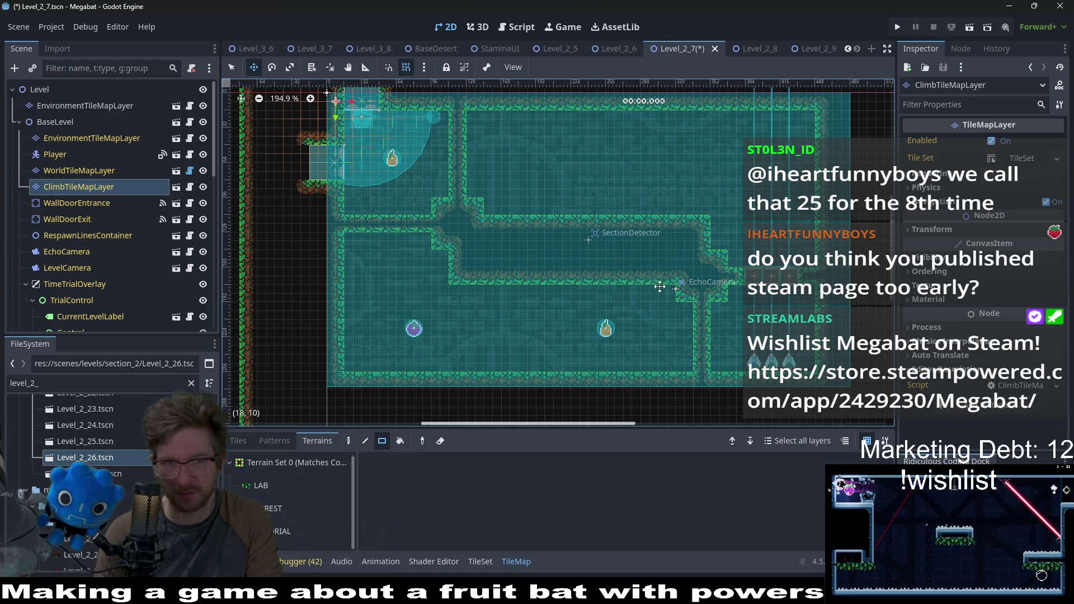
scroll(665, 282, down, 1)
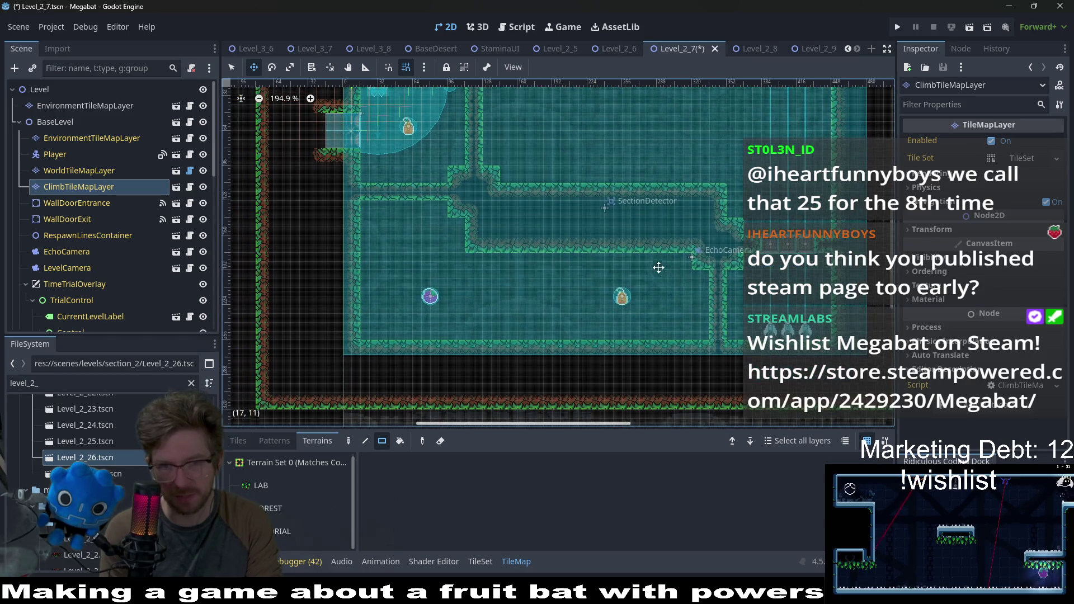
scroll(548, 236, down, 1)
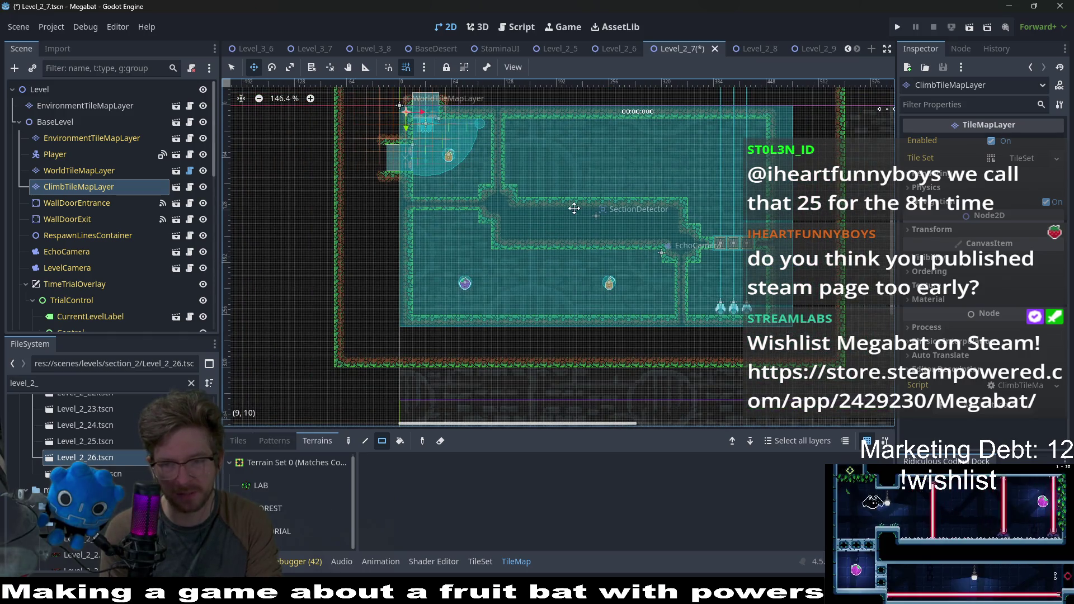
scroll(562, 237, up, 3)
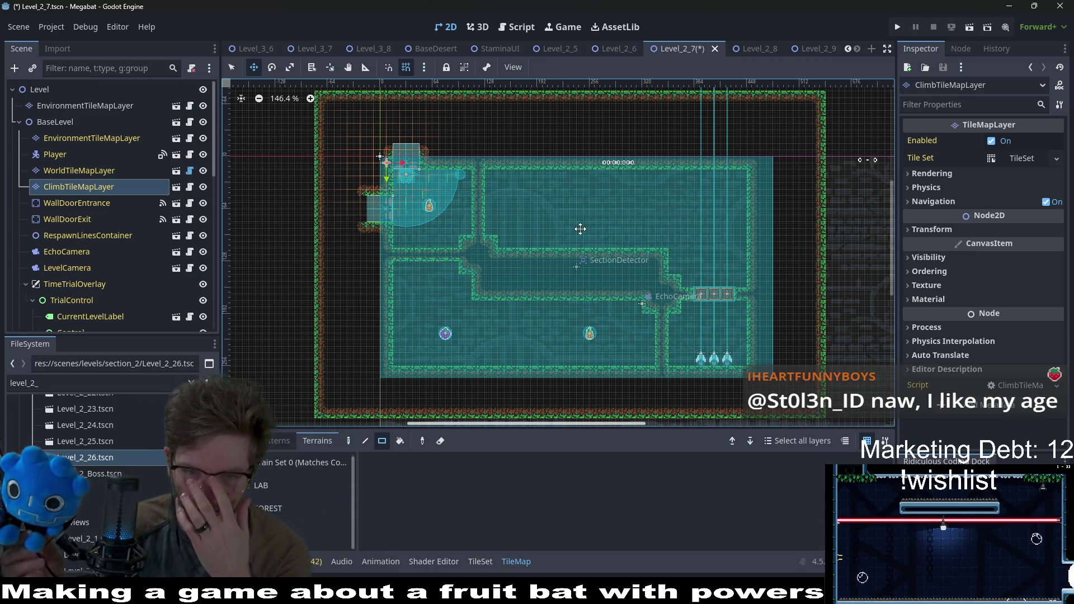
scroll(544, 215, up, 4)
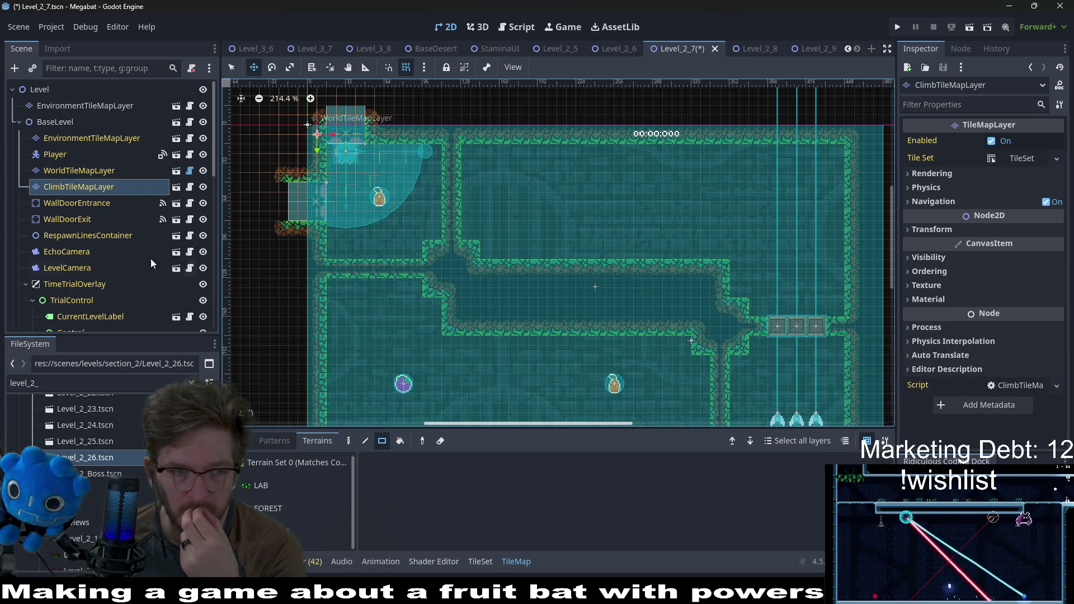
scroll(142, 257, down, 5)
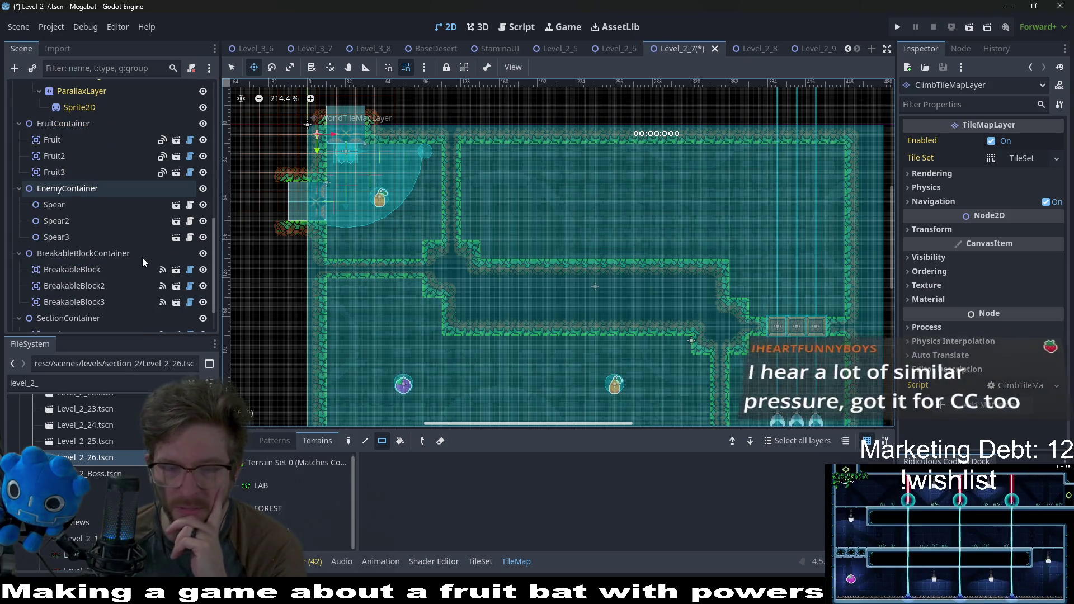
scroll(142, 257, down, 2)
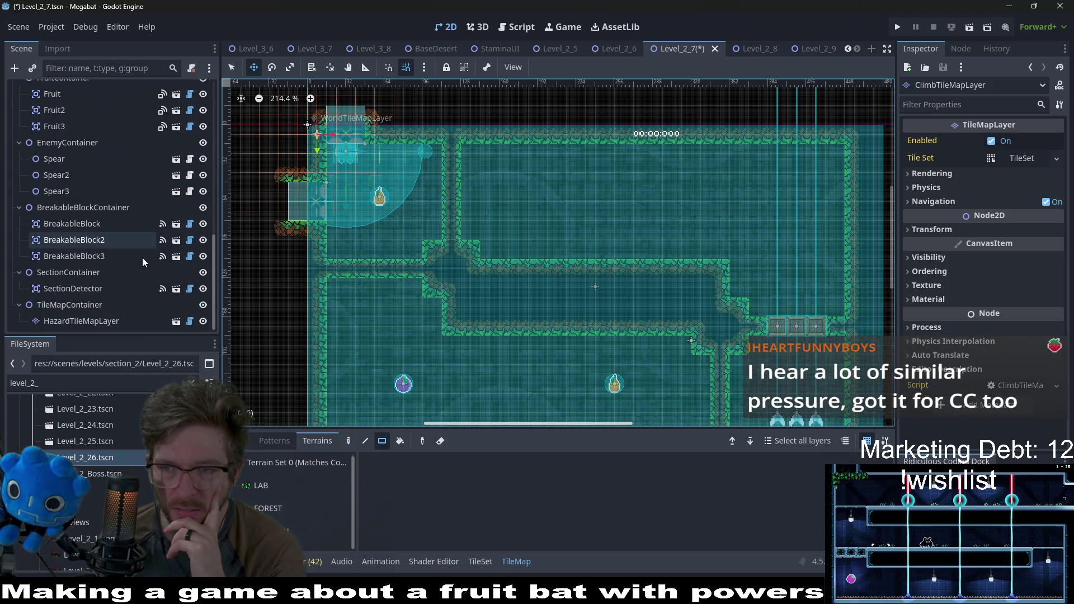
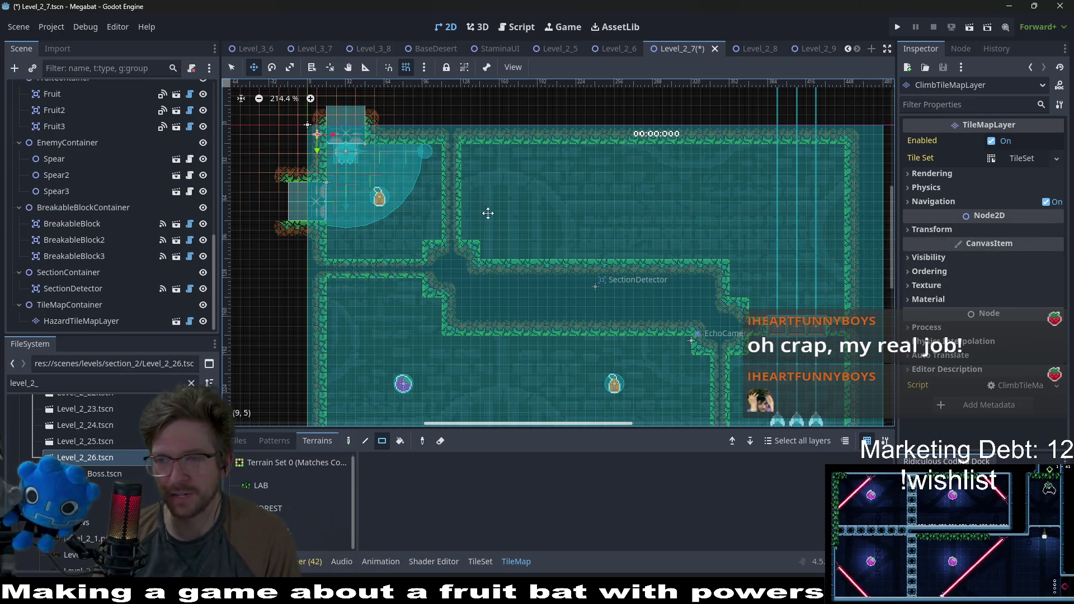
Select Spear, Spear2 and Spear3 and move them to the lower room's left side
scroll(475, 300, down, 2)
scroll(475, 300, left, 2)
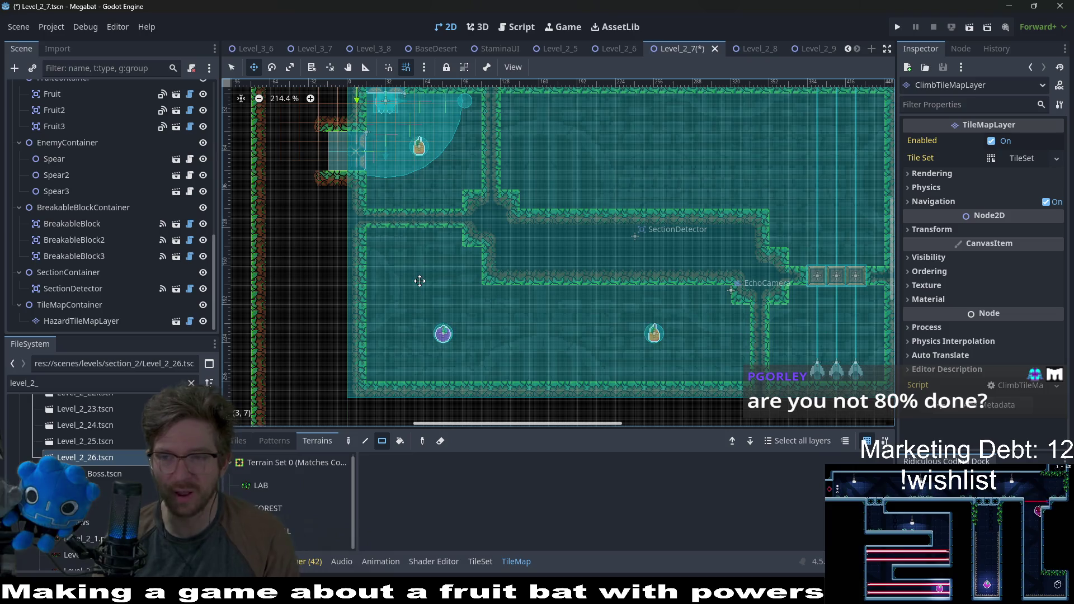
scroll(499, 219, up, 1)
scroll(500, 219, right, 1)
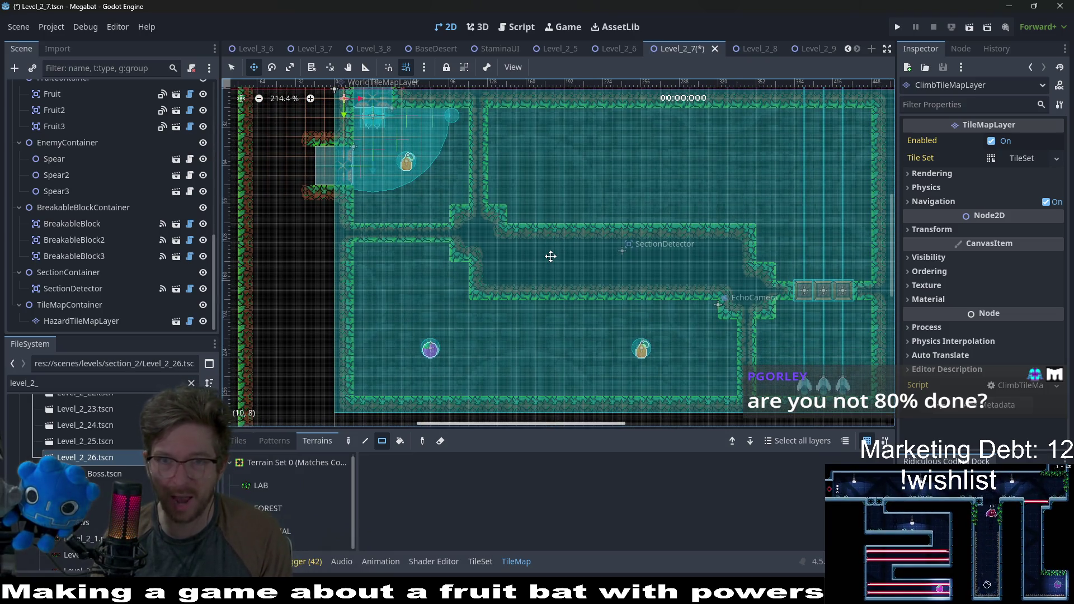
scroll(550, 256, down, 1)
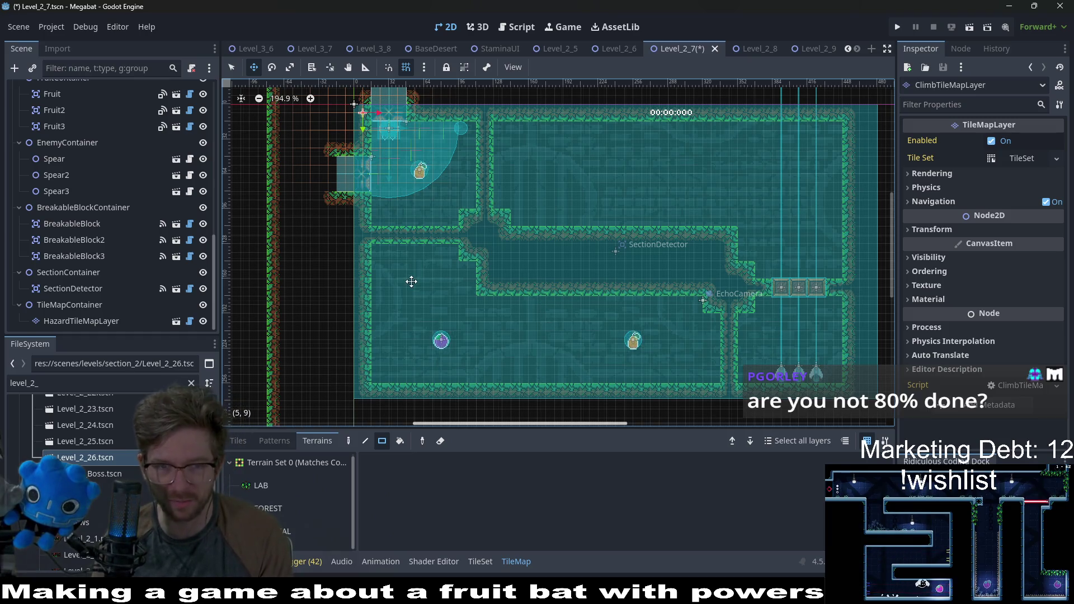
scroll(457, 312, up, 2)
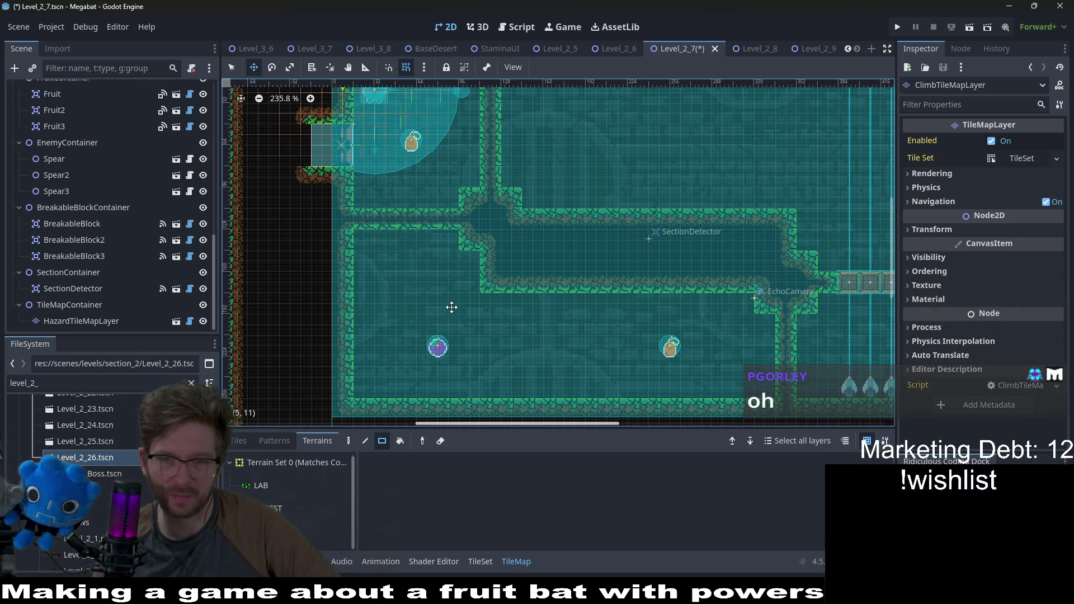
scroll(520, 321, down, 2)
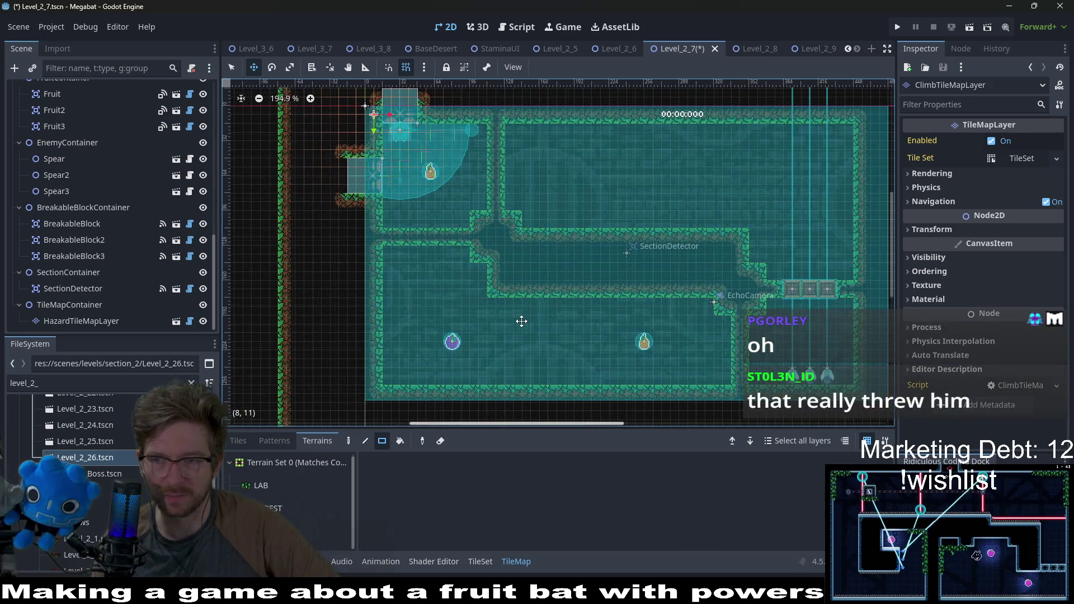
scroll(521, 321, down, 3)
scroll(521, 321, left, 2)
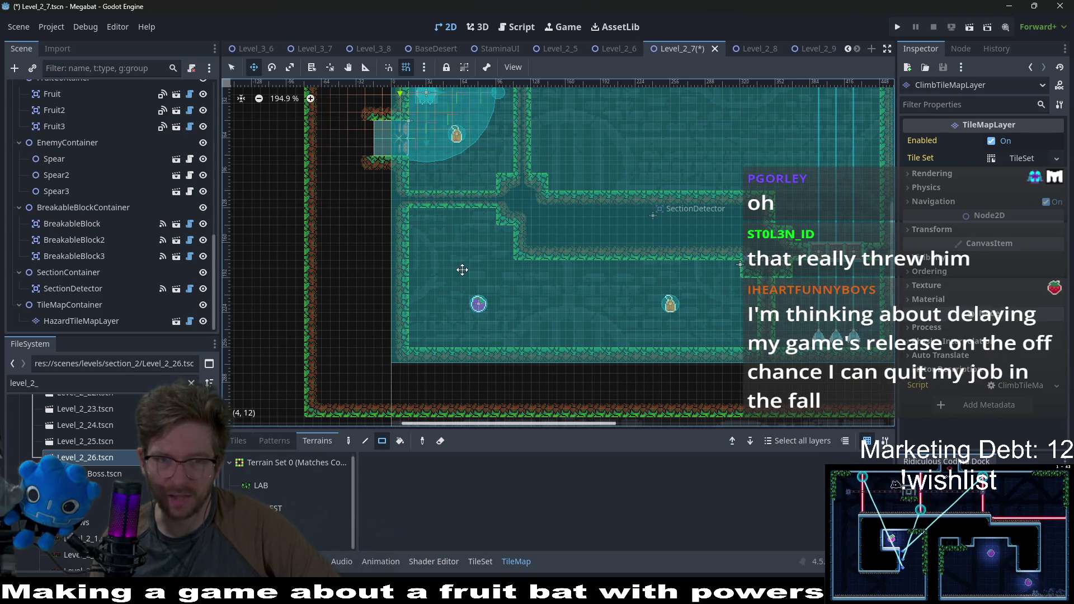
scroll(461, 270, up, 2)
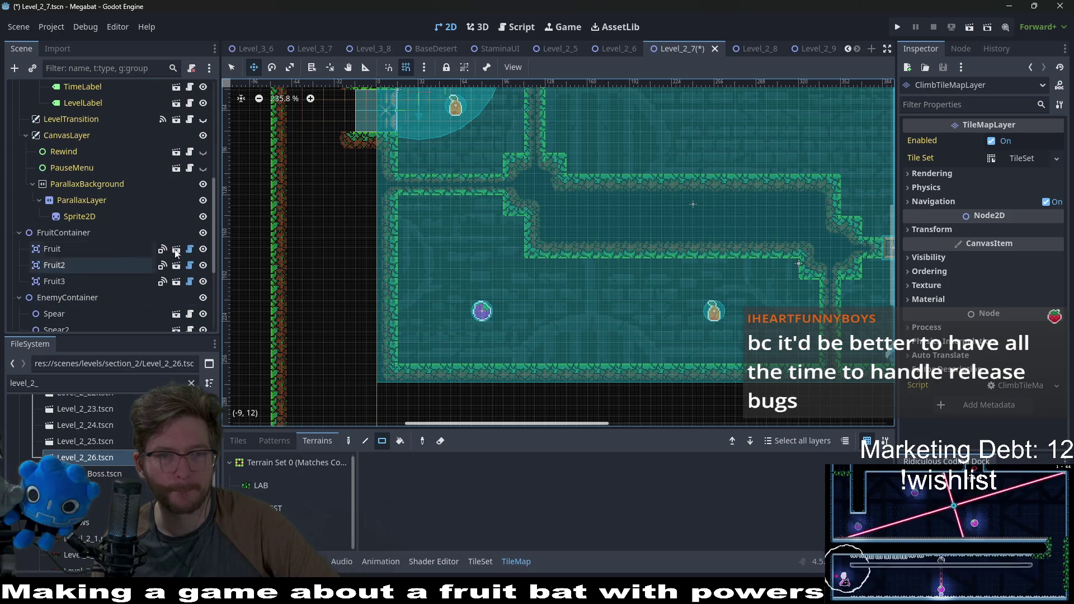
scroll(537, 263, down, 1)
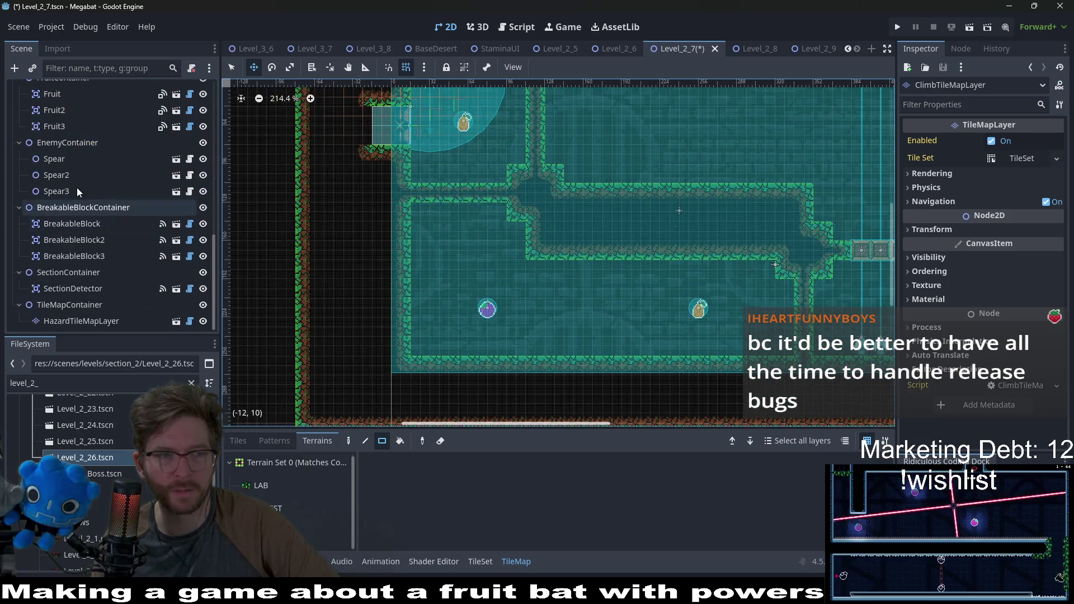
click(76, 187)
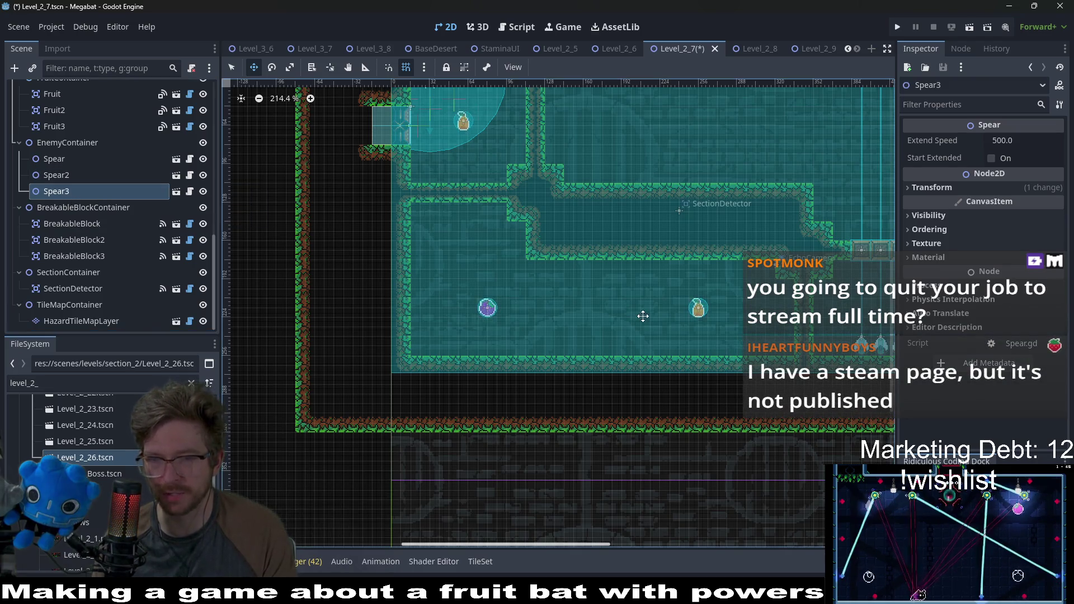
scroll(615, 263, down, 2)
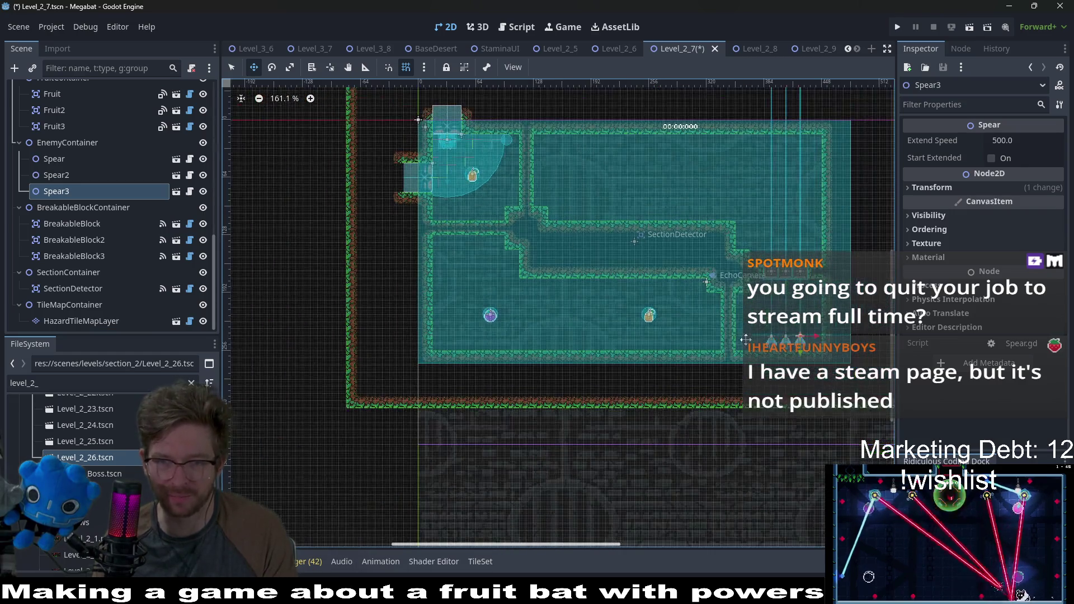
shift+click(83, 158)
mouse_move(801, 338)
mouse_down()
mouse_move(473, 271)
mouse_move(490, 272)
mouse_up()
Rotate the three spears to 180° so they point down, and fit them against the ceiling
scroll(491, 272, up, 5)
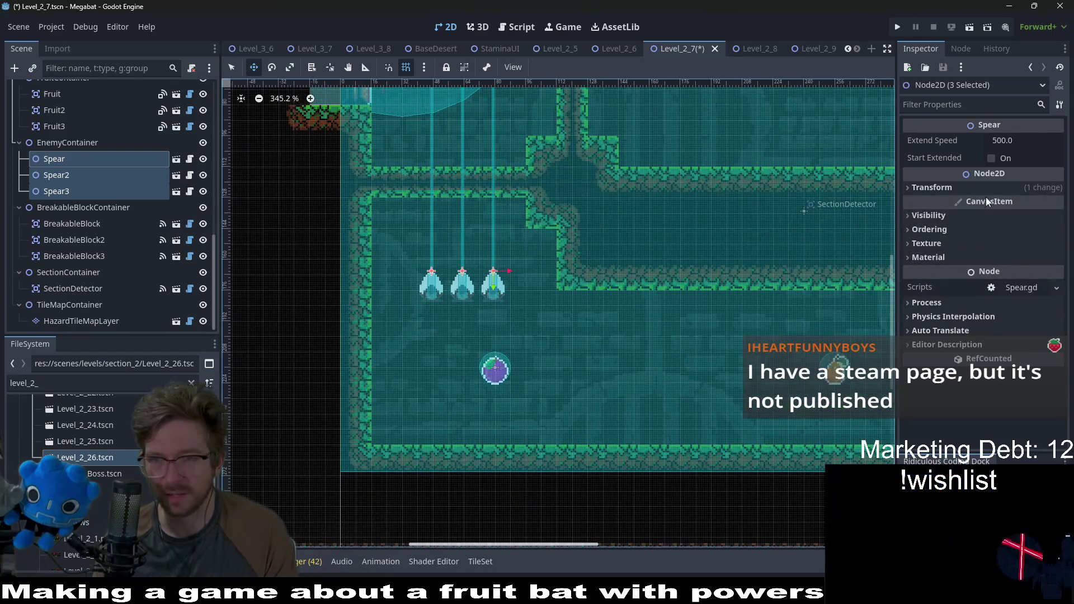
click(969, 190)
click(1007, 244)
text(180)
key(Return)
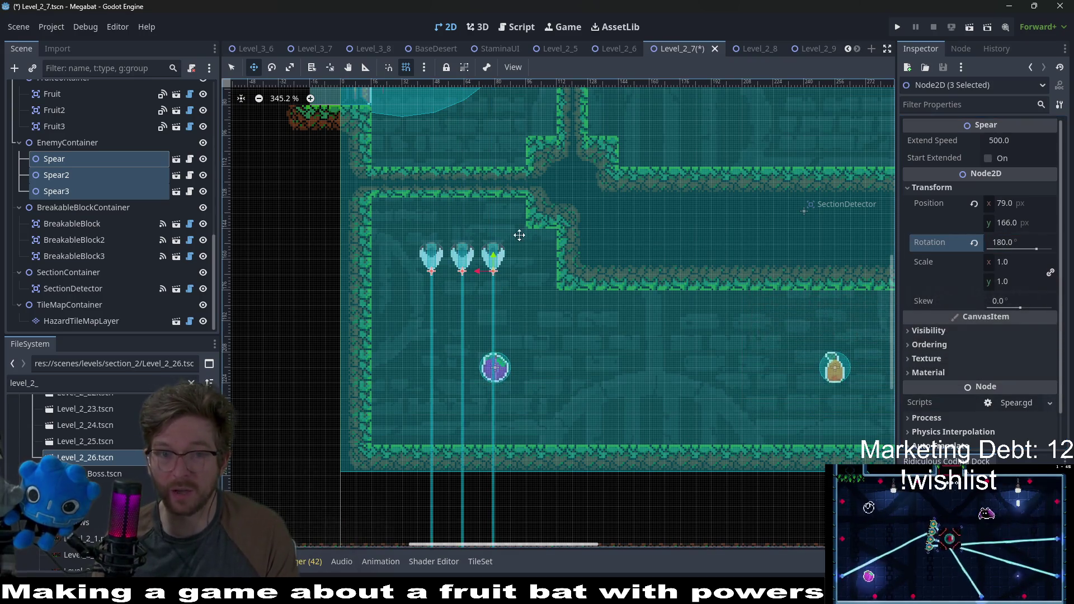
scroll(507, 248, up, 2)
drag(596, 280, 535, 225)
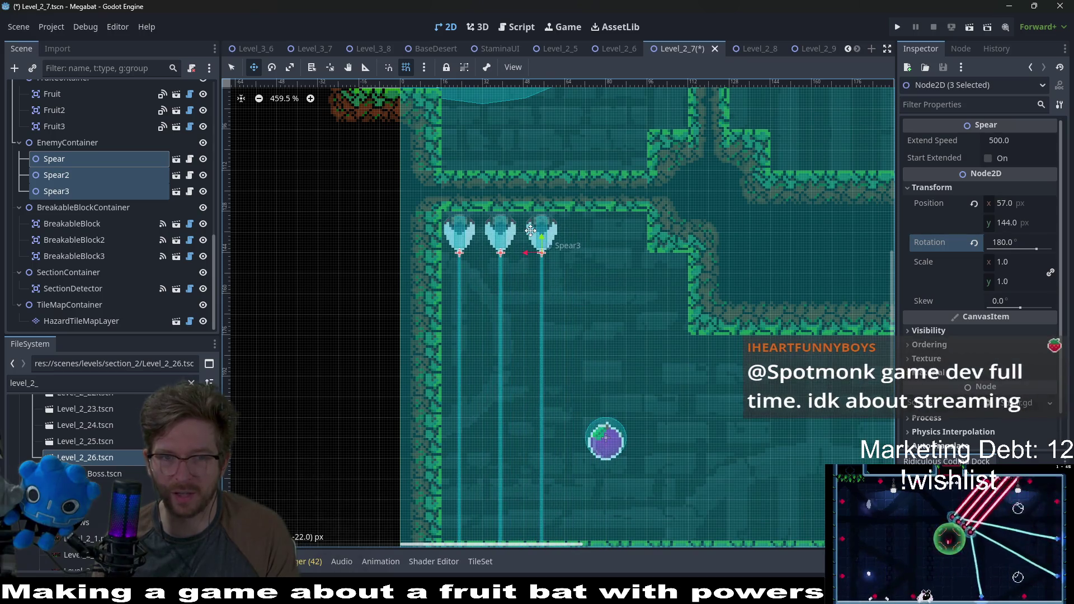
click(95, 162)
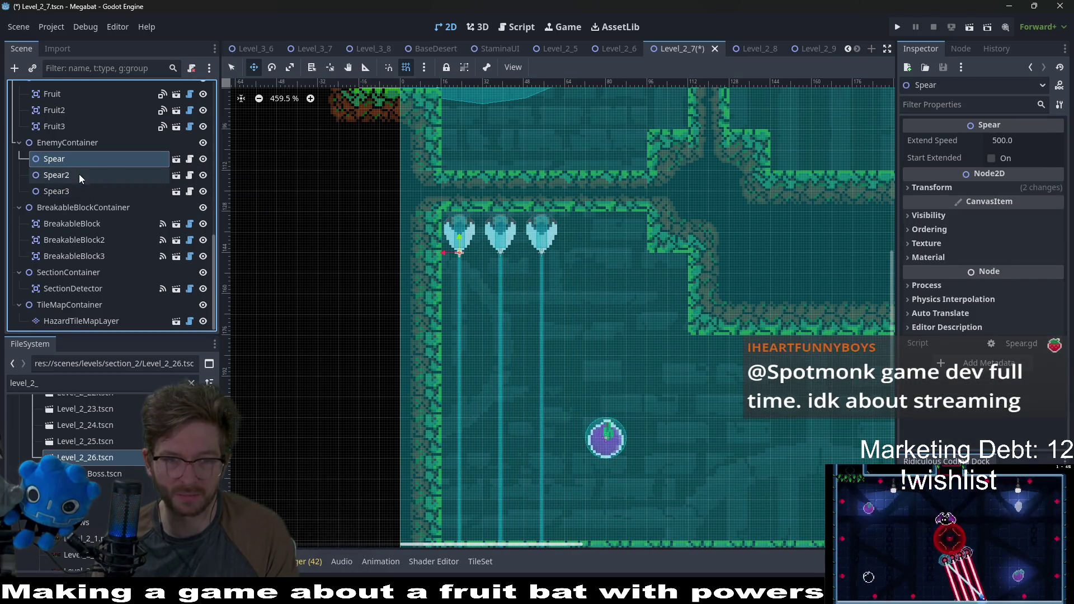
scroll(517, 235, up, 5)
shift+click(107, 190)
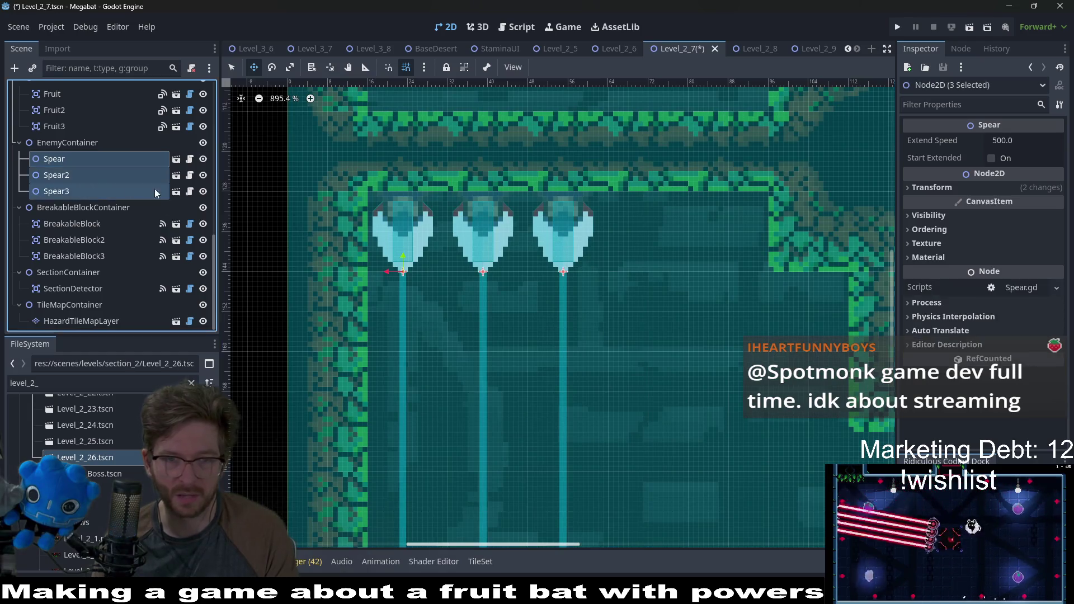
key(Right)
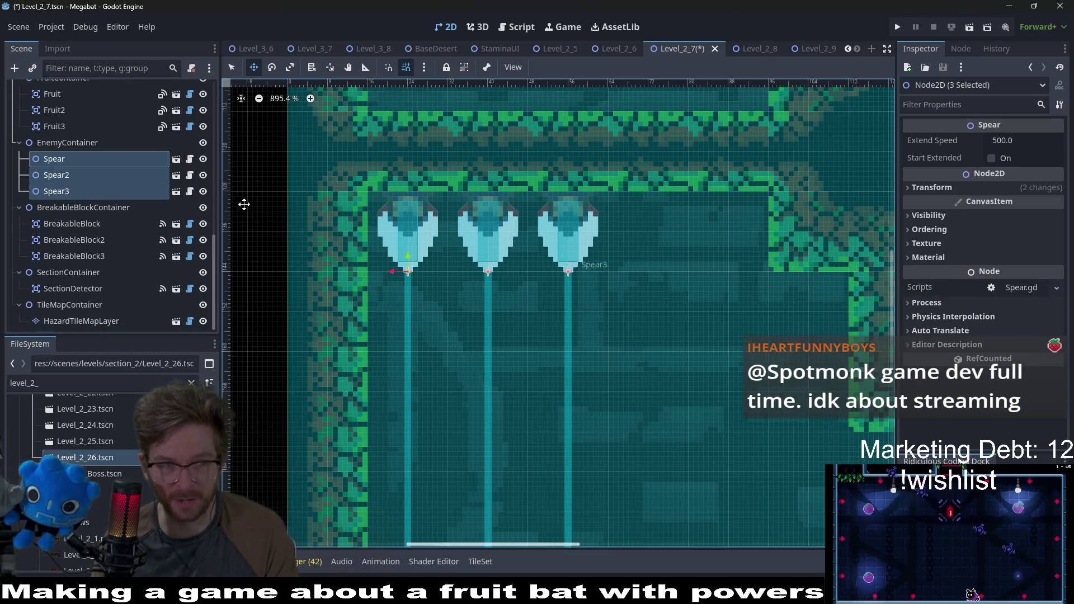
Duplicate Spear3 twice to make Spear4 and Spear5, each placed one step further right
click(123, 192)
key(ctrl+d)
key(Right)
key(Right)
key(Right)
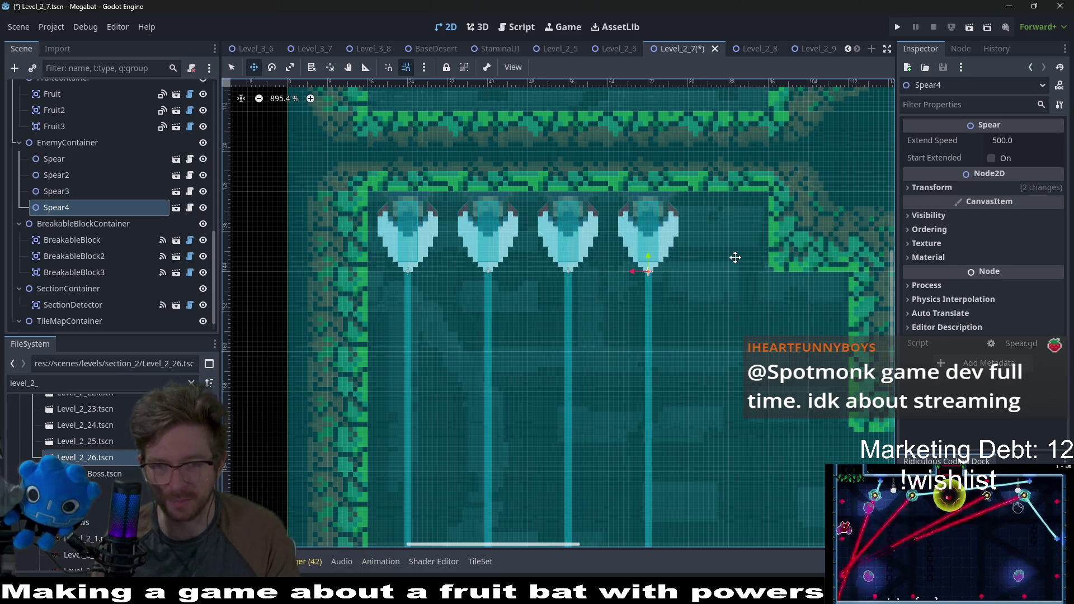
key(ctrl+d)
key(Right)
key(Right)
key(Right)
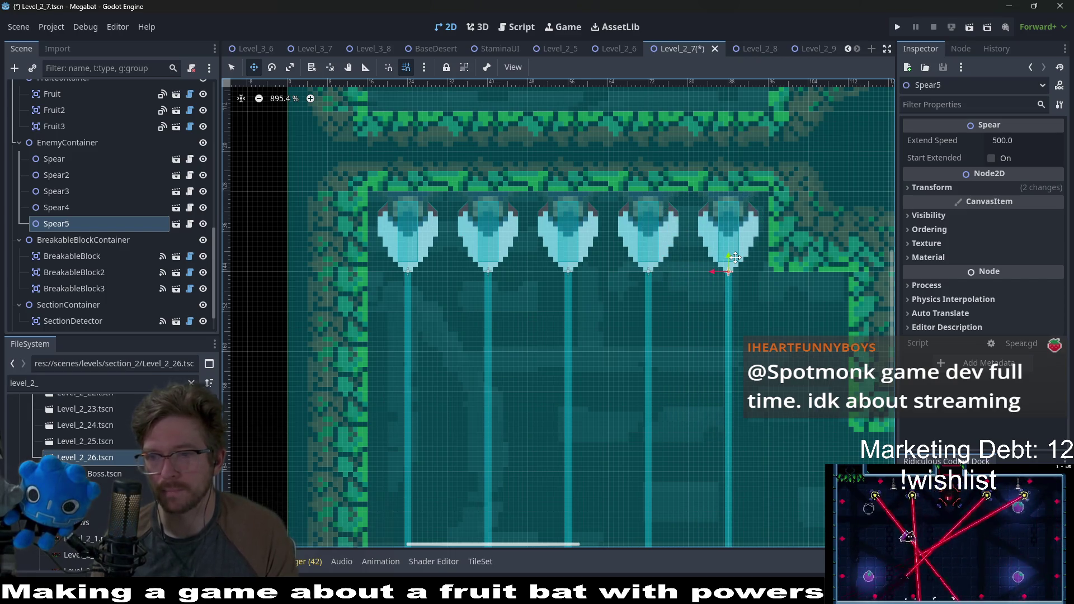
scroll(734, 257, down, 5)
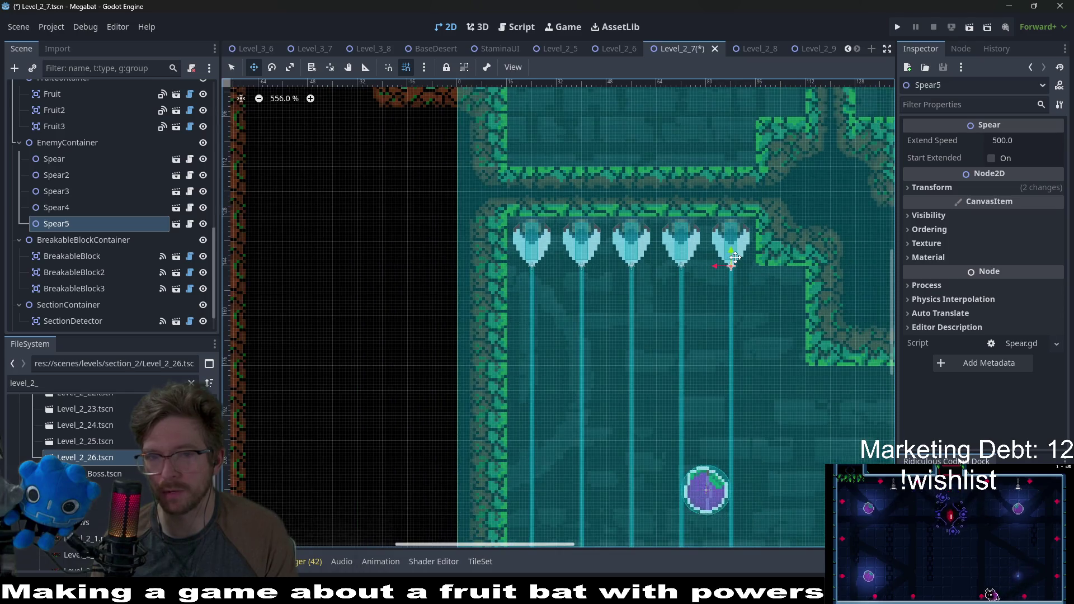
scroll(735, 256, down, 9)
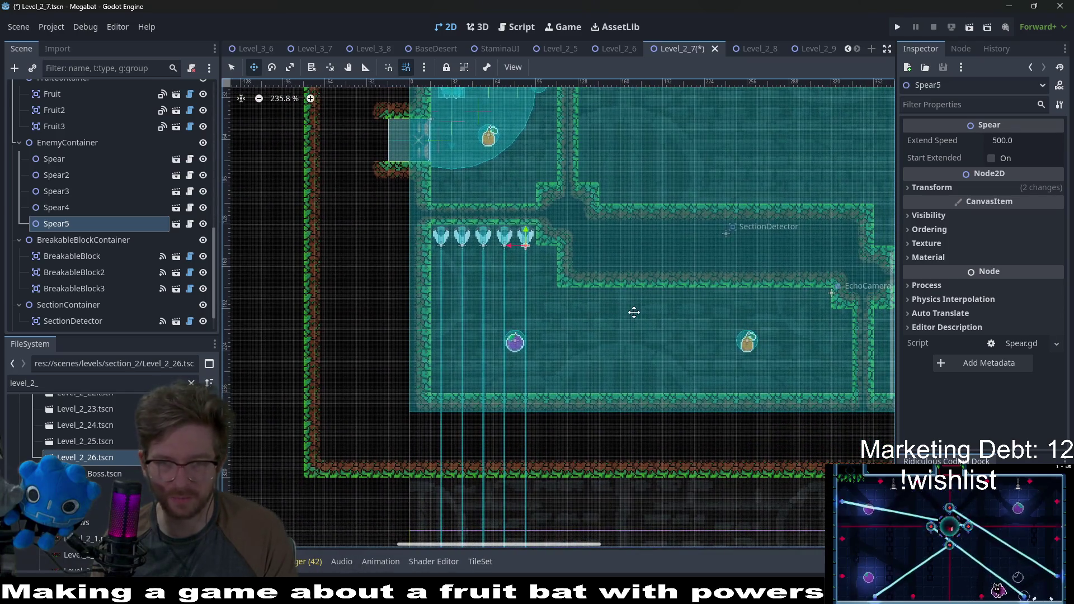
scroll(634, 312, down, 4)
scroll(632, 302, right, 2)
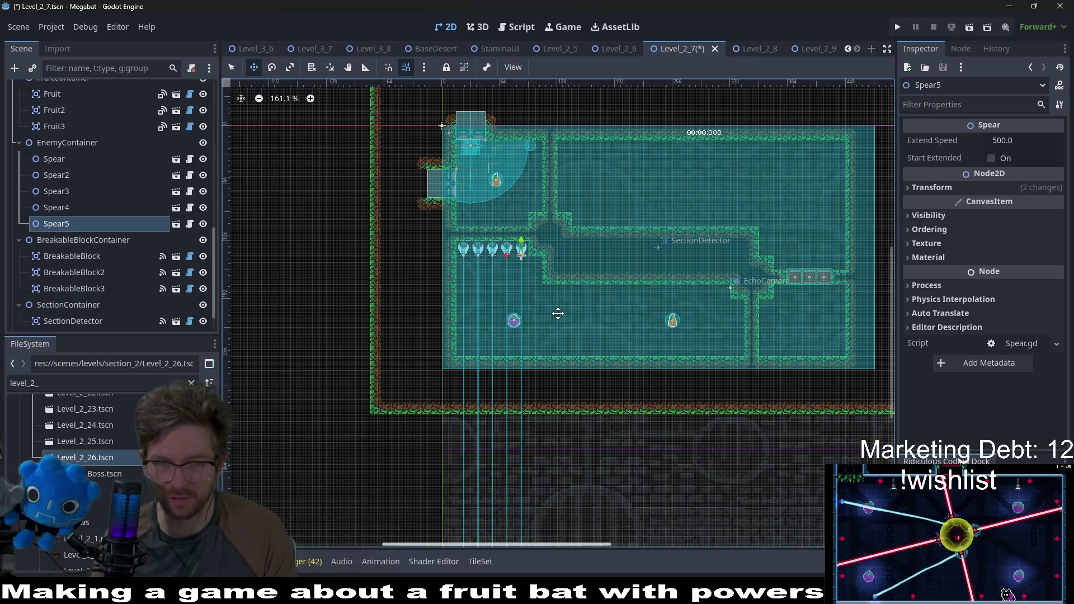
scroll(542, 313, up, 5)
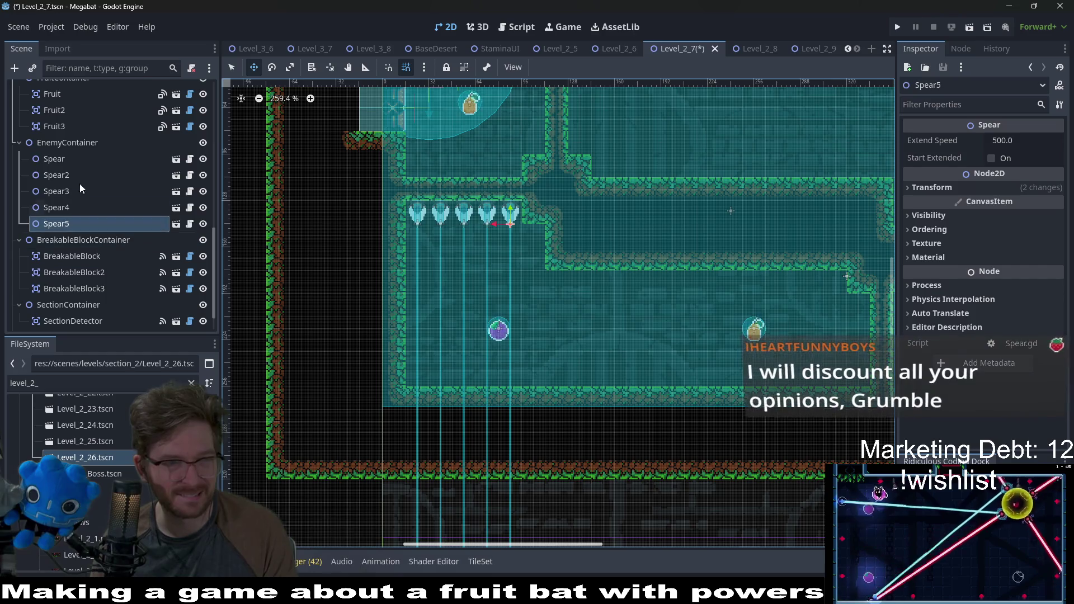
click(75, 111)
drag(498, 328, 571, 325)
scroll(604, 342, up, 4)
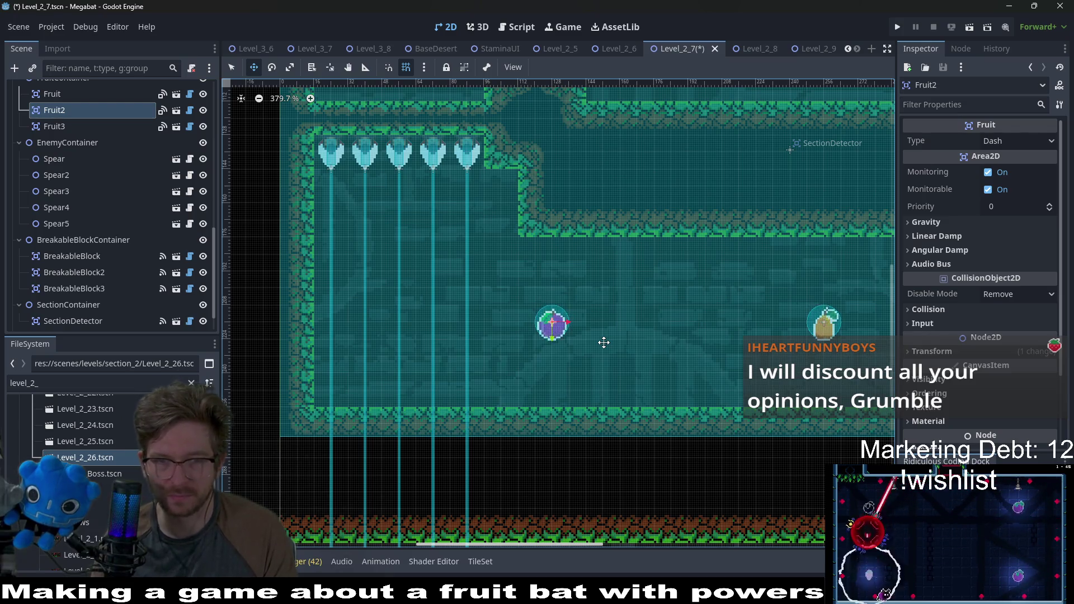
scroll(604, 342, down, 4)
scroll(607, 340, down, 3)
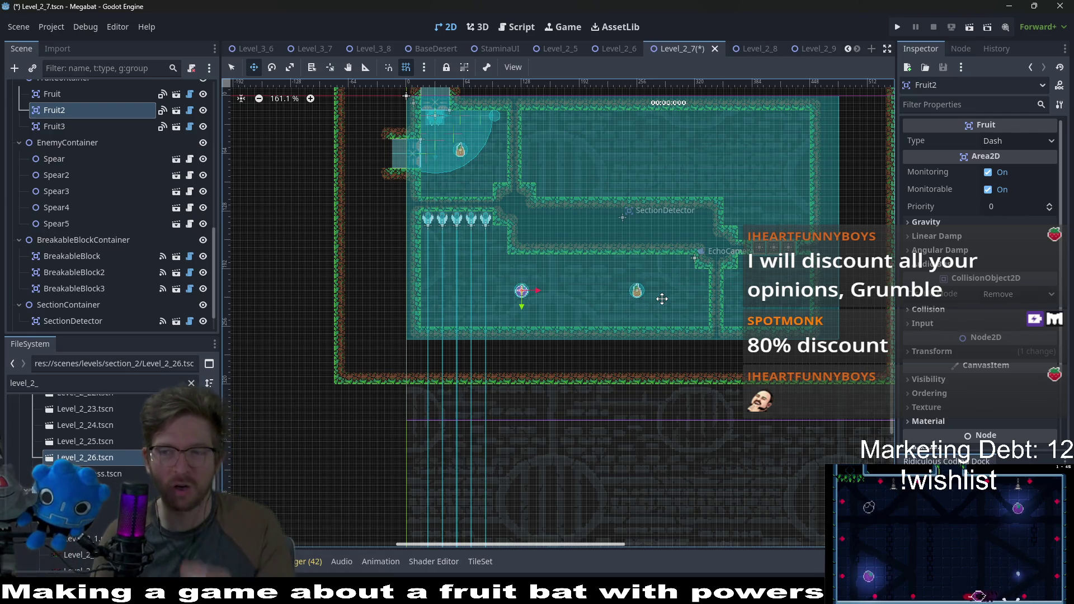
scroll(637, 307, up, 3)
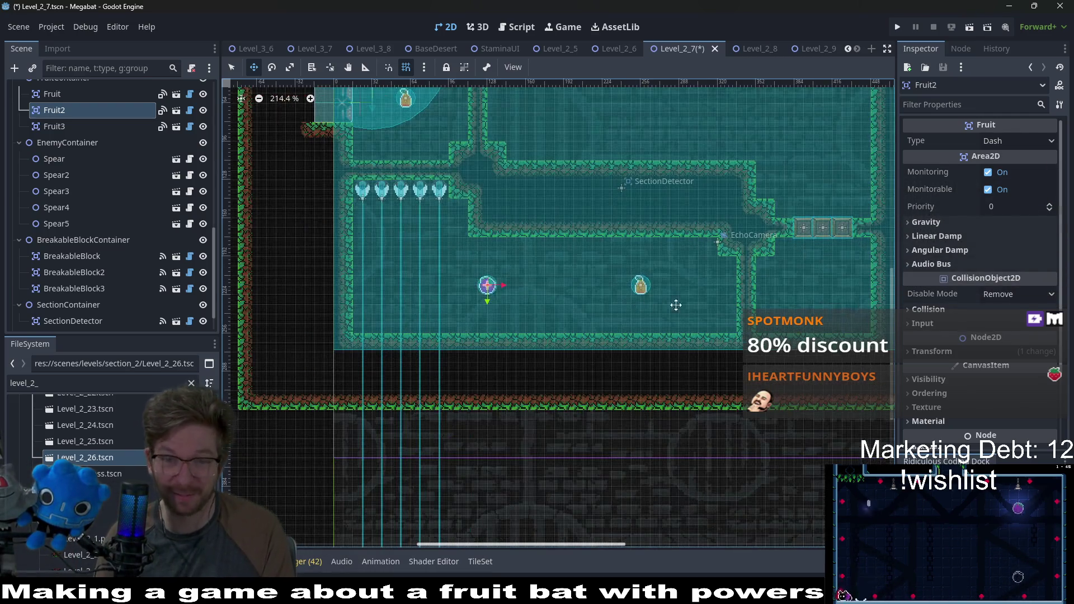
scroll(740, 242, down, 6)
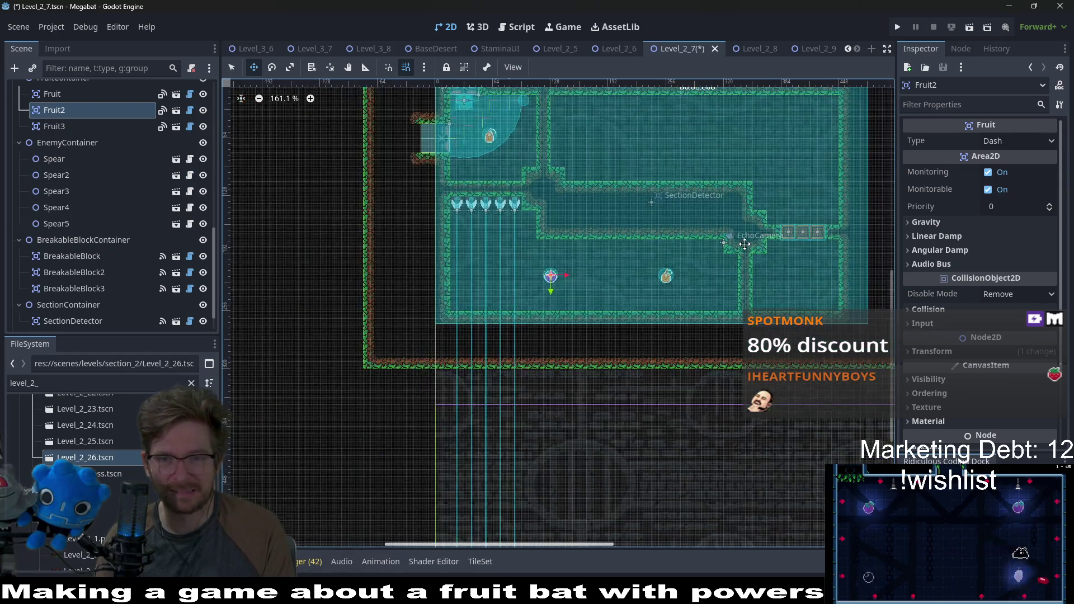
scroll(667, 254, right, 3)
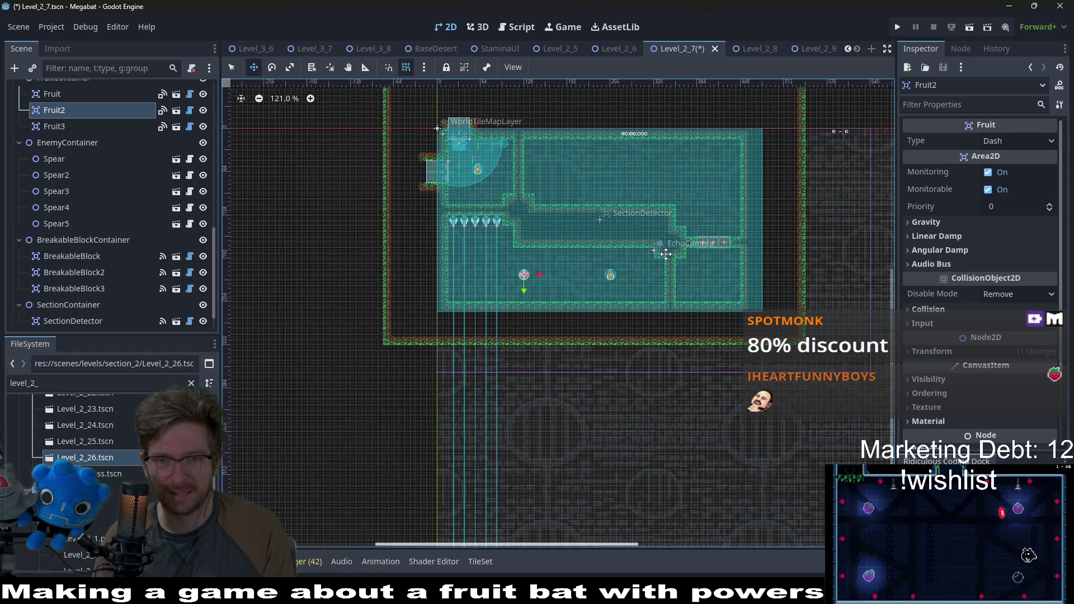
scroll(666, 256, up, 6)
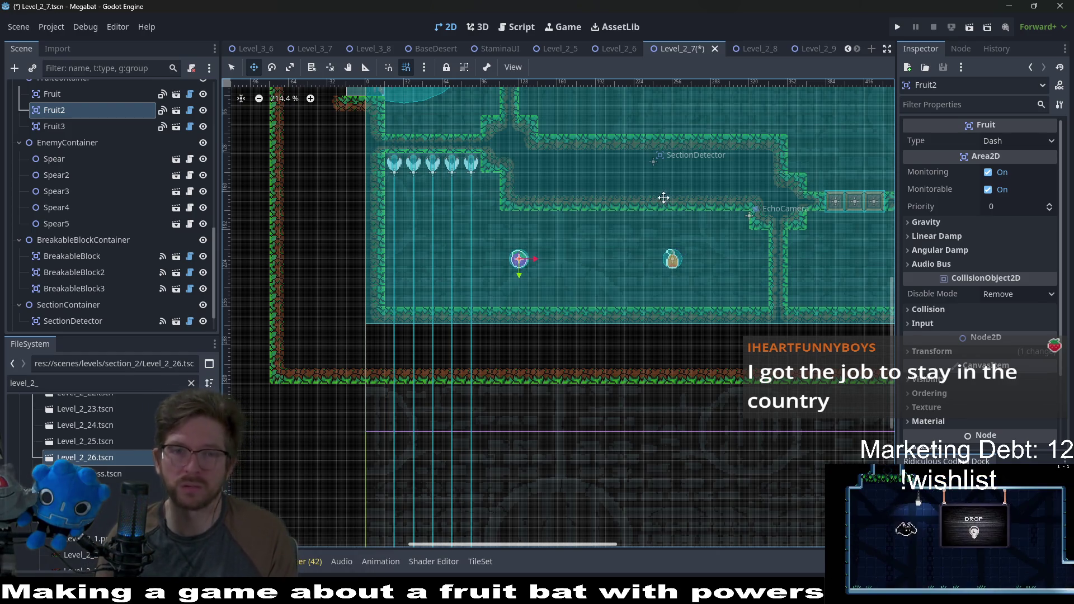
scroll(687, 230, down, 3)
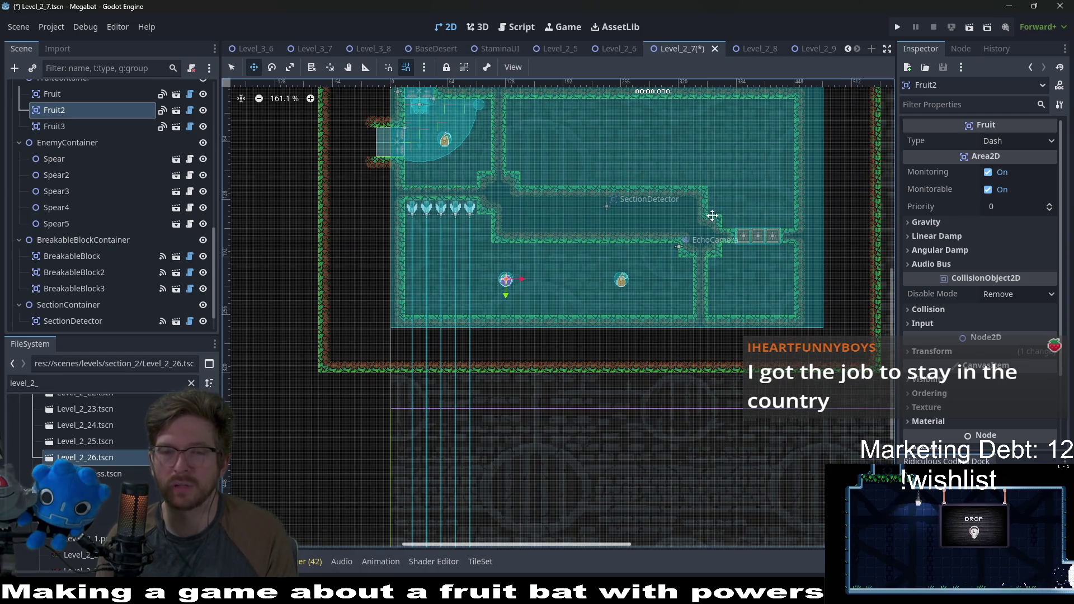
drag(712, 215, 668, 255)
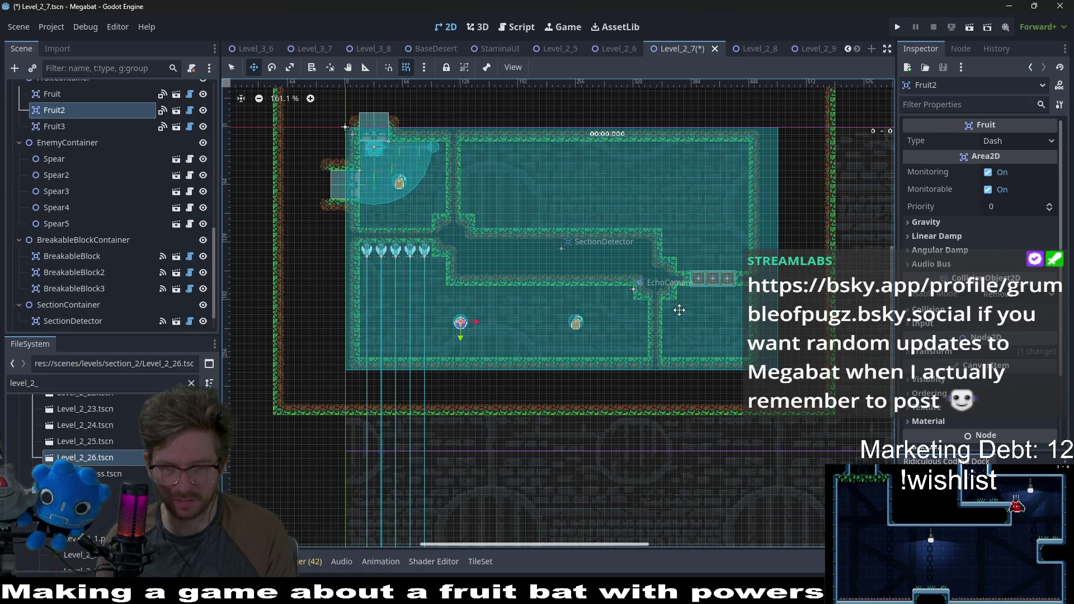
scroll(658, 316, up, 2)
scroll(665, 302, down, 1)
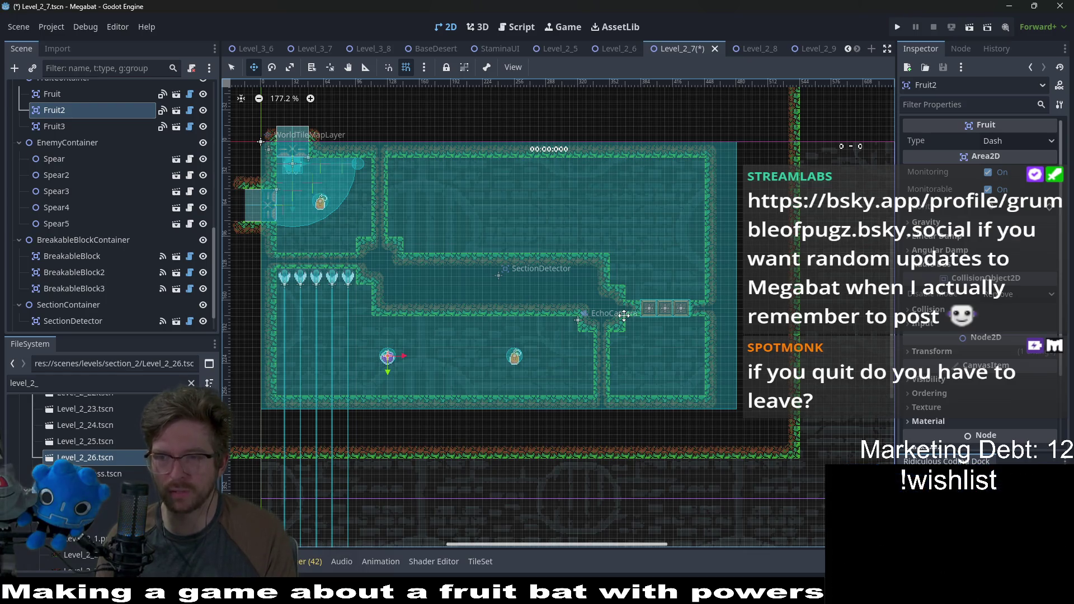
scroll(624, 314, down, 2)
scroll(508, 326, up, 2)
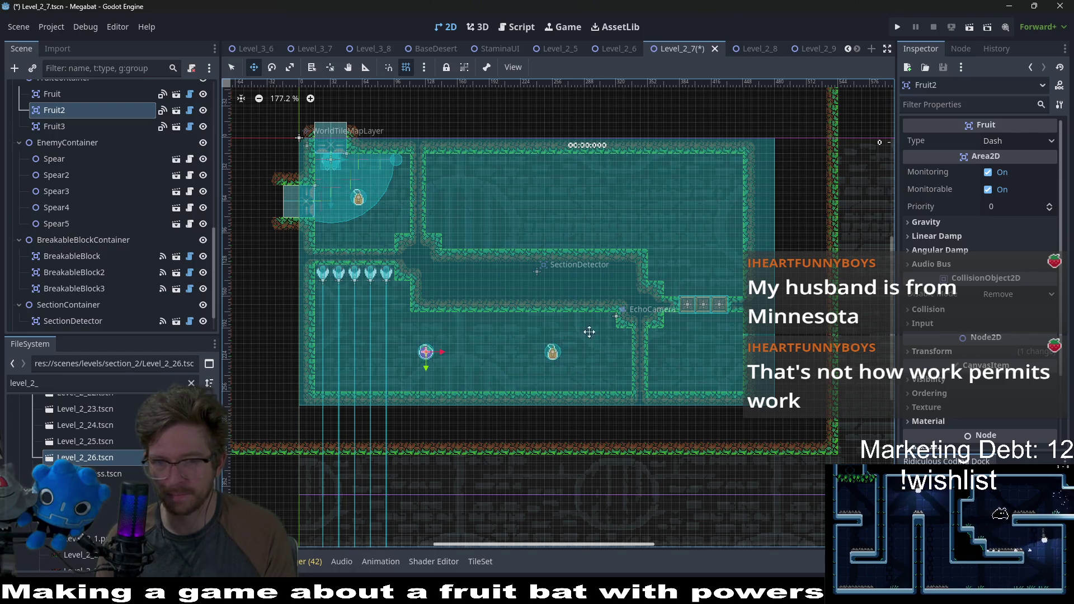
scroll(587, 335, up, 3)
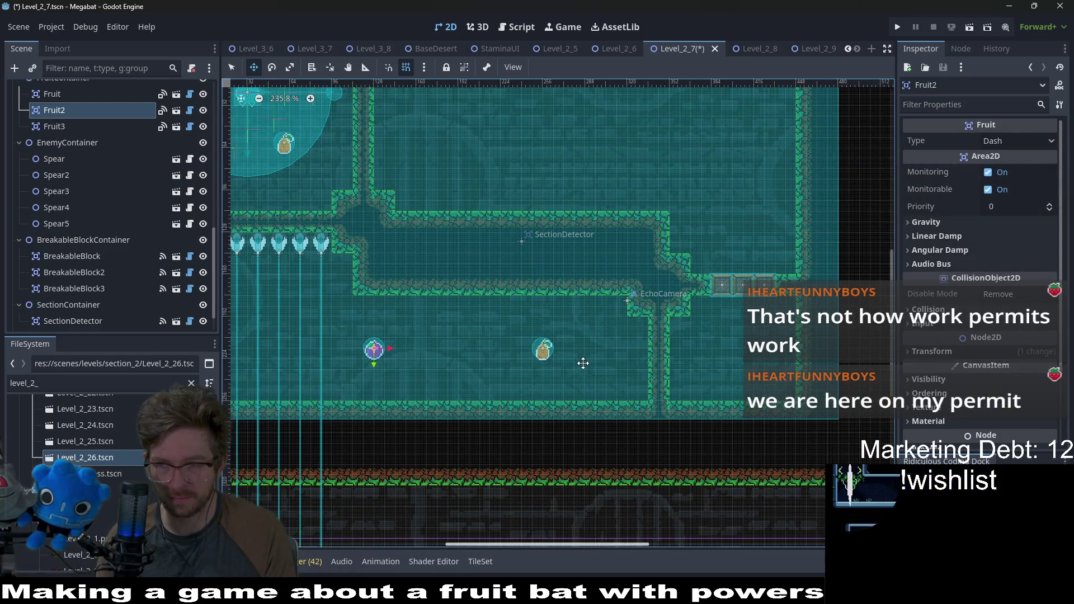
scroll(583, 363, down, 3)
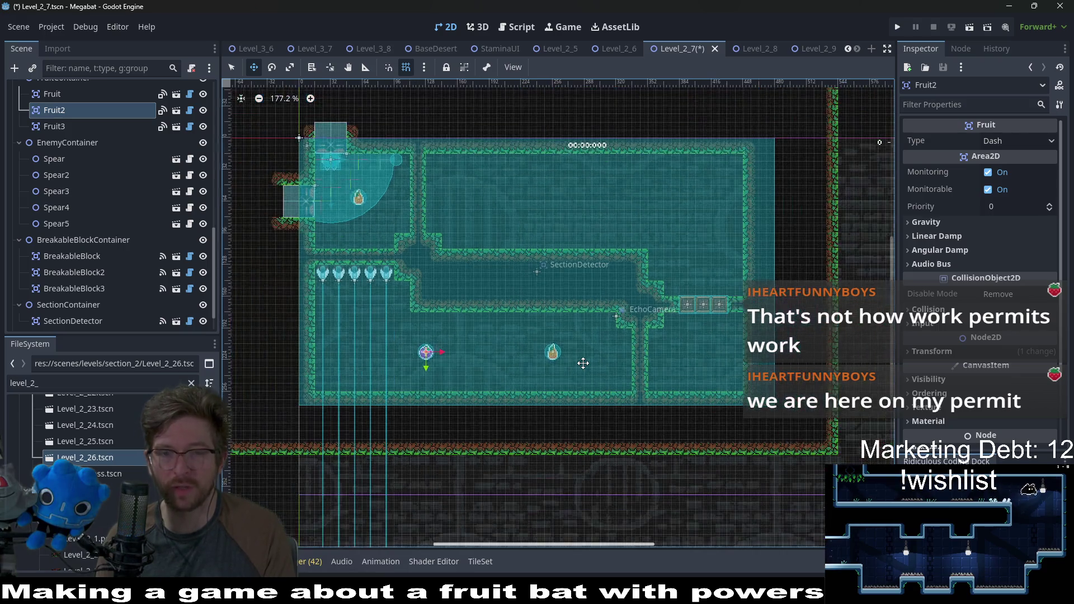
scroll(583, 363, down, 1)
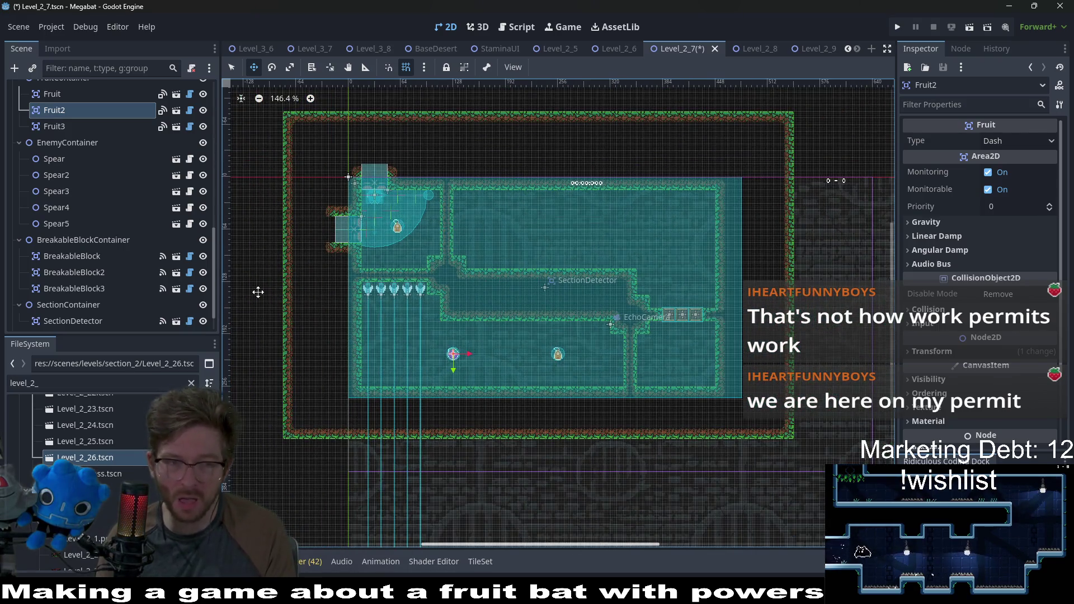
scroll(116, 240, up, 5)
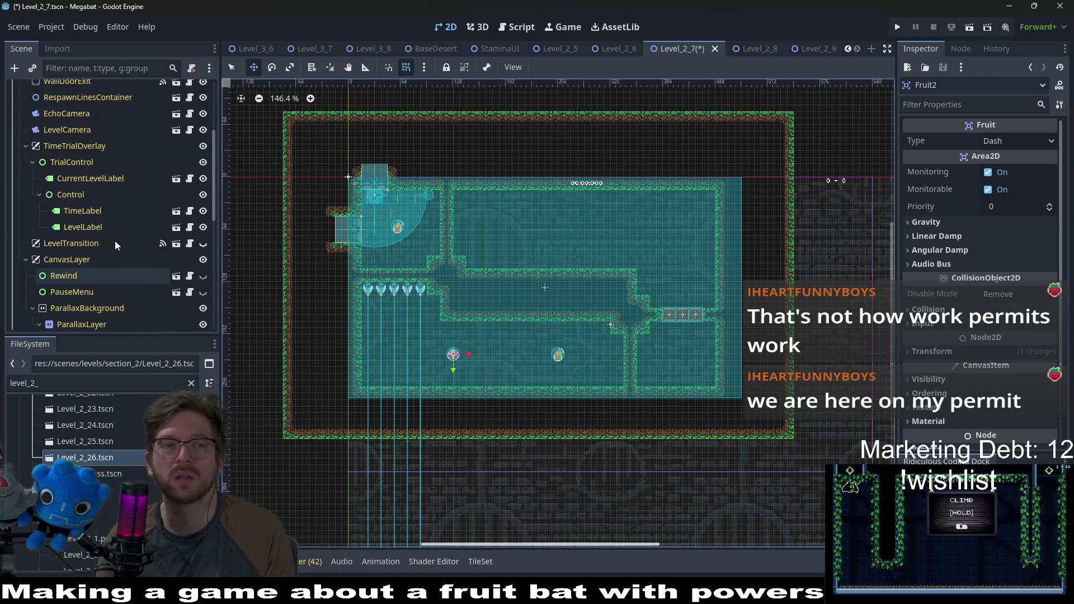
scroll(115, 241, up, 5)
Paint FOREST terrain over the inner corridor walls on WorldTileMapLayer
click(46, 168)
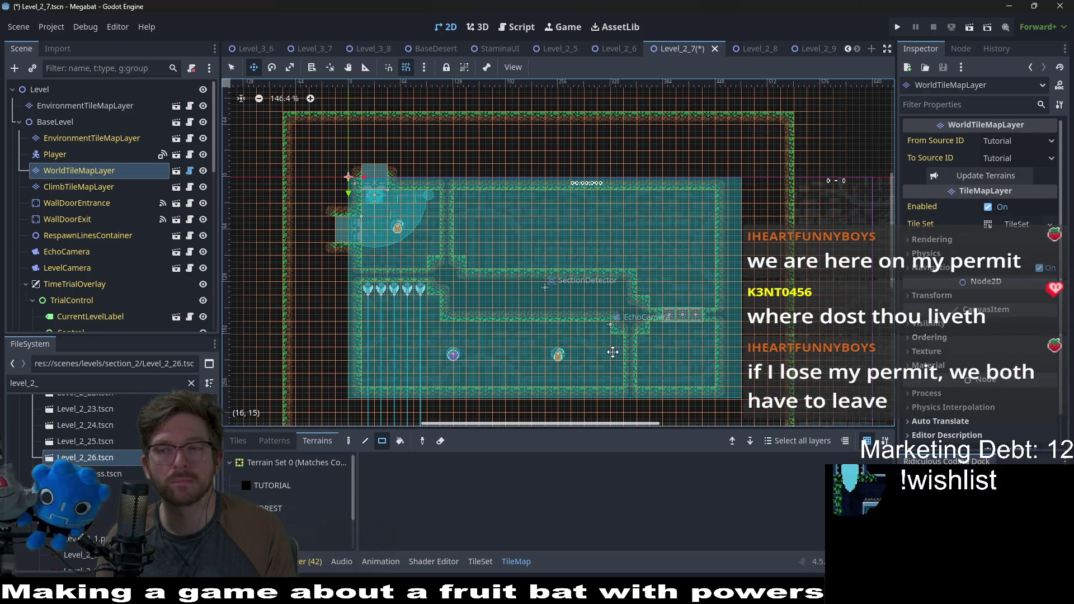
scroll(613, 352, up, 2)
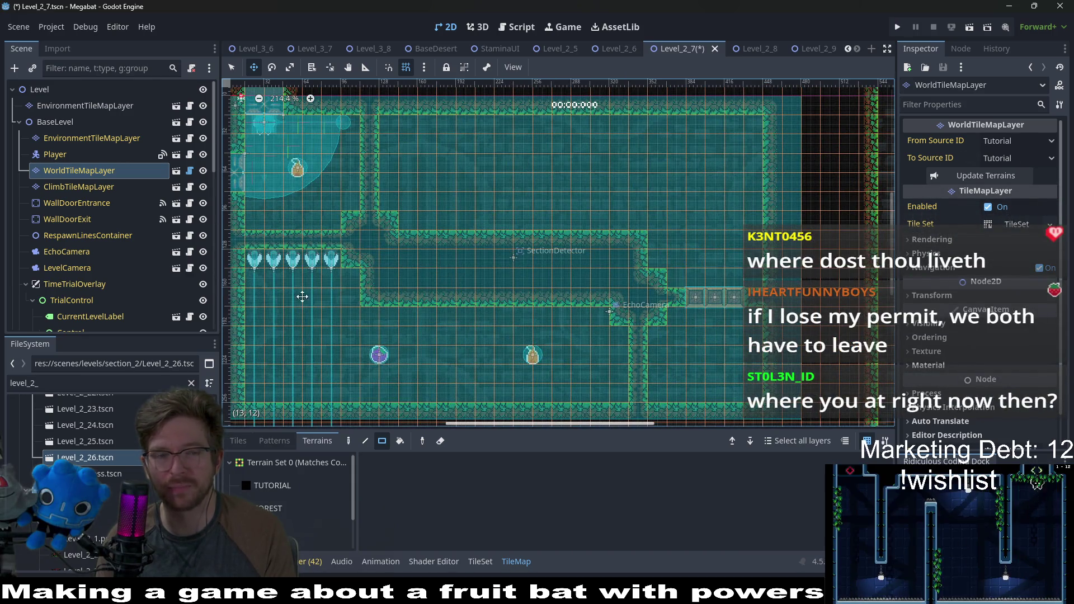
scroll(335, 280, left, 5)
scroll(112, 240, down, 10)
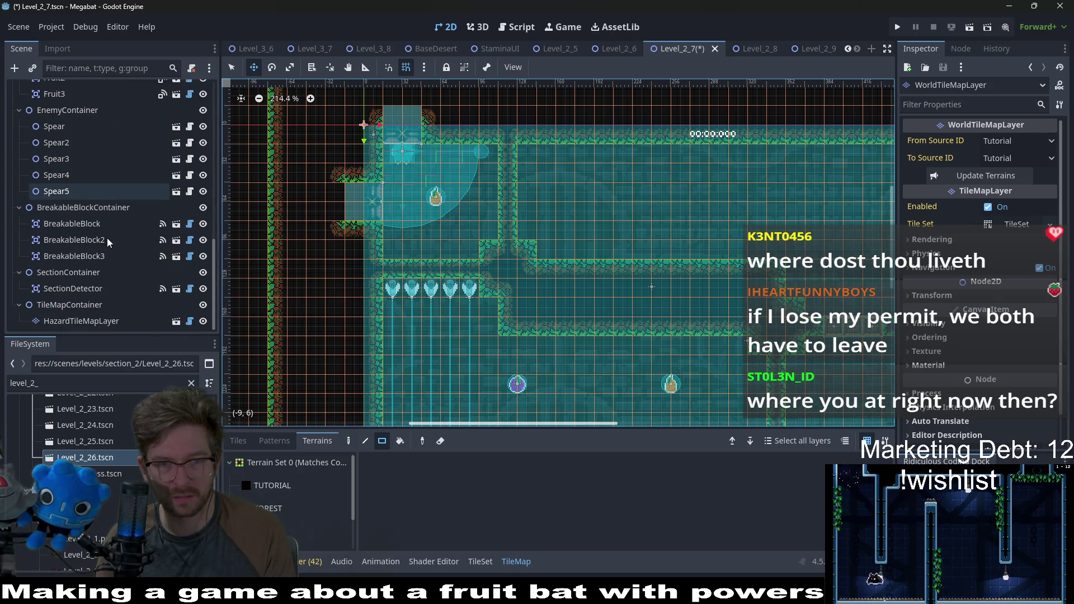
scroll(524, 274, right, 7)
scroll(523, 275, down, 2)
scroll(607, 294, down, 4)
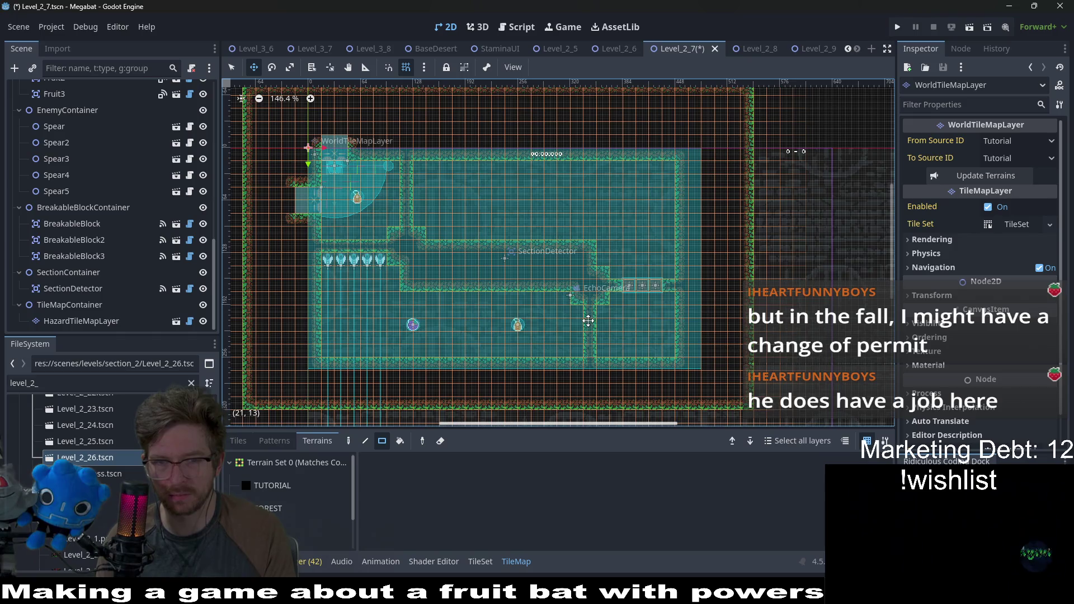
scroll(609, 302, up, 3)
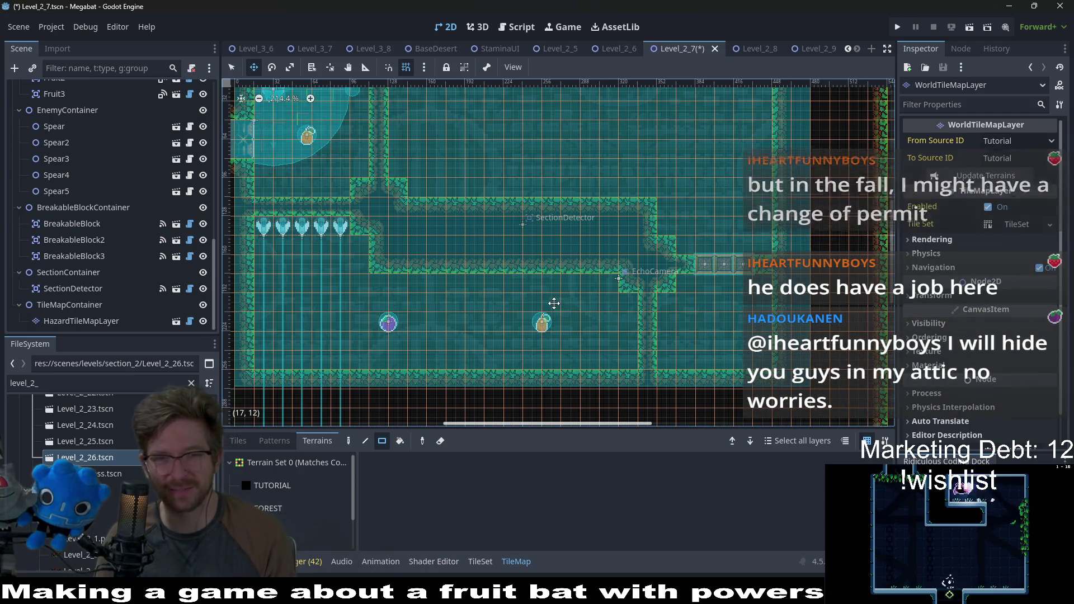
scroll(410, 279, up, 3)
scroll(496, 257, down, 4)
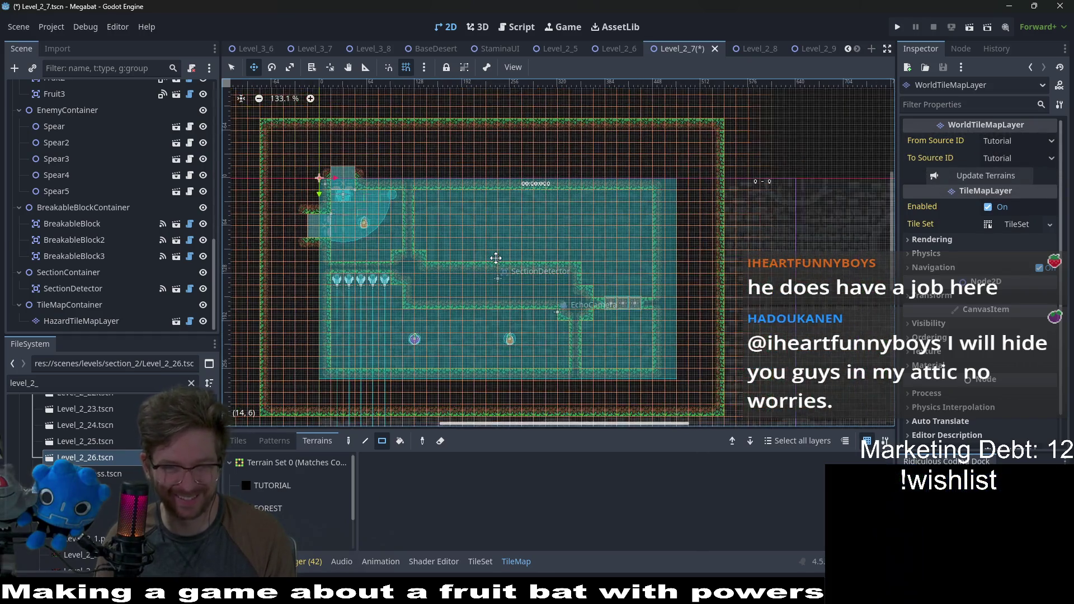
scroll(61, 208, up, 10)
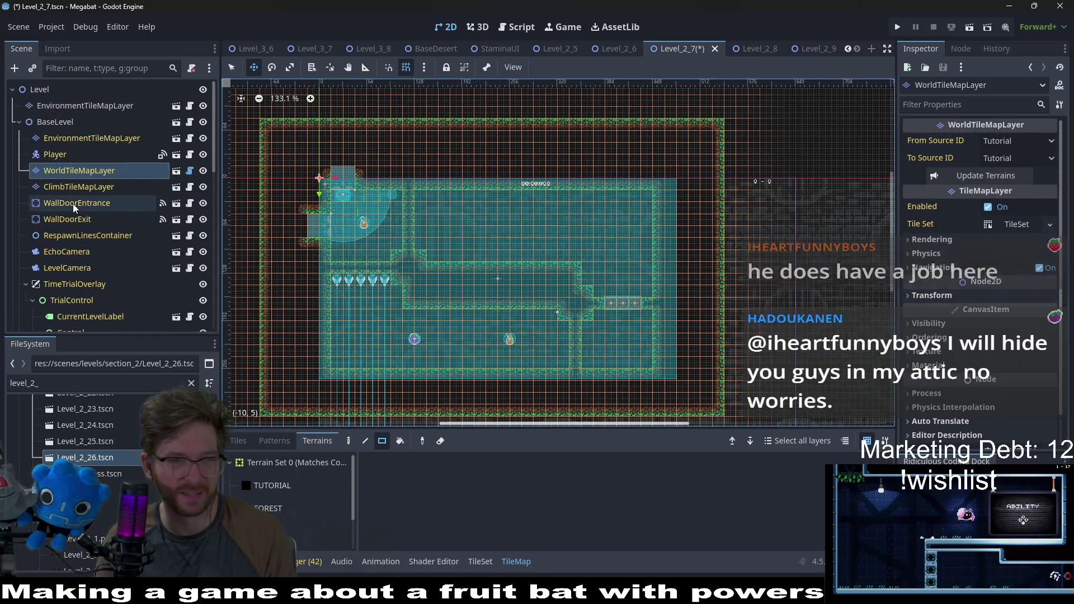
click(269, 508)
scroll(615, 262, up, 5)
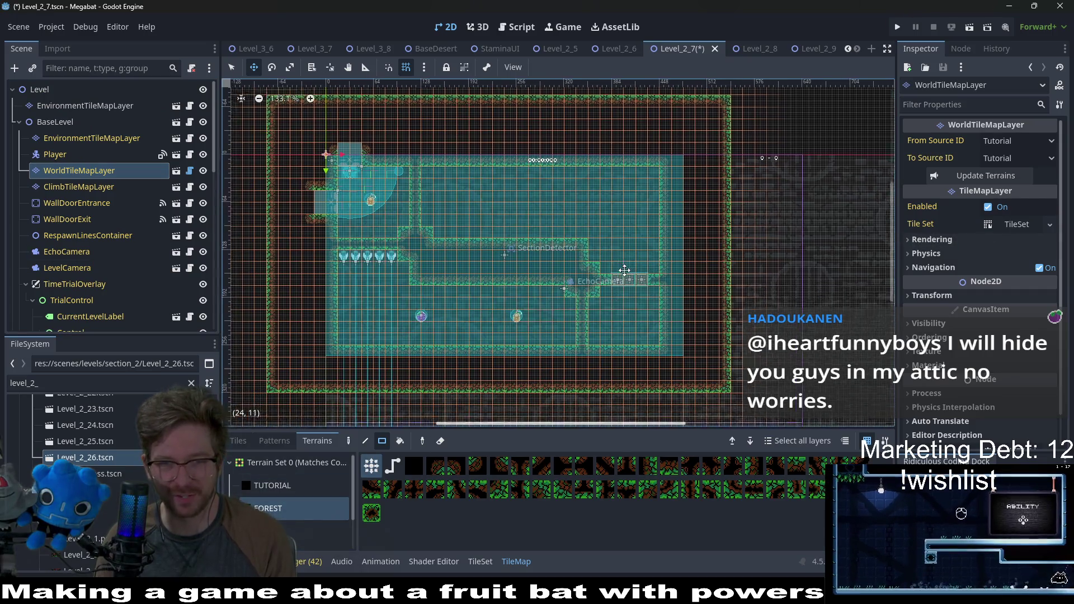
mouse_move(538, 209)
mouse_down()
mouse_move(621, 312)
mouse_move(685, 353)
mouse_move(703, 343)
mouse_up()
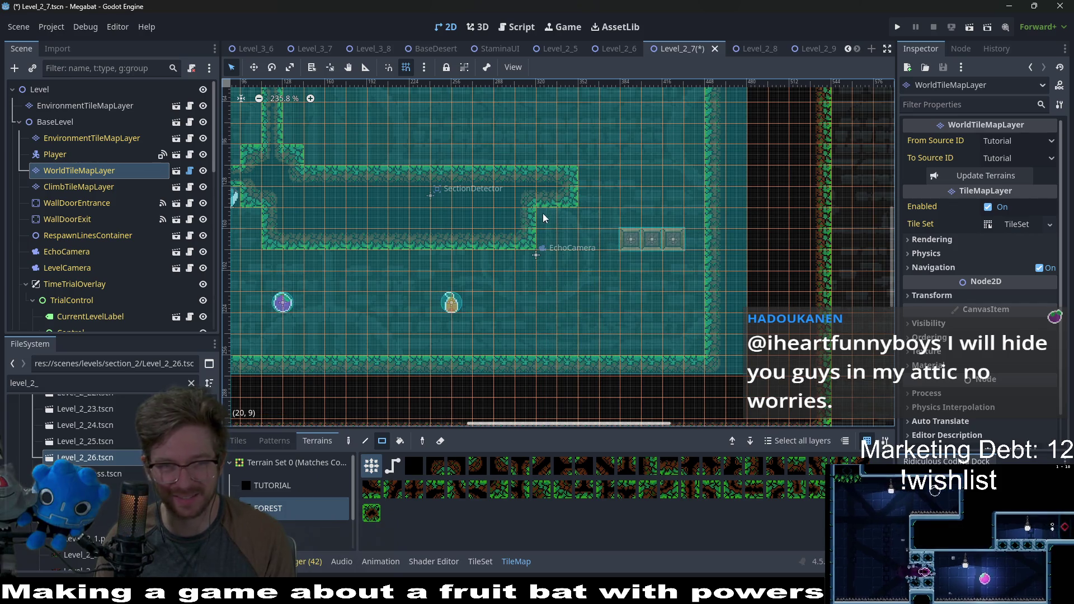
Open the remaining corridor walls into floor and patch a 3x2 tile block by the left wall
scroll(615, 252, left, 5)
drag(539, 166, 614, 240)
drag(788, 231, 839, 279)
scroll(615, 251, down, 4)
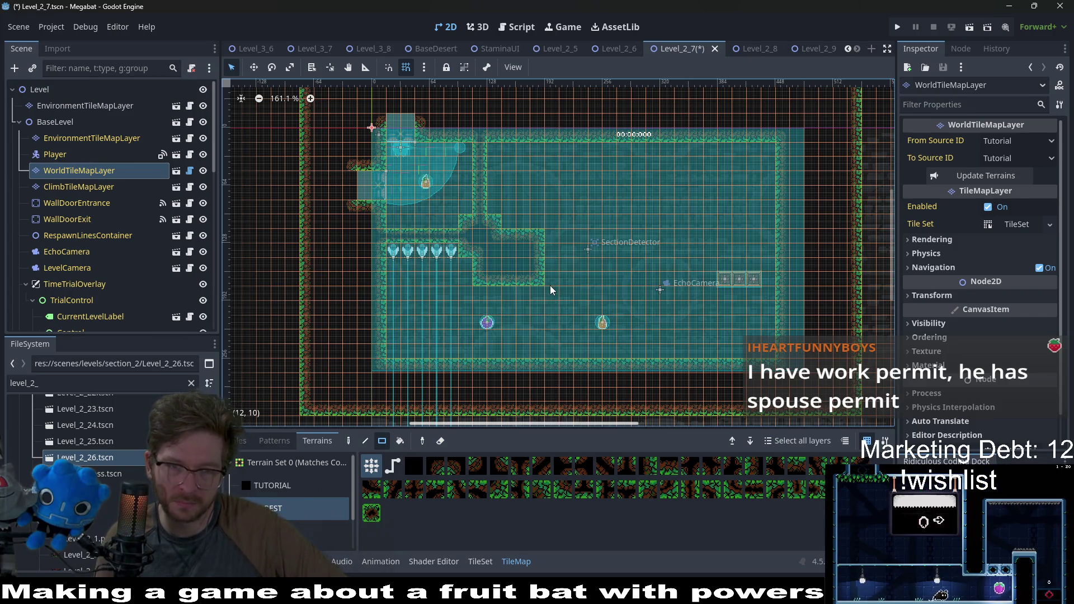
scroll(384, 314, up, 2)
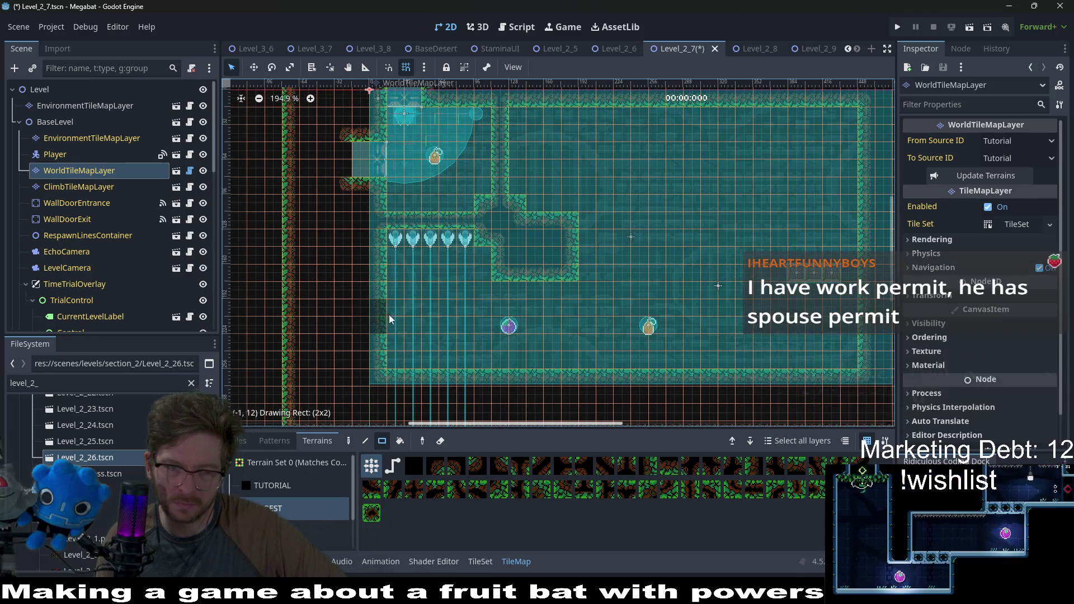
drag(381, 167, 352, 152)
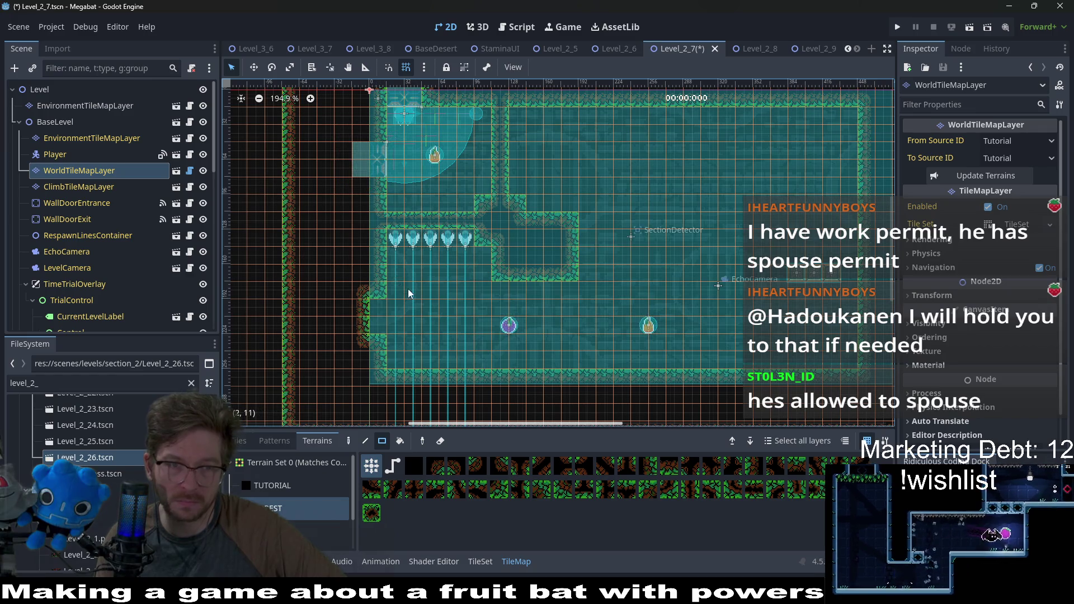
click(92, 201)
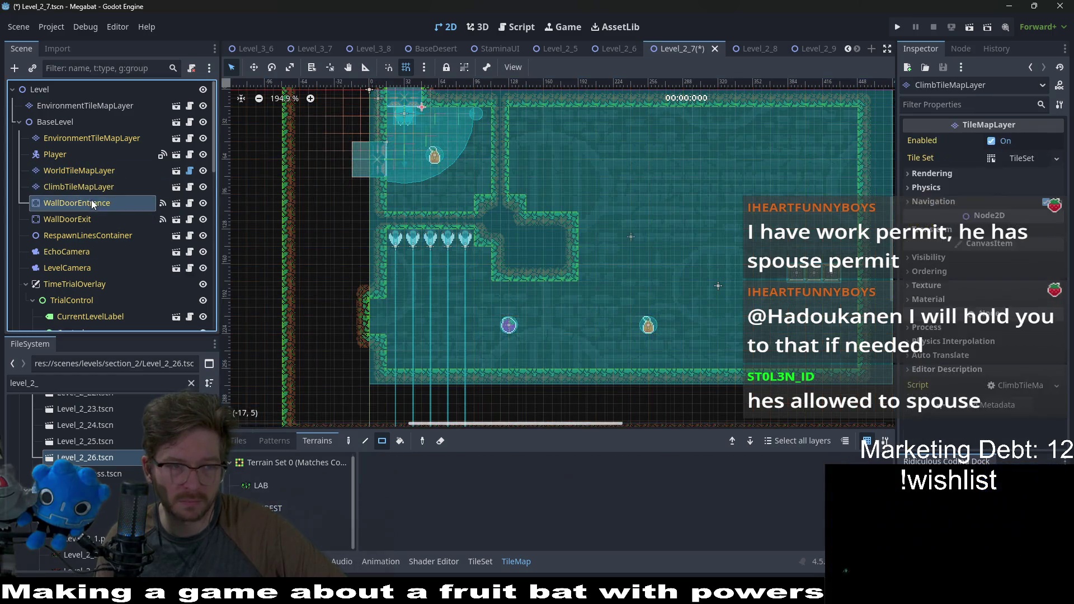
Nudge WallDoorExit down the left wall to position 16, 192, below the spears
click(84, 218)
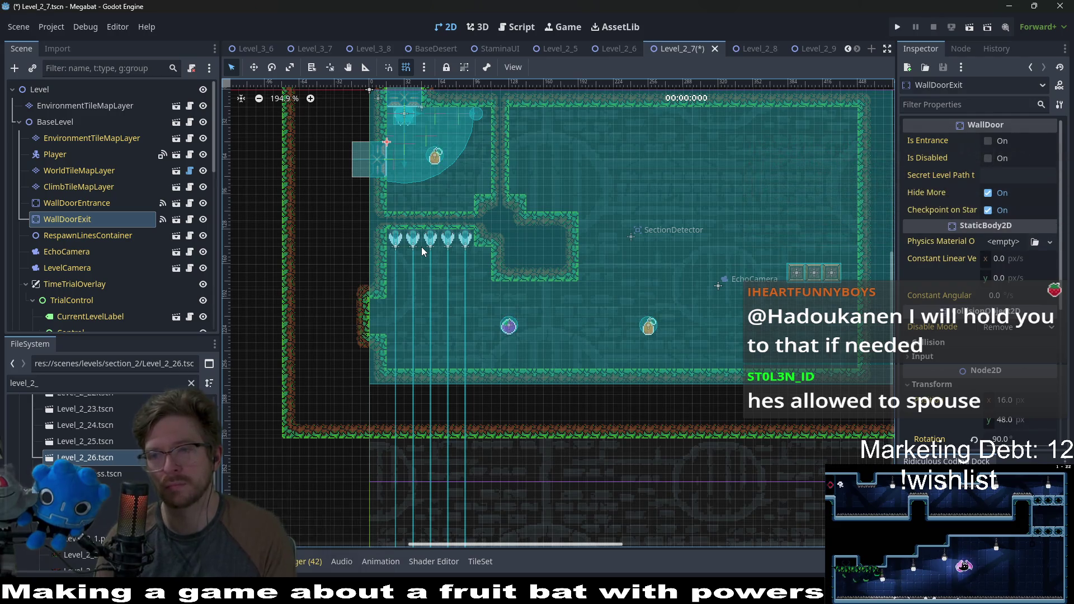
key(w)
key(Down)
key(Down)
key(Down)
key(Down)
key(Down)
key(Down)
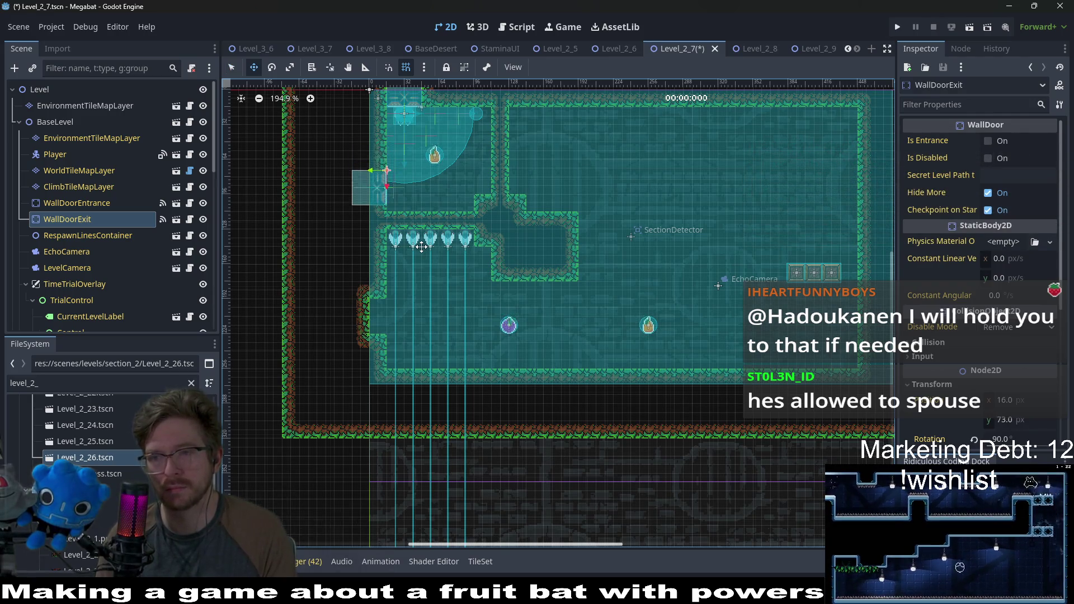
key(Down)
key(Down)
key(Down)
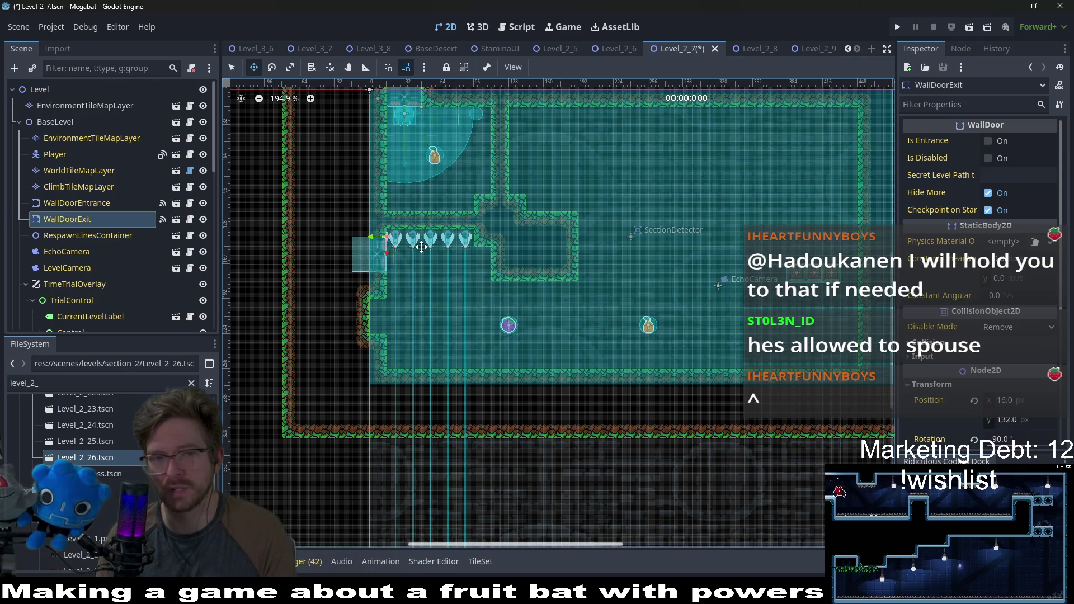
key(Down)
key(Down)
key(Down)
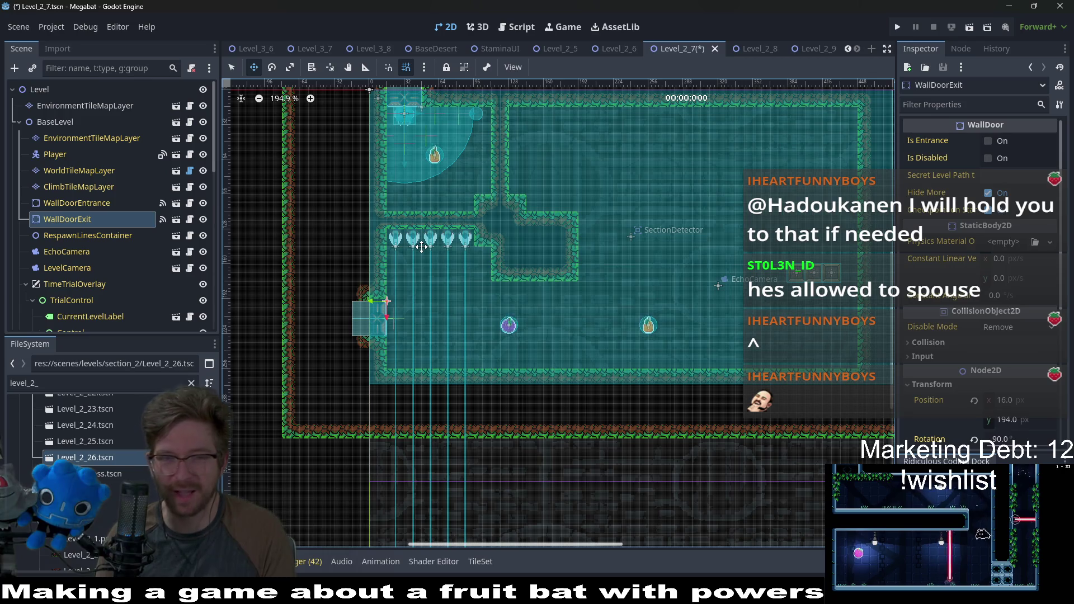
scroll(421, 246, up, 6)
key(Up)
key(Up)
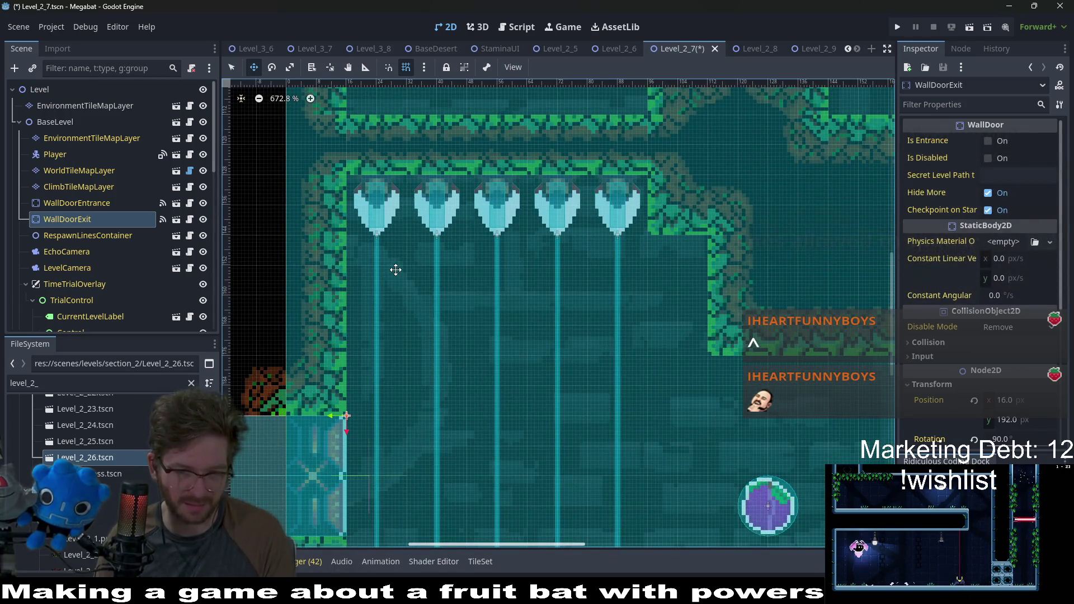
click(83, 203)
scroll(83, 167, down, 1)
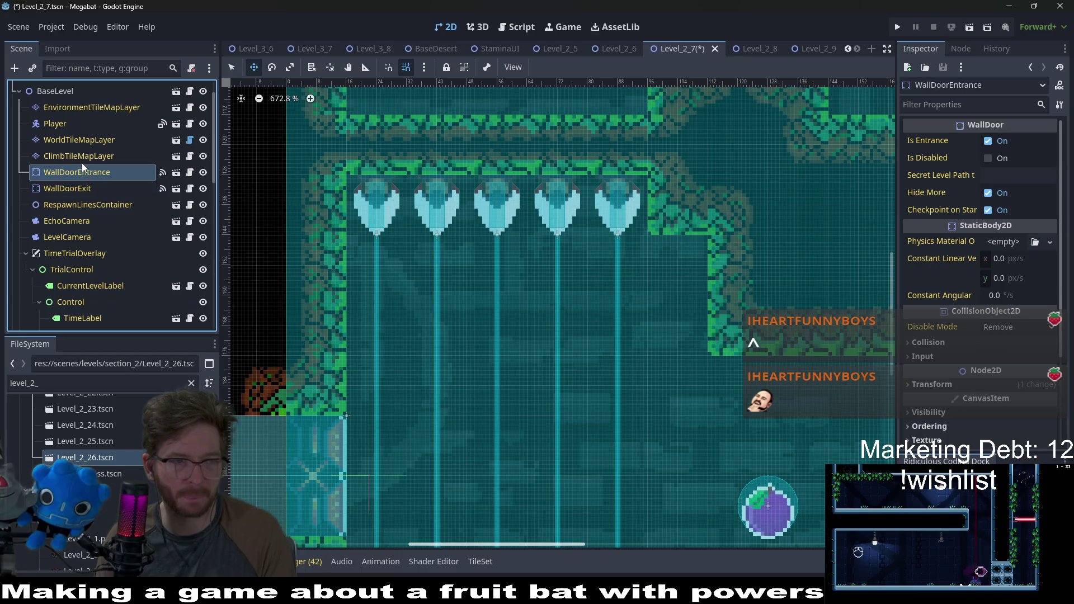
click(79, 139)
click(290, 509)
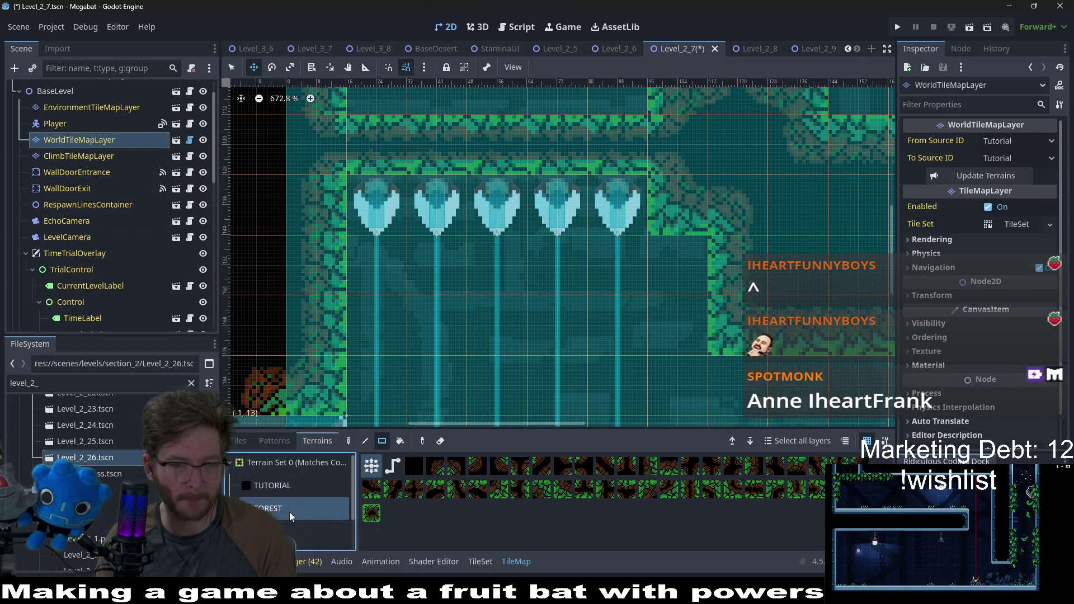
scroll(290, 512, down, 1)
scroll(368, 337, down, 3)
scroll(368, 337, left, 2)
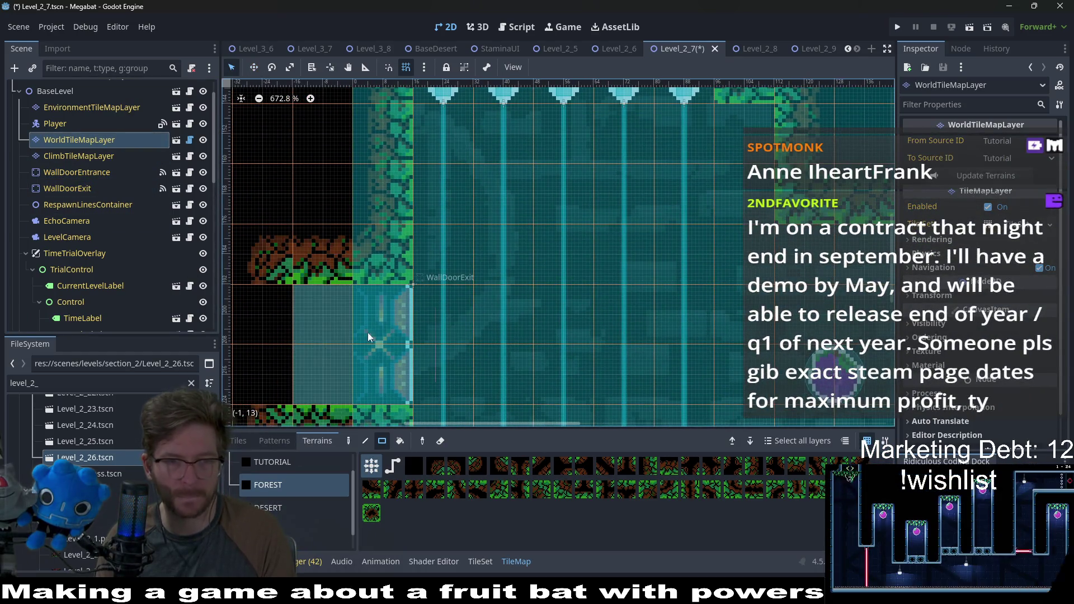
scroll(368, 336, down, 10)
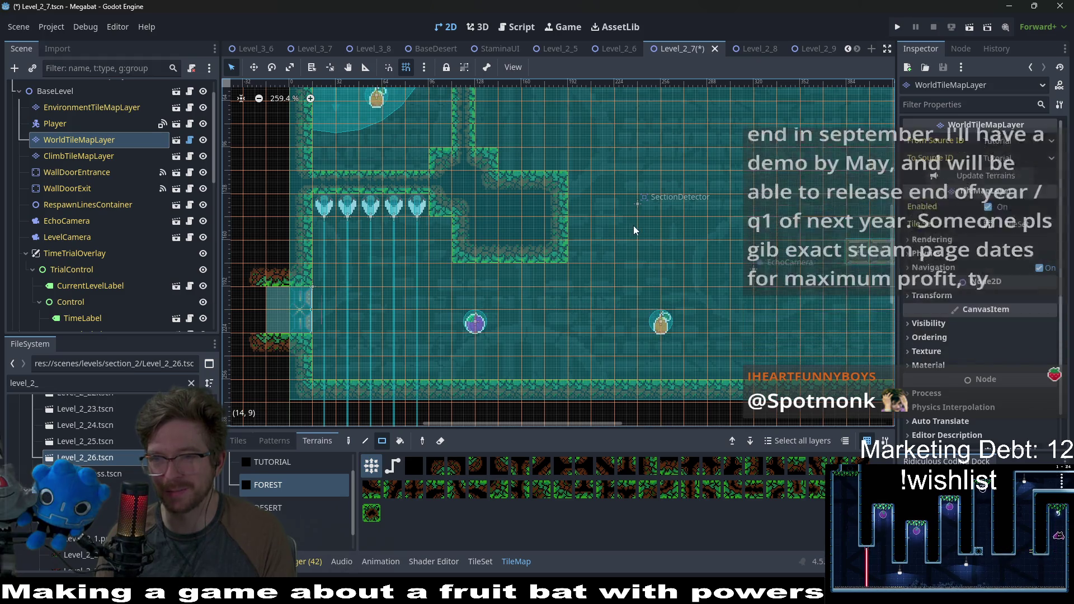
scroll(602, 249, down, 3)
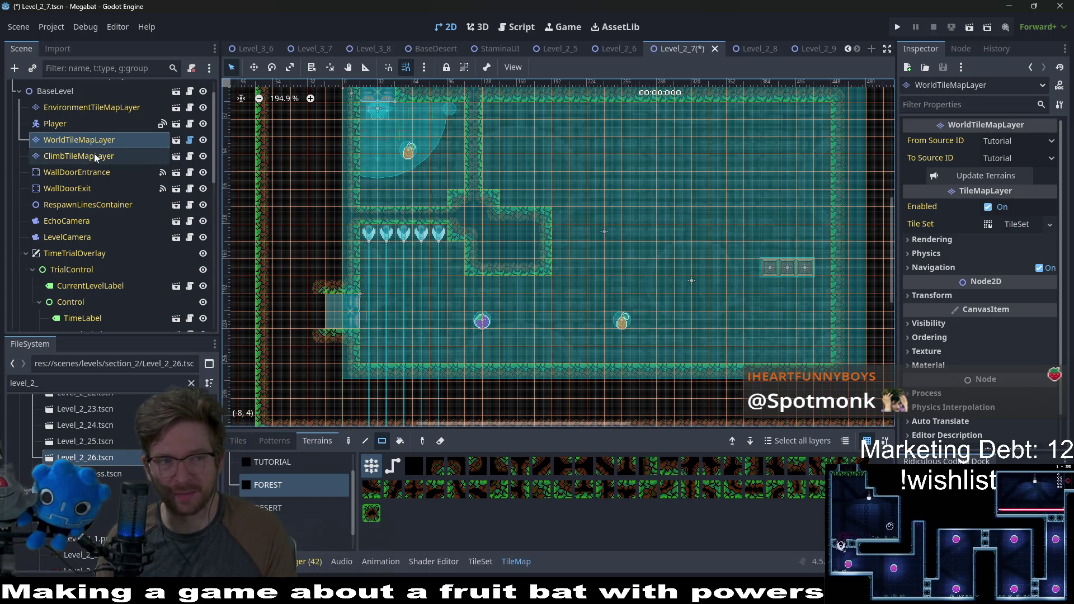
click(122, 158)
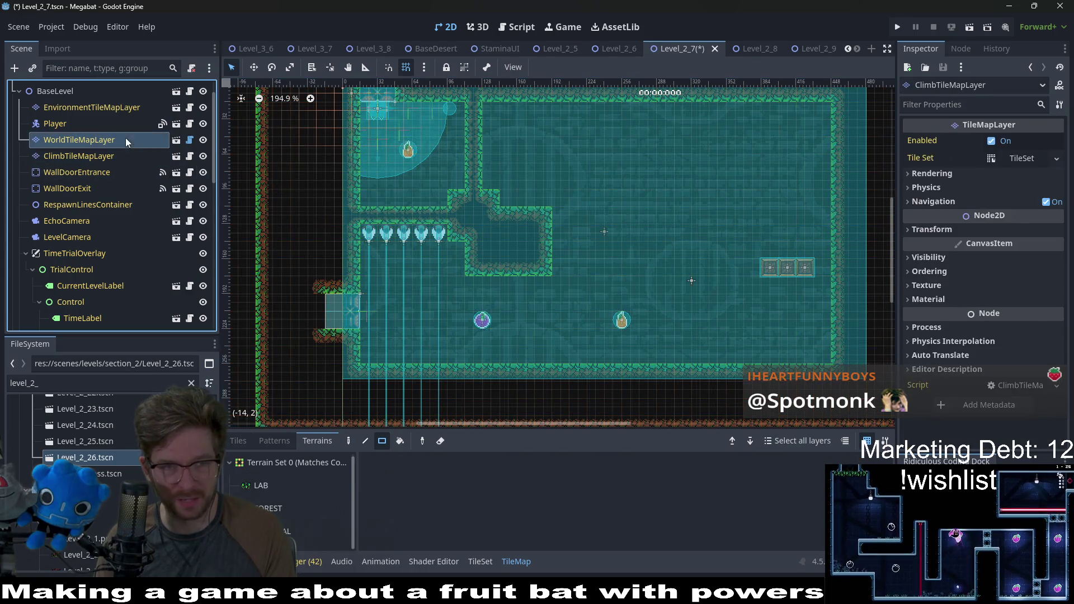
click(125, 137)
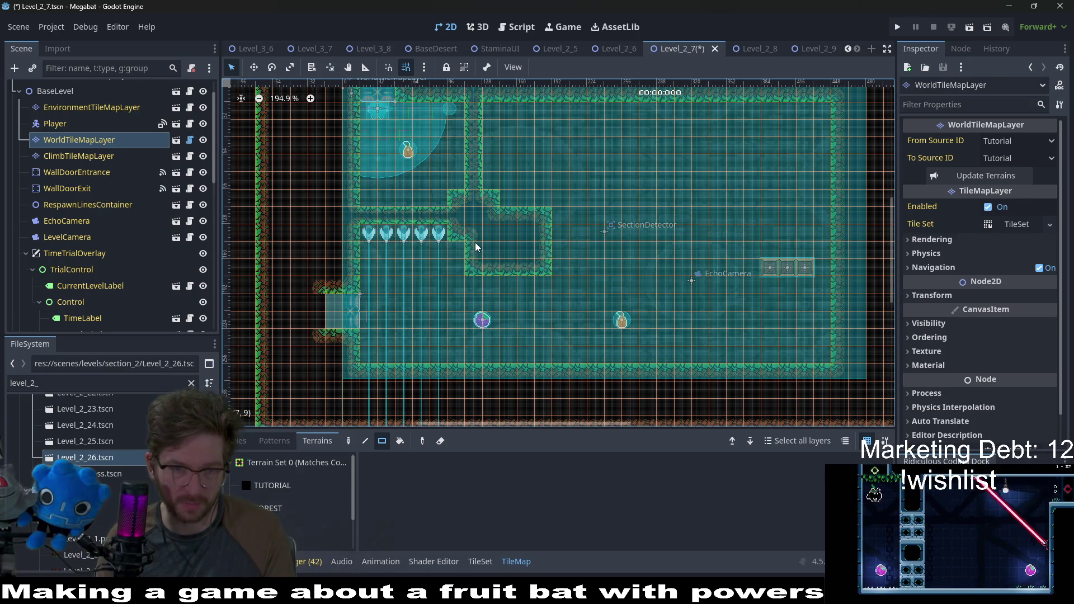
scroll(317, 508, down, 2)
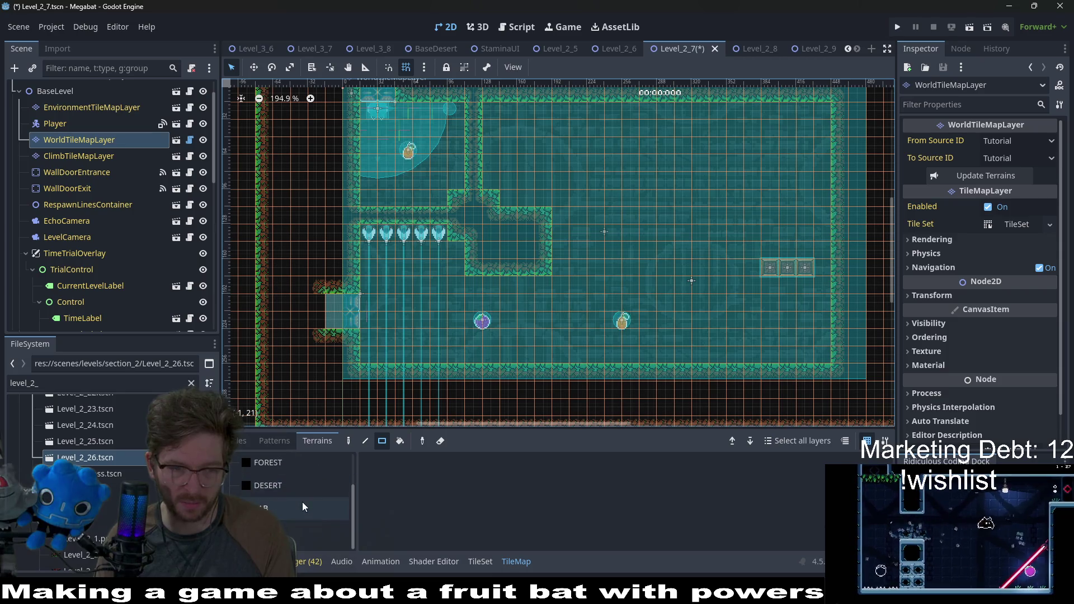
Paint FOREST wall tiles to reshape the middle block and add a horizontal wall across the room
click(313, 531)
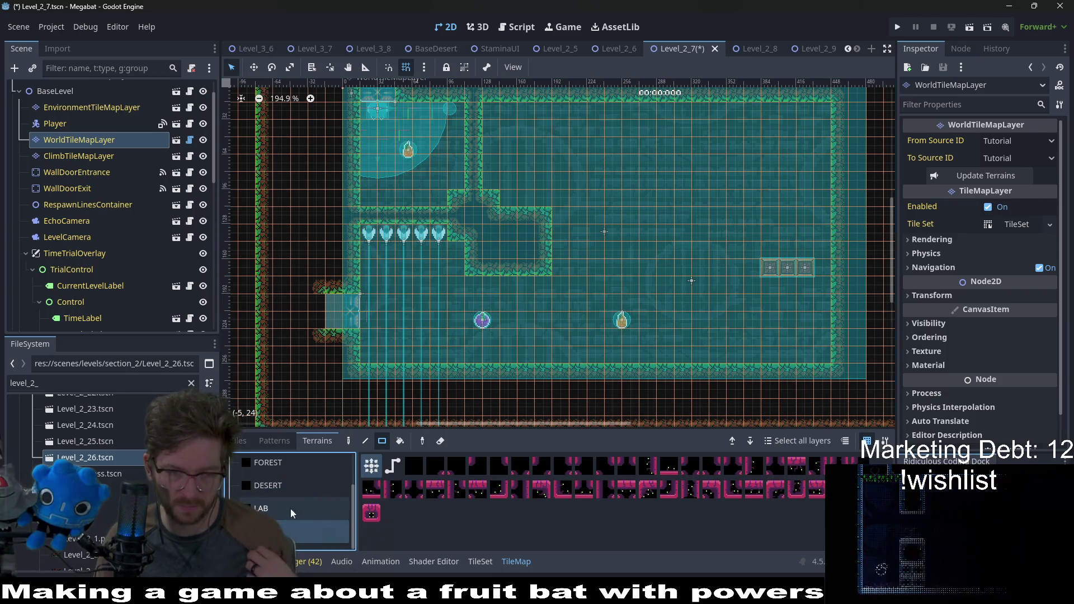
click(288, 485)
click(290, 462)
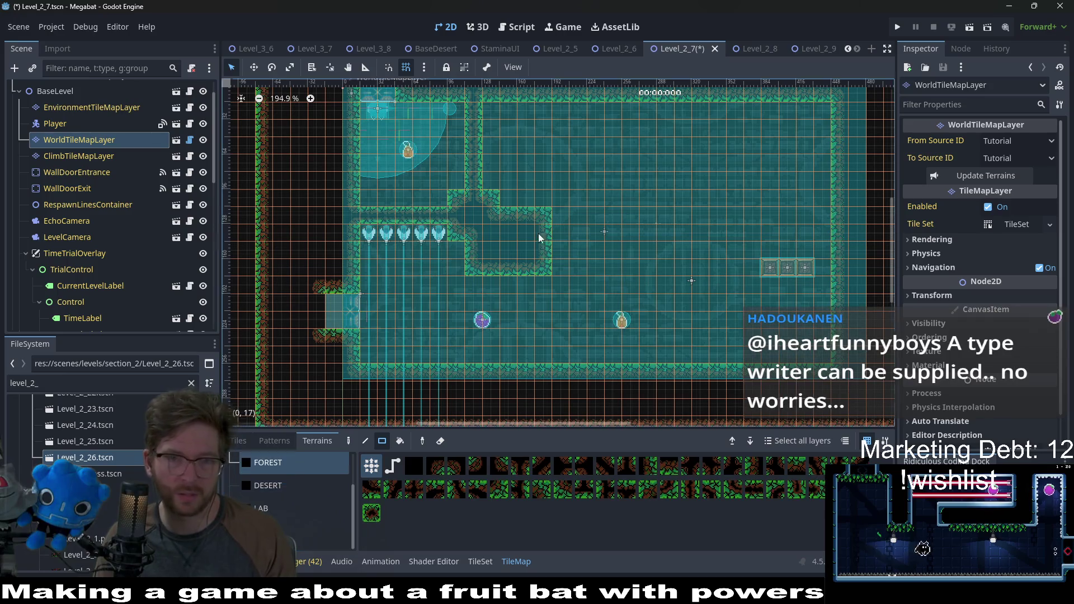
mouse_move(553, 265)
mouse_down()
mouse_move(553, 234)
mouse_move(450, 193)
mouse_move(545, 180)
mouse_up()
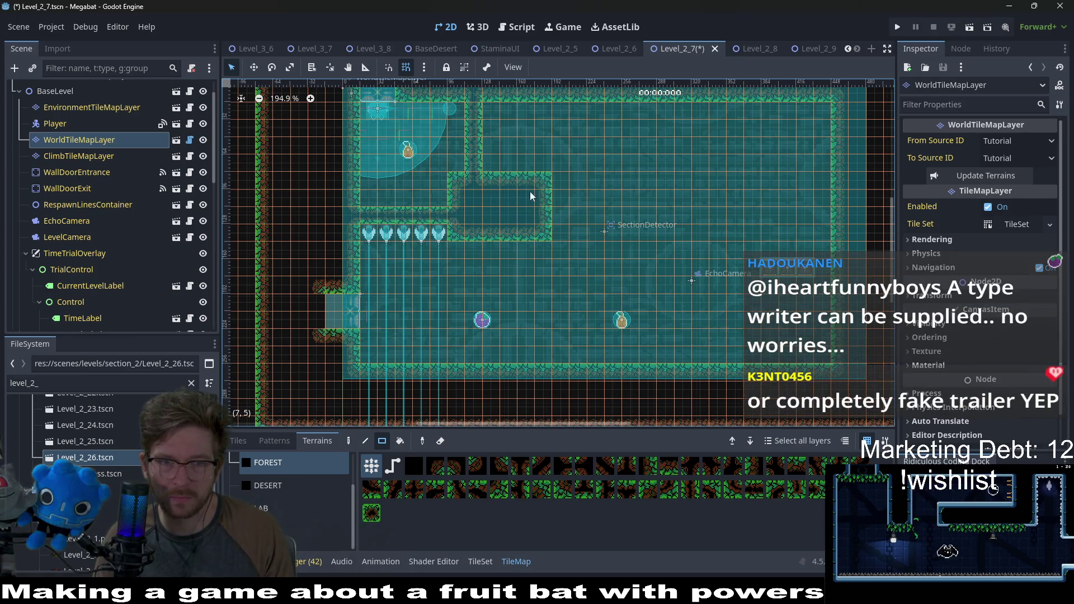
scroll(567, 259, right, 3)
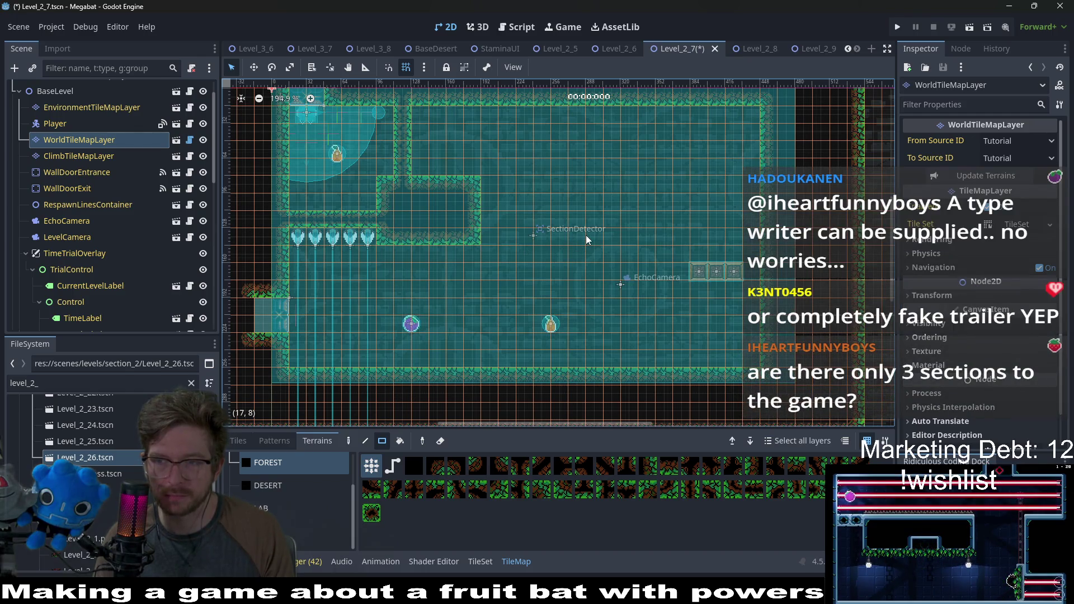
scroll(609, 219, up, 2)
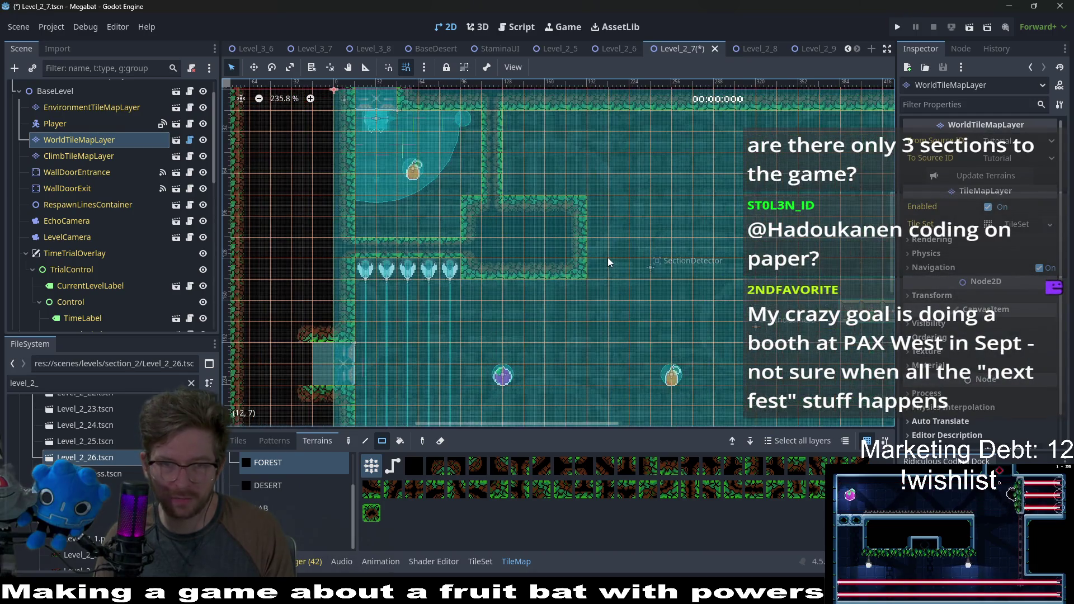
scroll(643, 251, down, 3)
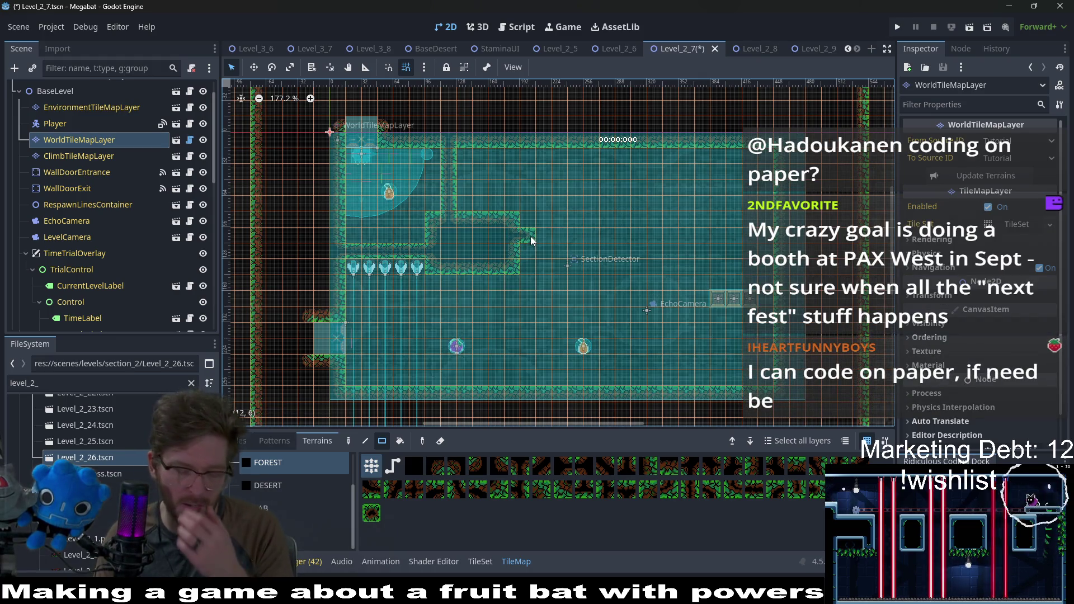
drag(534, 240, 771, 256)
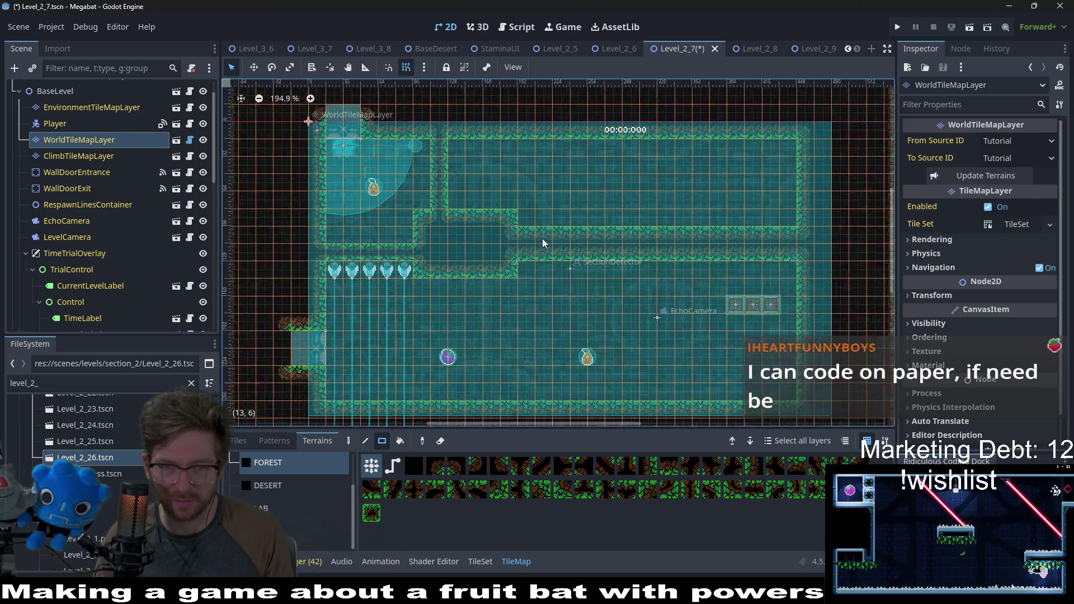
Erase the two-row wall strip, redraw it one row higher, and paint a vertical dividing wall
scroll(547, 239, up, 3)
drag(436, 225, 741, 246)
mouse_move(428, 204)
mouse_down()
mouse_move(742, 202)
mouse_move(444, 222)
mouse_up()
scroll(585, 246, down, 5)
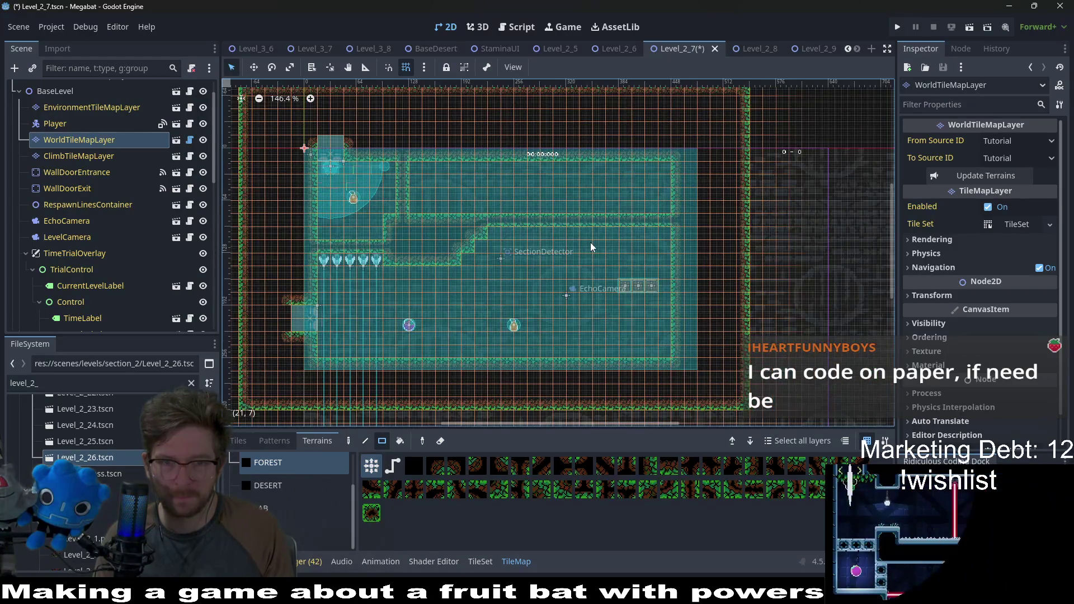
drag(545, 232, 564, 363)
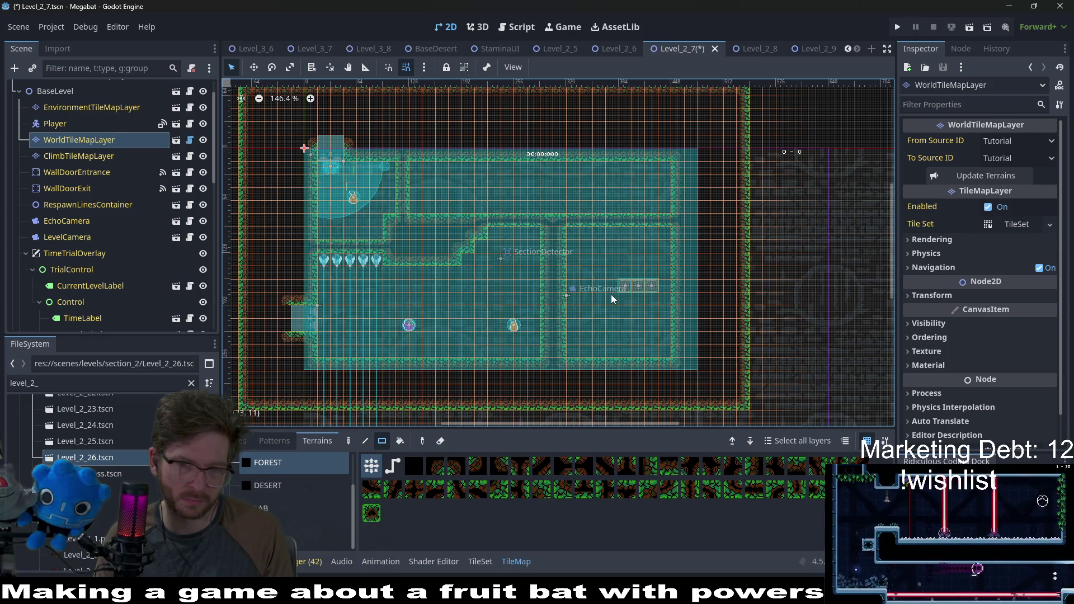
mouse_move(562, 355)
mouse_down()
mouse_move(561, 294)
mouse_move(577, 248)
mouse_up()
drag(540, 355, 532, 232)
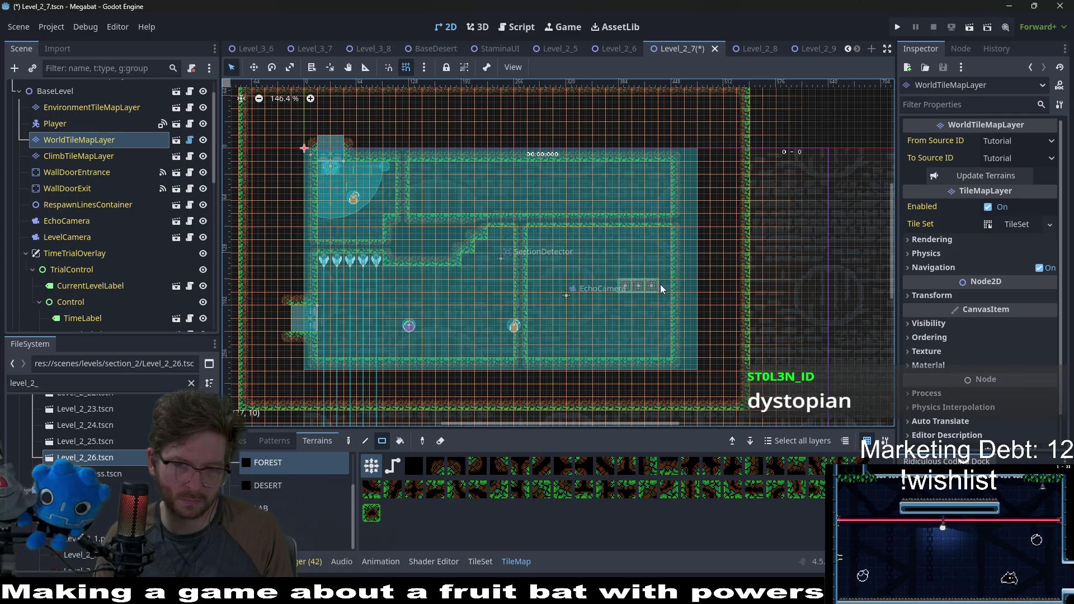
scroll(86, 274, down, 10)
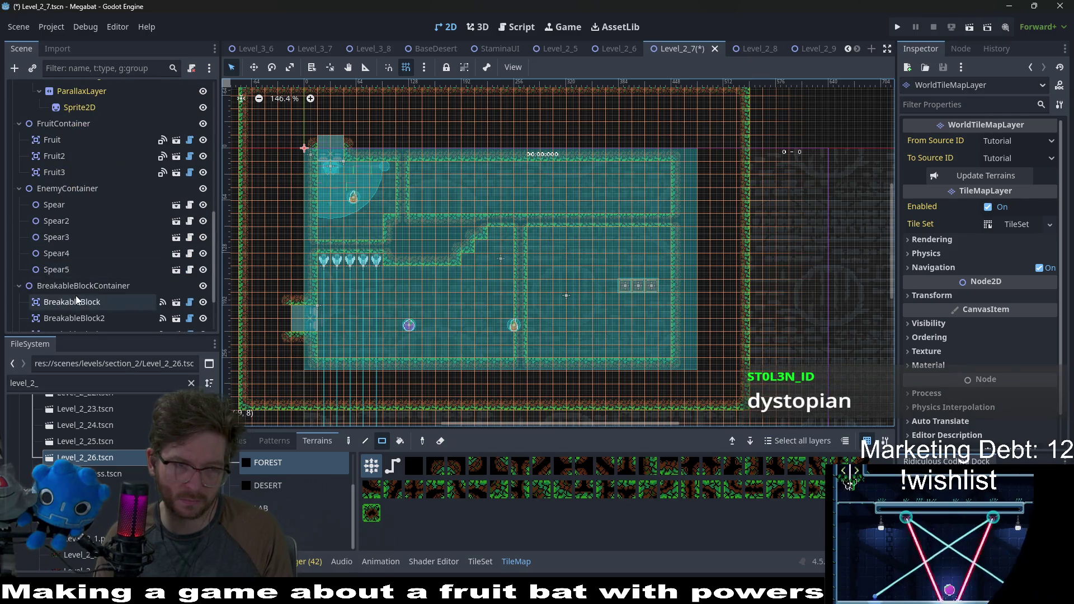
Inspect the BreakableBlock and TileMapContainer nodes, then cancel a first child-scene attempt on EnemyContainer
click(75, 298)
scroll(85, 286, down, 5)
click(76, 301)
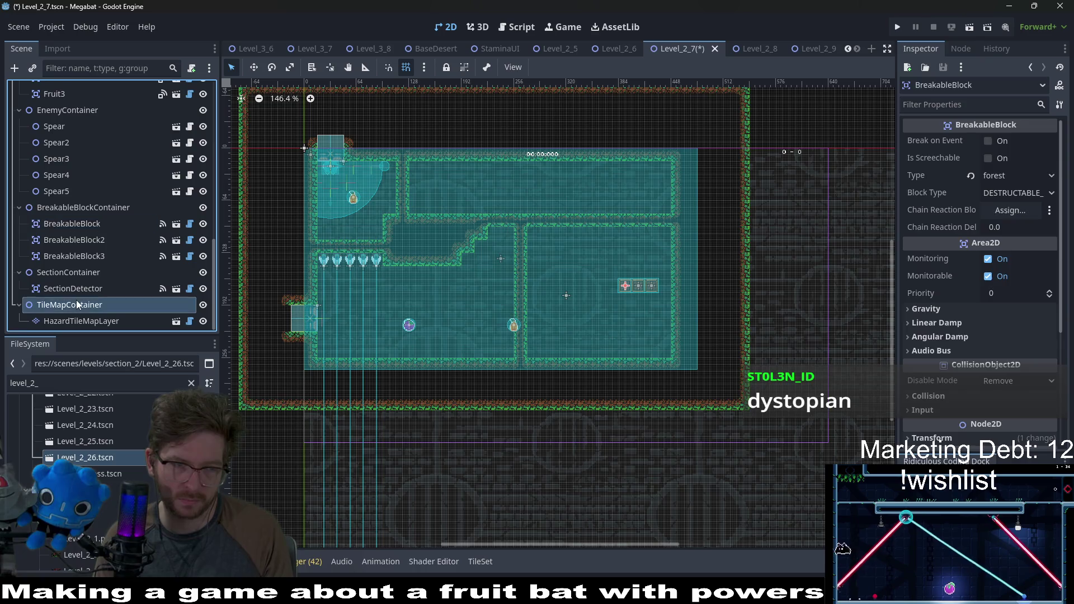
scroll(76, 300, up, 6)
scroll(91, 303, down, 4)
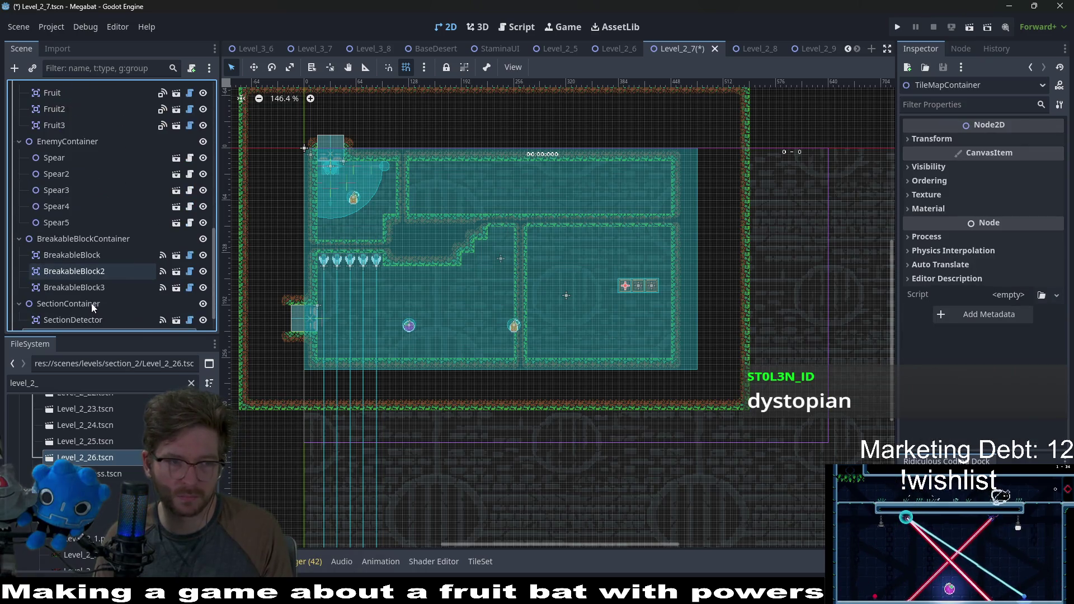
right_click(86, 143)
click(121, 166)
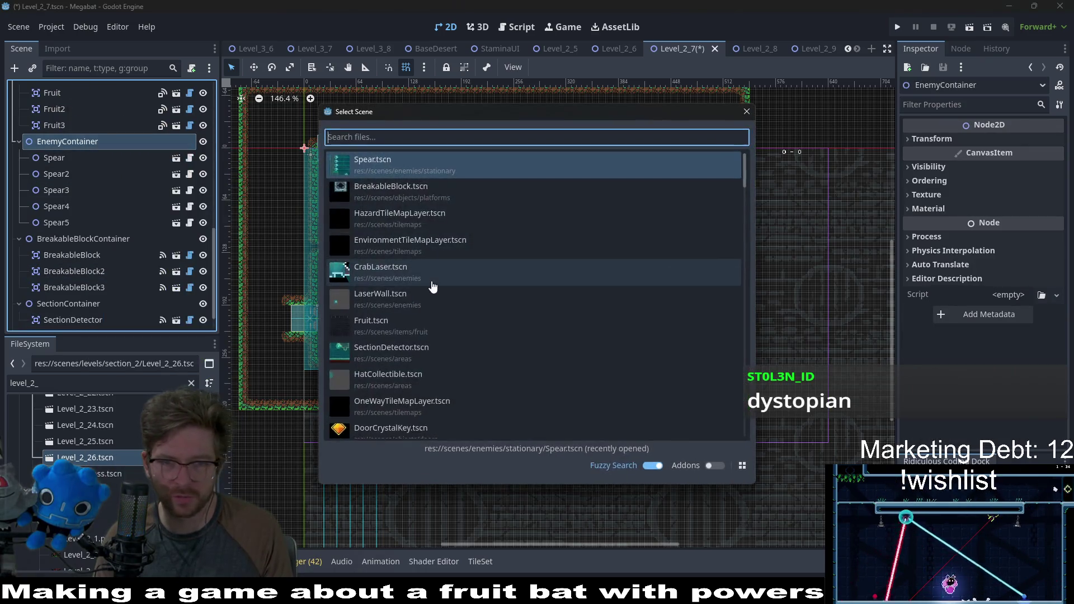
key(Escape)
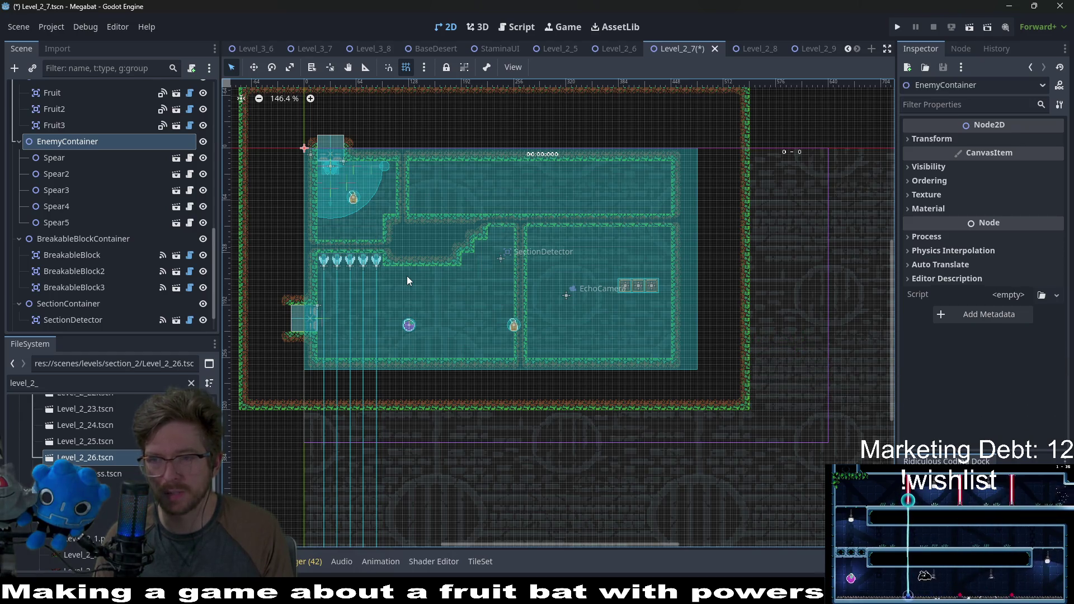
mouse_move(221, 230)
mouse_down()
mouse_move(127, 206)
mouse_move(62, 141)
mouse_up()
Instance the SpearButton scene under EnemyContainer and drag it to the upper corridor's right end
right_click(62, 141)
click(120, 159)
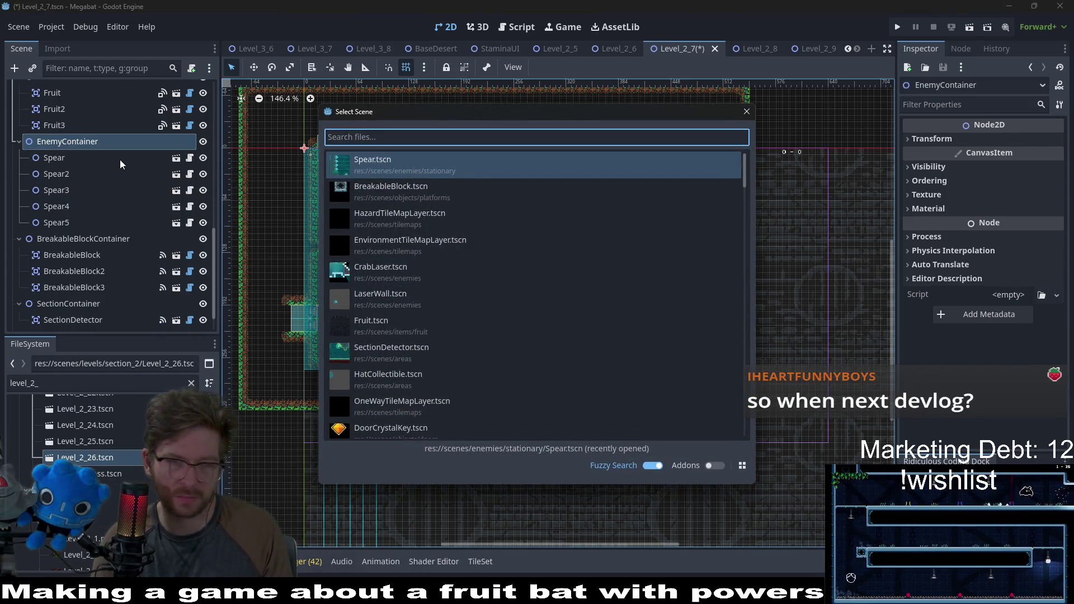
text(spearbutton)
key(Return)
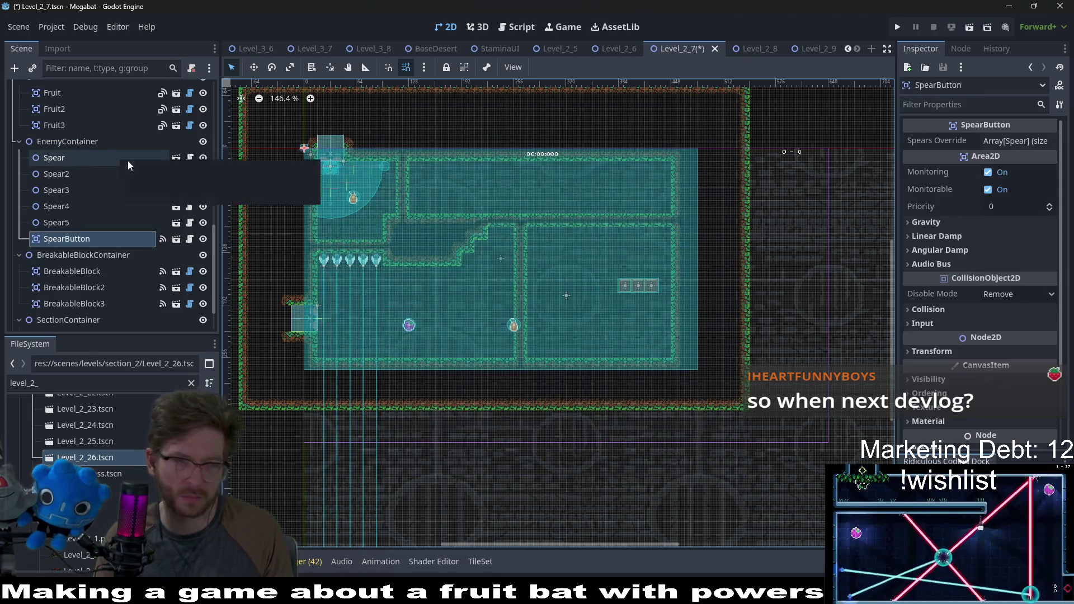
key(w)
drag(314, 129, 658, 221)
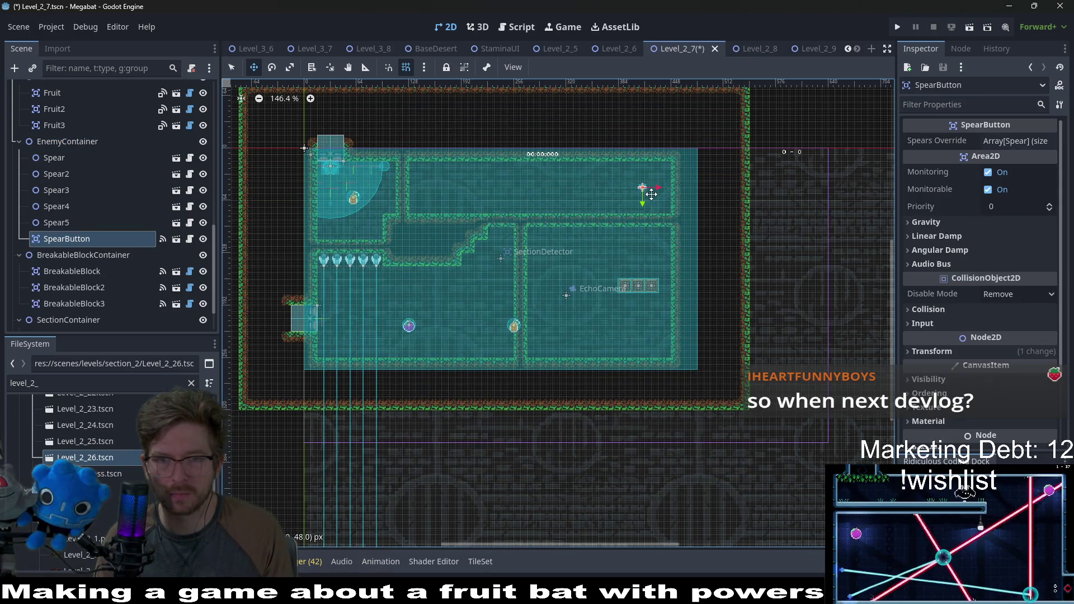
Rotate the SpearButton to 270° and push it against the right wall at 448, 48
scroll(657, 194, up, 5)
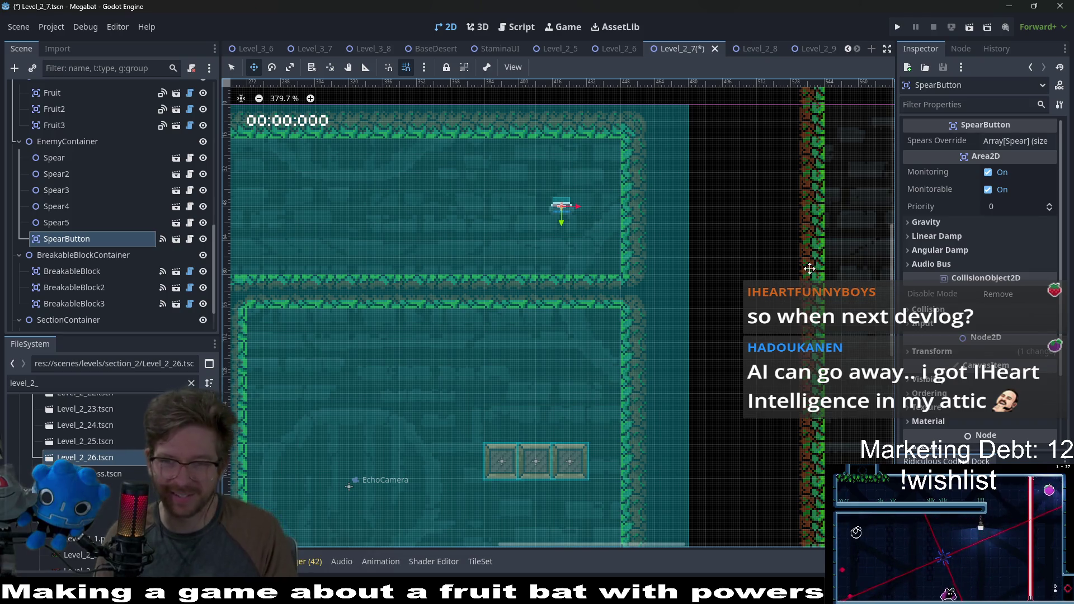
click(931, 351)
click(1016, 406)
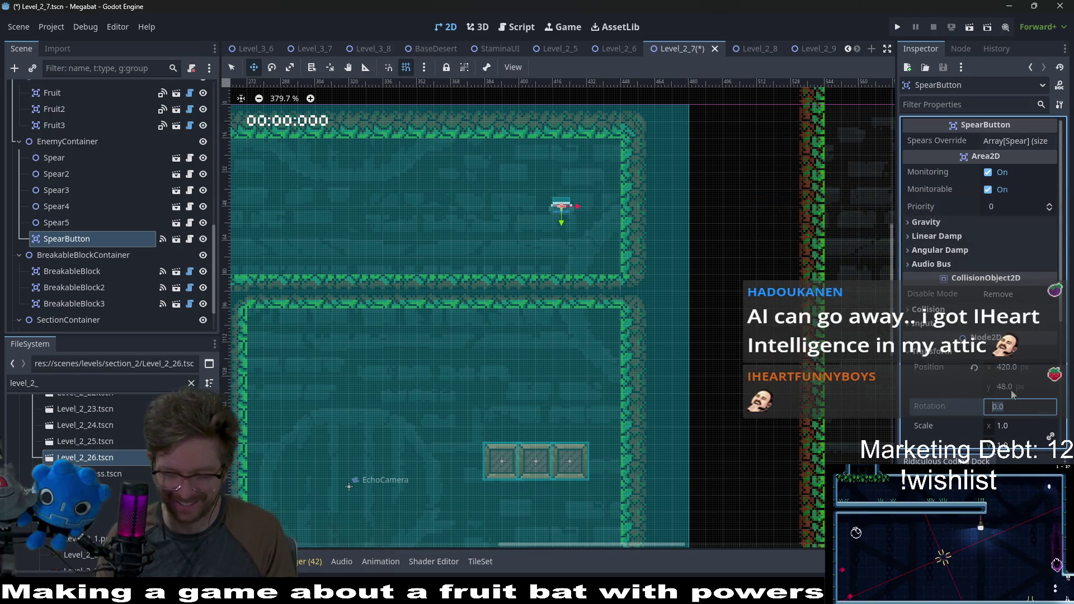
text(180)
key(Return)
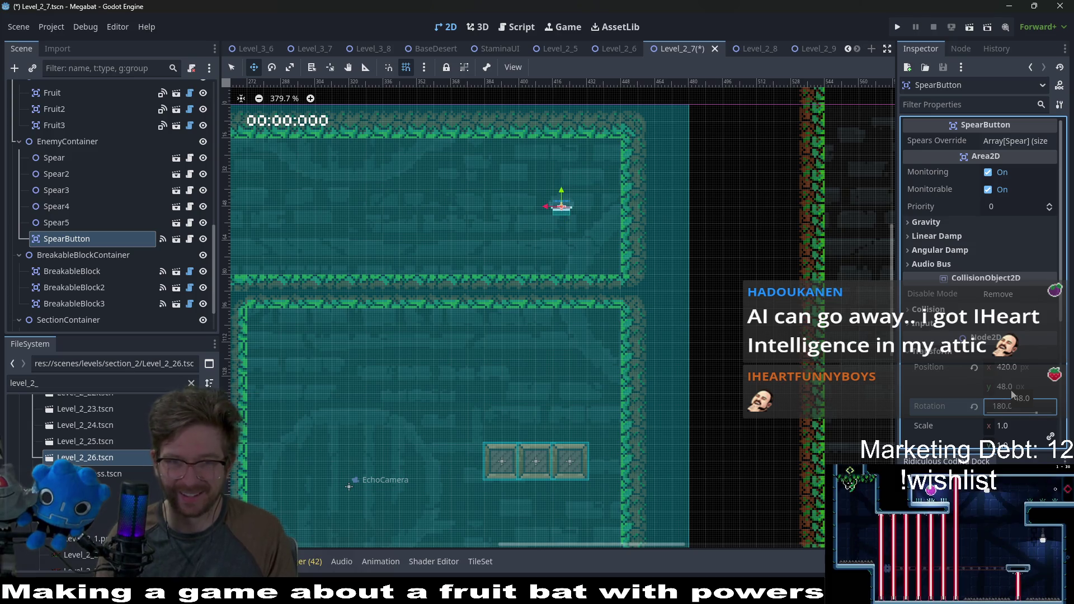
click(1014, 406)
text(270)
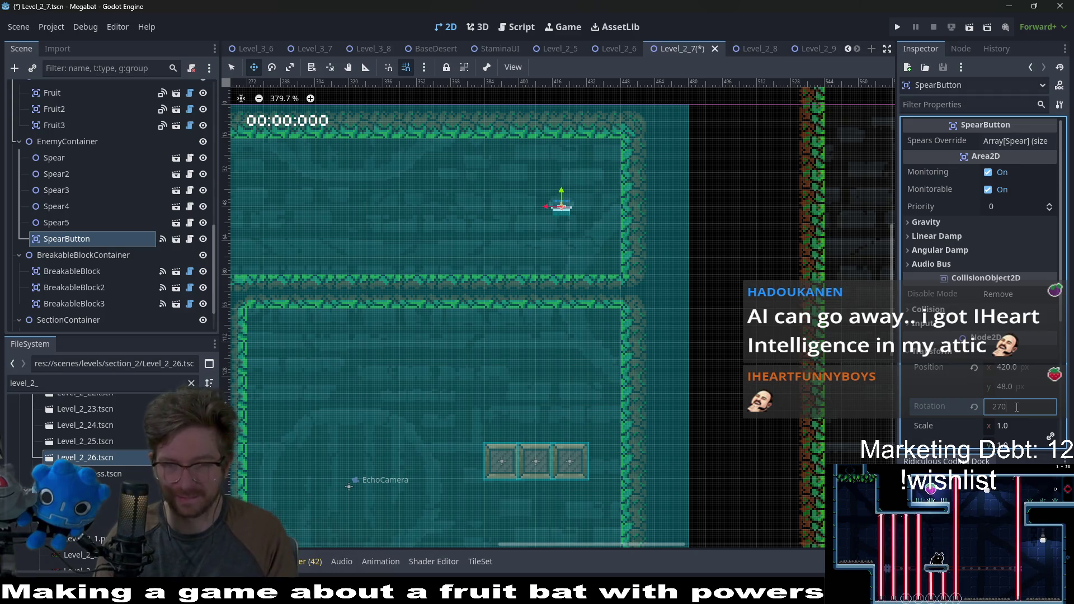
scroll(564, 210, up, 8)
mouse_move(571, 216)
mouse_down()
mouse_move(613, 202)
mouse_move(685, 201)
mouse_up()
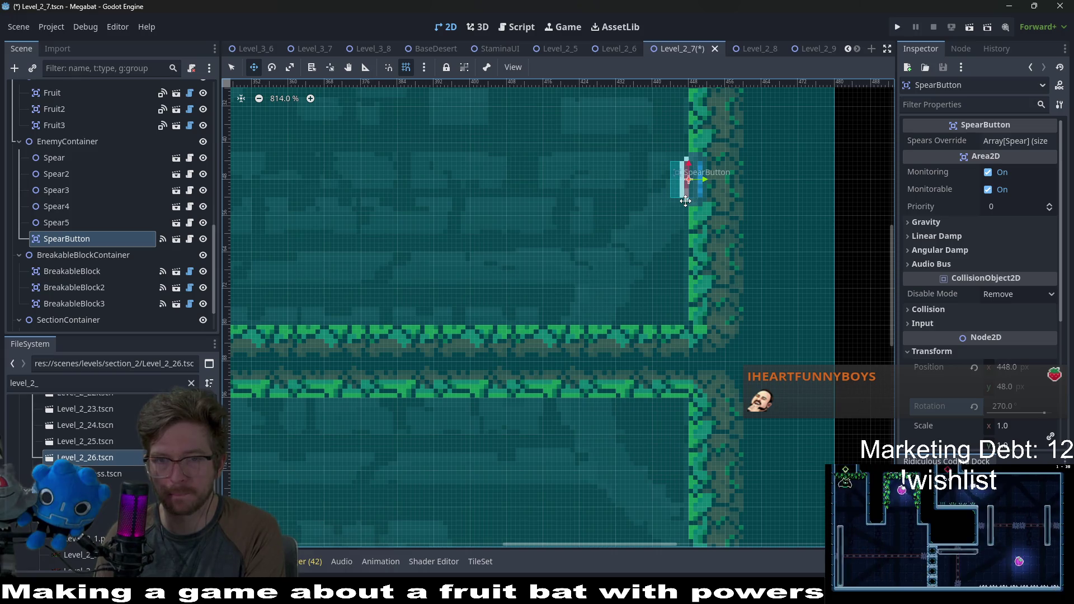
scroll(685, 201, down, 7)
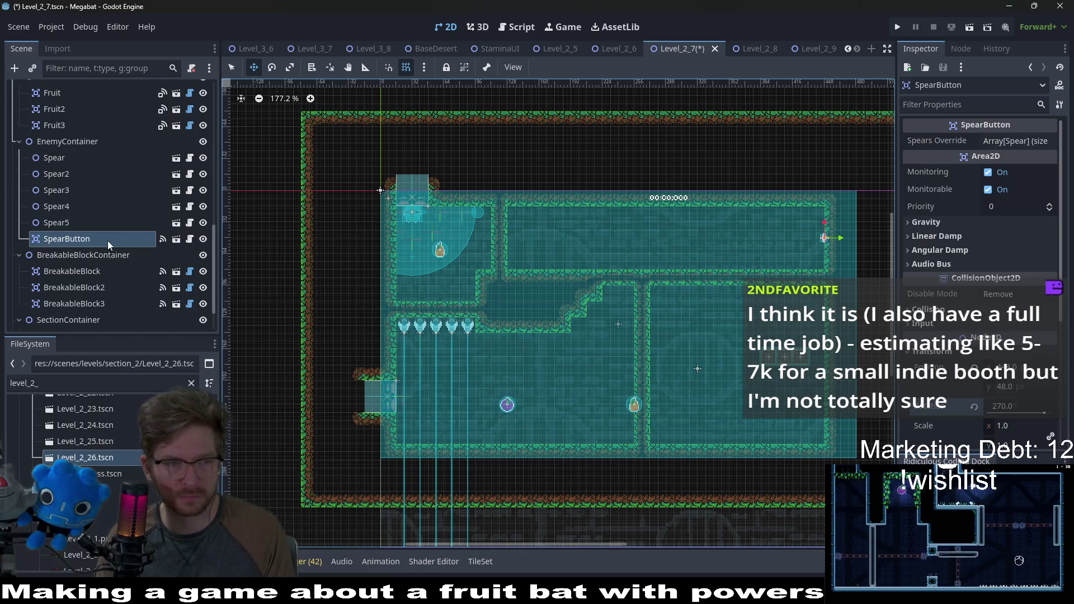
Move all three breakable blocks together into the top corridor
click(68, 270)
scroll(68, 271, down, 2)
shift+click(69, 255)
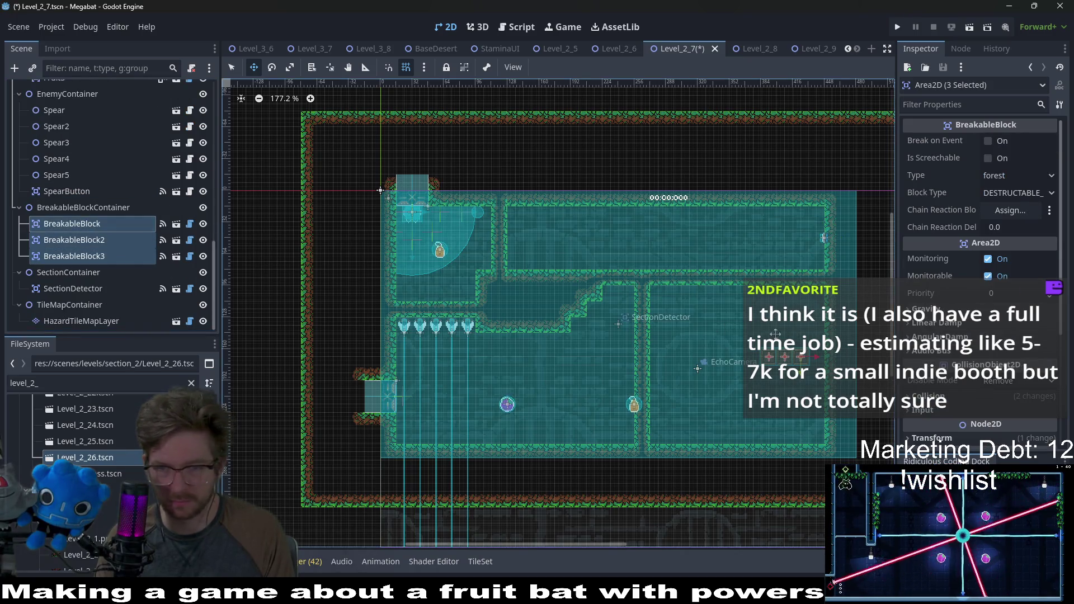
mouse_move(804, 361)
mouse_down()
mouse_move(616, 251)
mouse_move(628, 243)
mouse_move(605, 231)
mouse_up()
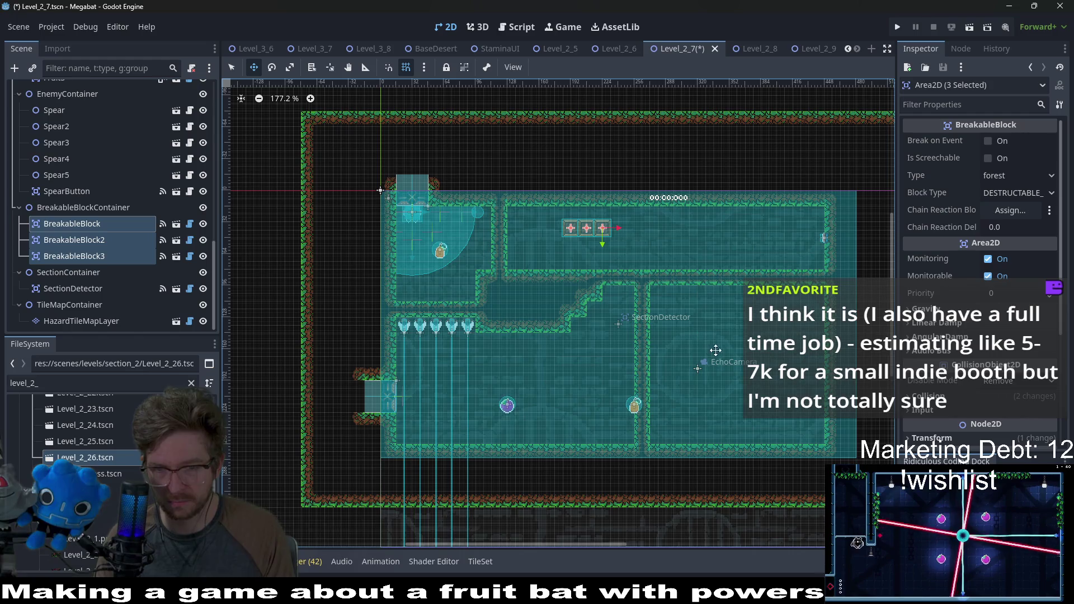
scroll(653, 332, right, 3)
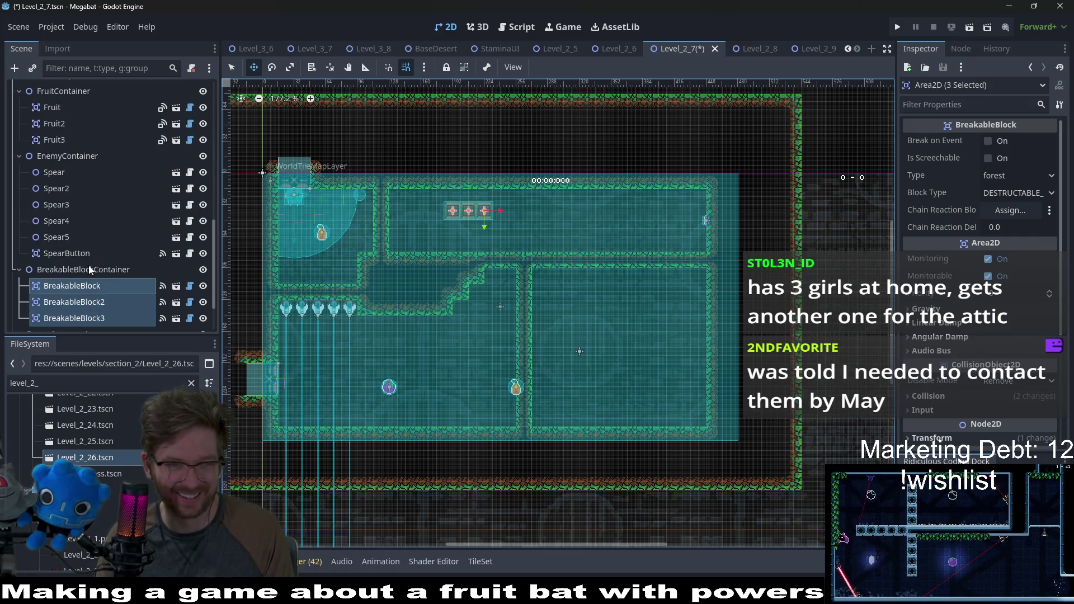
scroll(79, 293, up, 5)
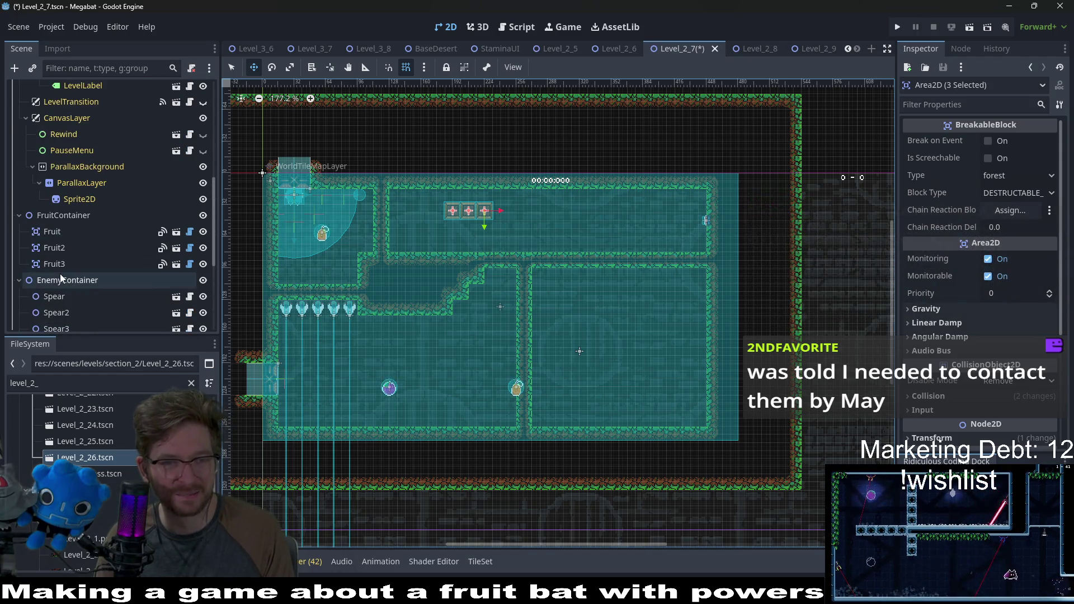
Shift Fruit3 into the lower-right room and parent Spear through Spear5 under SpearButton
click(54, 263)
drag(541, 405, 590, 378)
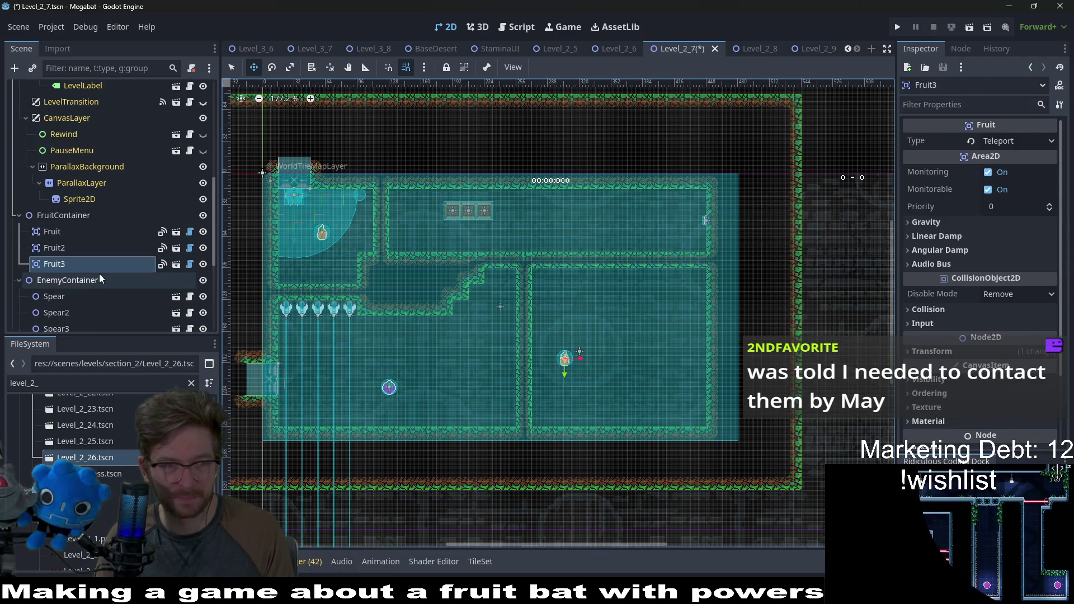
scroll(89, 261, down, 5)
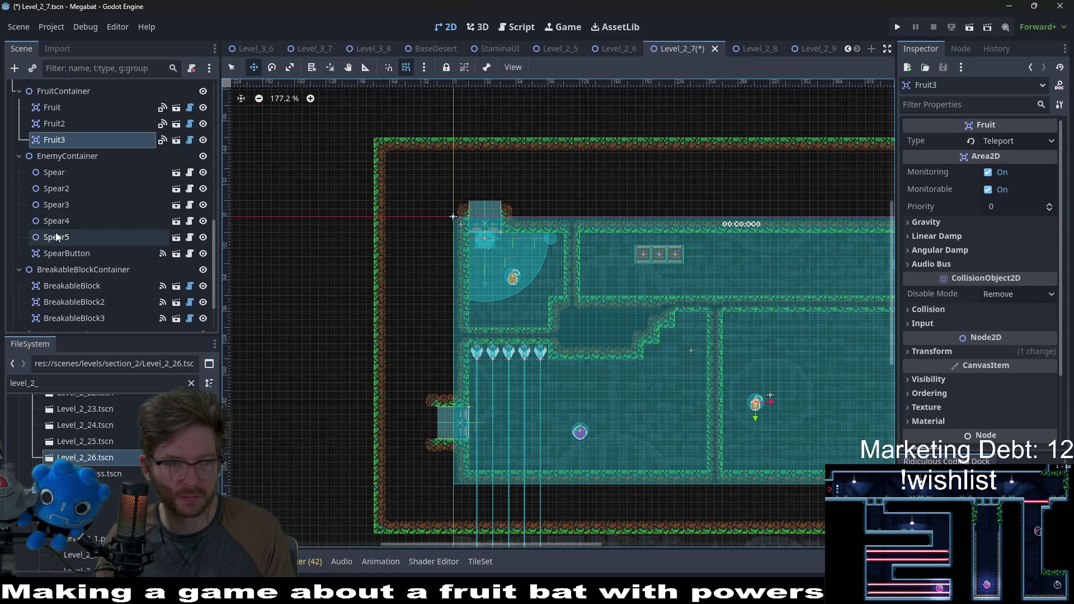
click(55, 237)
shift+click(56, 173)
drag(60, 239, 63, 254)
right_click(78, 159)
Instance the LaserWheel scene under EnemyContainer via a 'laser' search
click(110, 186)
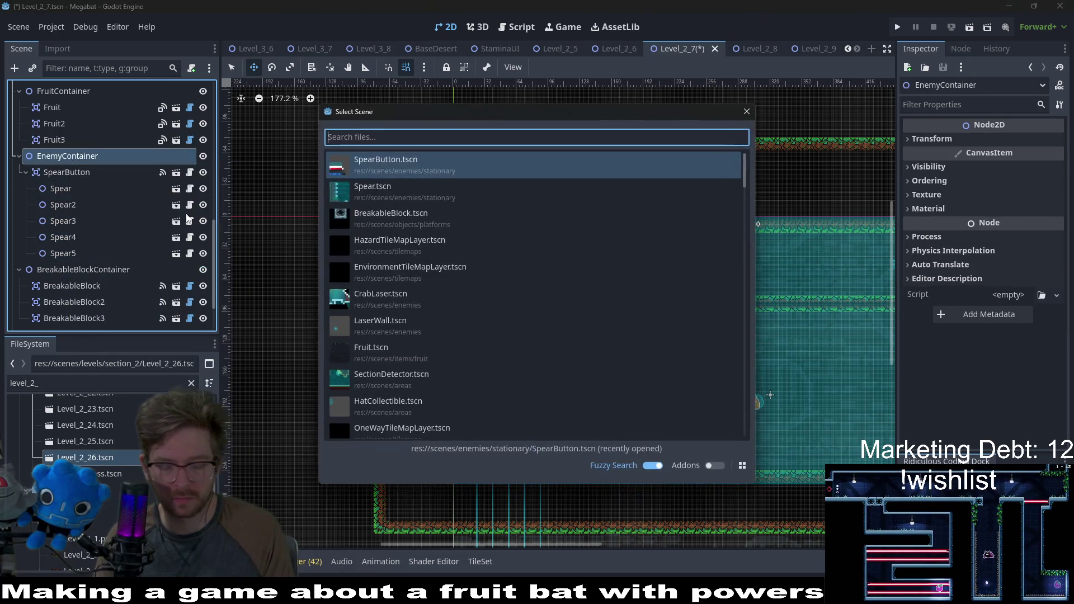
text(laswer)
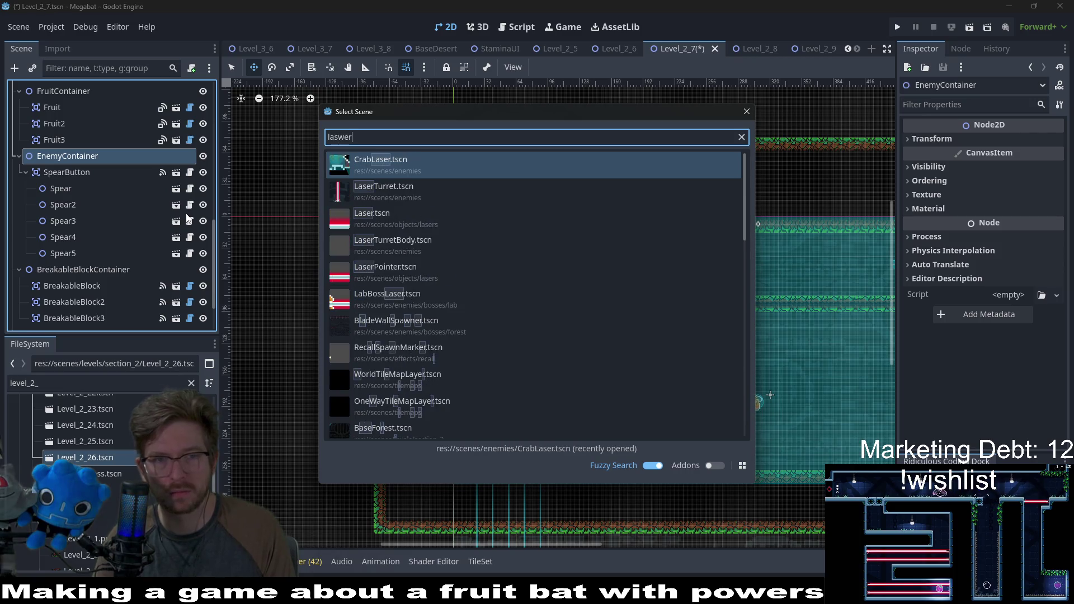
key(BackSpace)
key(BackSpace)
key(BackSpace)
text(er)
key(Down)
key(Down)
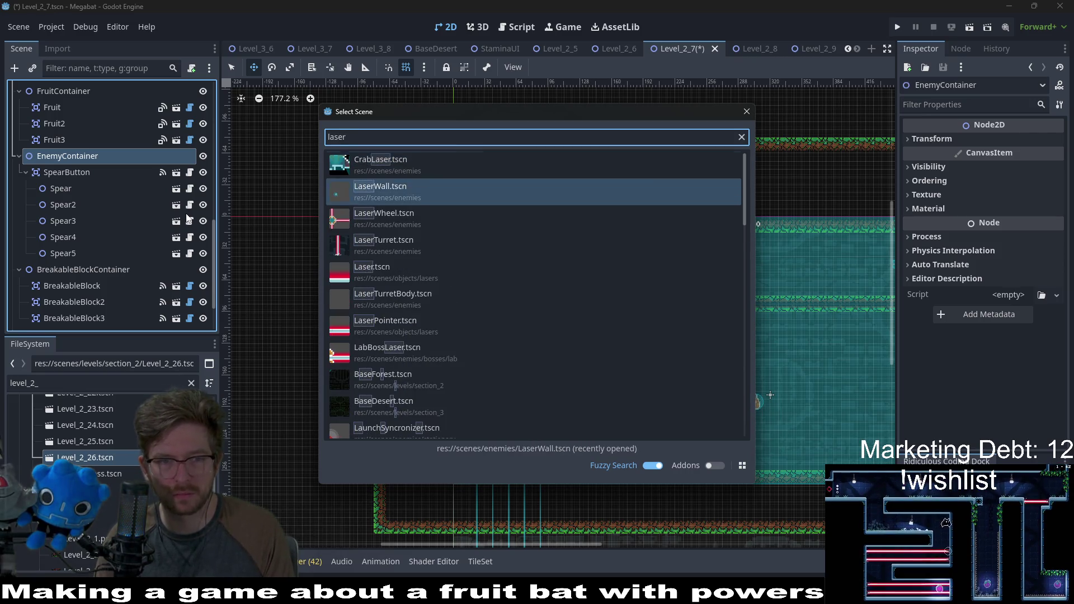
key(Return)
Place the LaserWheel mid-room in the lower-right chamber beside Fruit3
drag(509, 273, 895, 441)
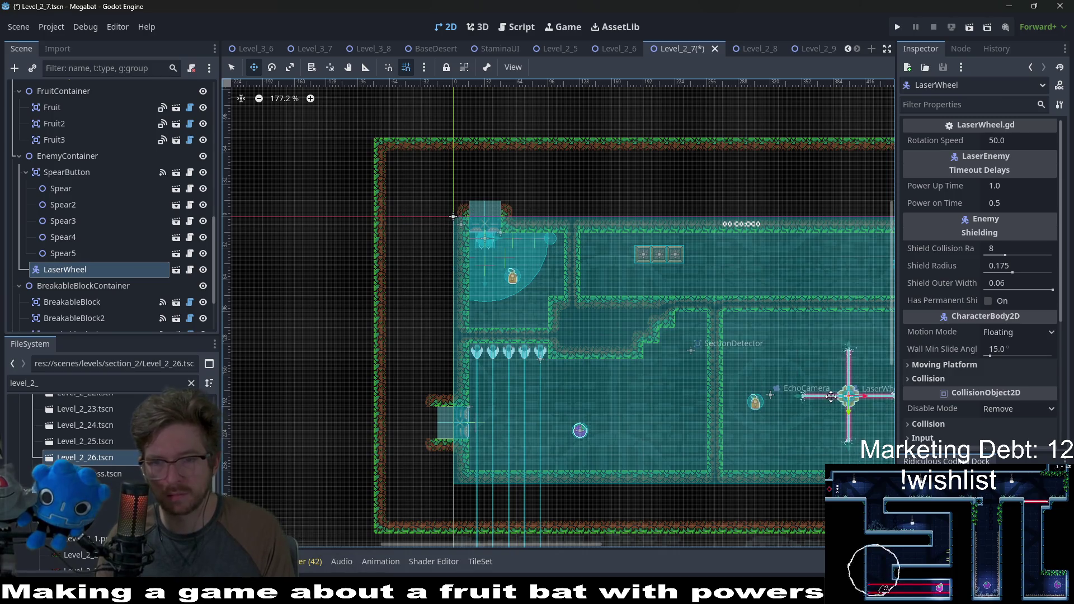
scroll(696, 353, up, 6)
mouse_move(691, 353)
mouse_down()
mouse_move(627, 334)
mouse_move(630, 343)
mouse_up()
key(Left)
key(Left)
key(Left)
key(Down)
key(Down)
key(Down)
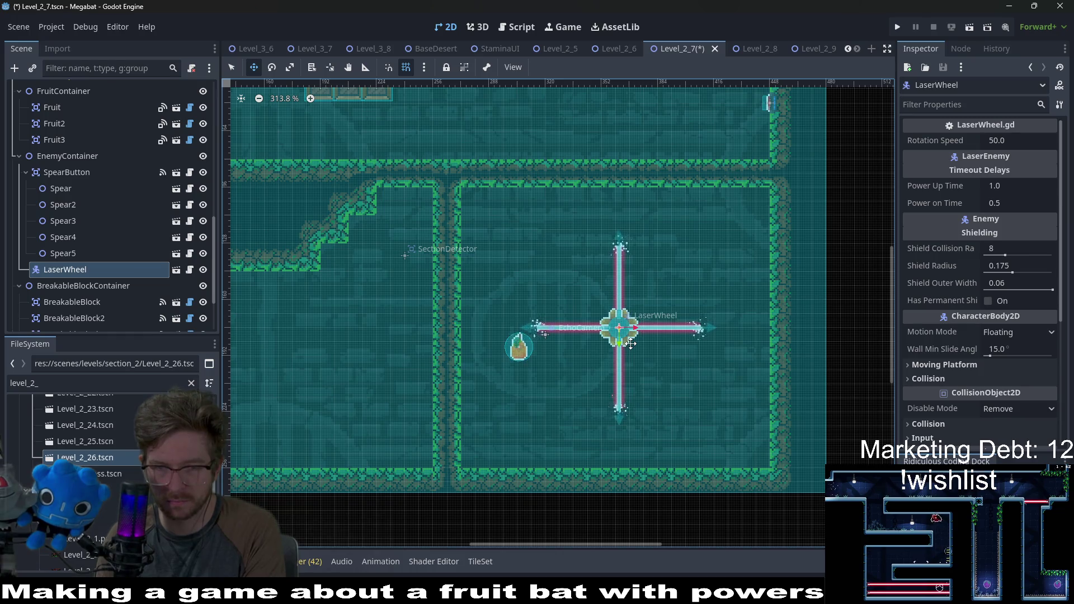
scroll(630, 343, down, 2)
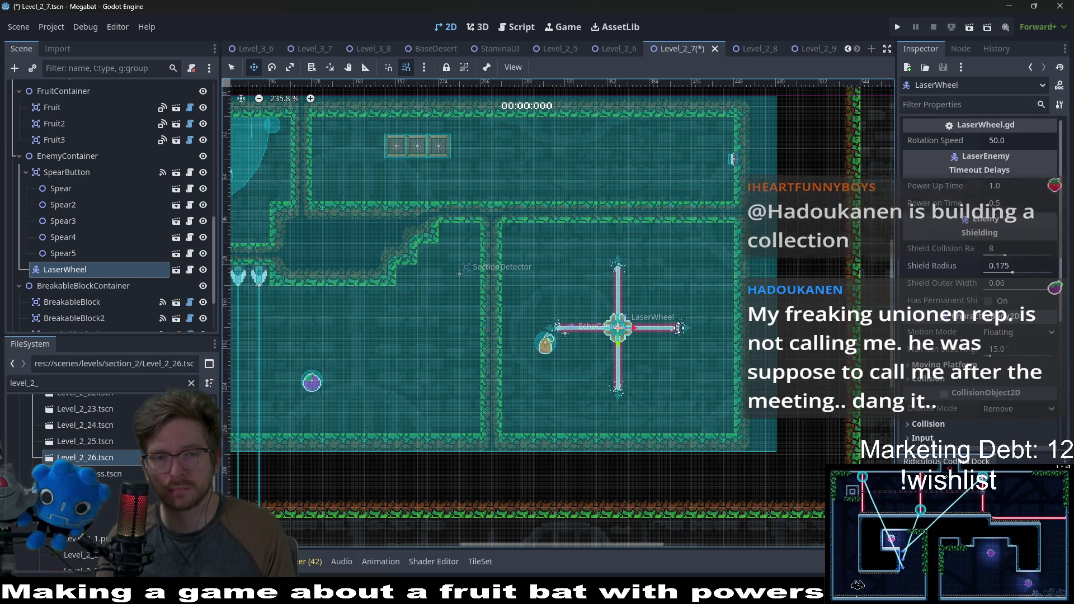
scroll(537, 375, down, 3)
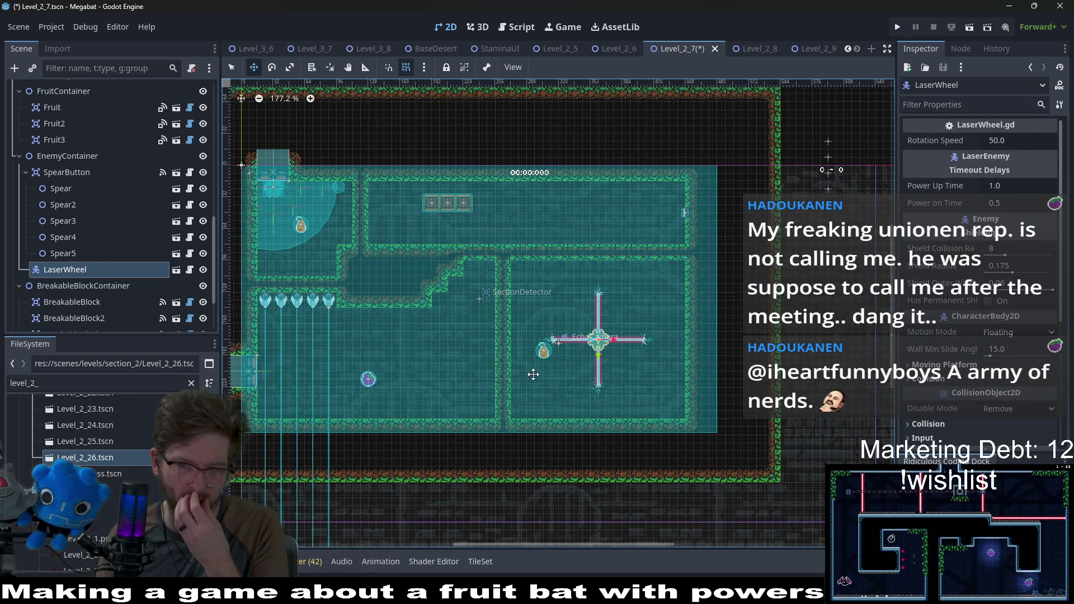
scroll(56, 274, up, 3)
scroll(58, 269, up, 5)
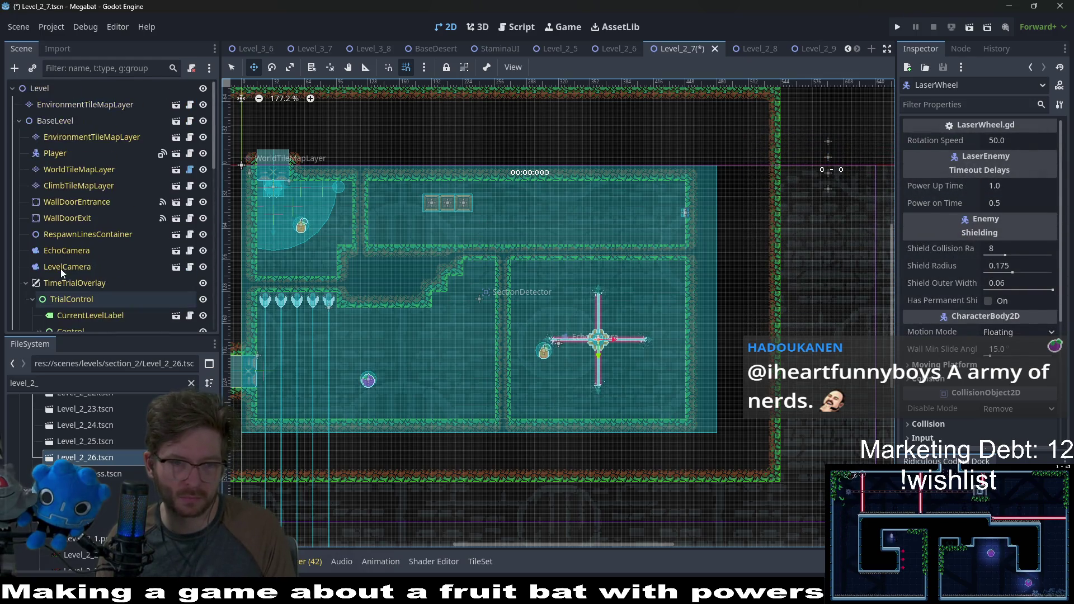
Paint FOREST terrain tiles along the lower dividing wall on WorldTileMapLayer
click(71, 174)
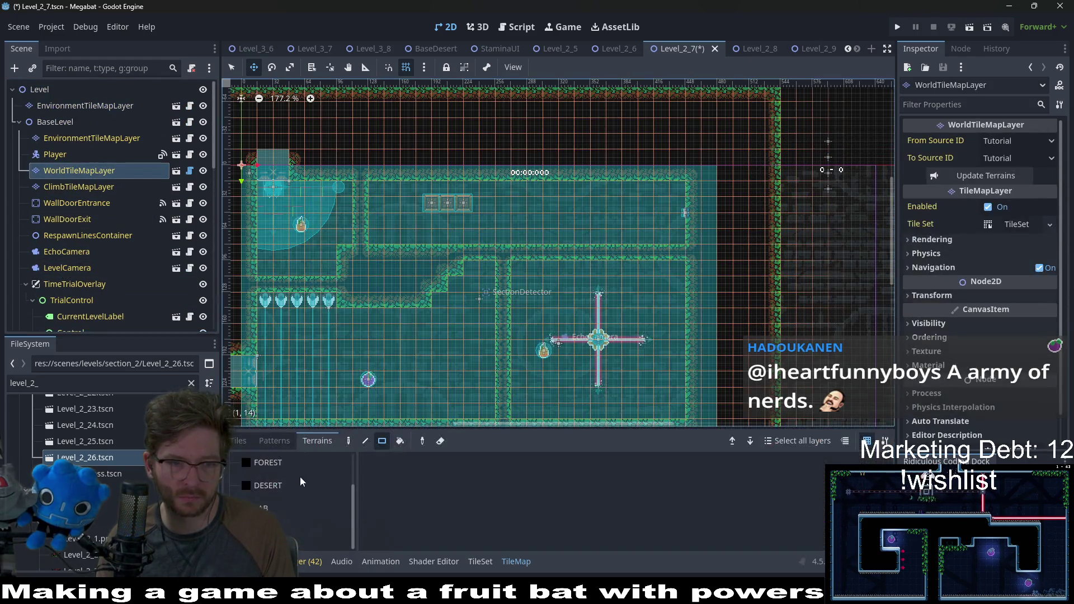
drag(490, 374, 498, 329)
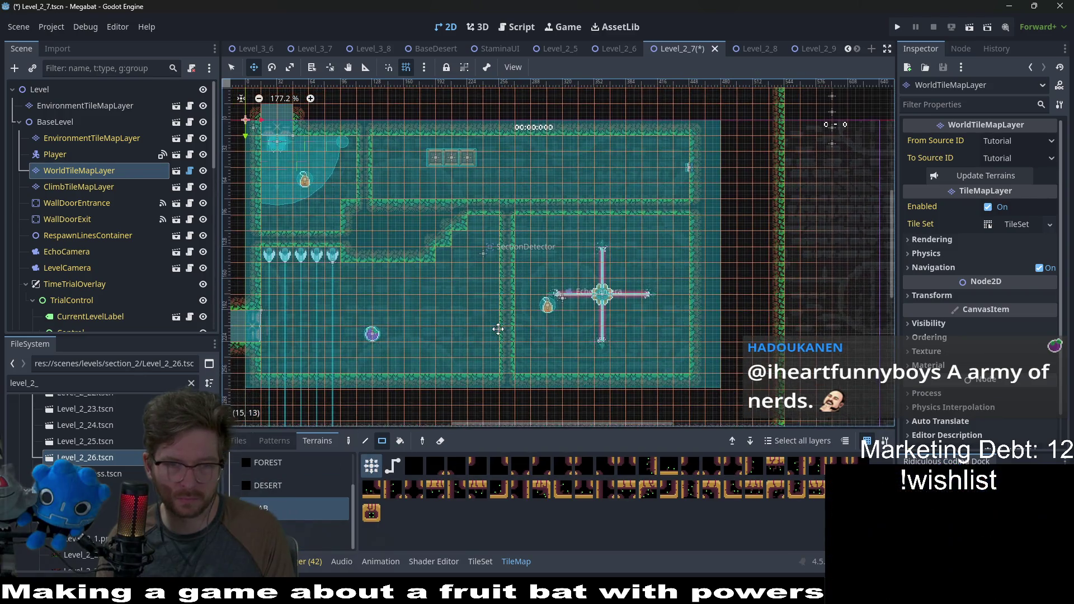
key(q)
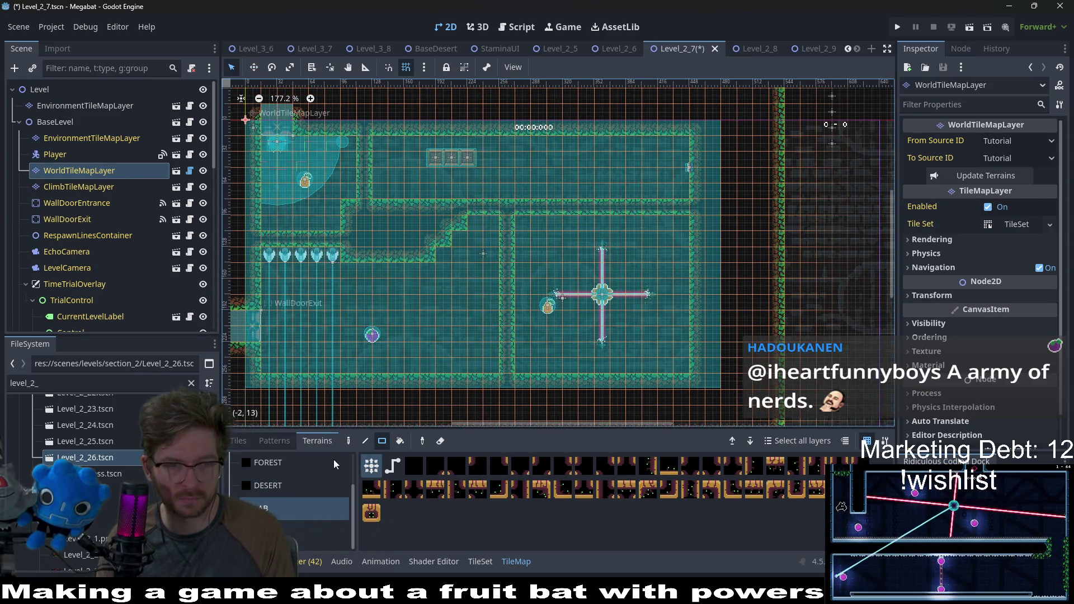
click(313, 531)
click(274, 469)
scroll(277, 486, up, 1)
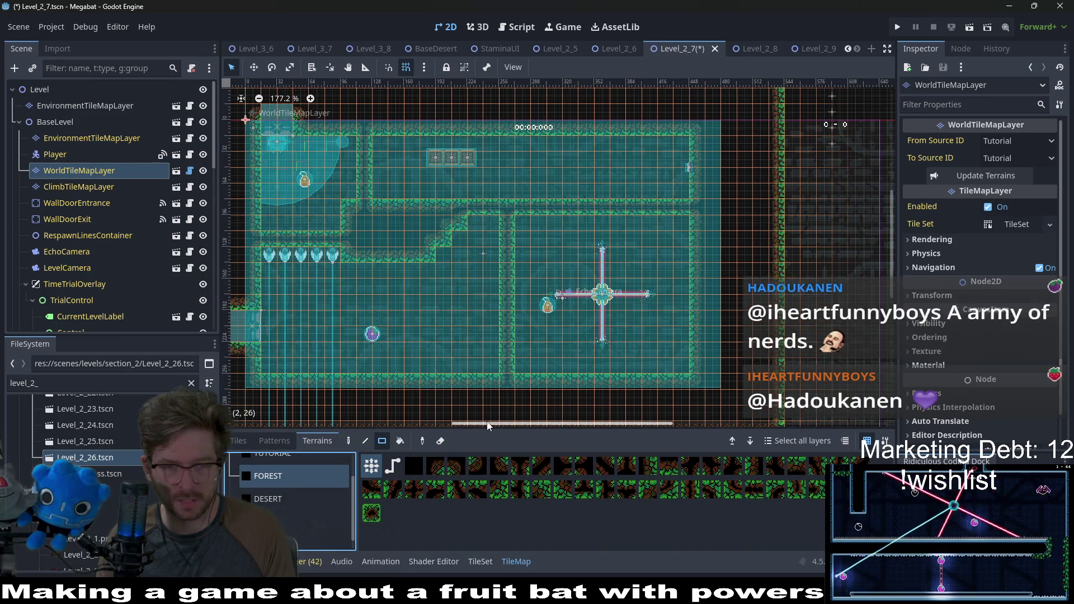
mouse_move(503, 359)
mouse_down()
mouse_move(506, 348)
mouse_move(502, 368)
mouse_up()
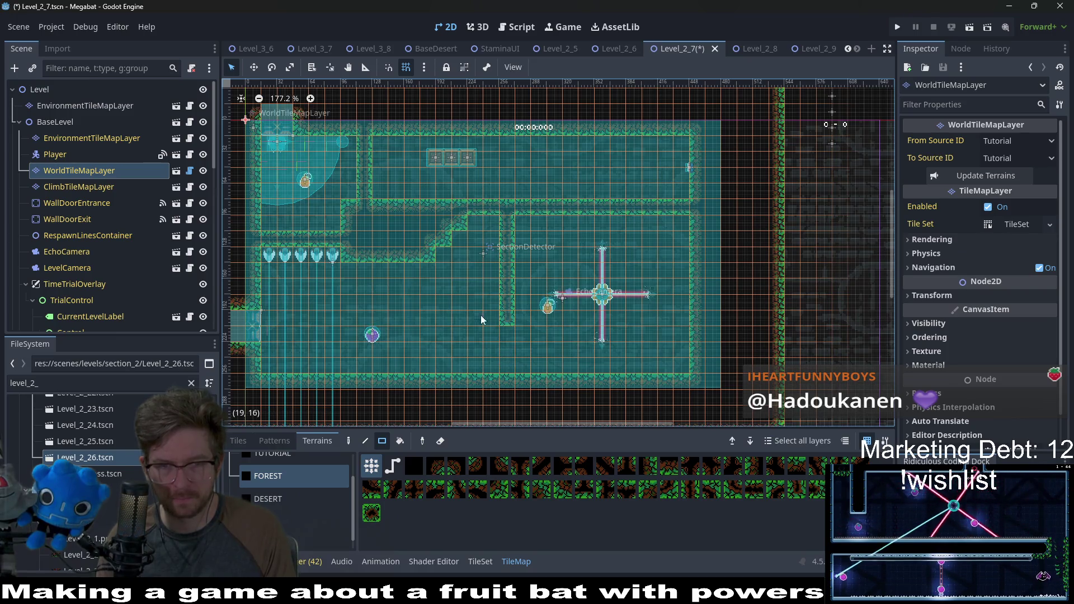
scroll(128, 287, down, 10)
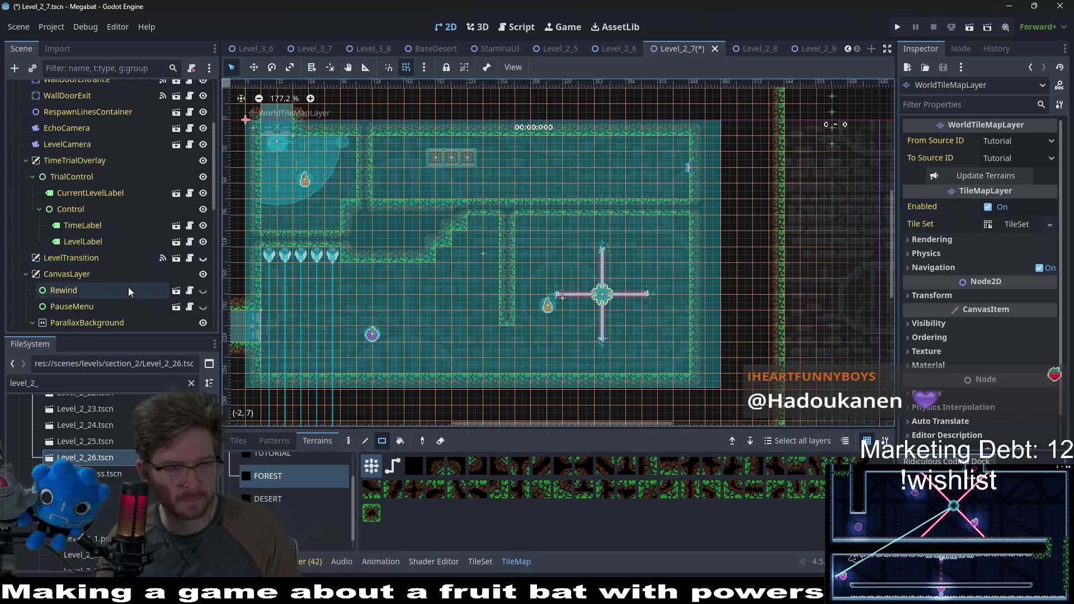
click(70, 236)
ctrl+click(72, 222)
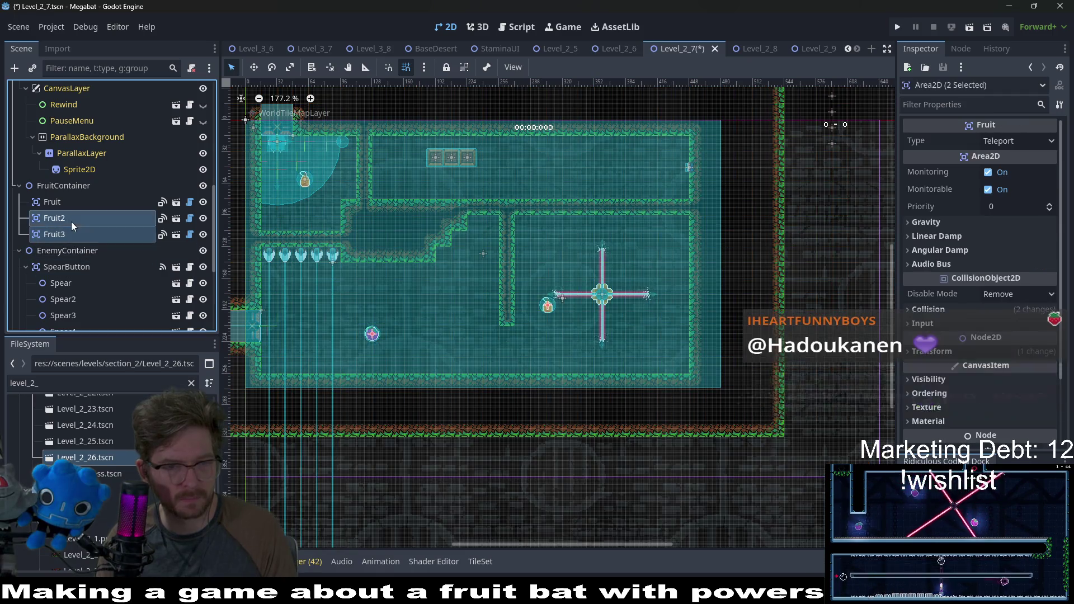
scroll(103, 268, up, 5)
scroll(101, 257, down, 8)
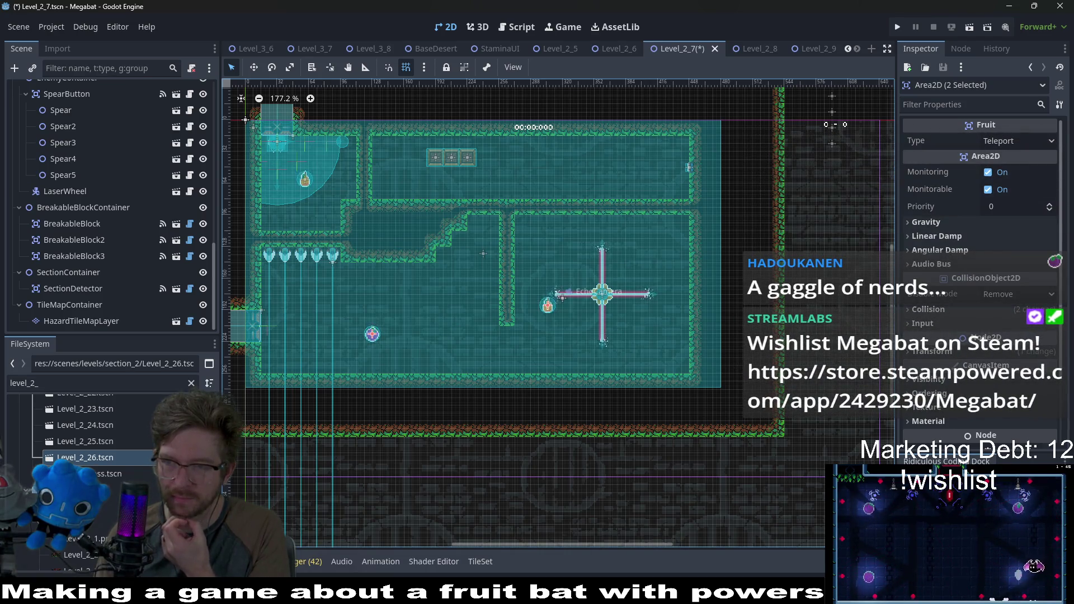
click(86, 226)
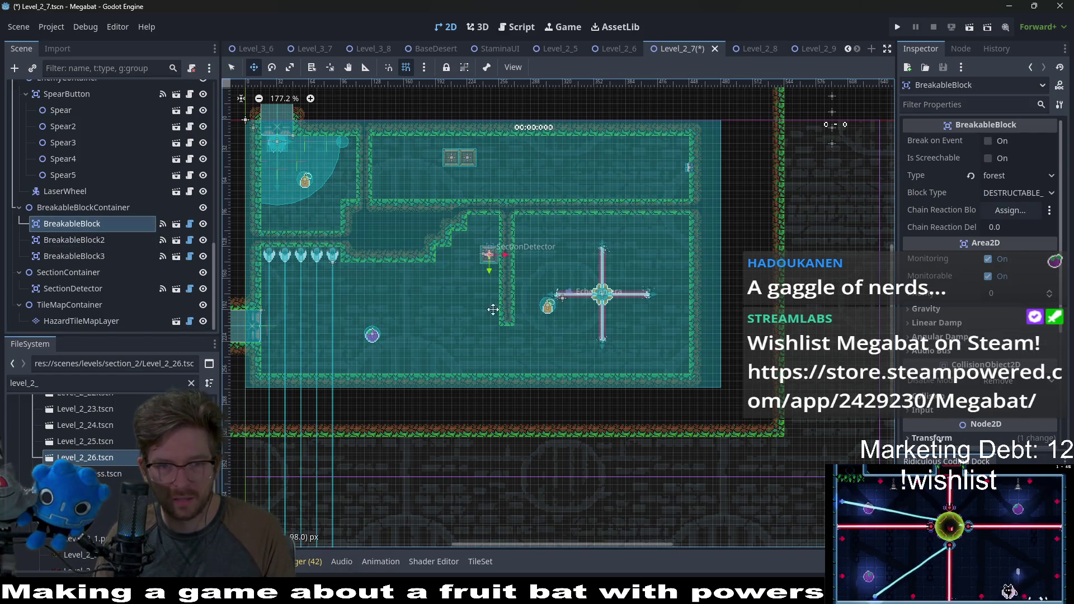
scroll(501, 343, up, 5)
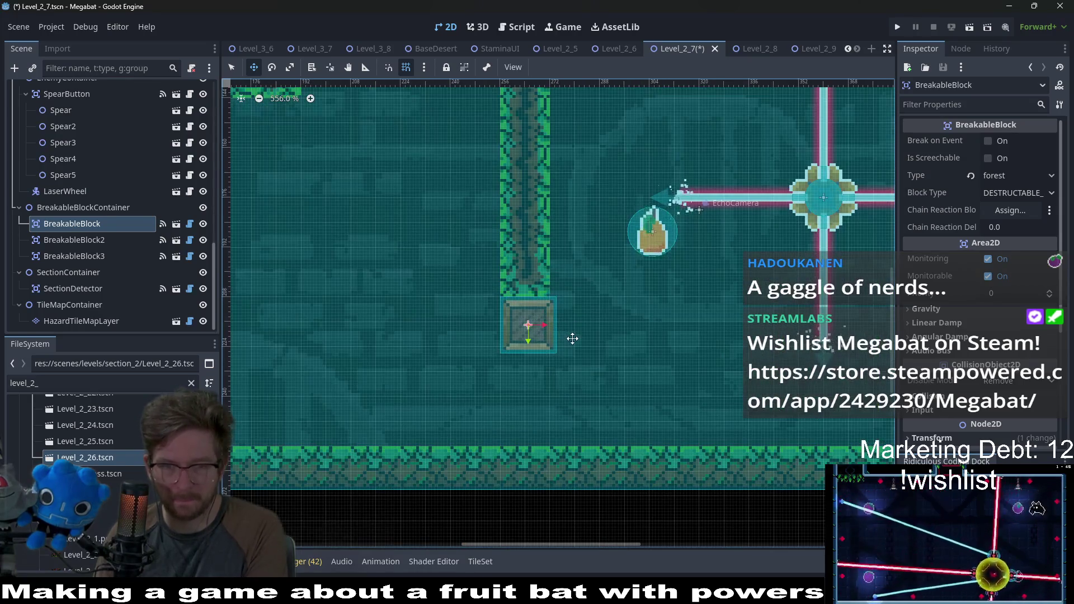
click(83, 239)
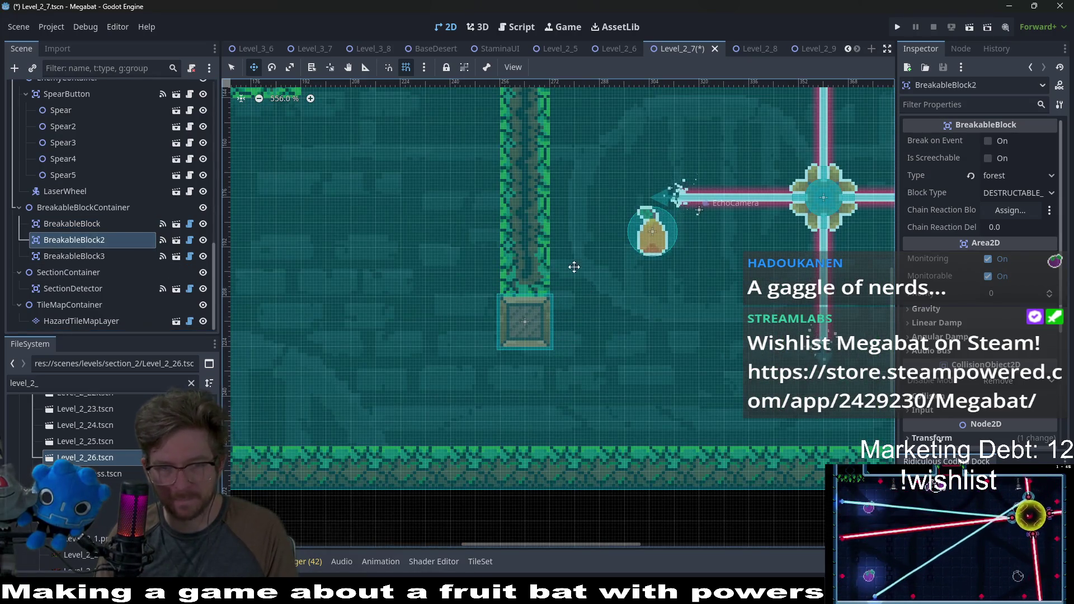
mouse_move(536, 238)
mouse_down()
mouse_move(452, 76)
mouse_move(511, 299)
mouse_move(536, 342)
mouse_up()
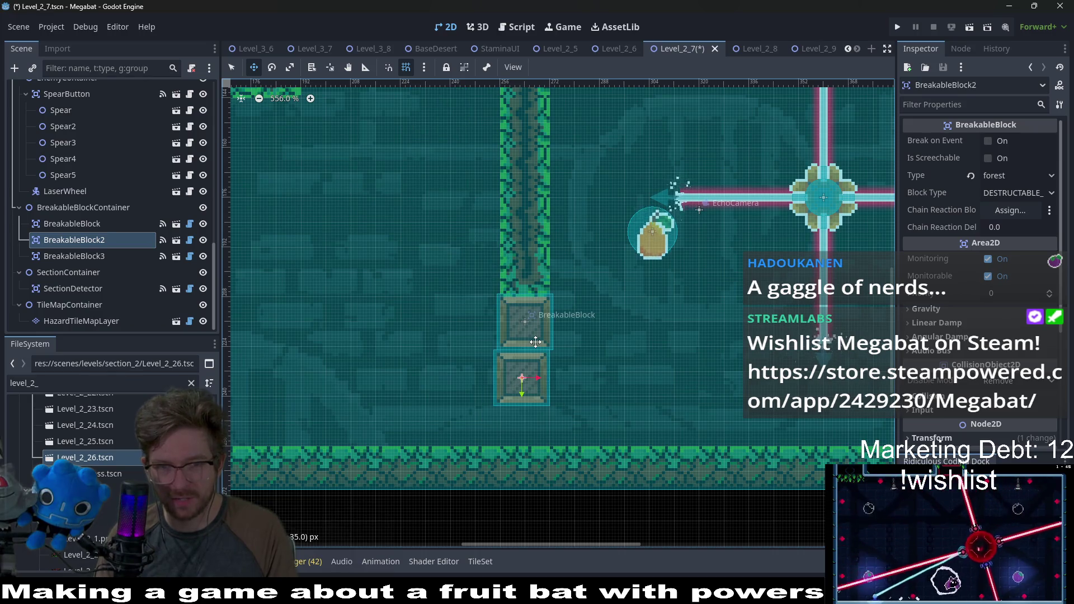
scroll(536, 342, up, 1)
scroll(536, 342, up, 1)
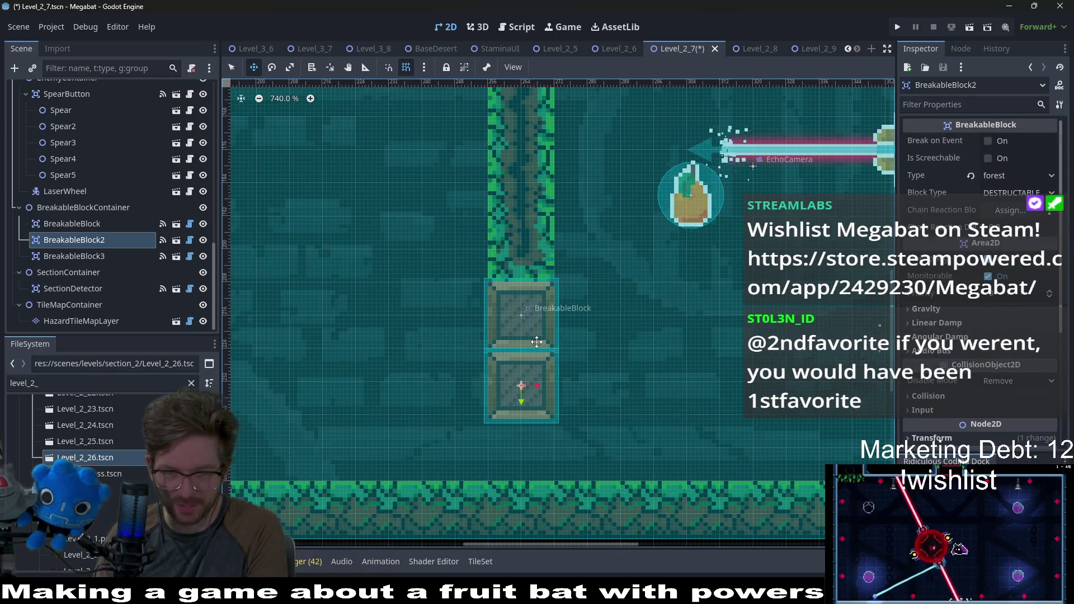
click(533, 342)
scroll(492, 235, down, 11)
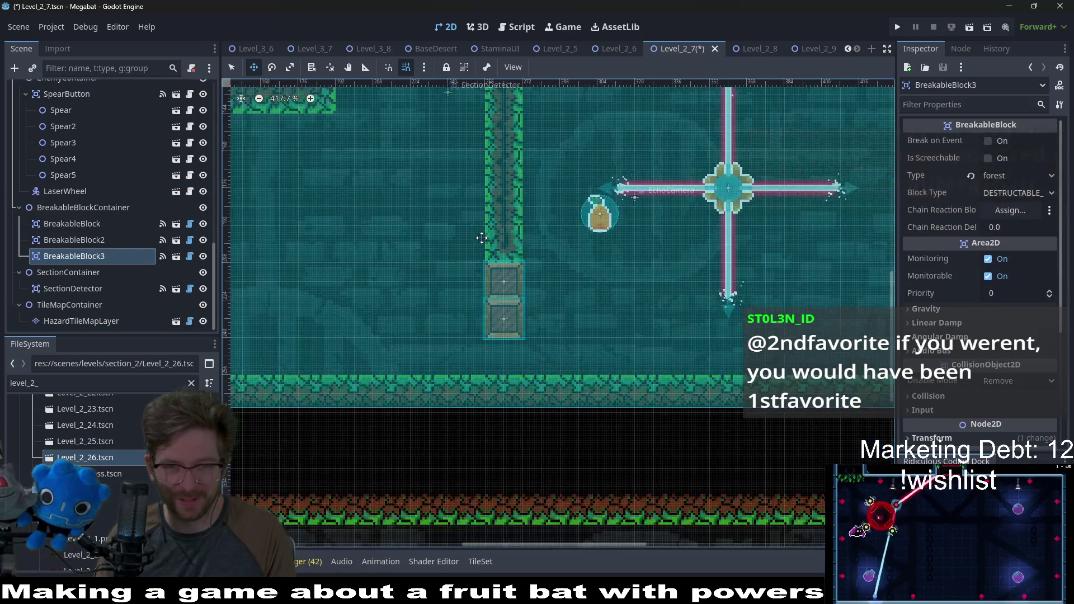
scroll(539, 219, down, 2)
mouse_move(561, 253)
mouse_down()
mouse_move(520, 236)
mouse_move(538, 332)
mouse_up()
scroll(538, 332, up, 3)
scroll(539, 332, up, 2)
key(Left)
key(Left)
key(Left)
key(Down)
key(Down)
key(Down)
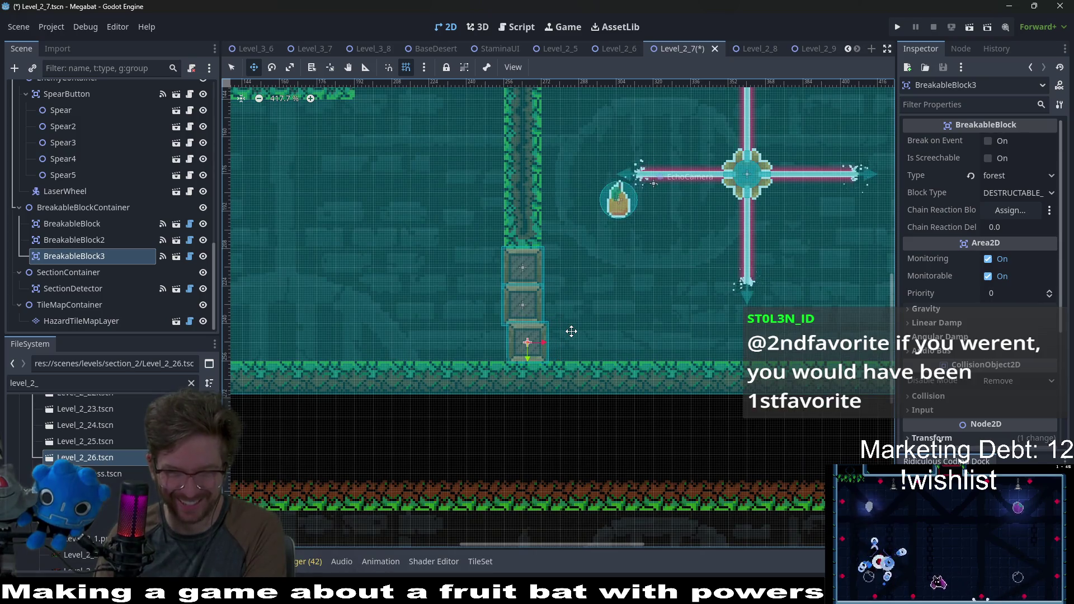
scroll(571, 331, down, 5)
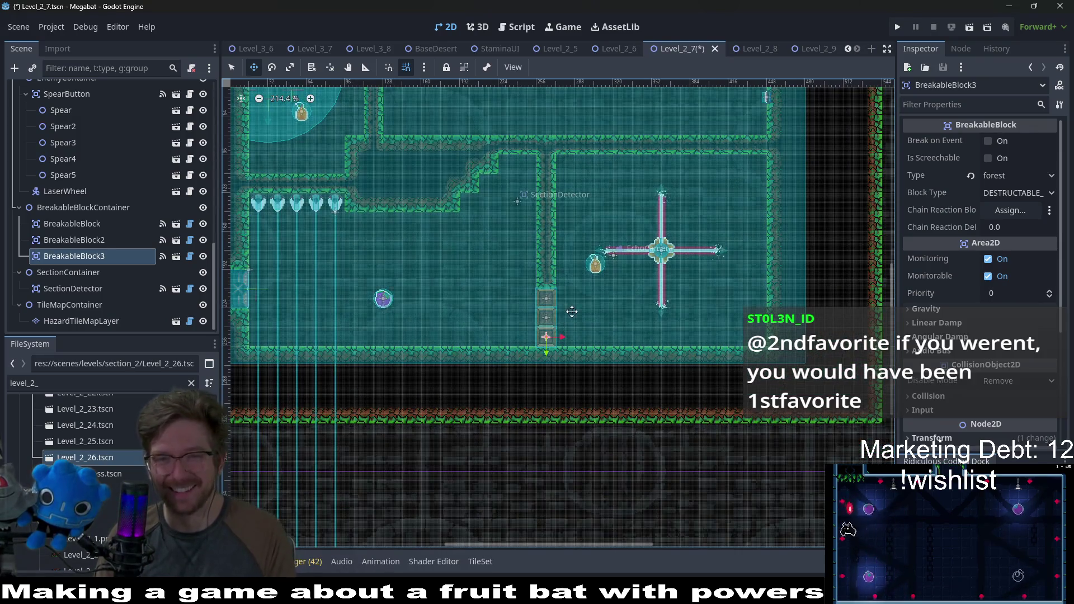
scroll(548, 293, up, 1)
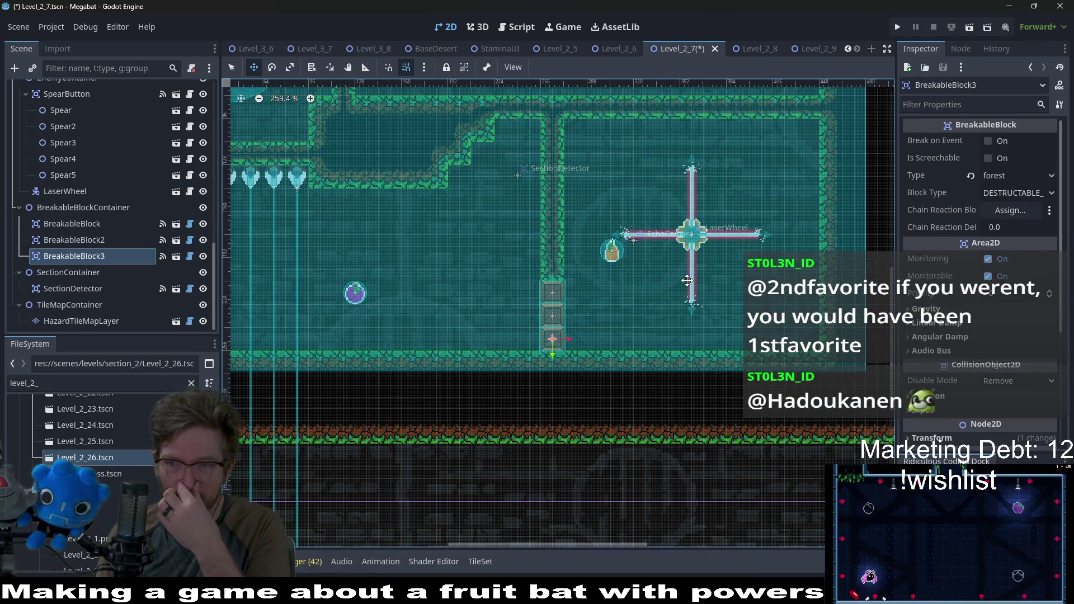
scroll(658, 243, down, 1)
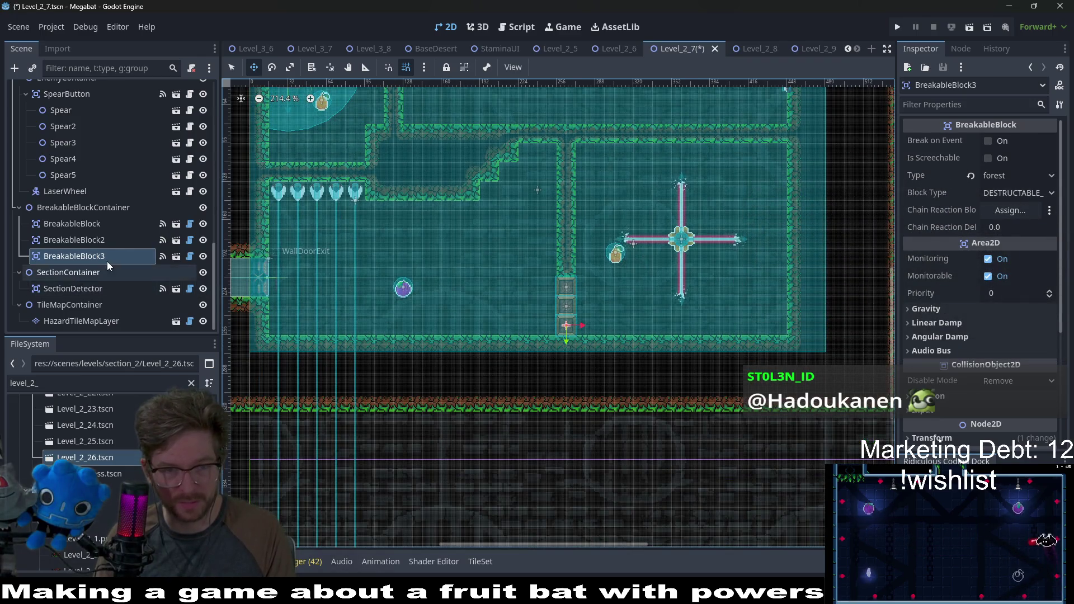
scroll(110, 261, up, 5)
scroll(109, 261, down, 2)
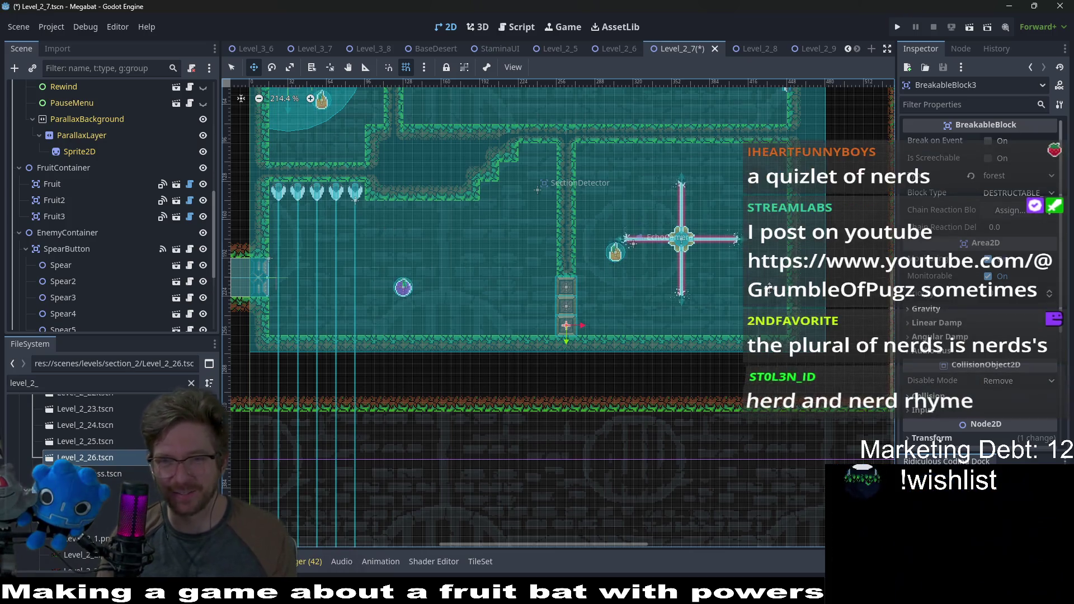
drag(754, 289, 716, 305)
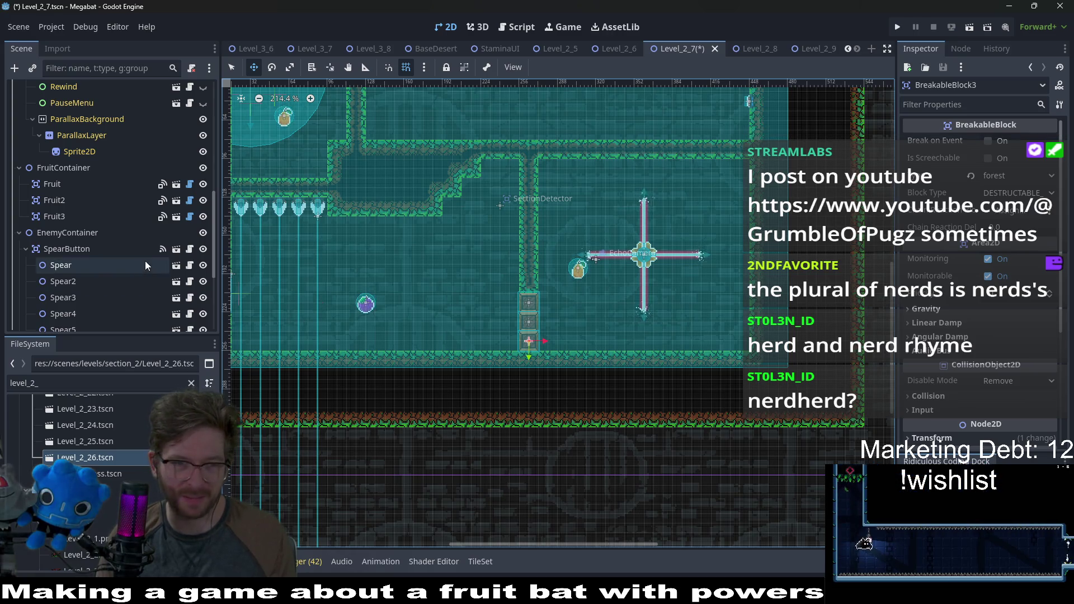
scroll(112, 274, down, 5)
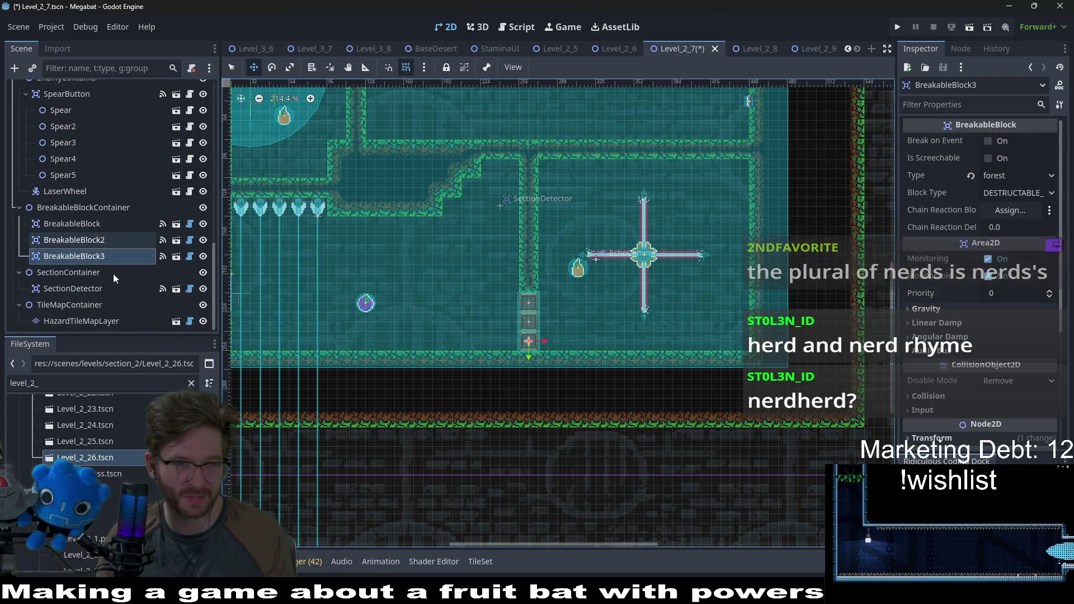
click(76, 319)
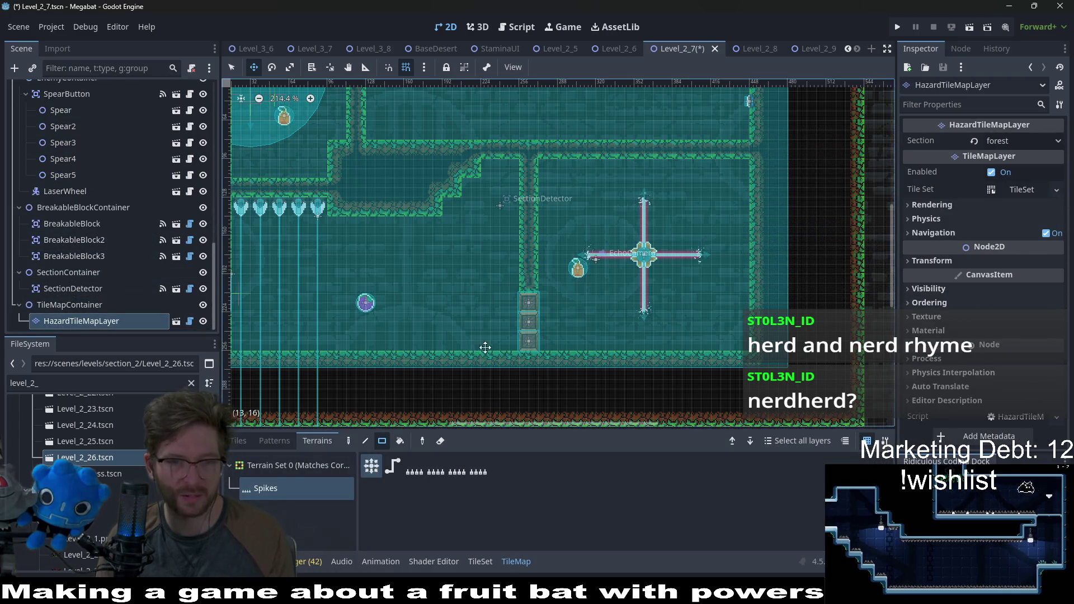
Paint a continuous row of Spikes tiles across the lower rooms' floor on HazardTileMapLayer
scroll(846, 291, left, 3)
drag(844, 295, 353, 297)
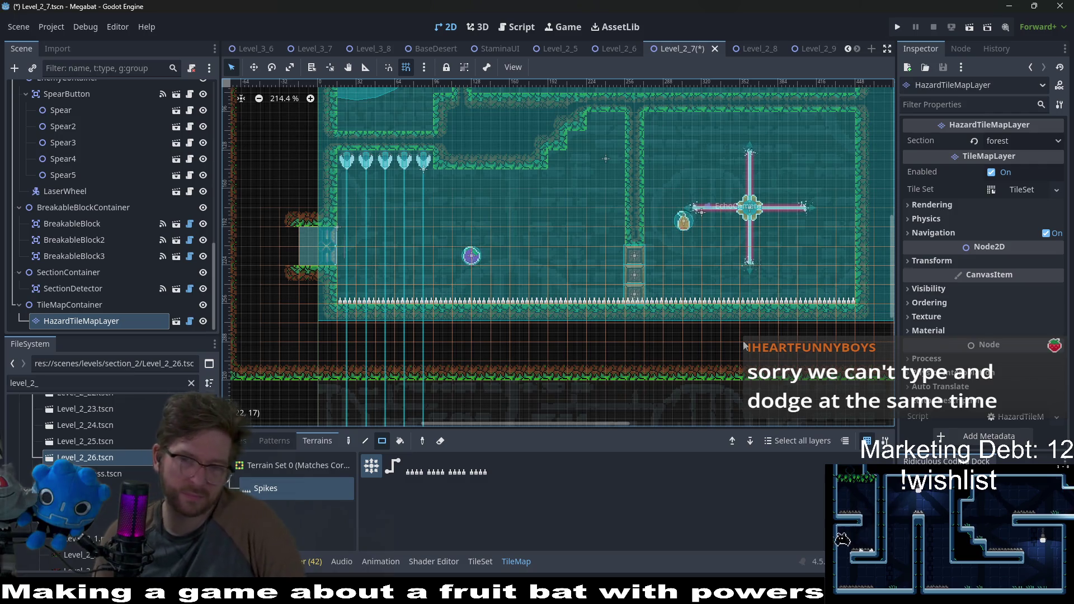
scroll(766, 255, up, 5)
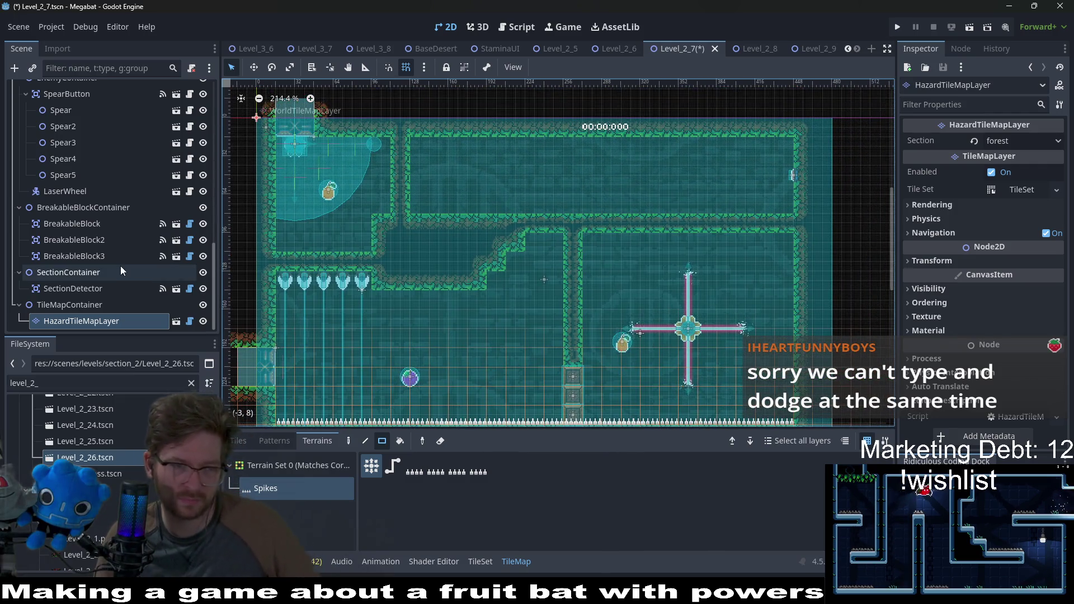
click(93, 310)
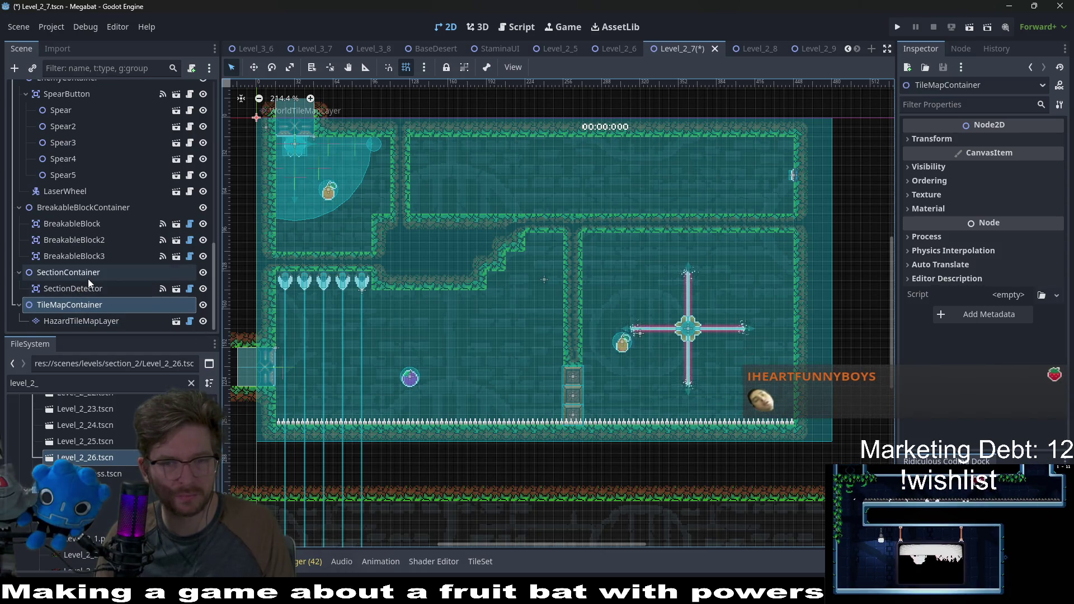
Instance ShieldGenerator.tscn under EnemyContainer and drag it onto the upper room's ceiling
click(86, 305)
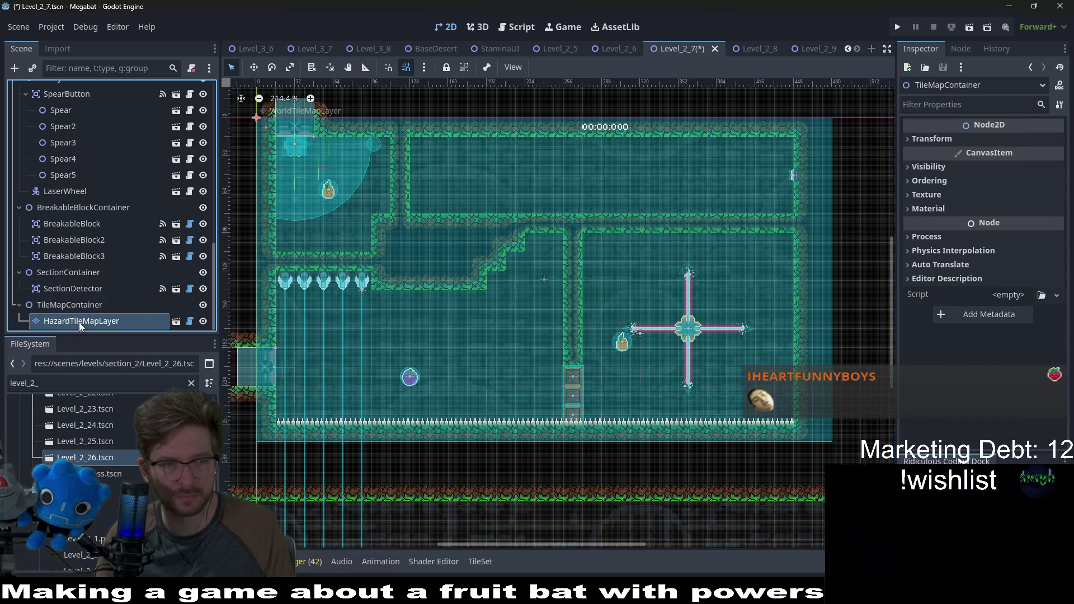
click(86, 288)
click(83, 274)
scroll(86, 257, up, 3)
click(79, 286)
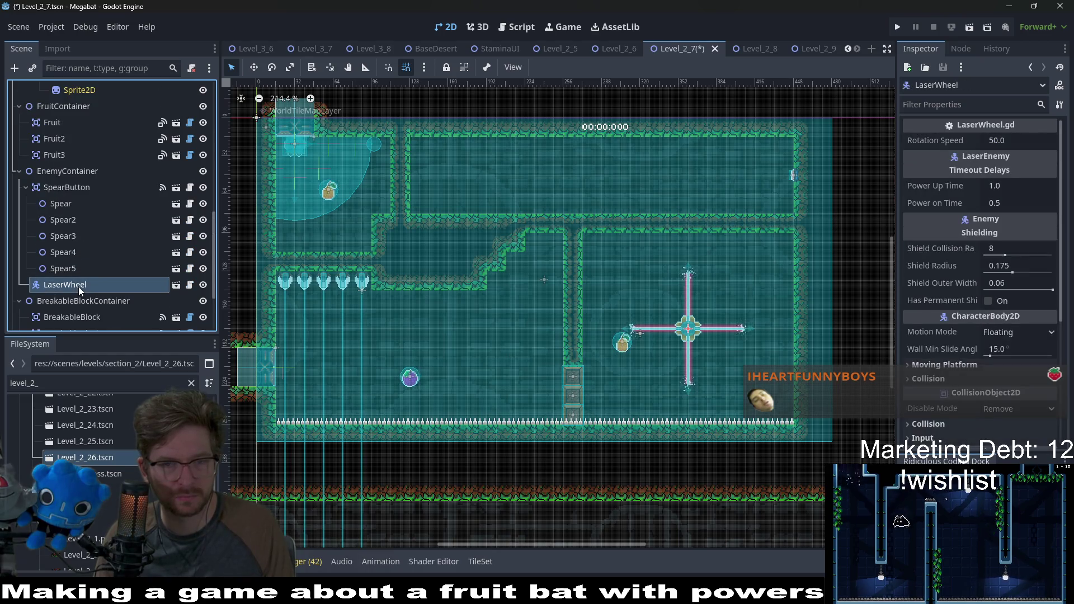
right_click(63, 176)
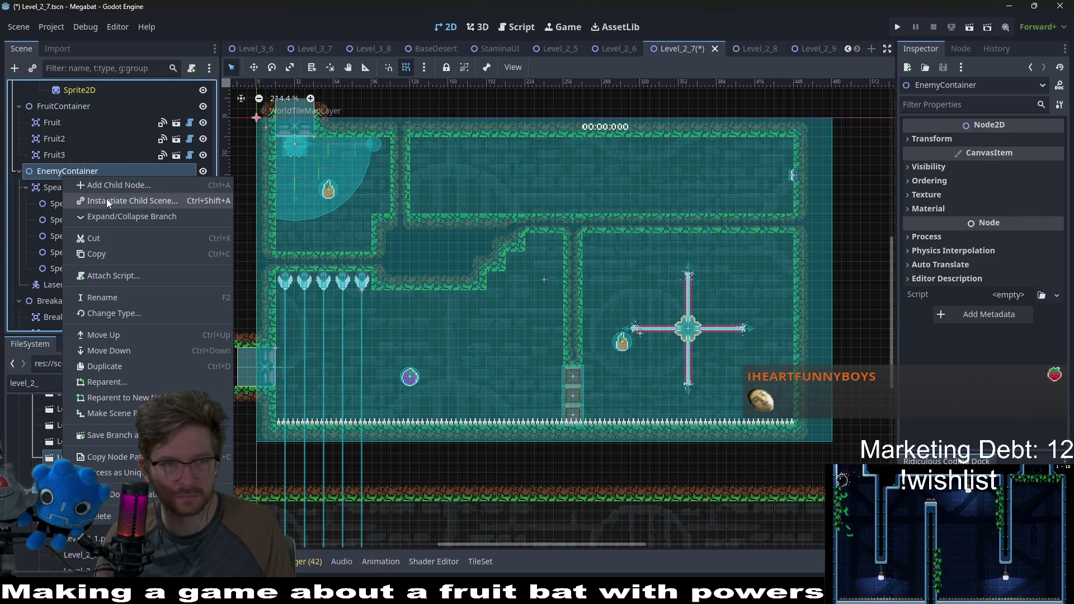
click(106, 199)
text(shield)
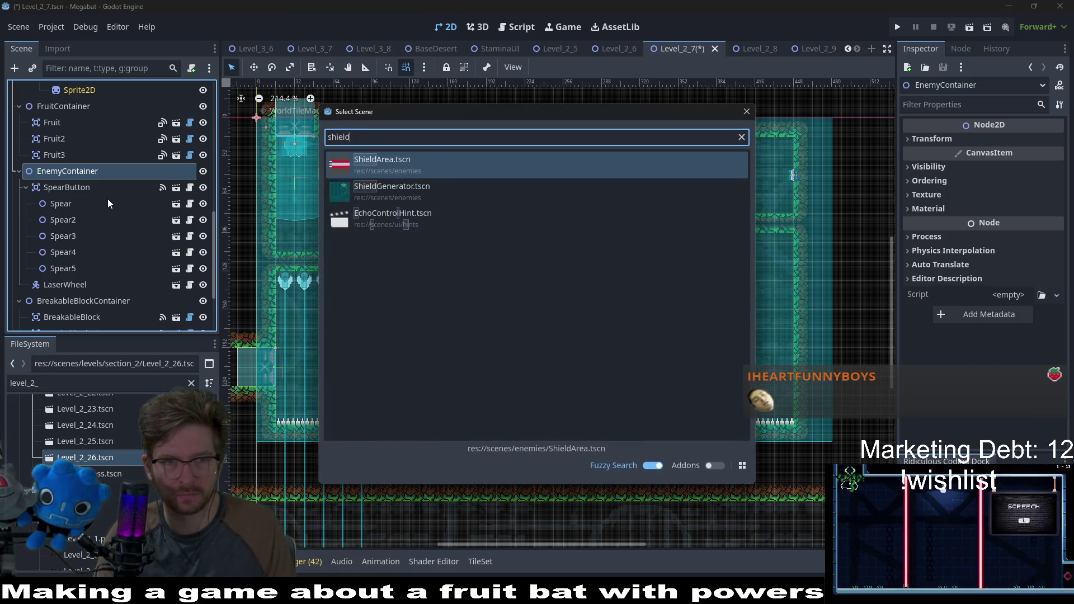
key(Down)
key(Return)
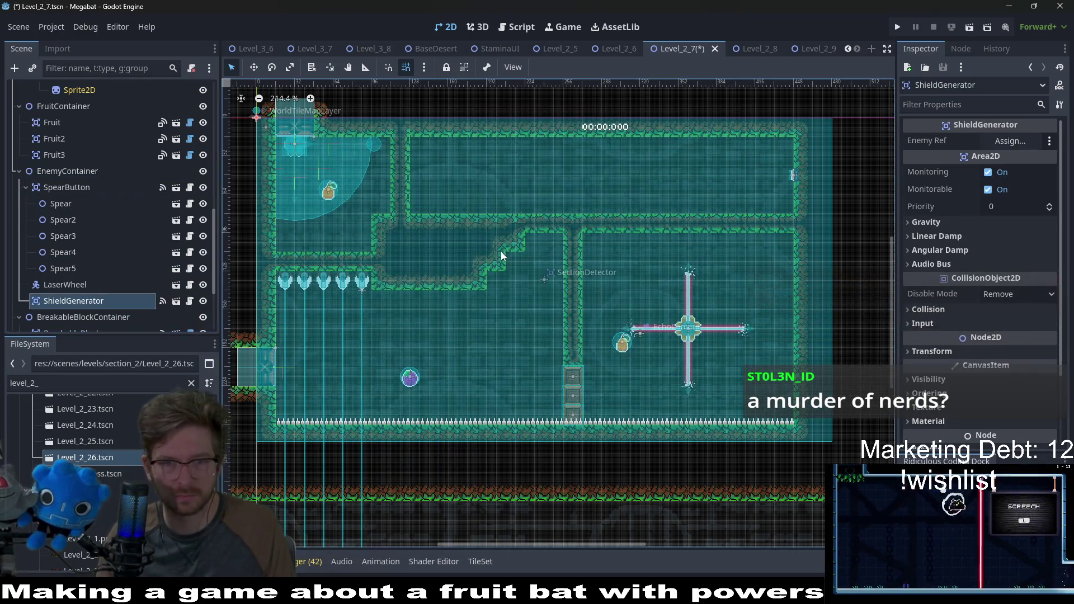
drag(595, 184, 745, 167)
Set the shield generator's rotation to 180° at position 360, 16, then pick its Enemy Ref
click(991, 351)
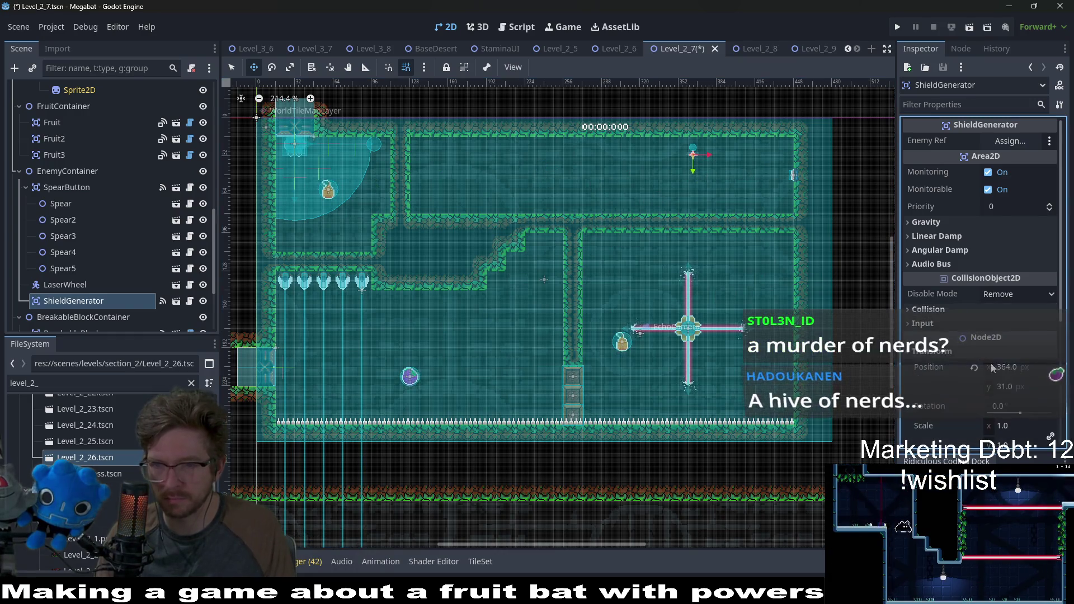
click(1024, 405)
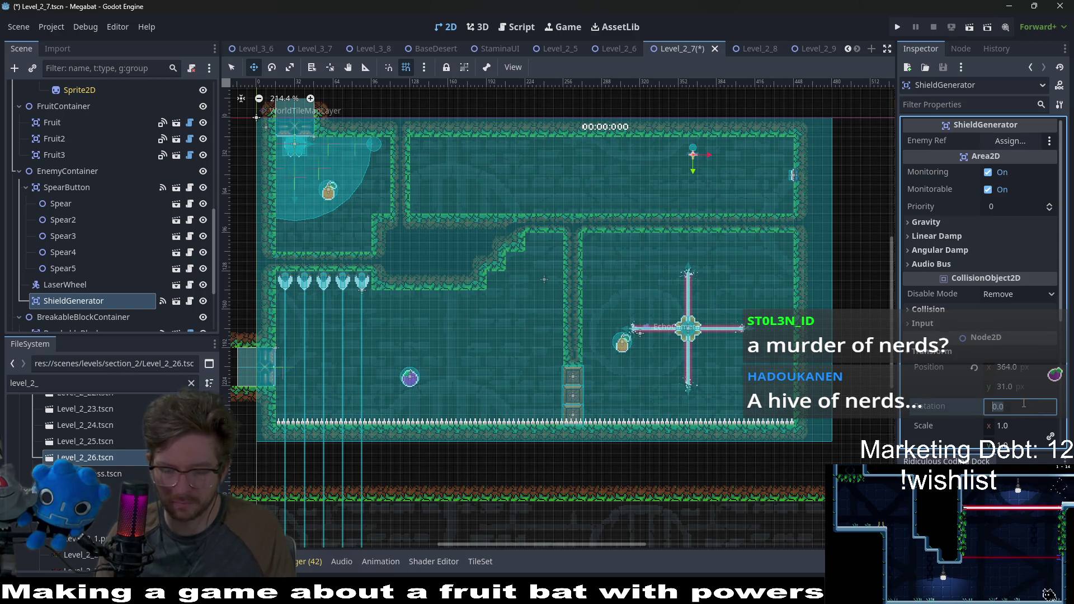
text(180)
scroll(702, 192, up, 8)
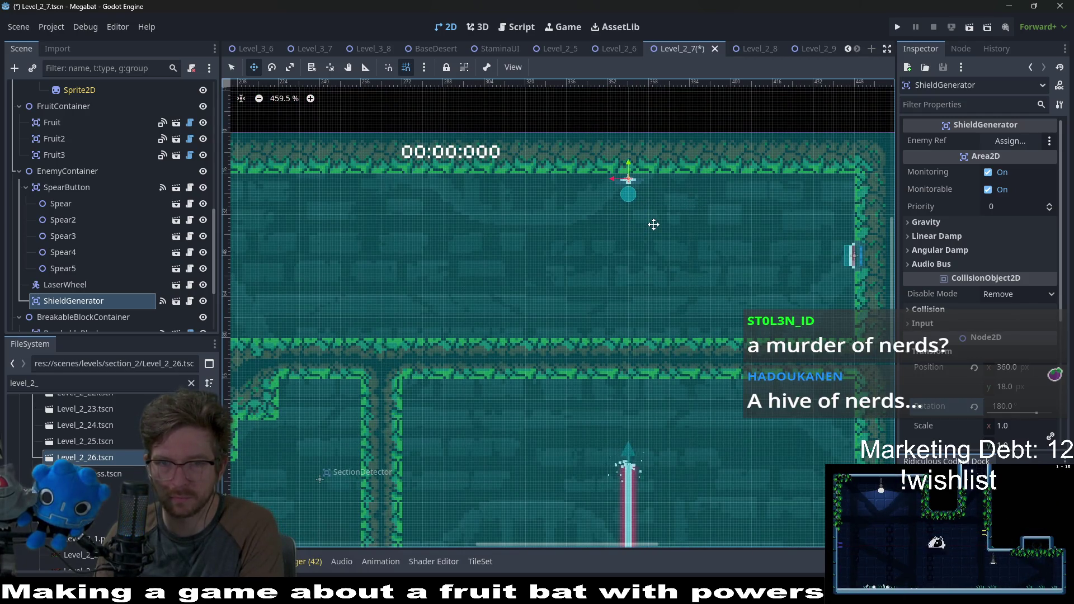
scroll(653, 224, down, 12)
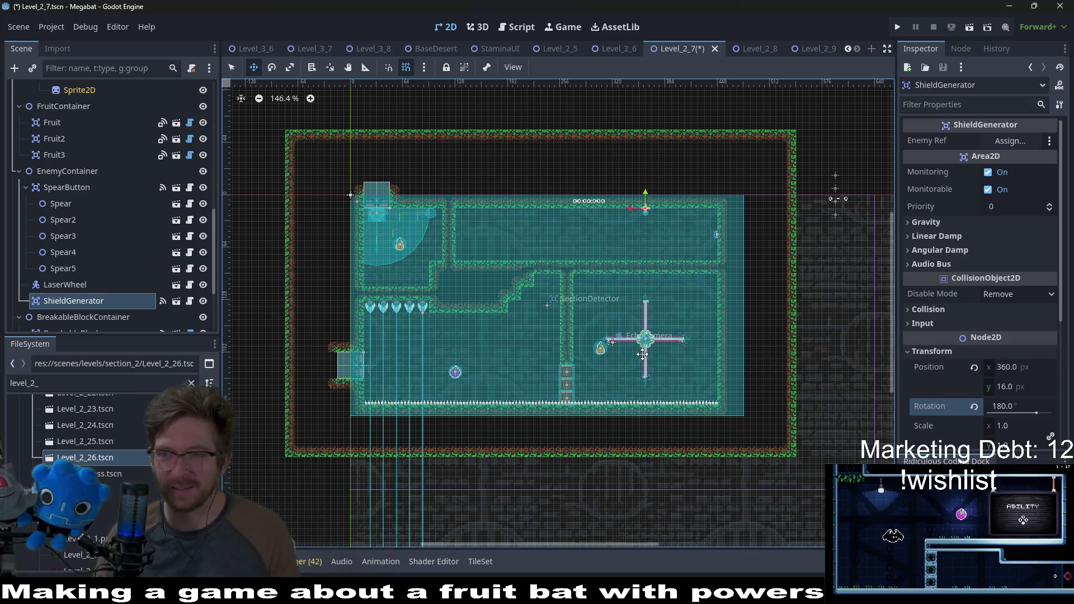
scroll(673, 368, up, 1)
scroll(656, 319, up, 1)
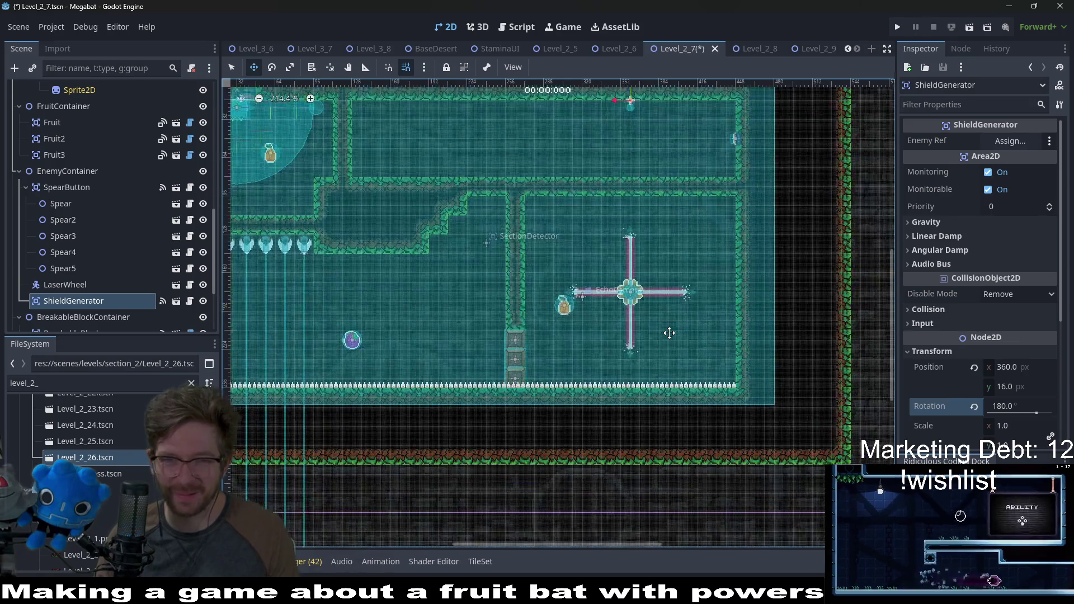
scroll(657, 319, up, 3)
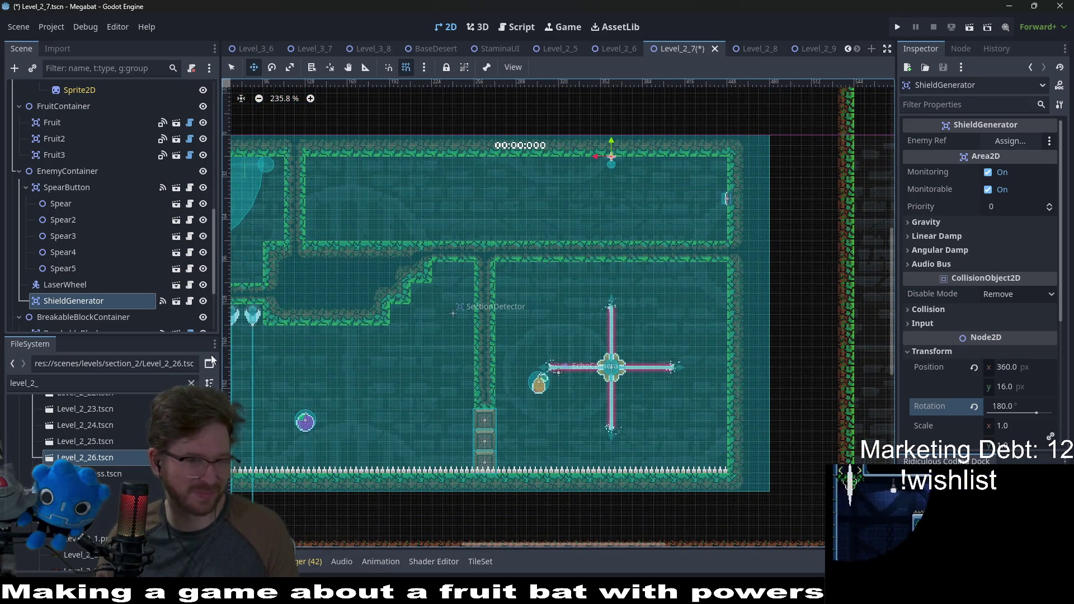
click(1009, 143)
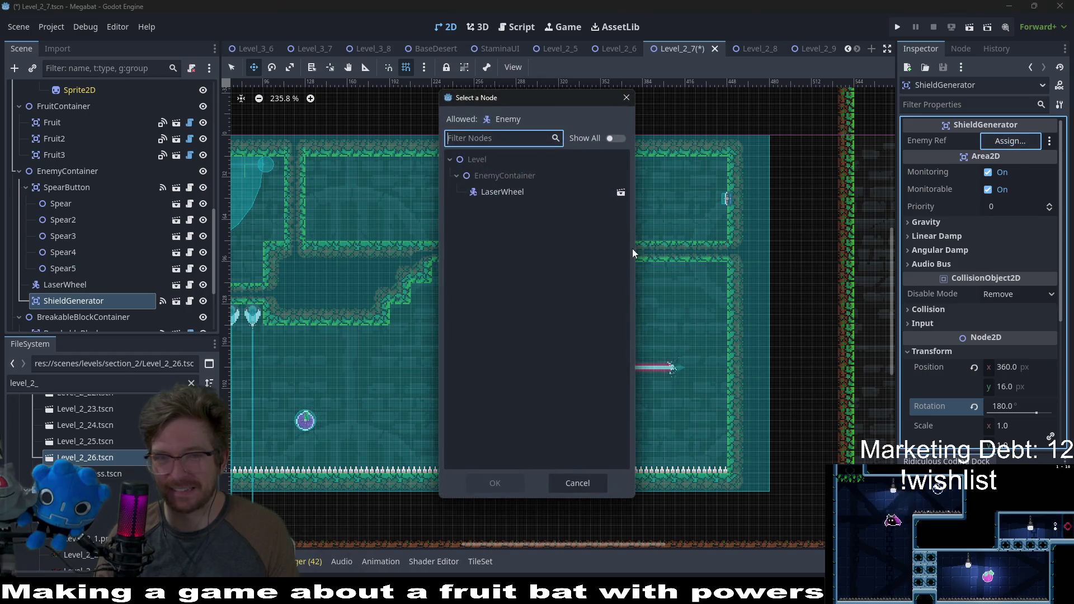
Assign LaserWheel as the shielded enemy and move Fruit3 to the laser room's lower right
double_click(526, 193)
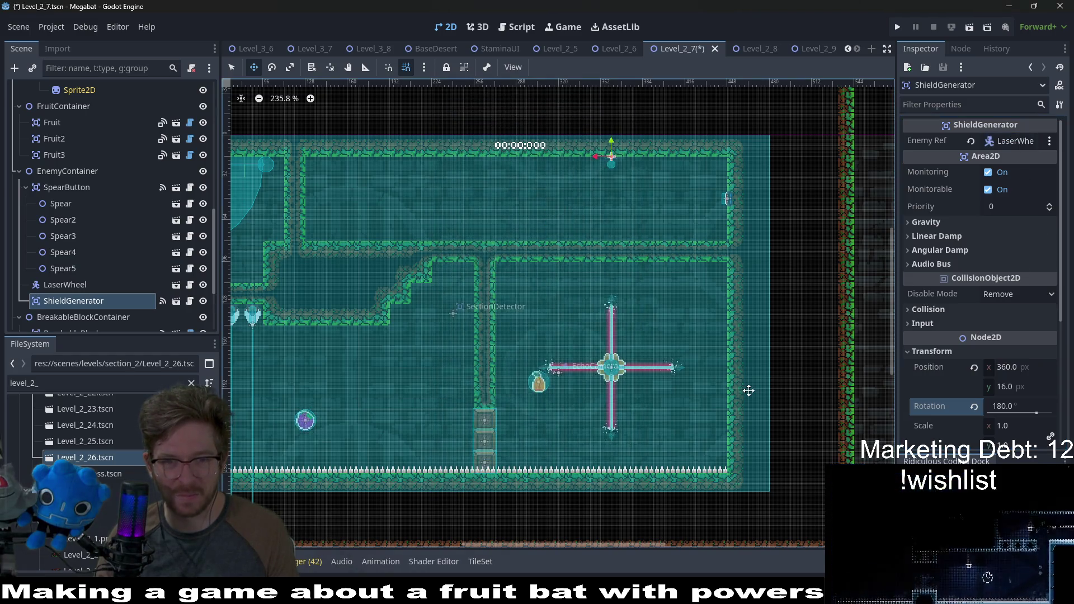
scroll(654, 355, down, 3)
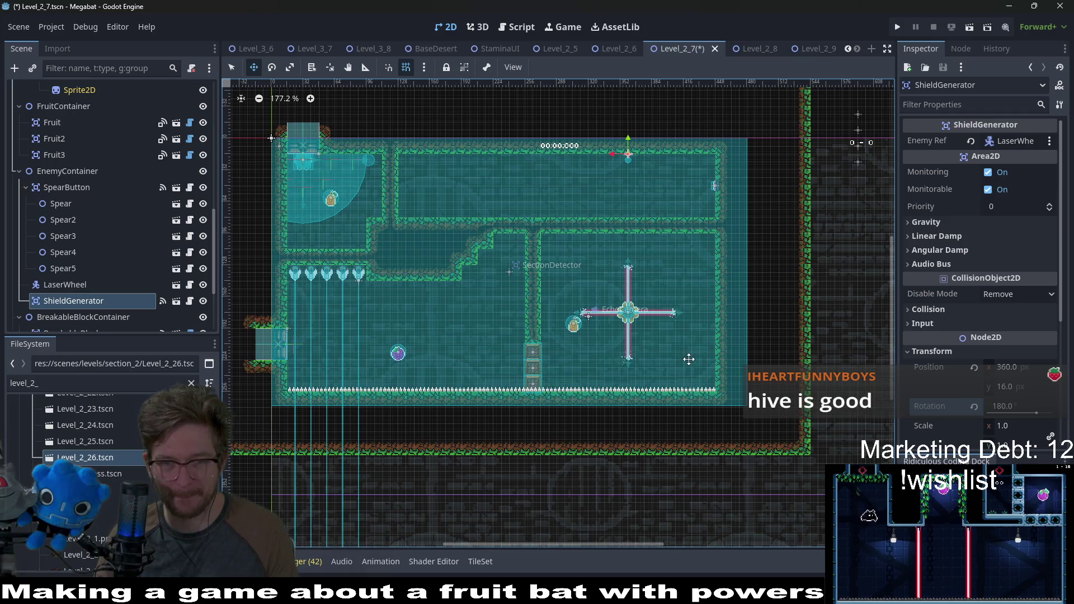
scroll(72, 222, up, 3)
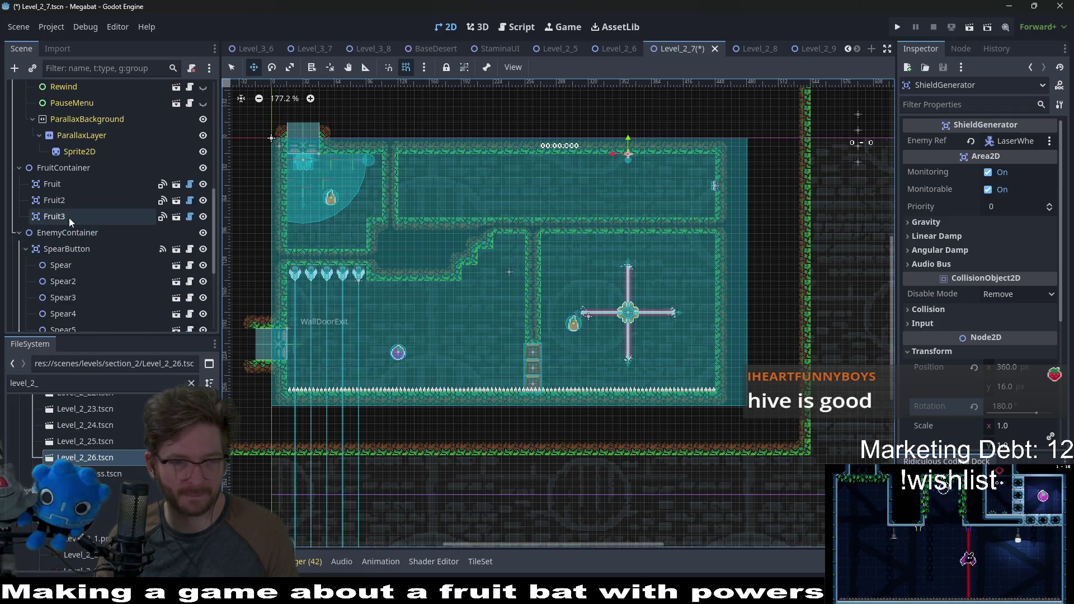
click(70, 218)
drag(582, 314, 695, 342)
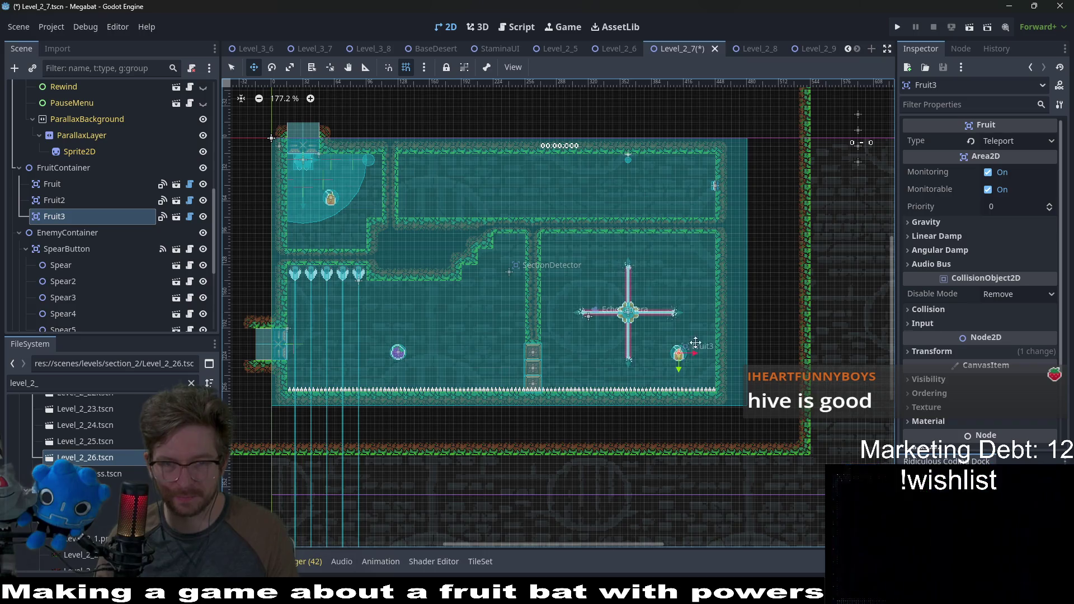
Launch the game with F6 and fly the bat across the floor into the laser room
key(F6)
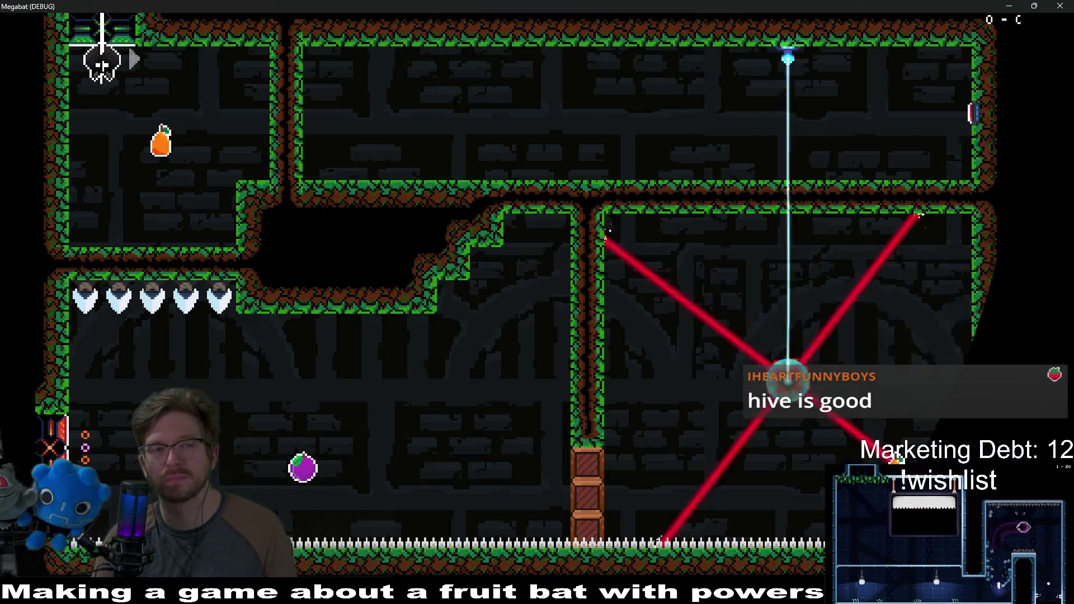
key(Right)
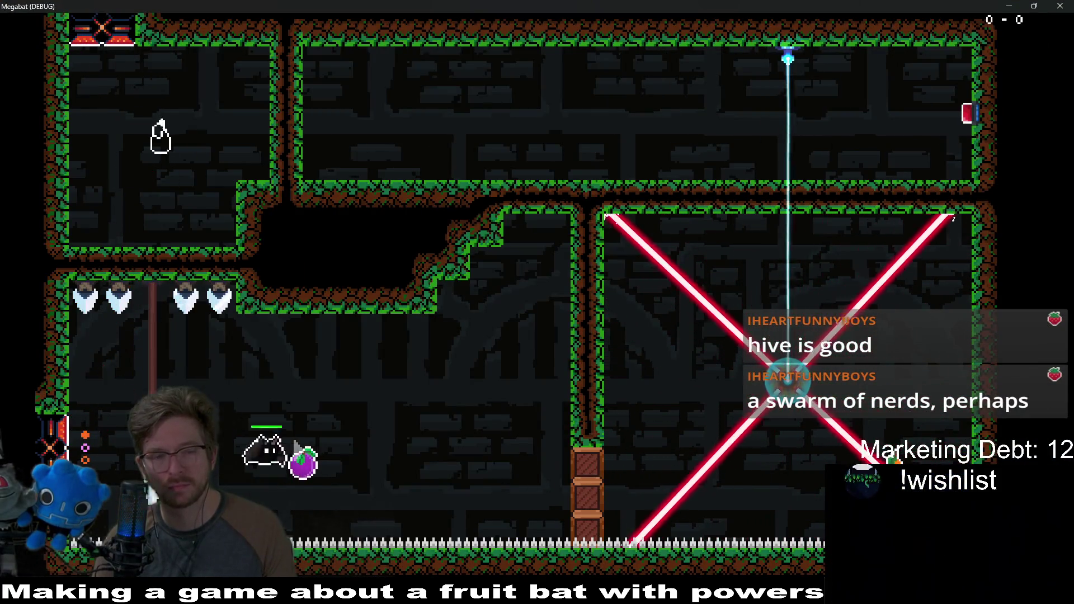
key(Right)
key(space)
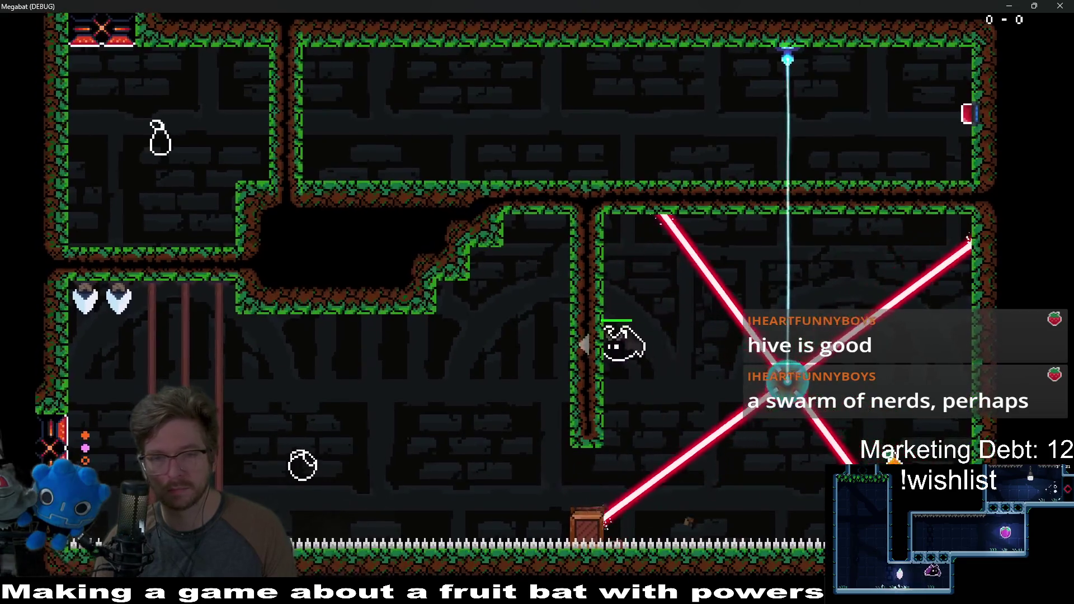
key(Right)
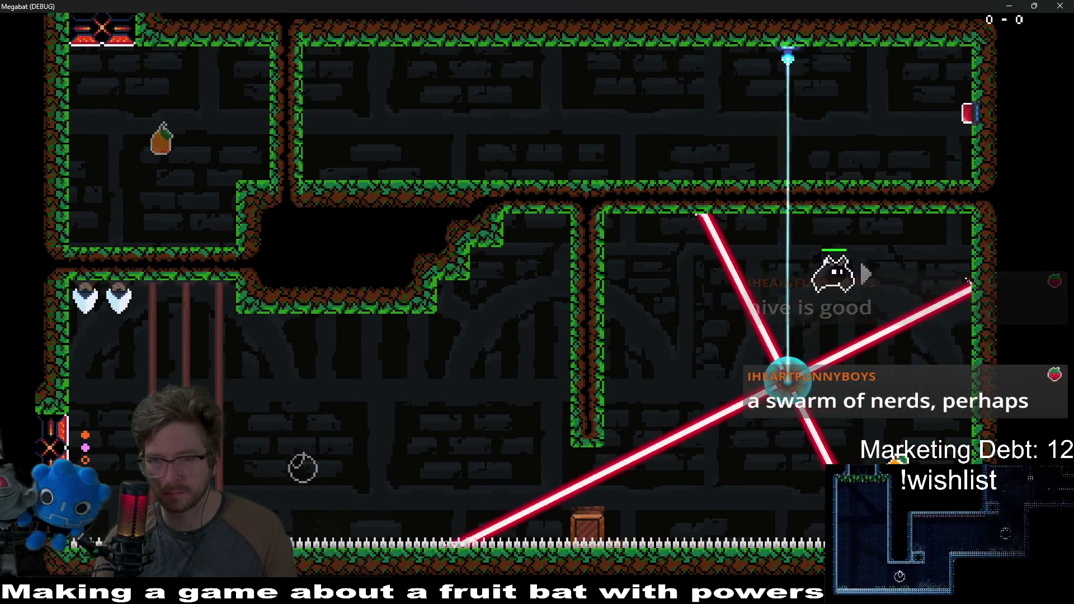
key(Left)
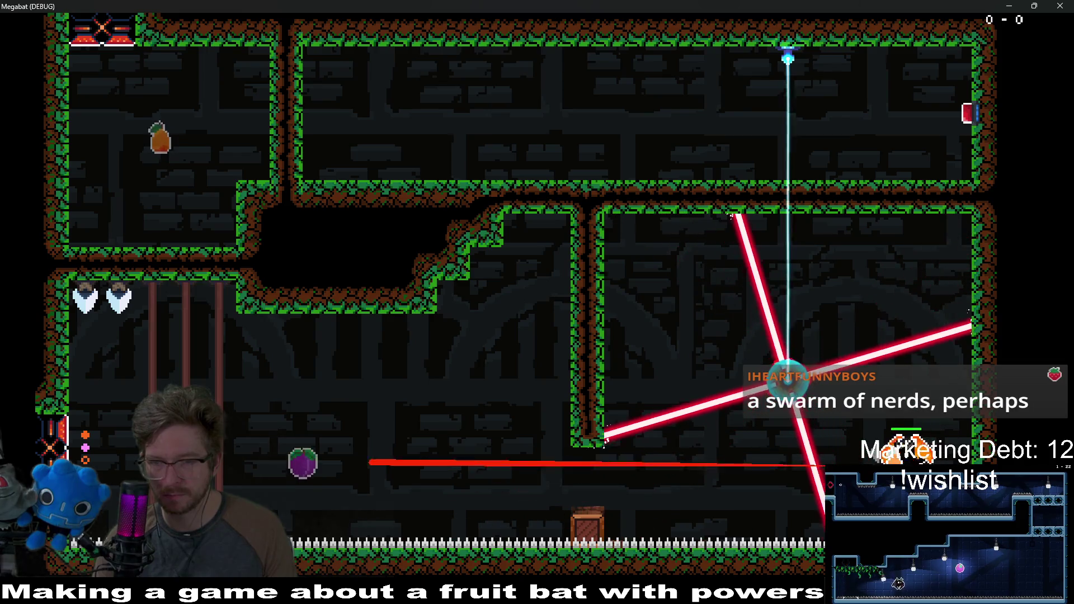
key(Left)
key(space)
key(space)
Fly the bat up and along the upper corridor, then close the game window
key(Right)
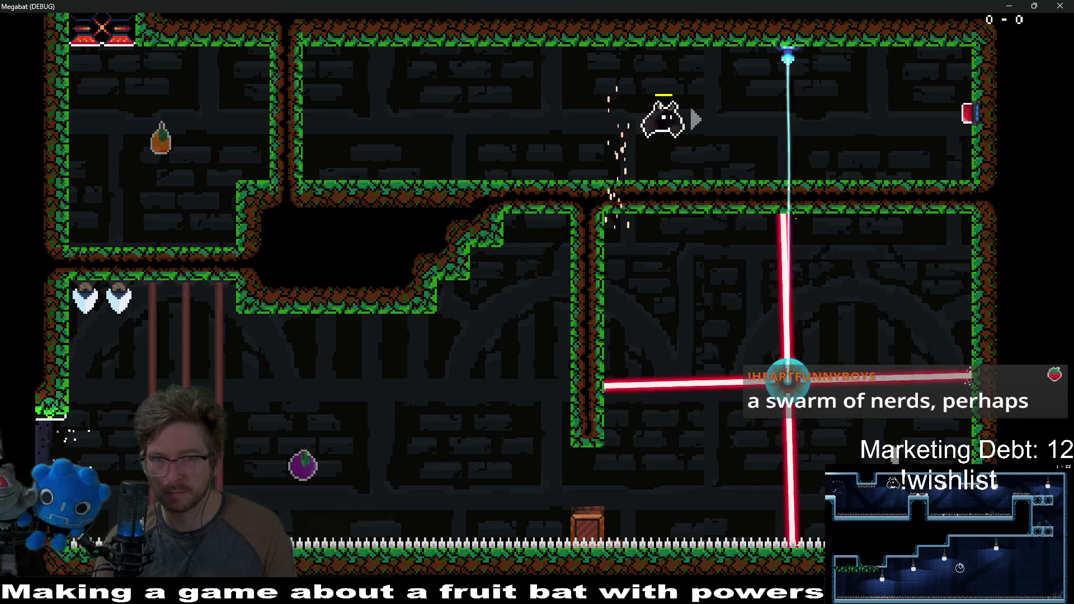
key(Right)
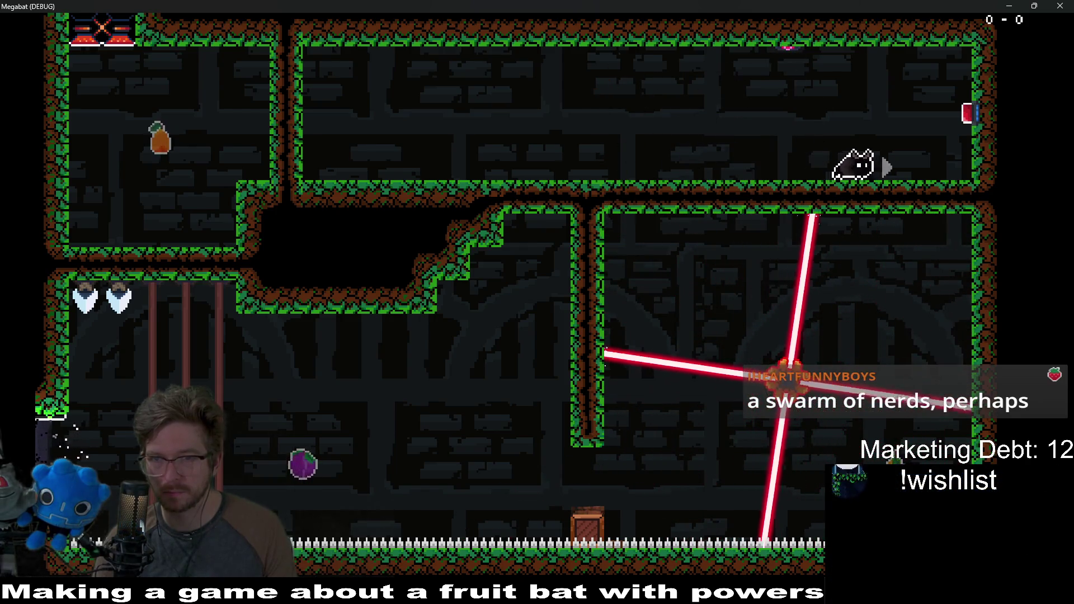
key(Left)
key(space)
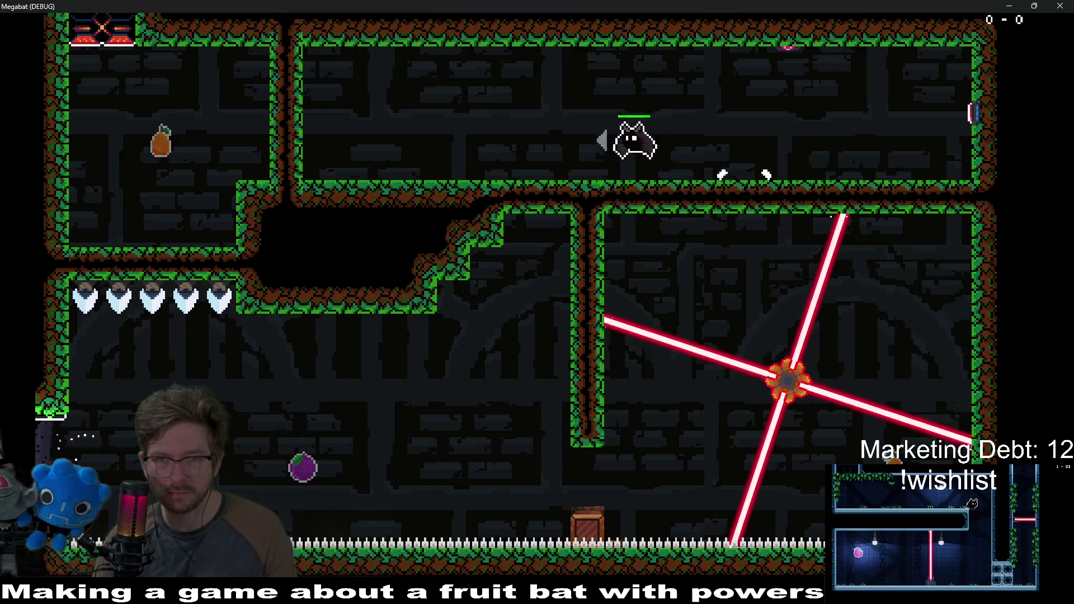
key(Right)
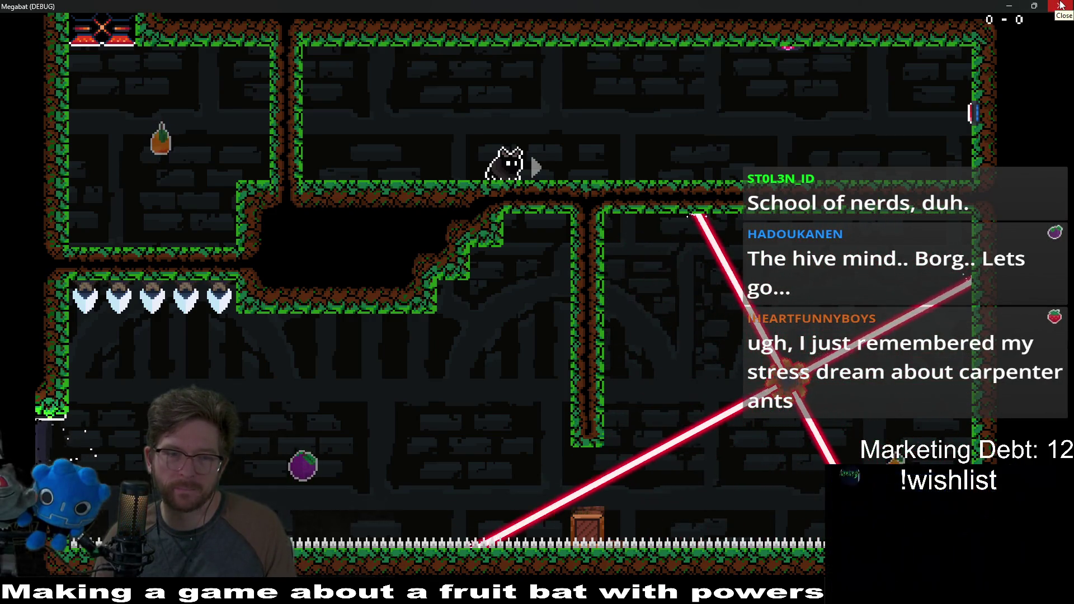
click(1061, 5)
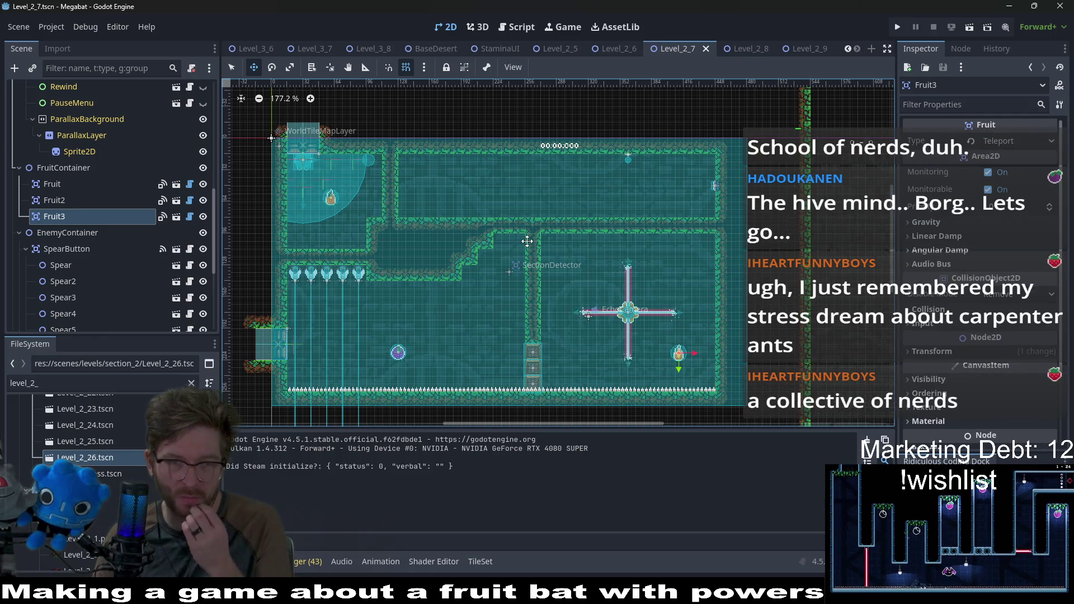
Look over the upper corridor and laser cross, then select HazardTileMapLayer
scroll(527, 241, up, 4)
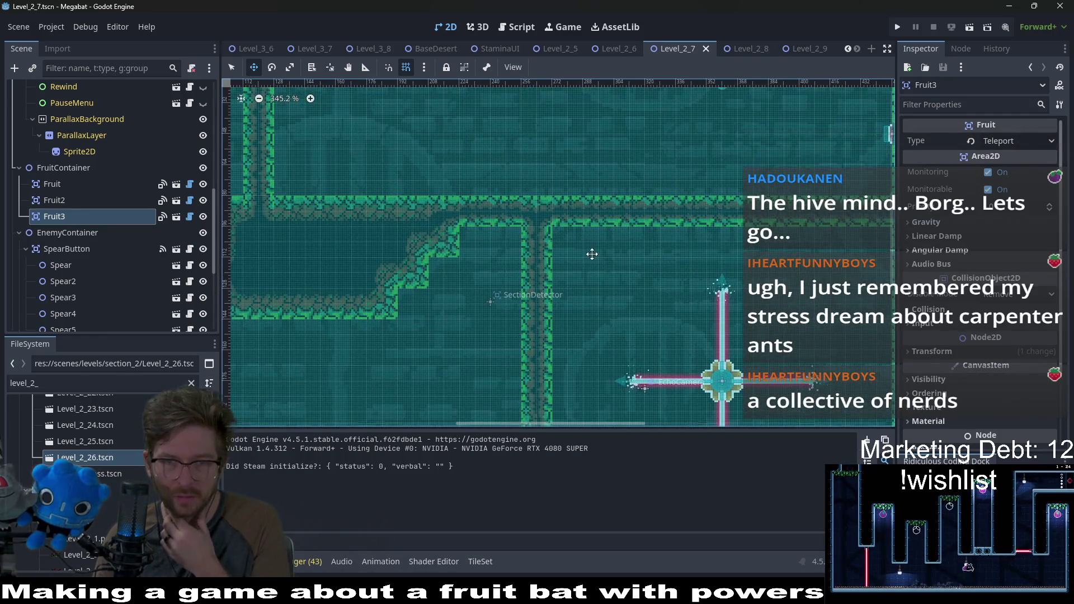
scroll(544, 245, down, 2)
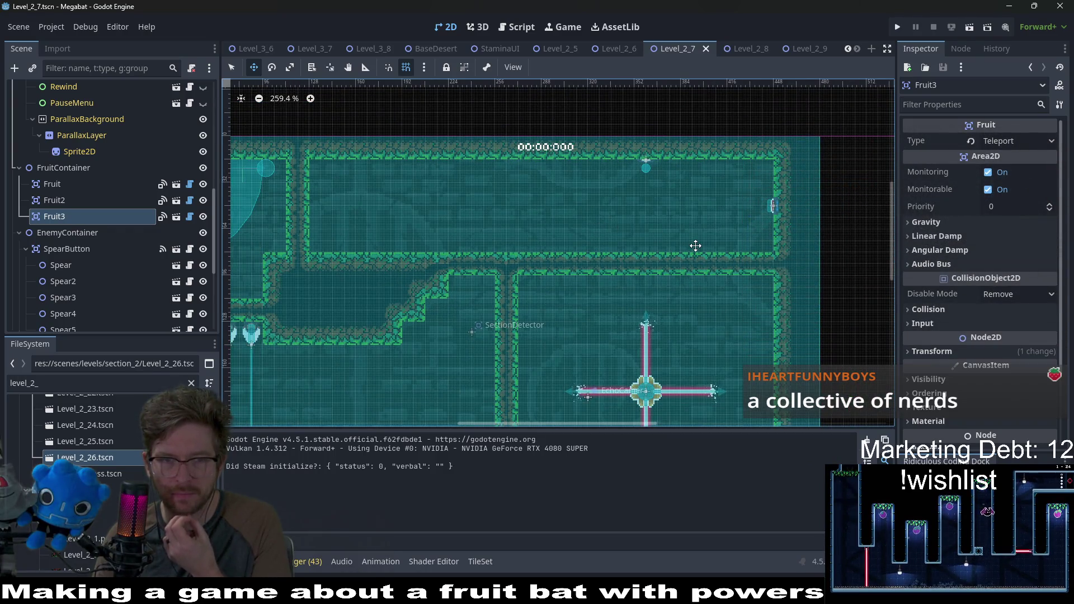
drag(690, 291, 659, 208)
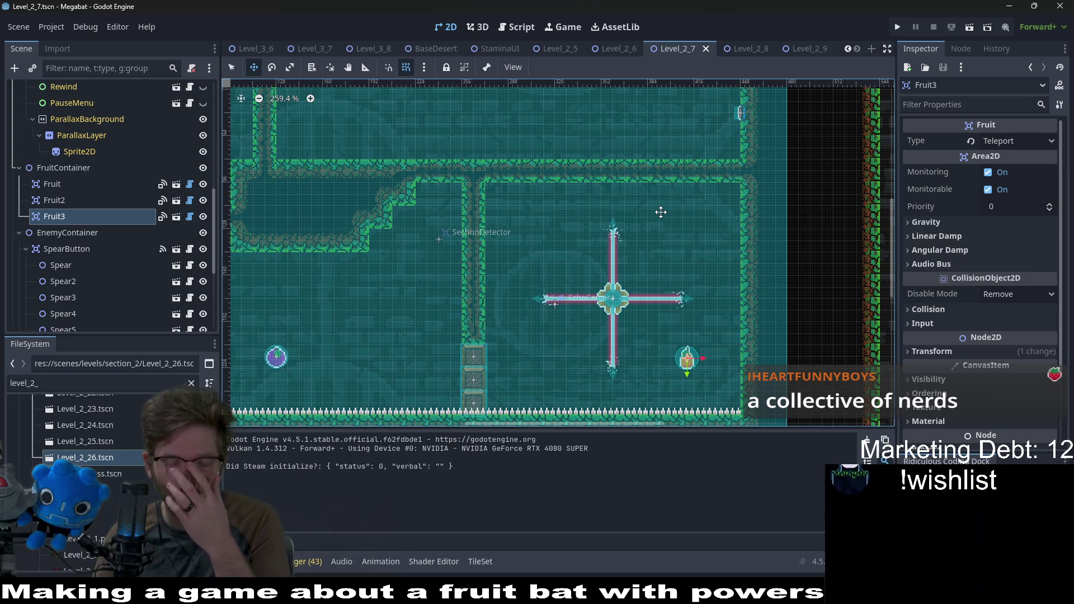
scroll(562, 224, up, 2)
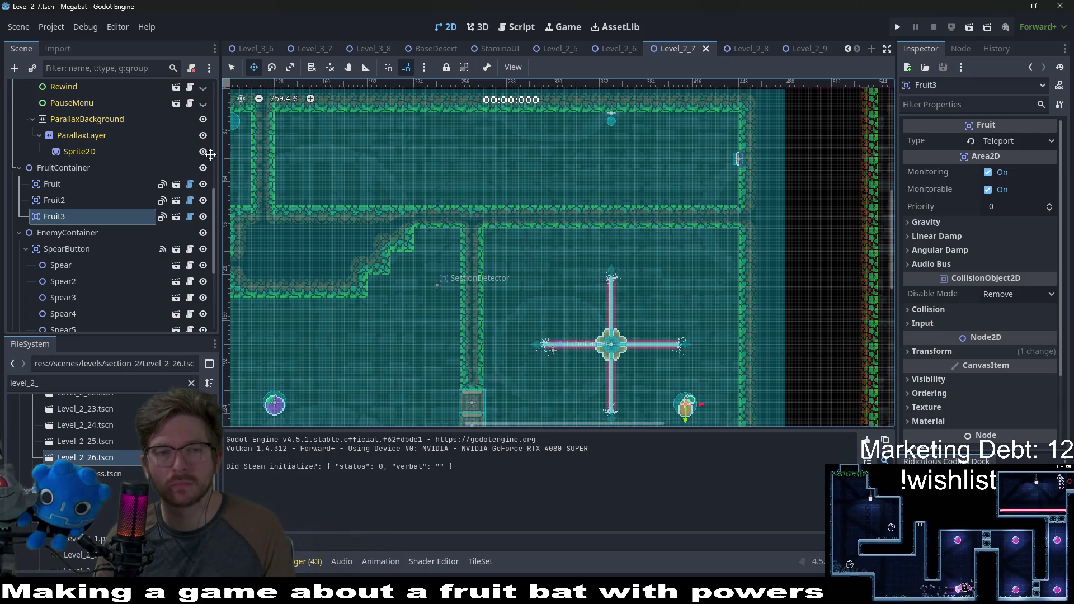
scroll(122, 320, down, 5)
click(119, 320)
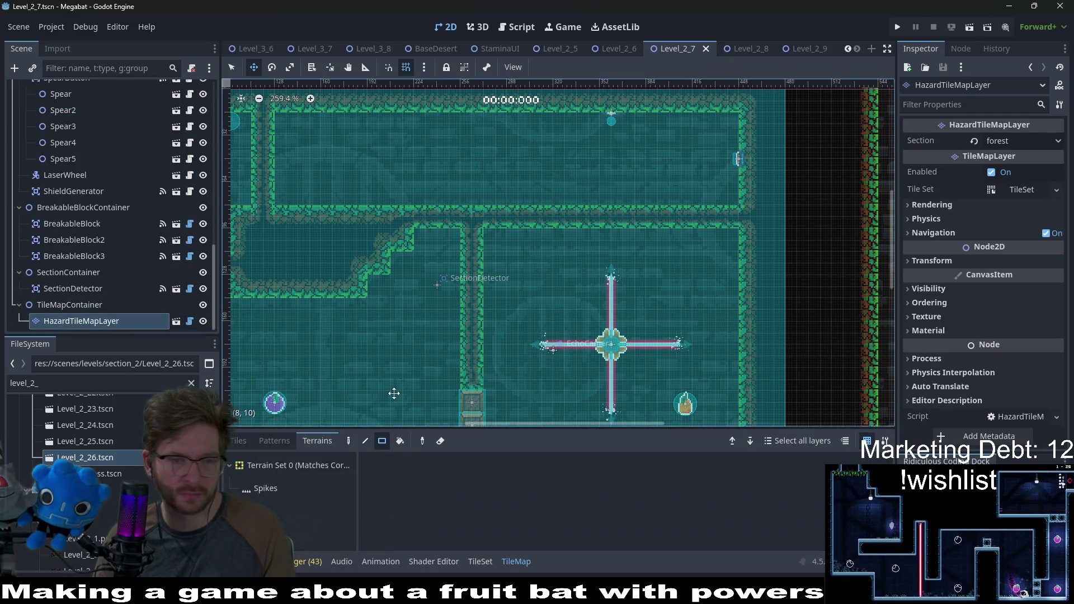
Paint Spikes tiles in two runs spanning the whole upper corridor floor
drag(441, 190, 281, 187)
scroll(498, 234, left, 3)
scroll(666, 222, up, 1)
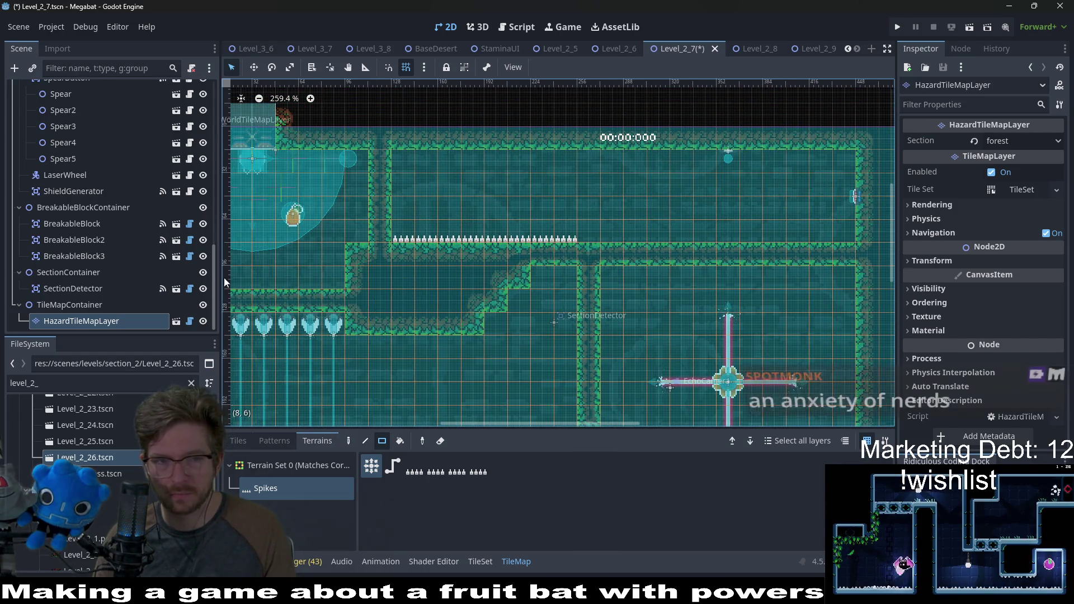
scroll(120, 286, up, 5)
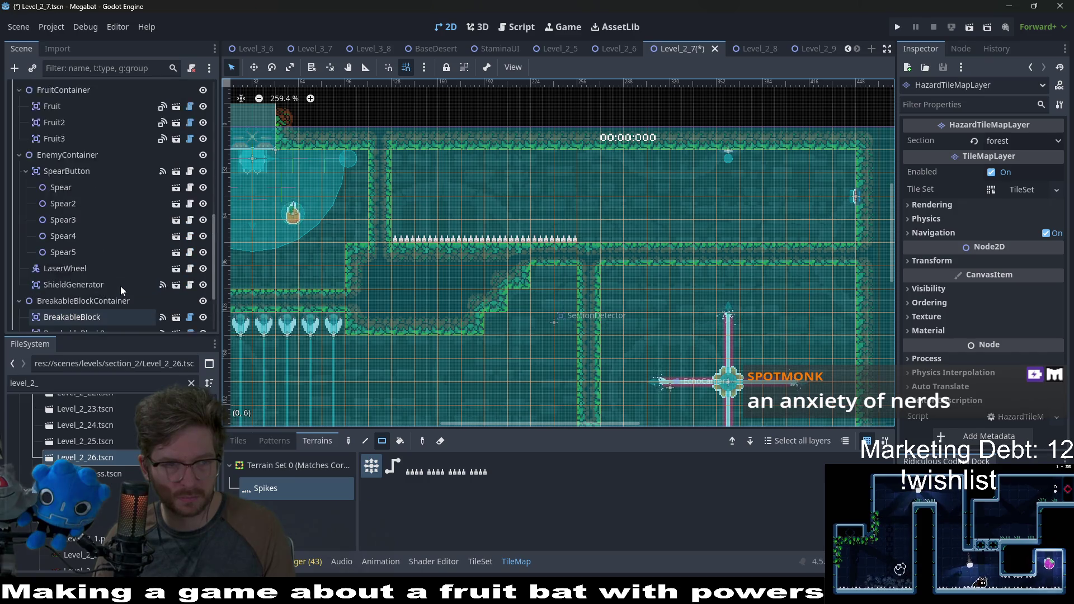
scroll(466, 253, down, 3)
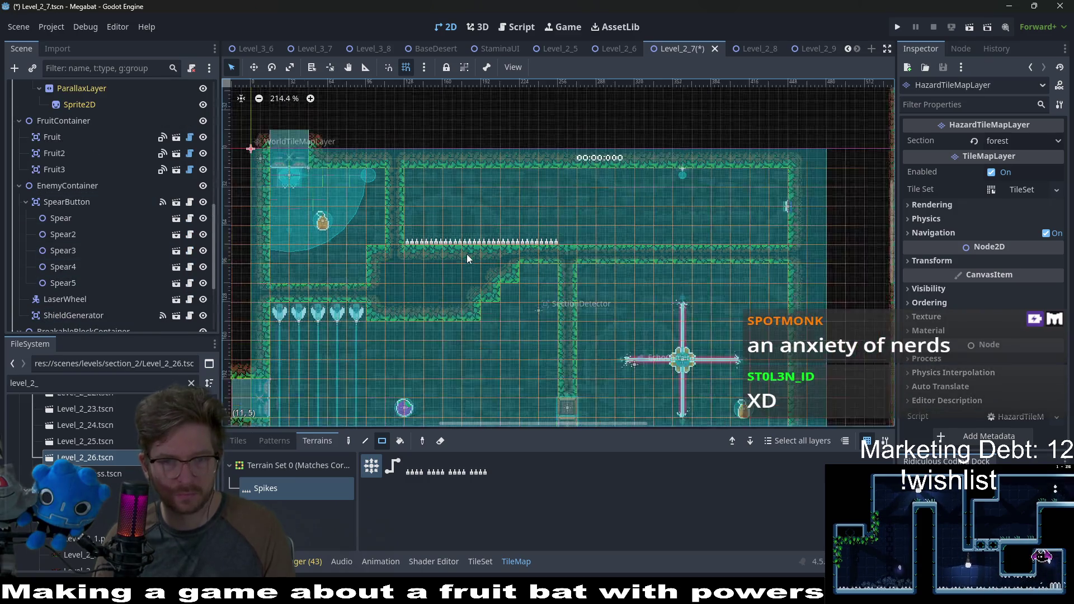
scroll(585, 270, down, 1)
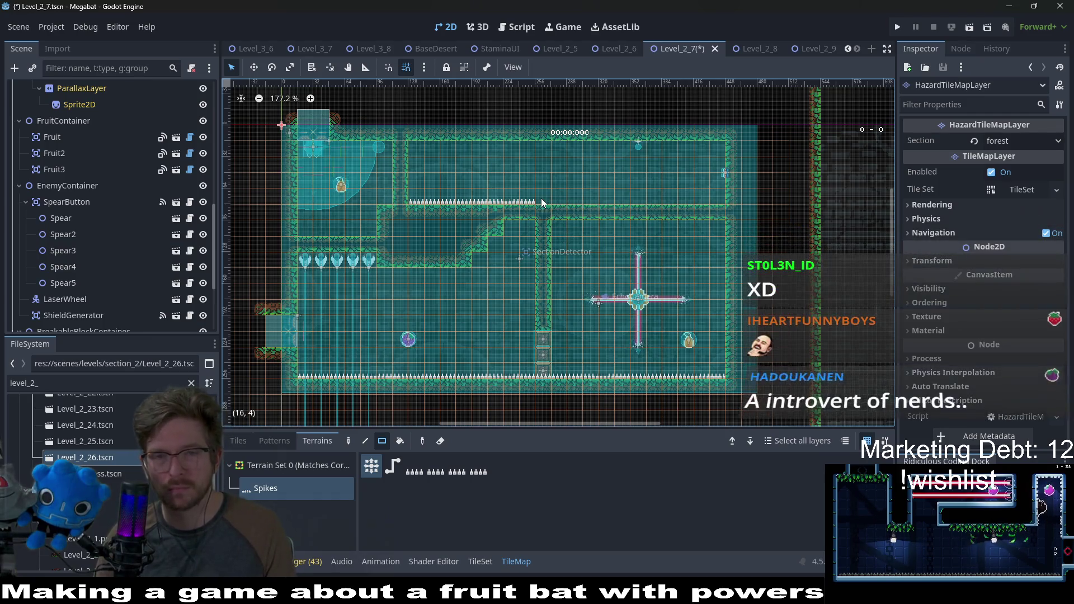
drag(541, 198, 719, 202)
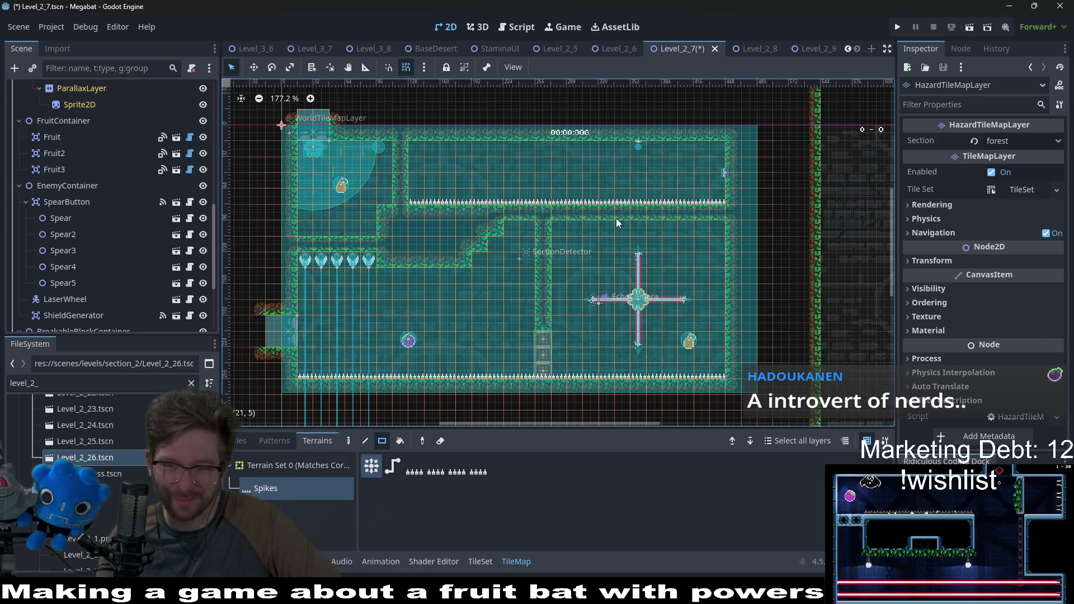
scroll(422, 294, up, 4)
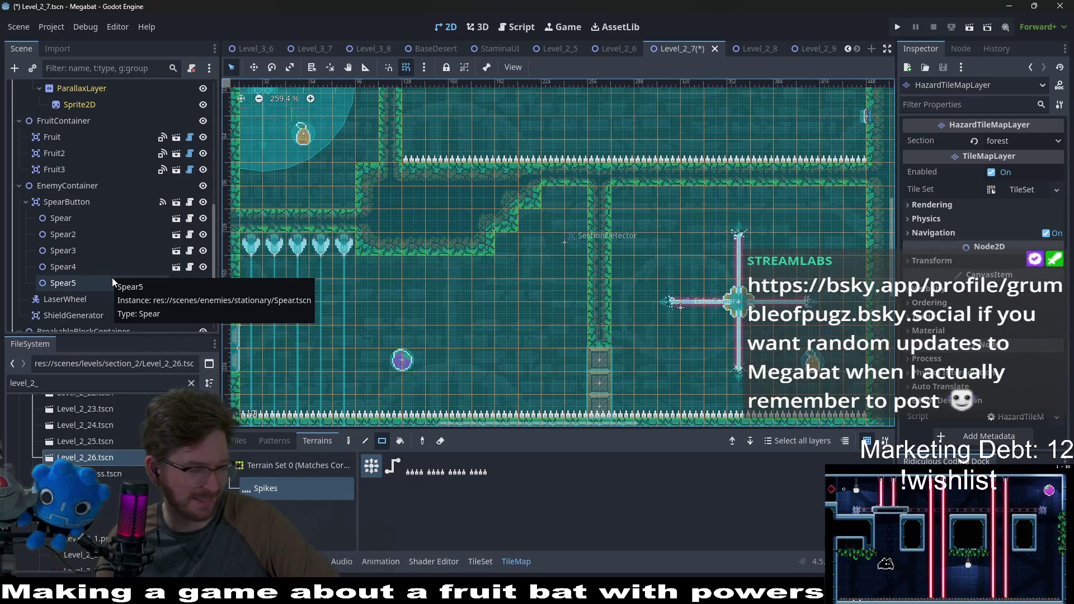
Move Fruit2 up and to the right, then zoom out to check the whole level layout
scroll(92, 286, up, 4)
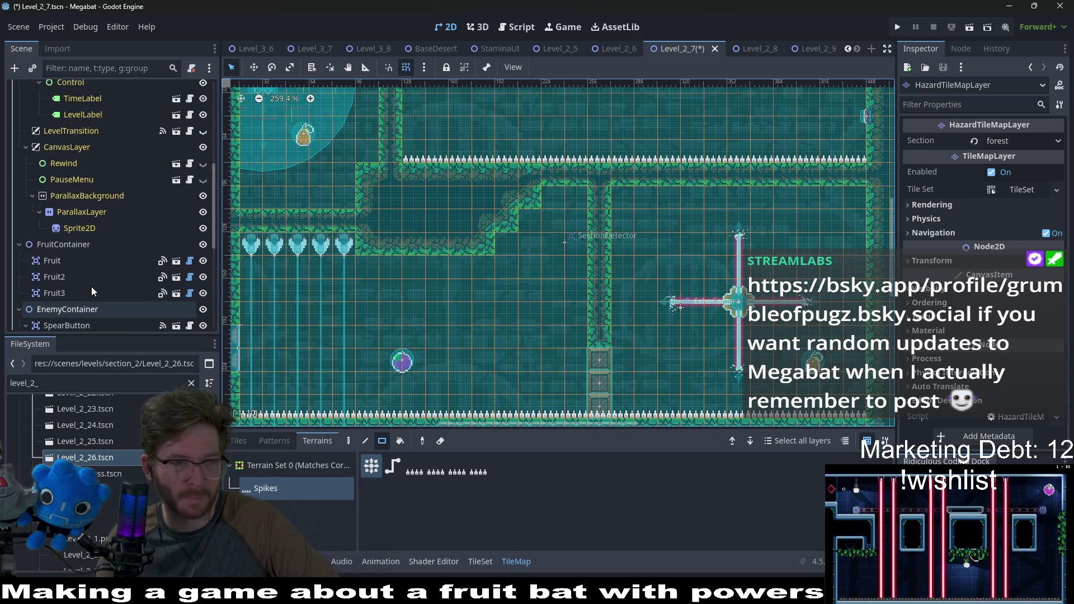
click(78, 279)
key(w)
drag(415, 362, 442, 335)
scroll(442, 335, up, 3)
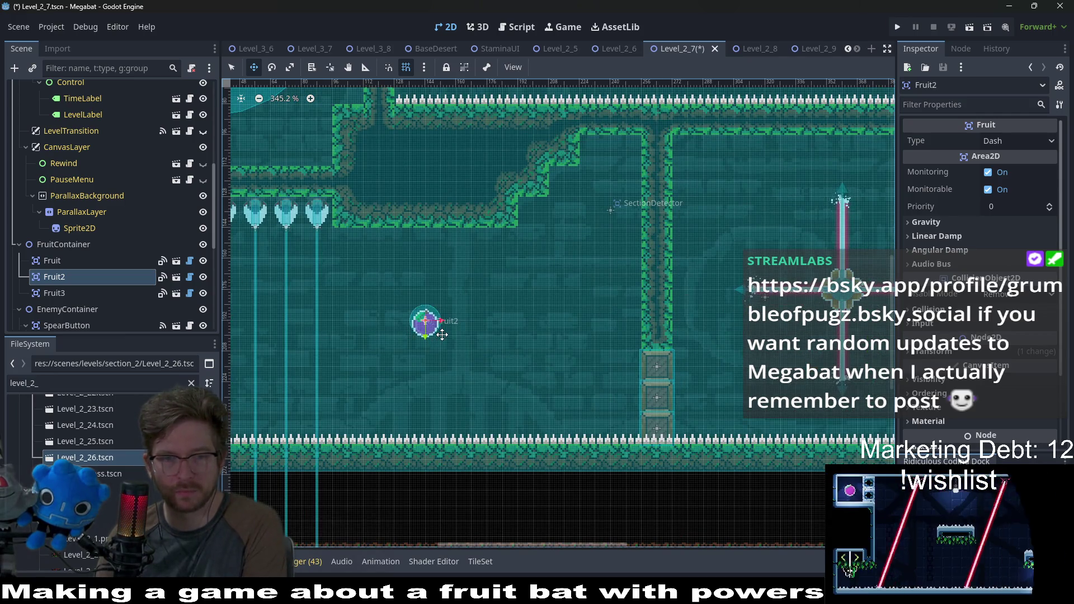
scroll(443, 334, down, 3)
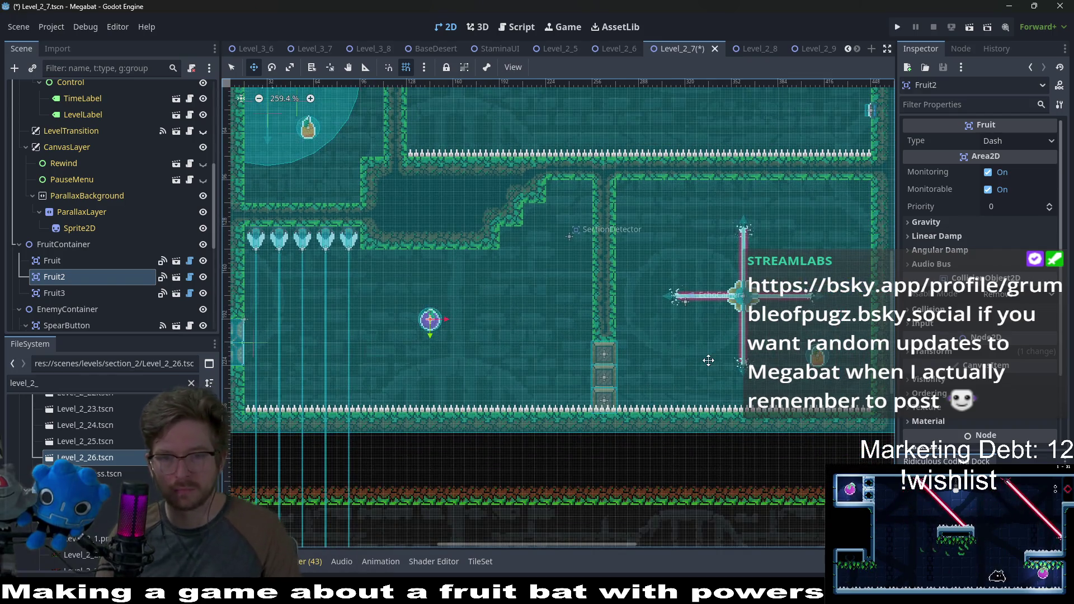
scroll(753, 304, down, 6)
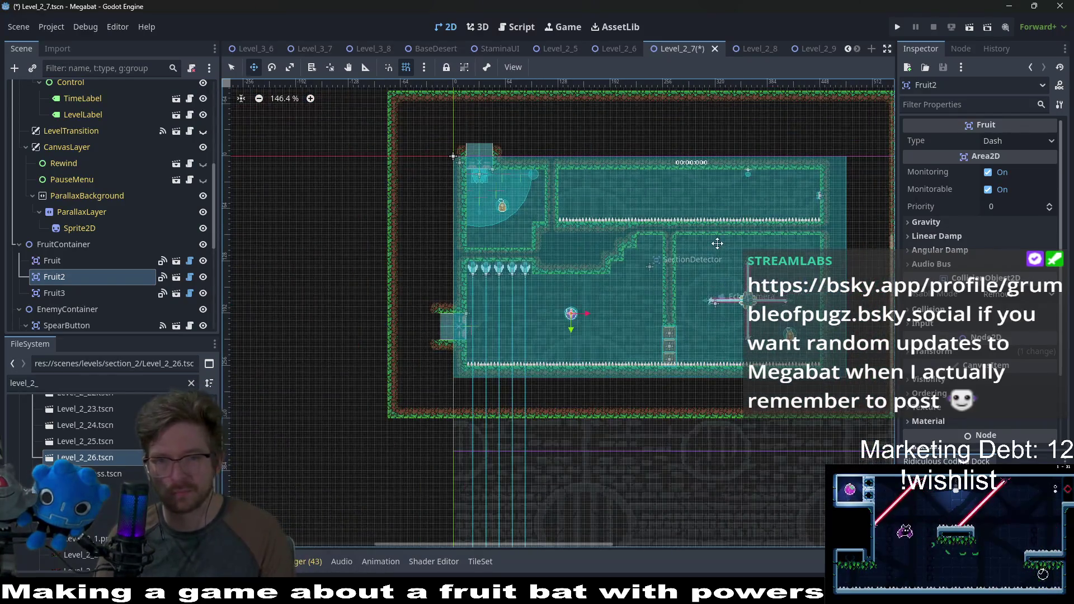
drag(717, 243, 643, 261)
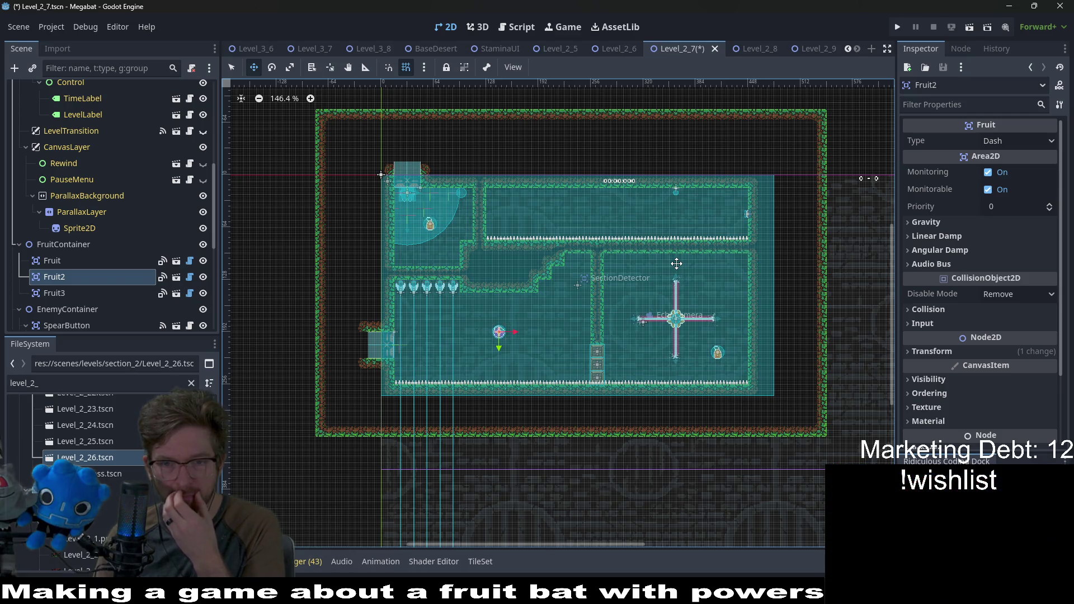
scroll(749, 395, up, 3)
scroll(748, 366, up, 2)
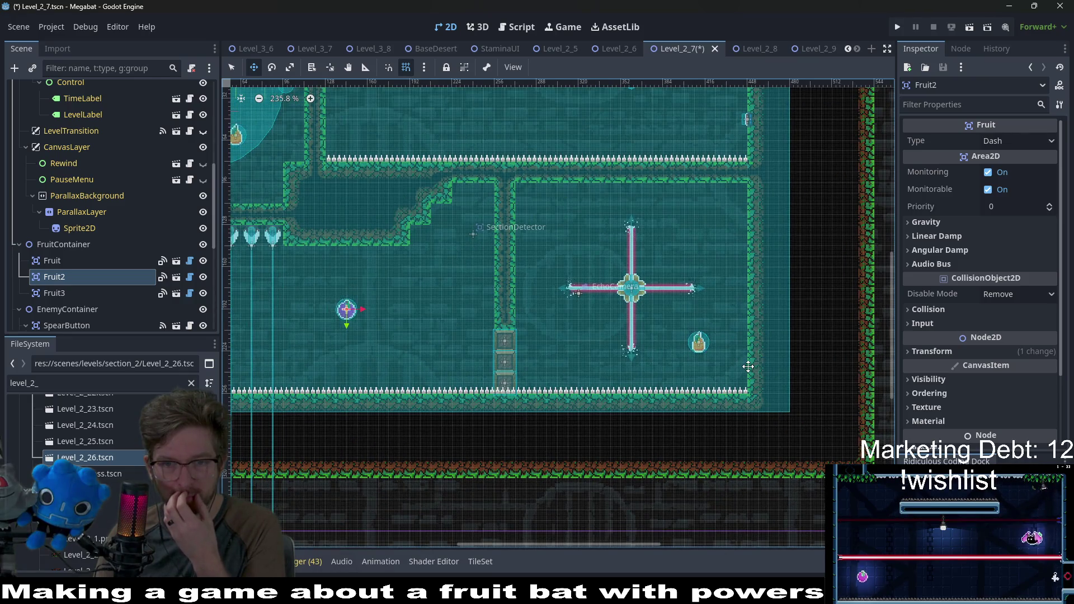
scroll(711, 259, up, 2)
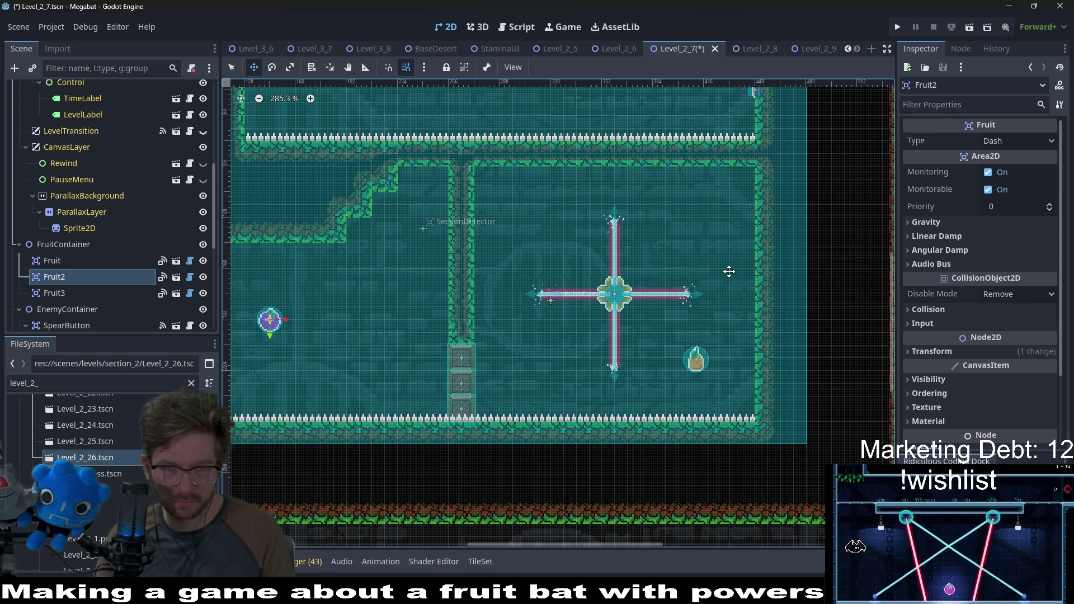
scroll(694, 288, left, 2)
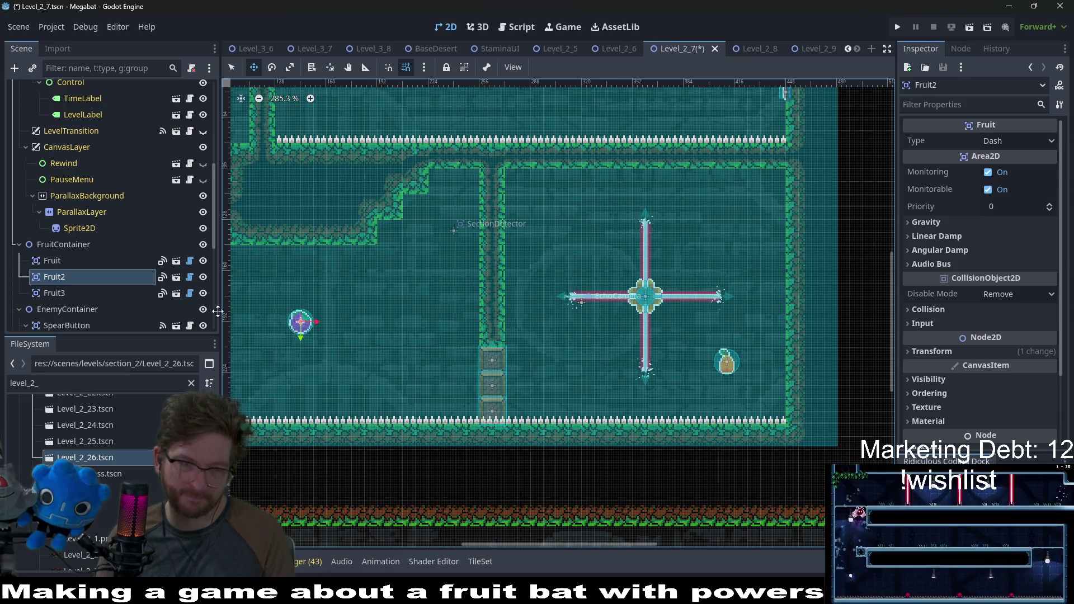
scroll(98, 257, down, 5)
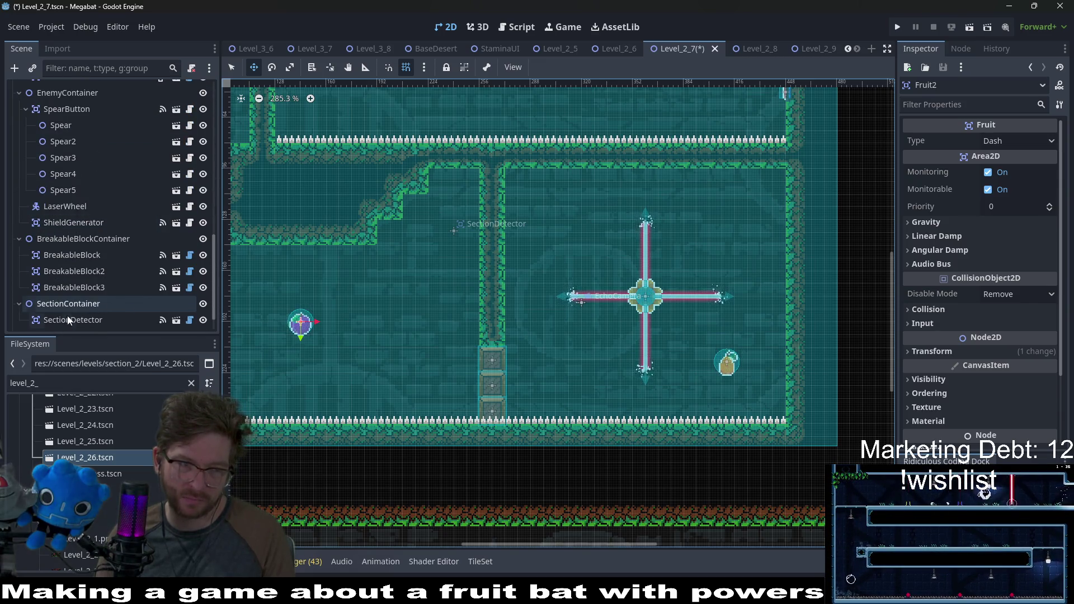
scroll(70, 246, up, 4)
scroll(73, 248, down, 2)
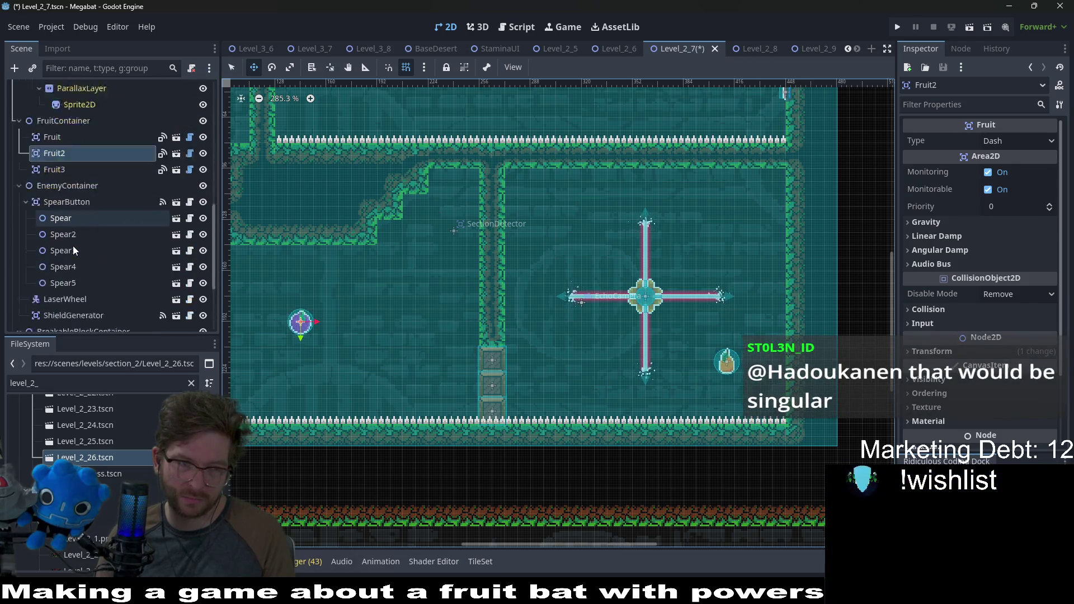
Instance the hazard tile layer under TileMapContainer and rename it HazardTileMapLayerRight
scroll(73, 246, down, 3)
right_click(75, 307)
click(145, 252)
text(hazard)
key(Return)
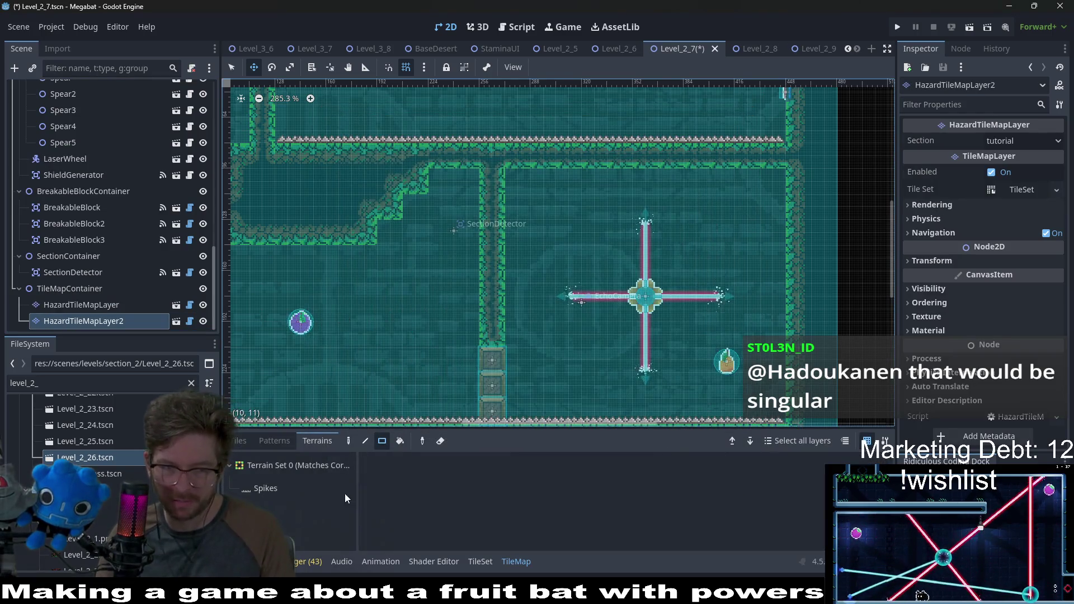
double_click(139, 322)
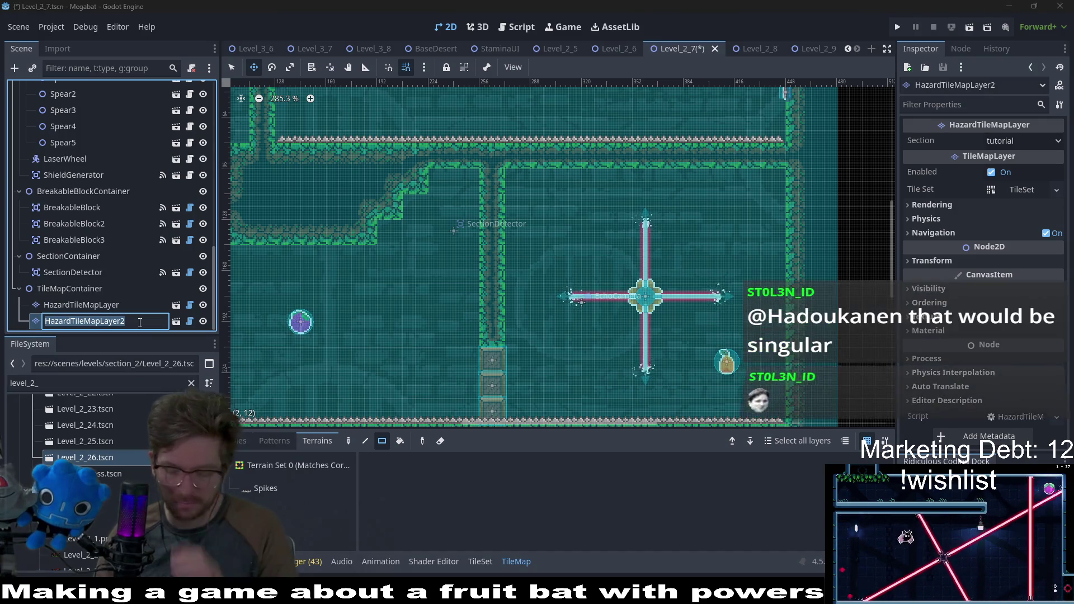
click(140, 323)
text(t)
key(Return)
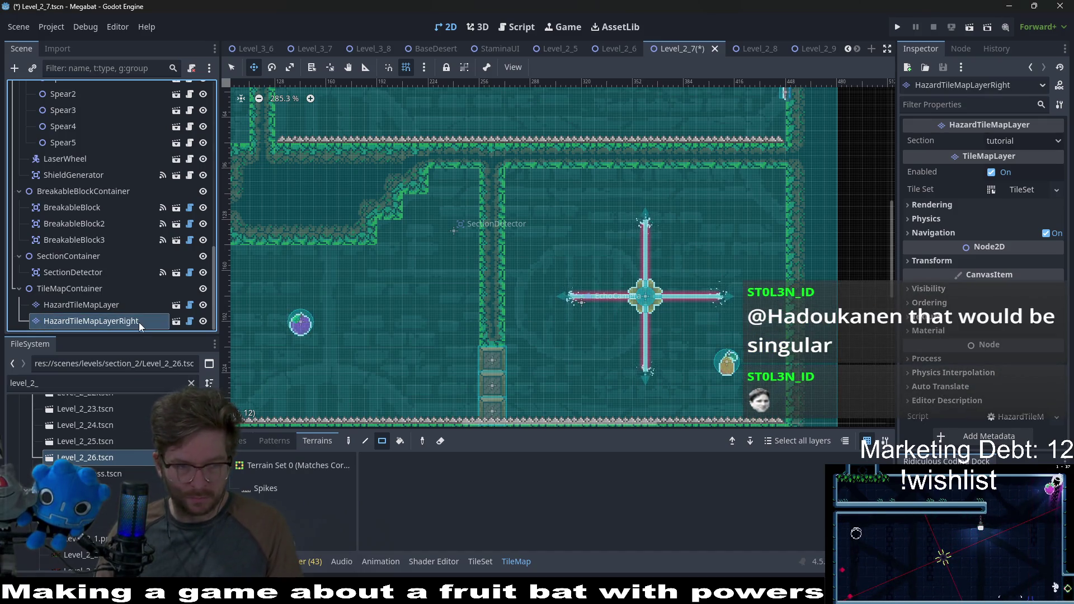
Duplicate the Right layer and rename the copy HazardTileMapLayerLeft
key(ctrl+d)
double_click(141, 325)
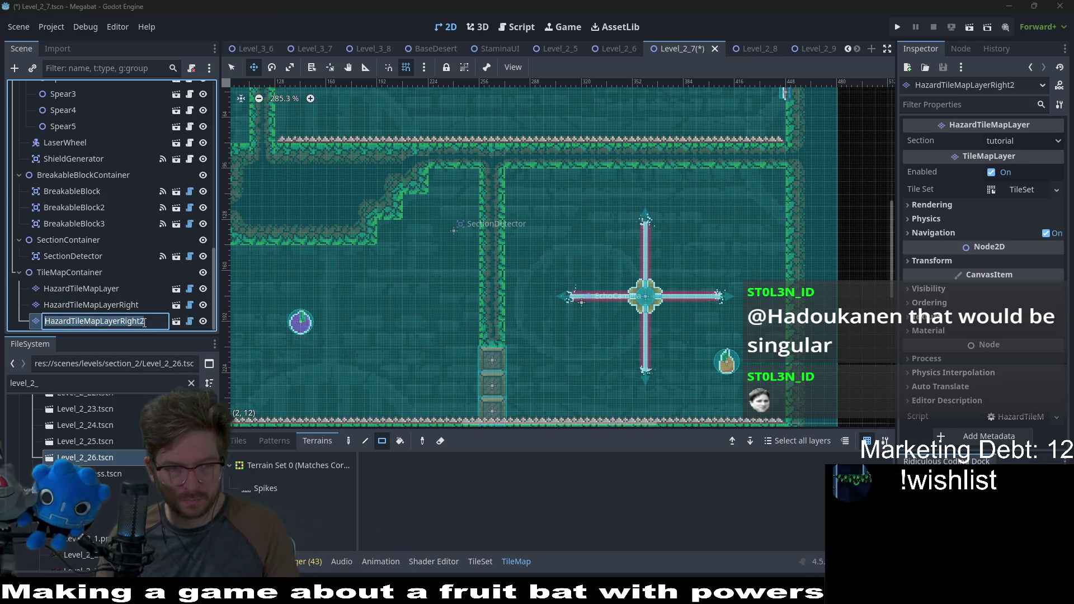
click(147, 323)
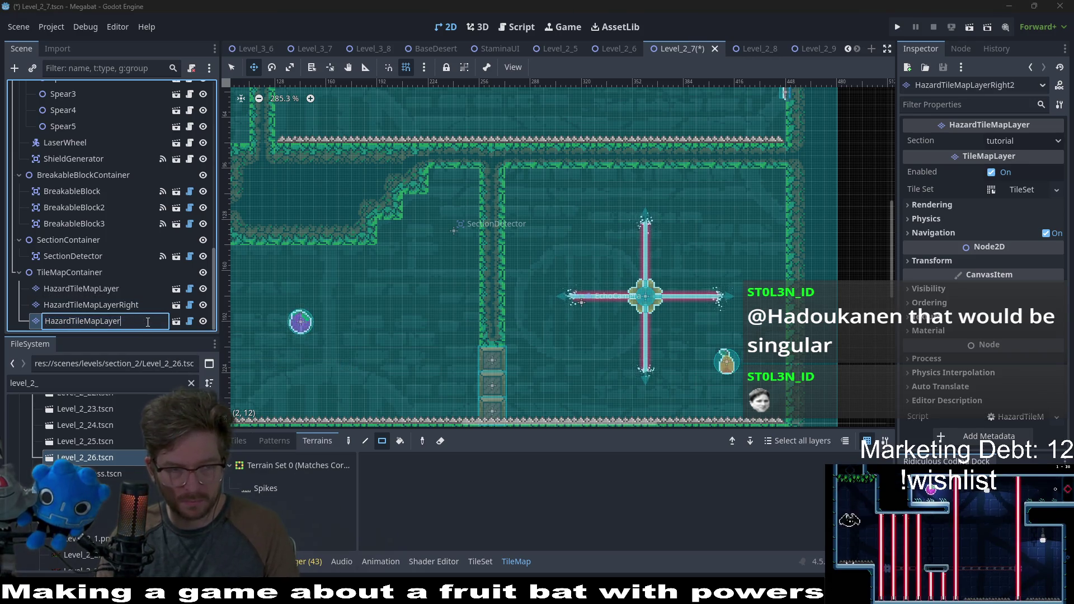
text(Left)
key(Return)
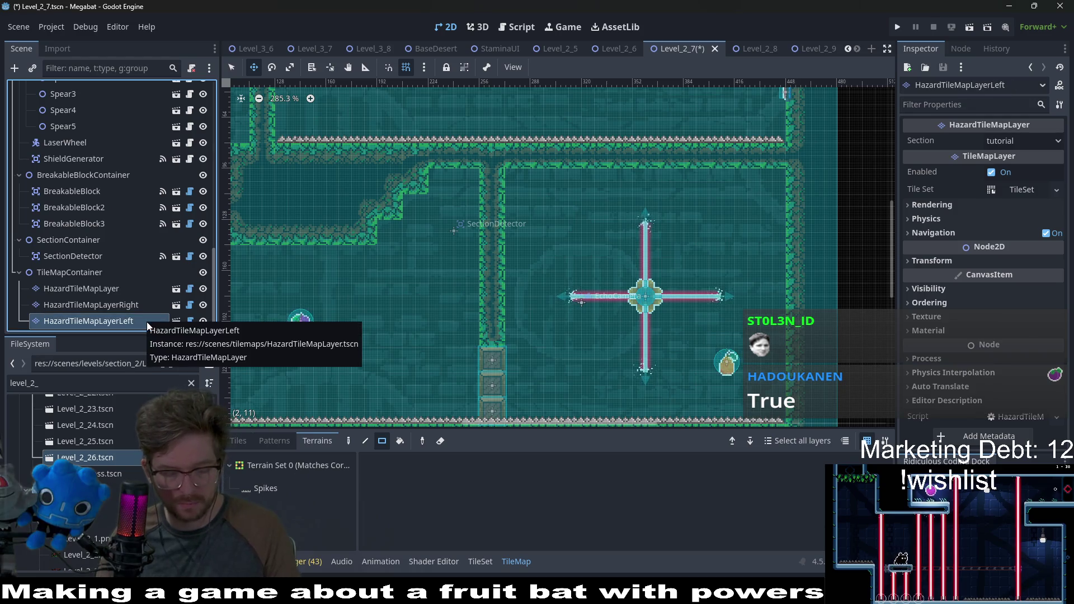
Duplicate the Left layer and rename the copy HazardTileMapLayerDown
key(ctrl+d)
double_click(147, 321)
click(148, 321)
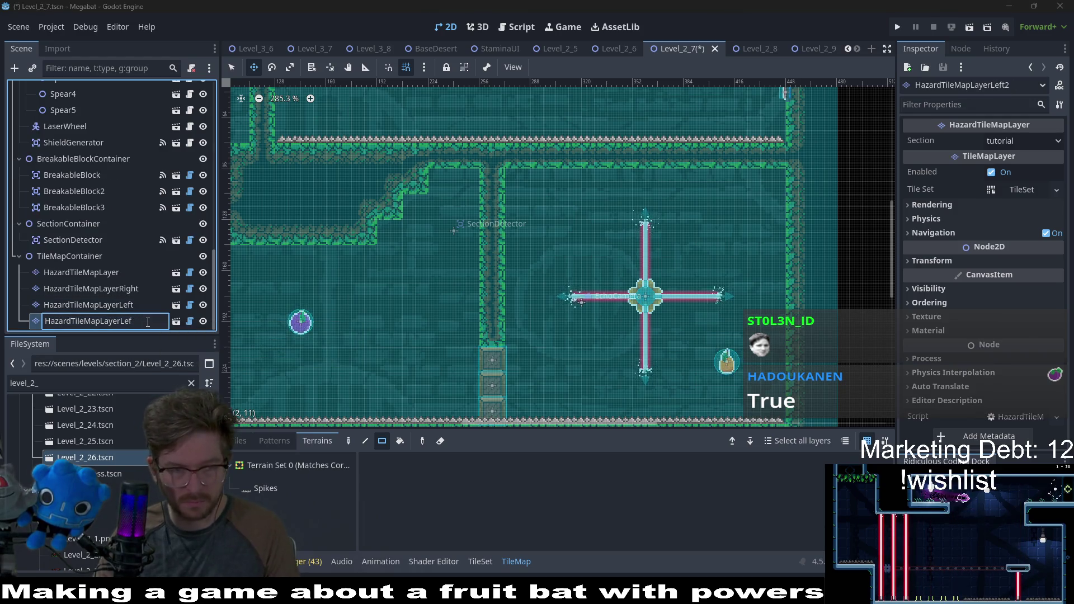
text(wn)
key(Return)
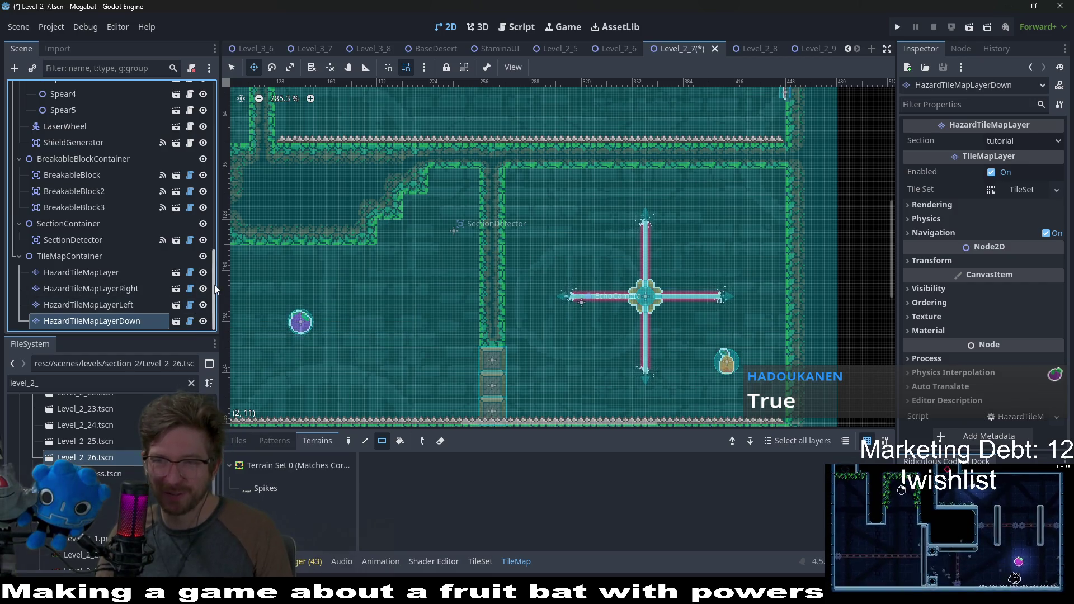
click(211, 288)
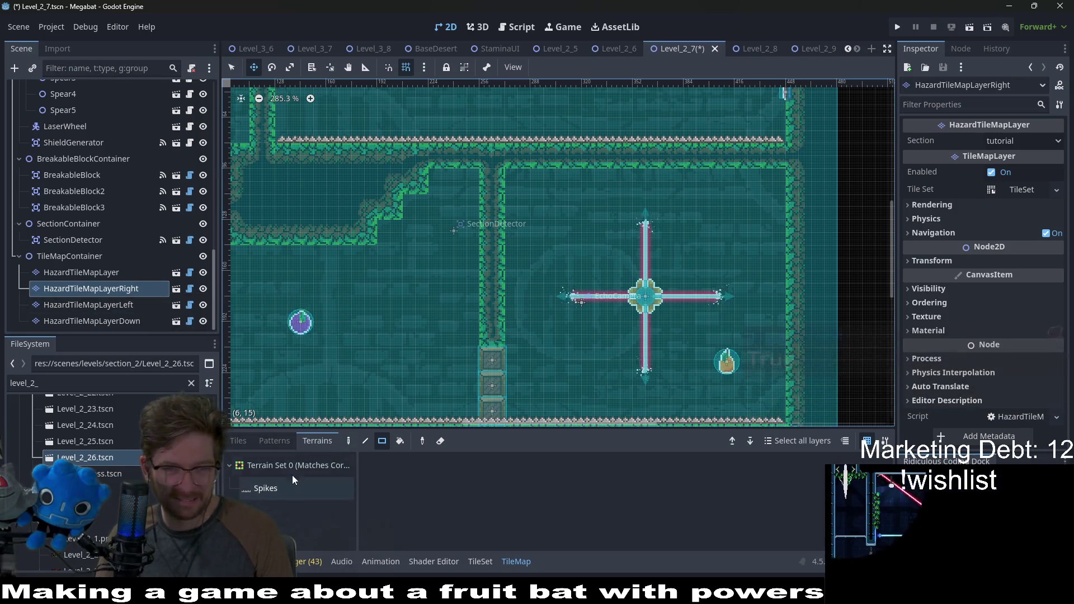
Set HazardTileMapLayerRight's rotation to 90° and HazardTileMapLayerLeft's to 270°
click(945, 261)
click(1002, 313)
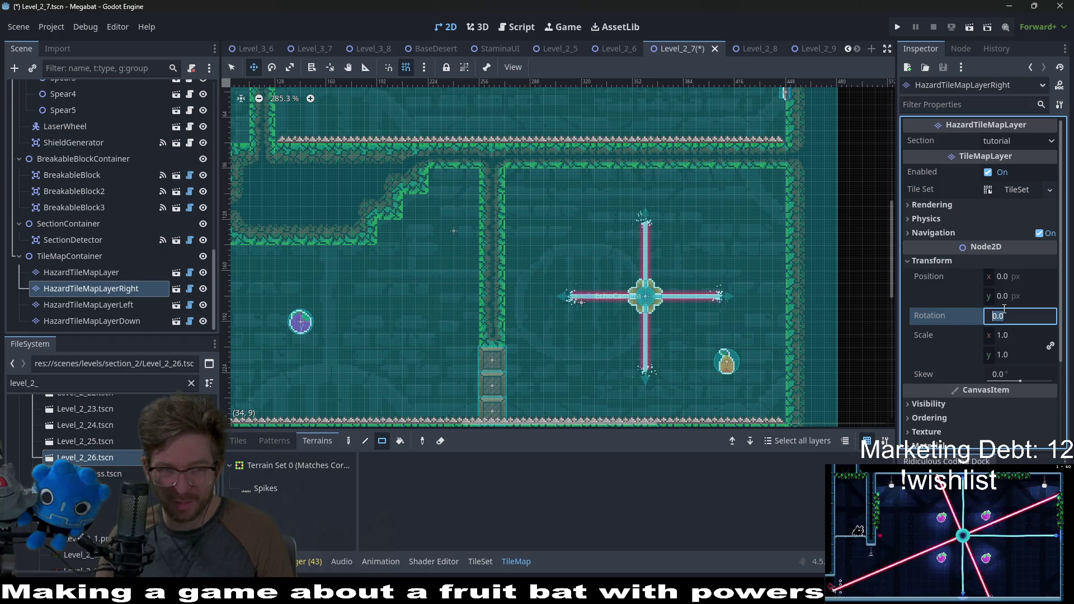
text(9)
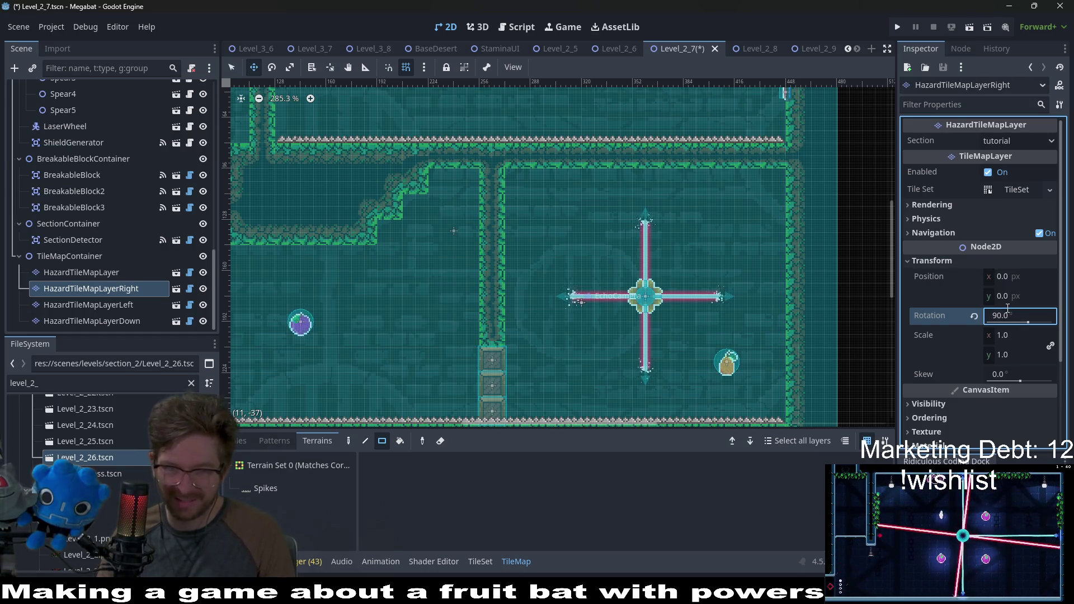
click(125, 305)
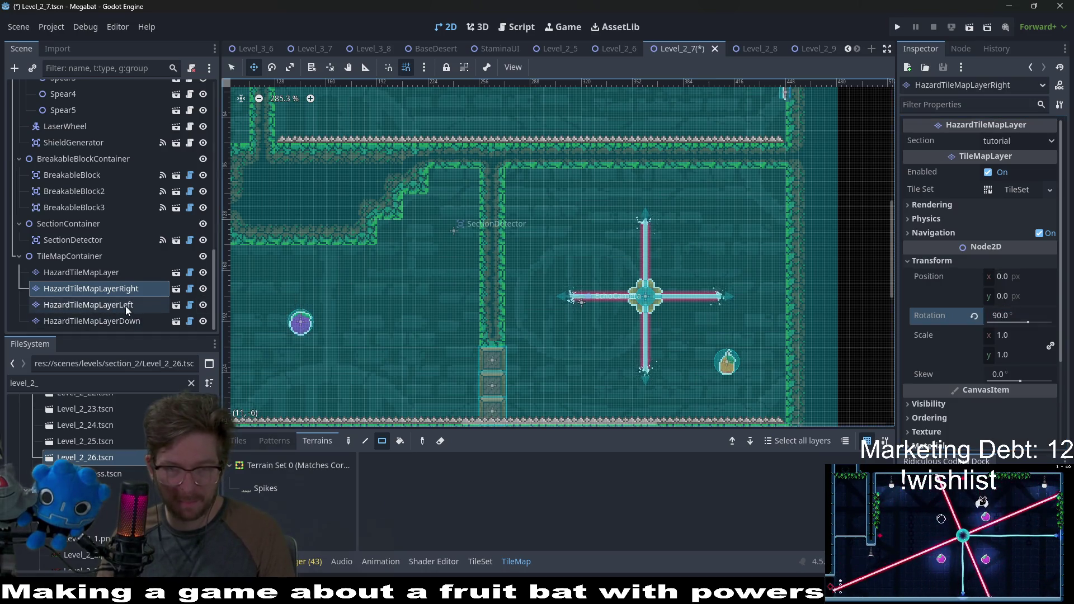
click(945, 261)
click(1011, 314)
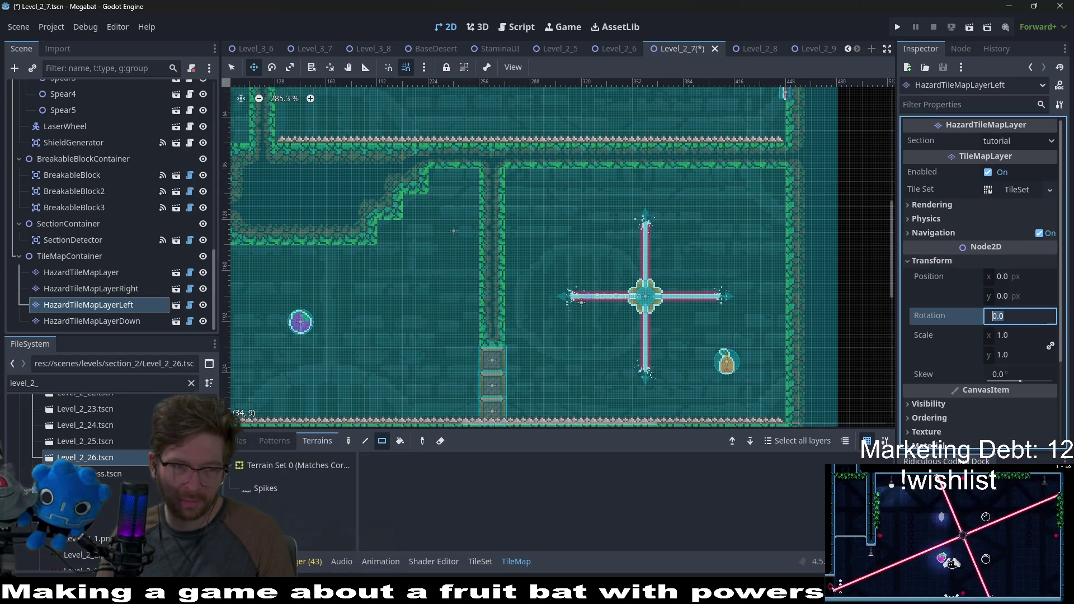
text(70)
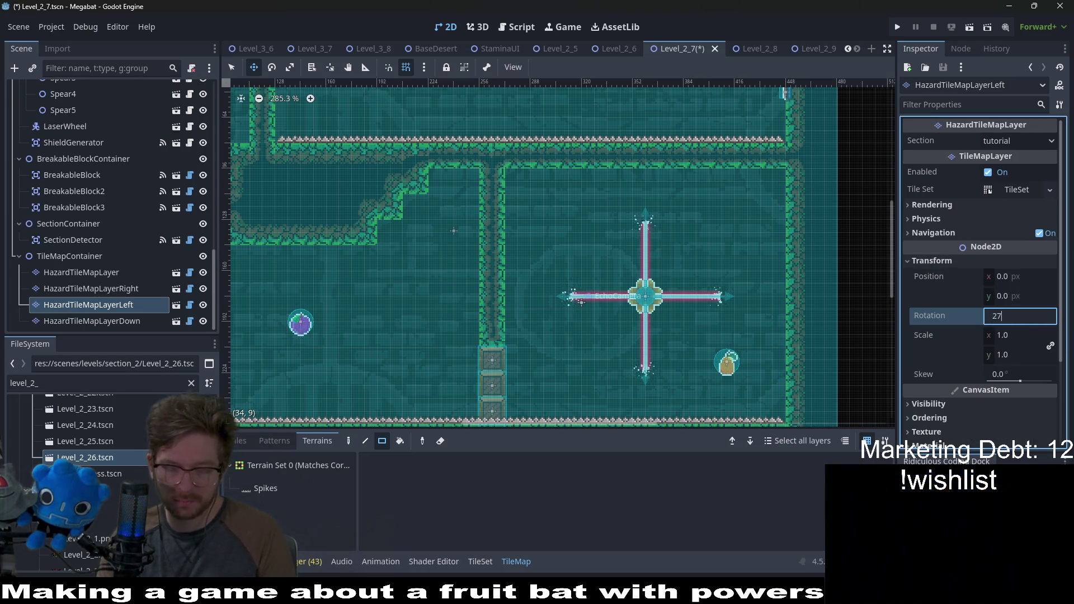
key(Return)
Rotate HazardTileMapLayerDown to 180° and choose the Spikes terrain for the new layers
click(112, 320)
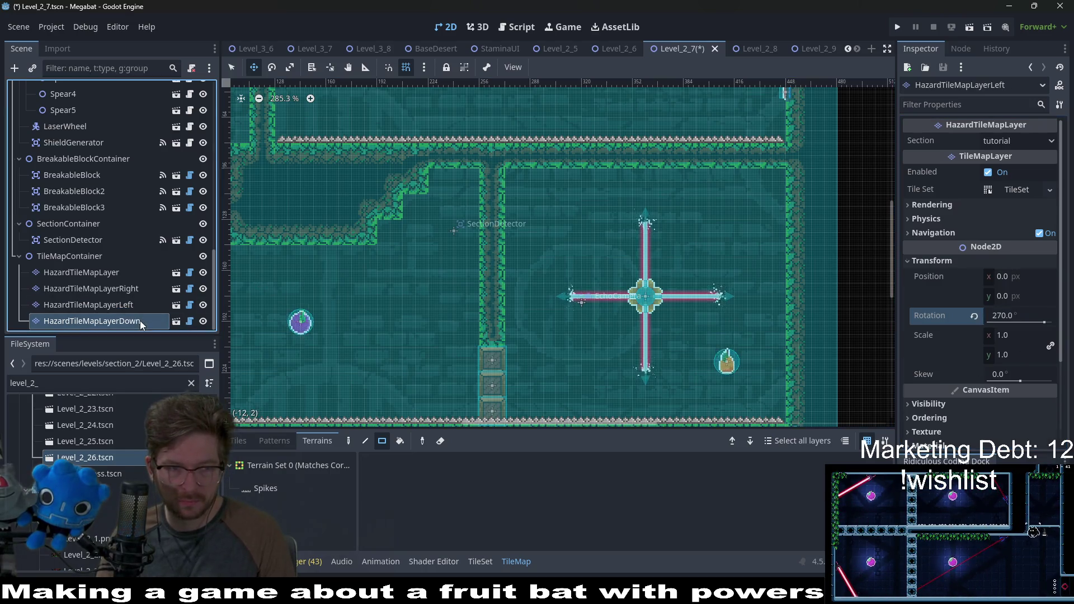
click(1028, 315)
text(180)
key(Return)
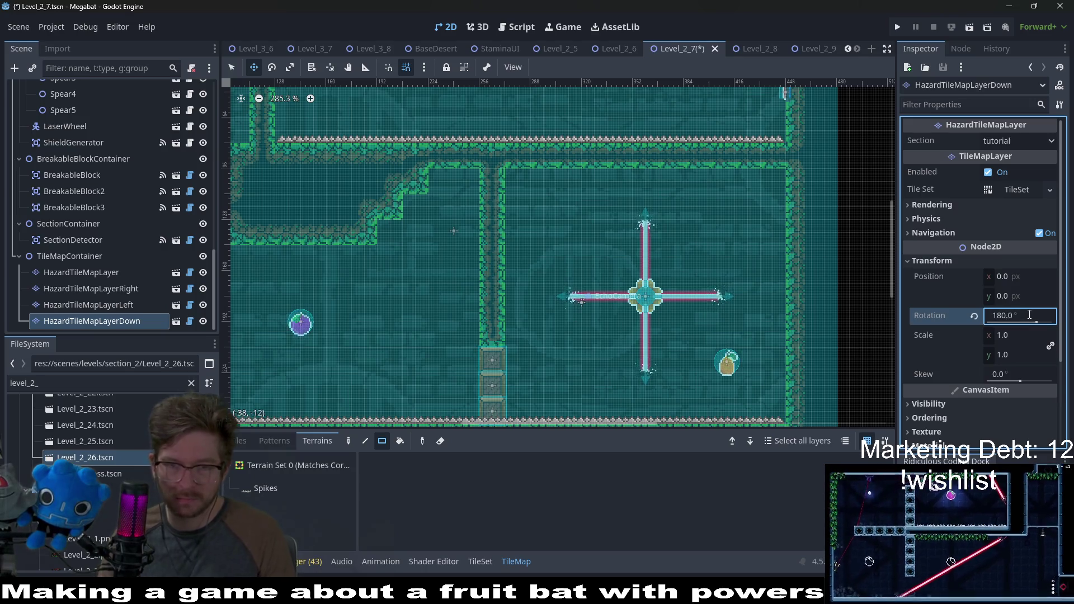
click(268, 495)
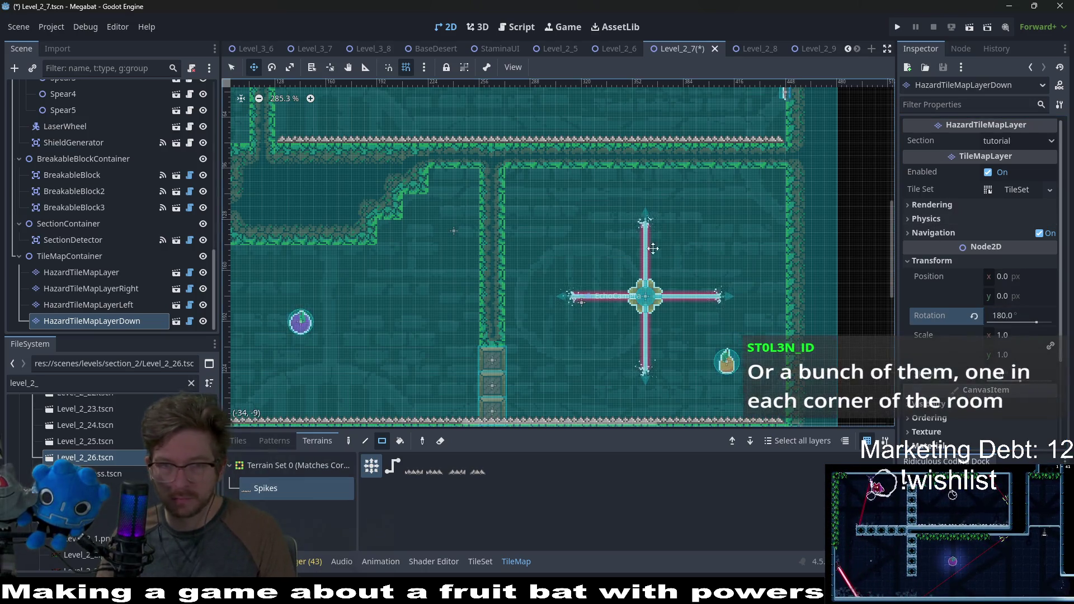
shift+click(134, 288)
Set the three hazard layers' Section to forest, then paint Spikes up the laser room's left wall
click(1018, 139)
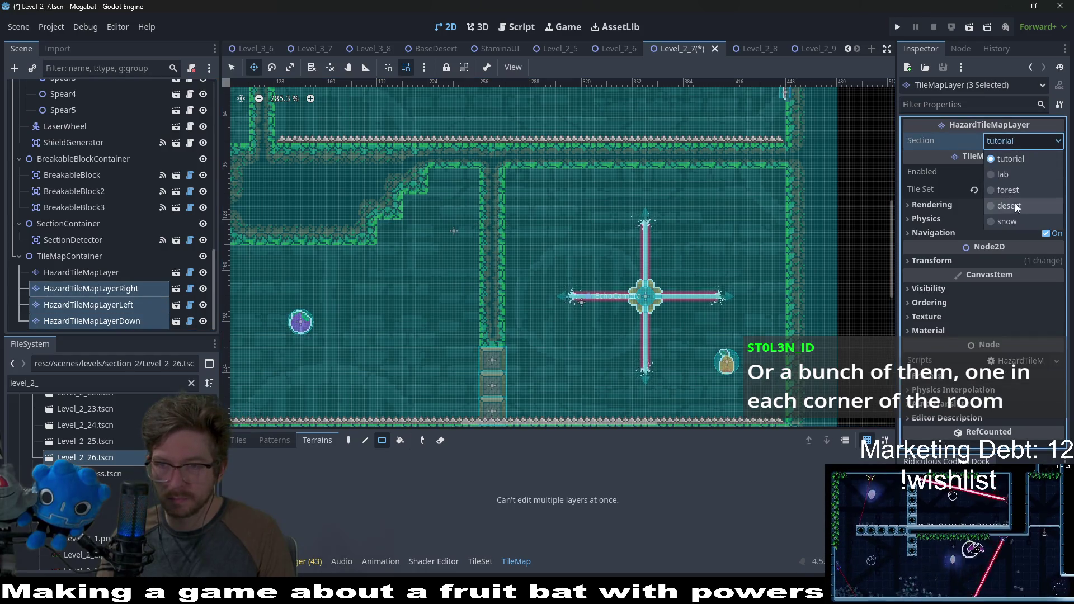
click(1021, 190)
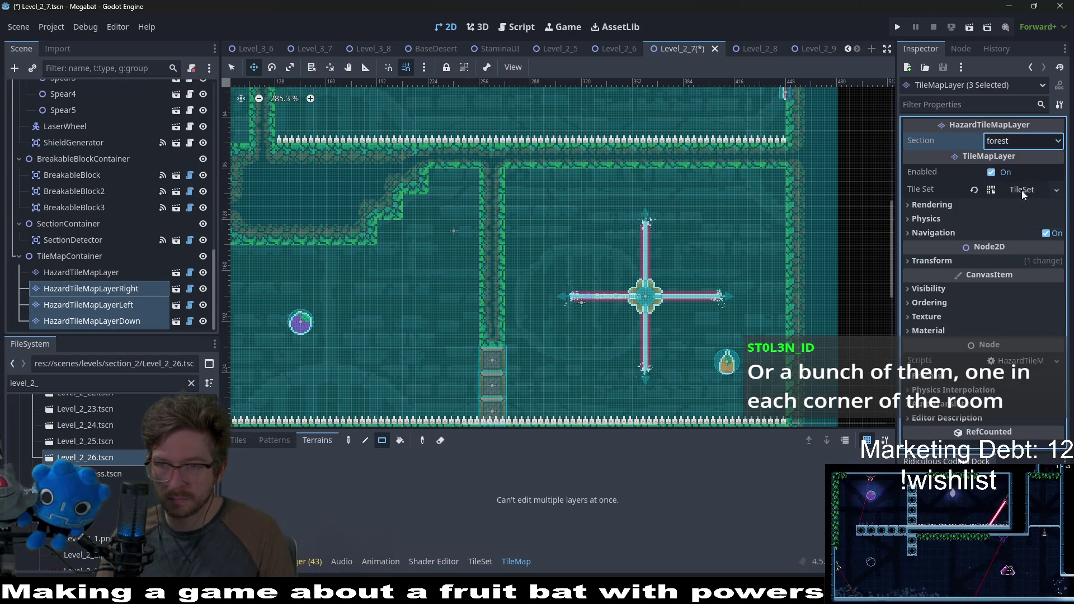
click(93, 287)
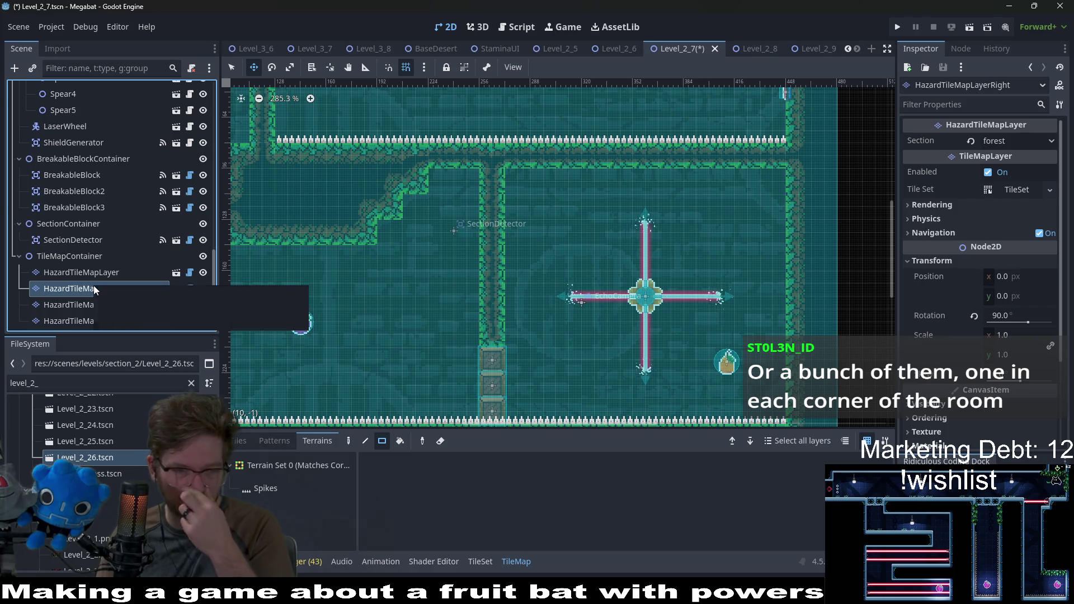
click(263, 487)
drag(523, 331, 512, 189)
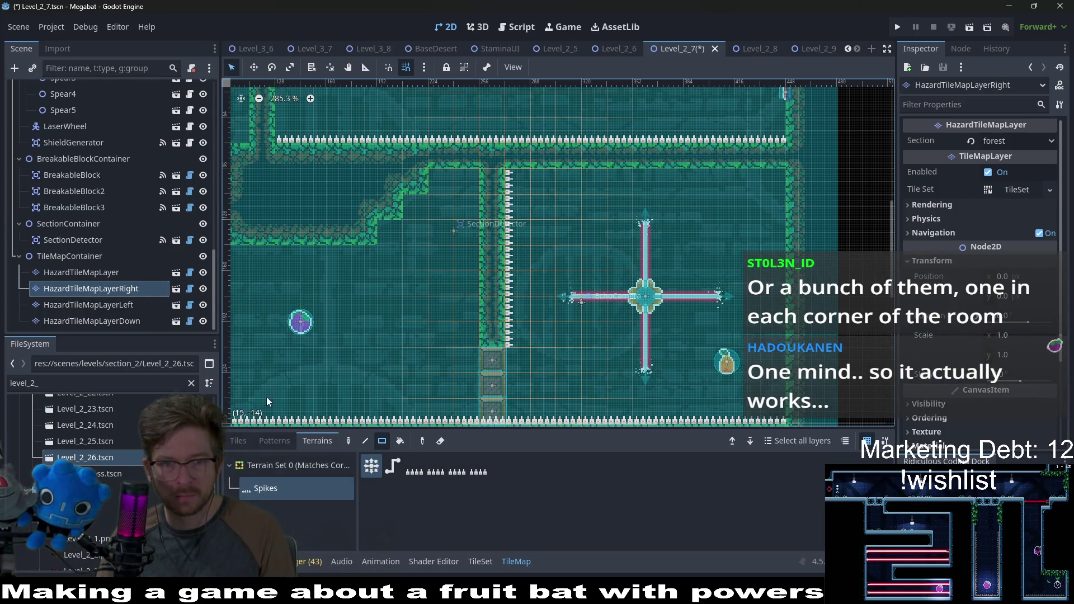
Paint Spikes up the right wall on the Left layer and along the ceiling on the Down layer
click(89, 303)
click(262, 489)
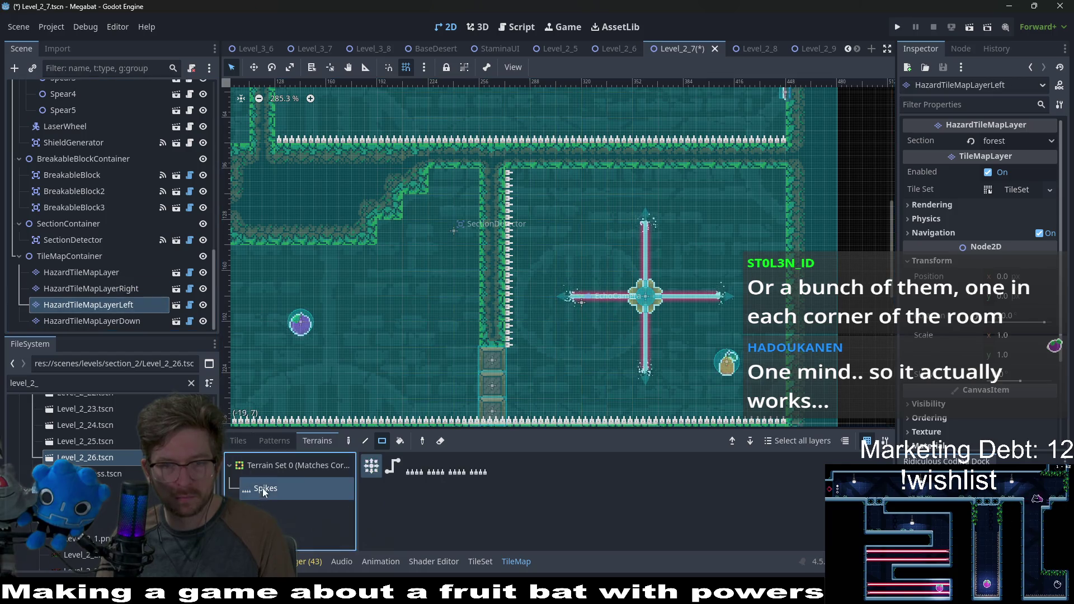
drag(785, 415, 782, 179)
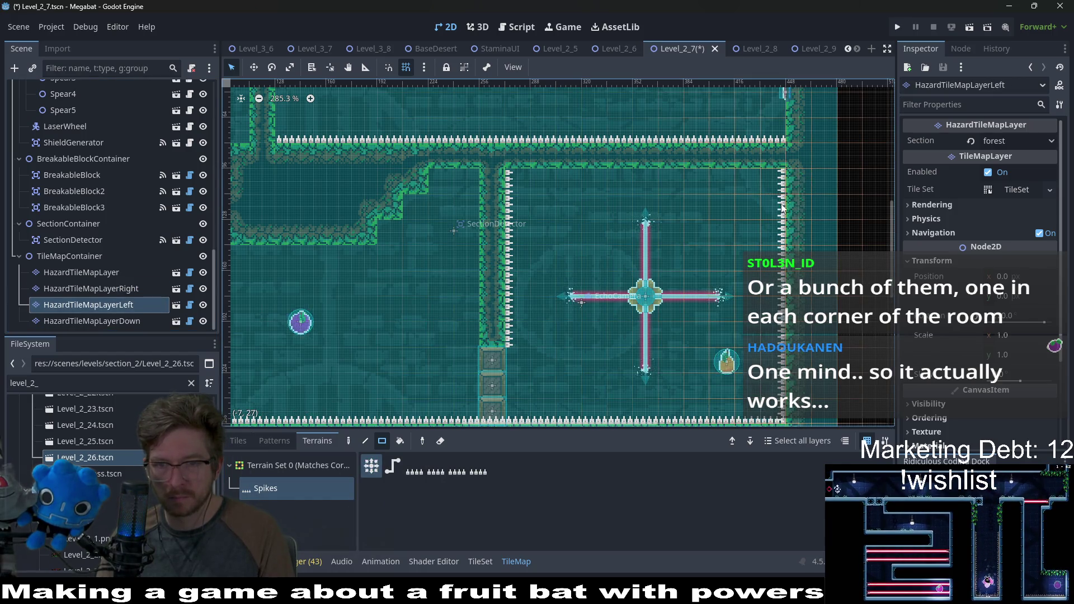
click(123, 322)
click(267, 481)
mouse_move(521, 186)
mouse_down()
mouse_move(629, 168)
mouse_move(762, 173)
mouse_up()
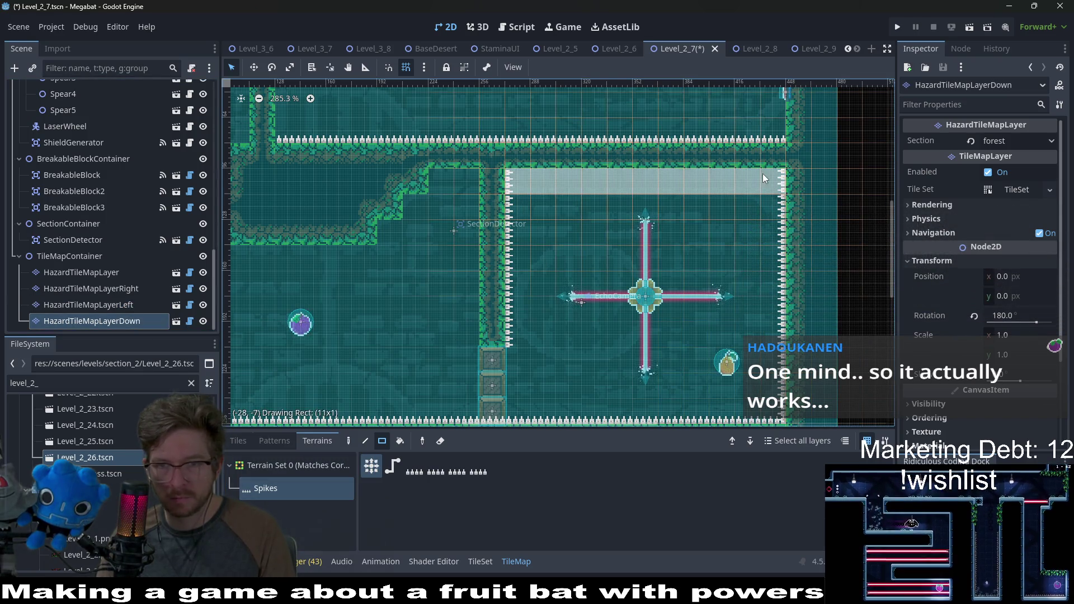
scroll(680, 207, down, 5)
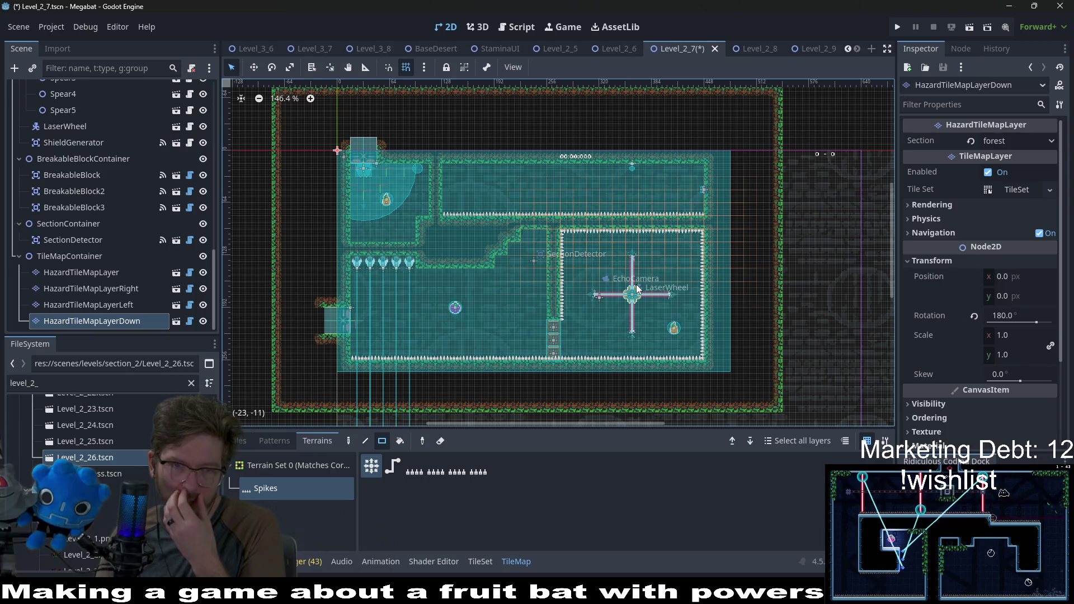
scroll(103, 245, up, 3)
scroll(103, 245, up, 5)
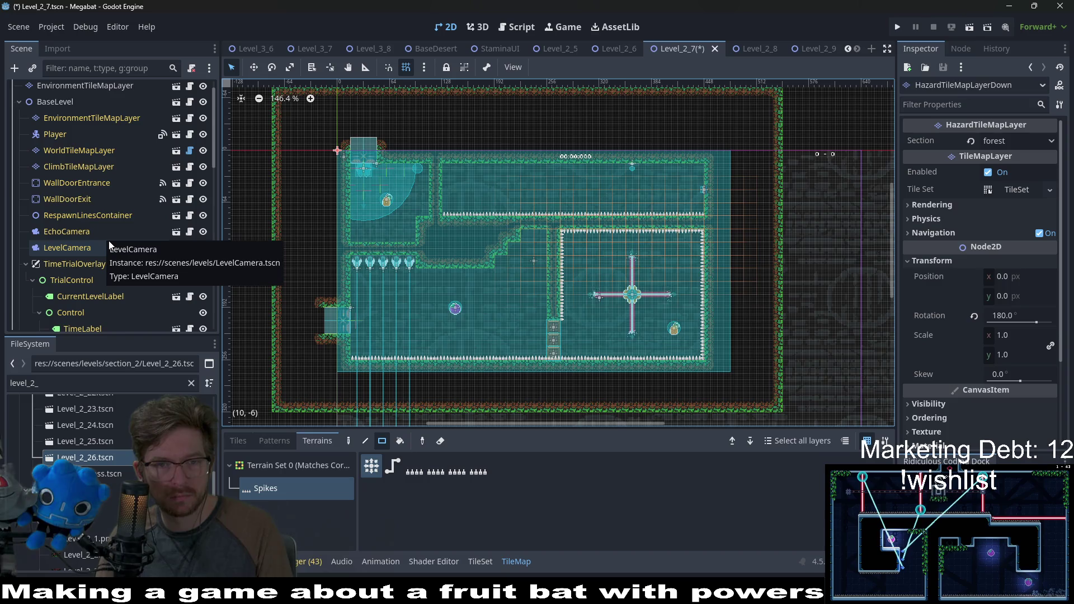
scroll(109, 244, up, 1)
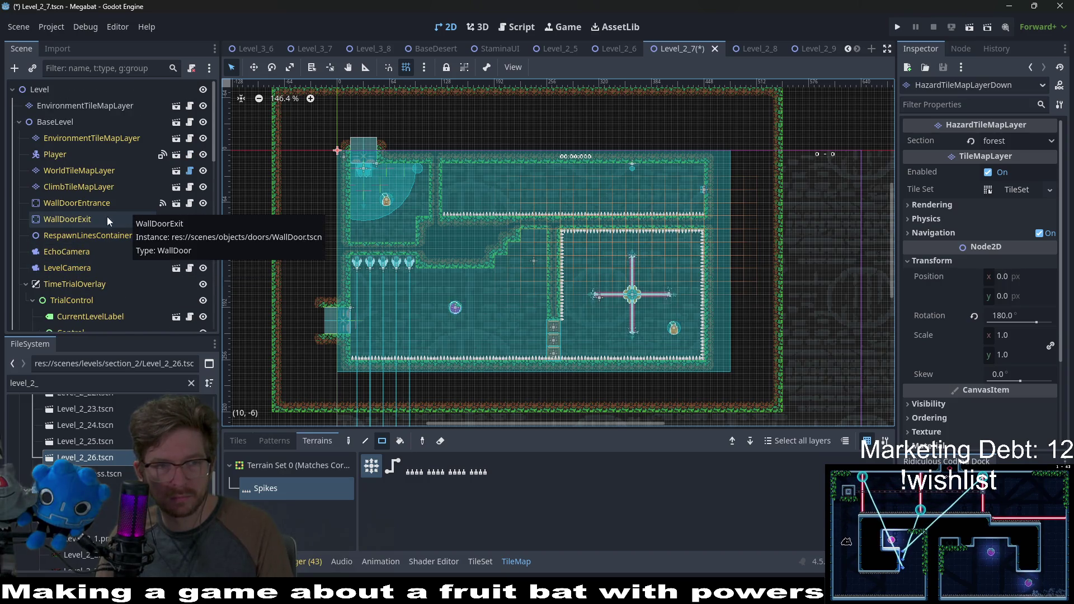
click(86, 173)
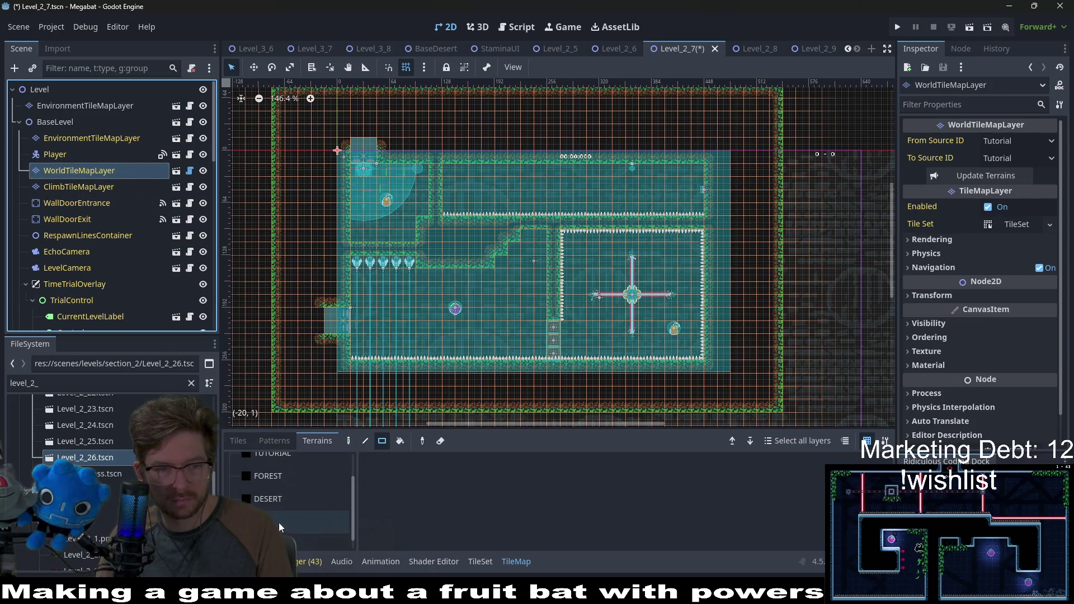
click(278, 499)
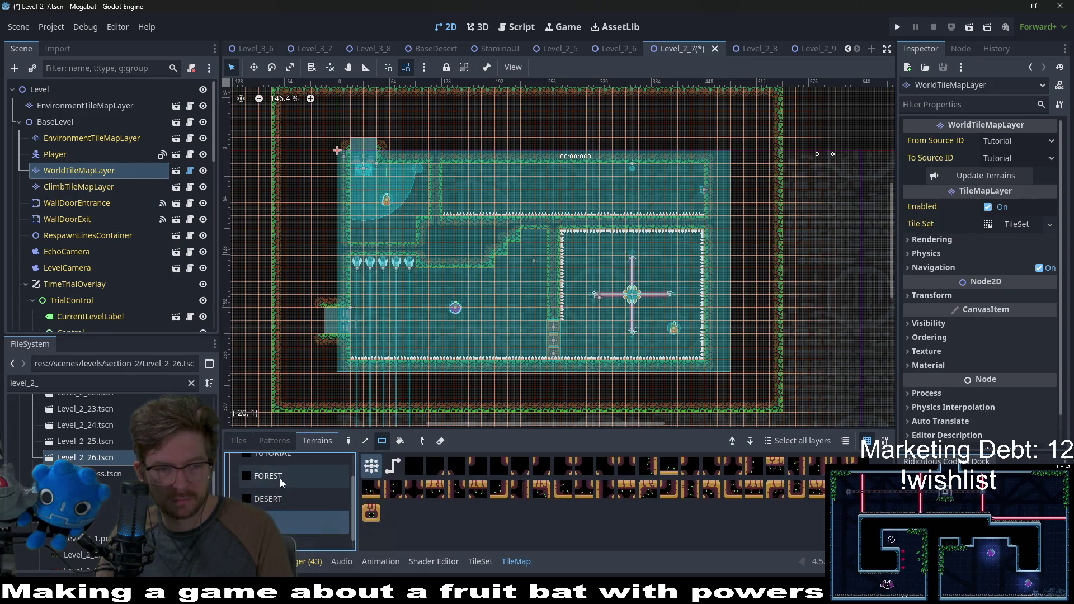
click(279, 476)
scroll(432, 237, up, 5)
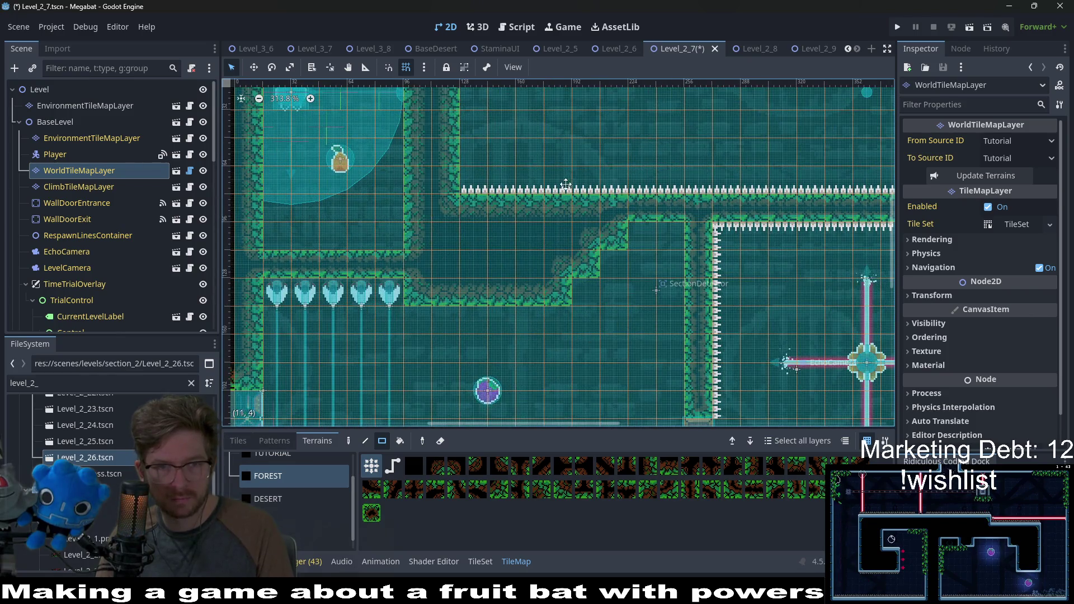
scroll(469, 207, up, 4)
scroll(469, 207, right, 3)
scroll(519, 316, down, 3)
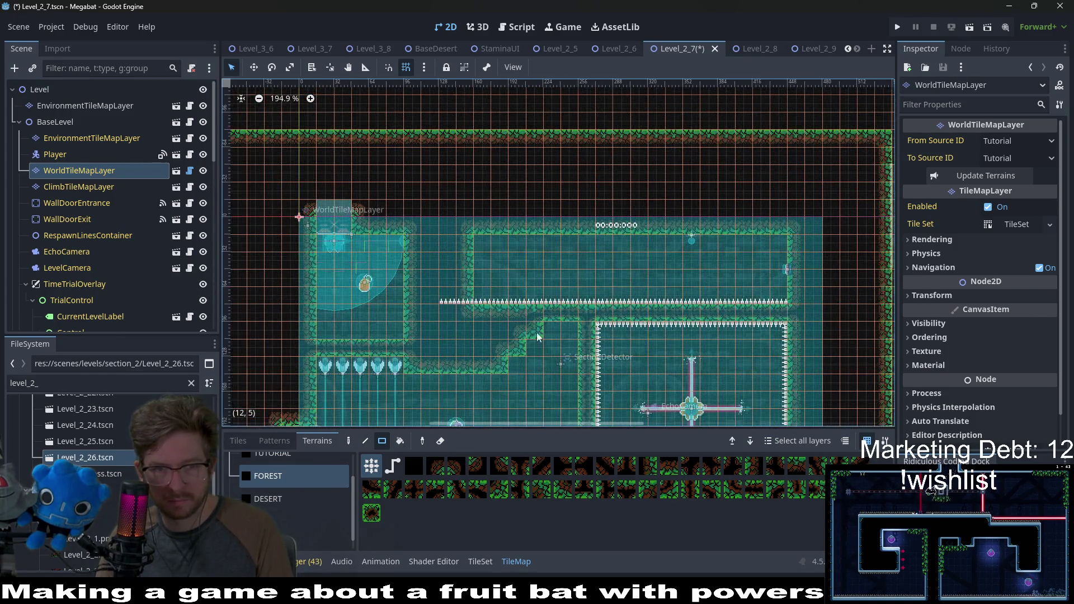
scroll(104, 313, down, 10)
click(81, 272)
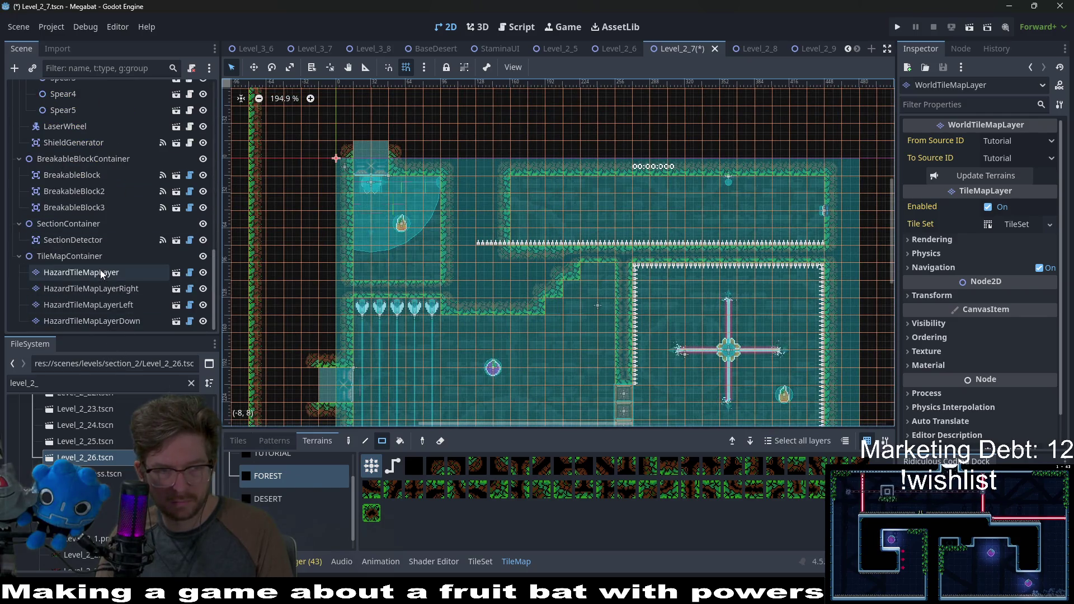
click(290, 486)
drag(501, 238, 470, 242)
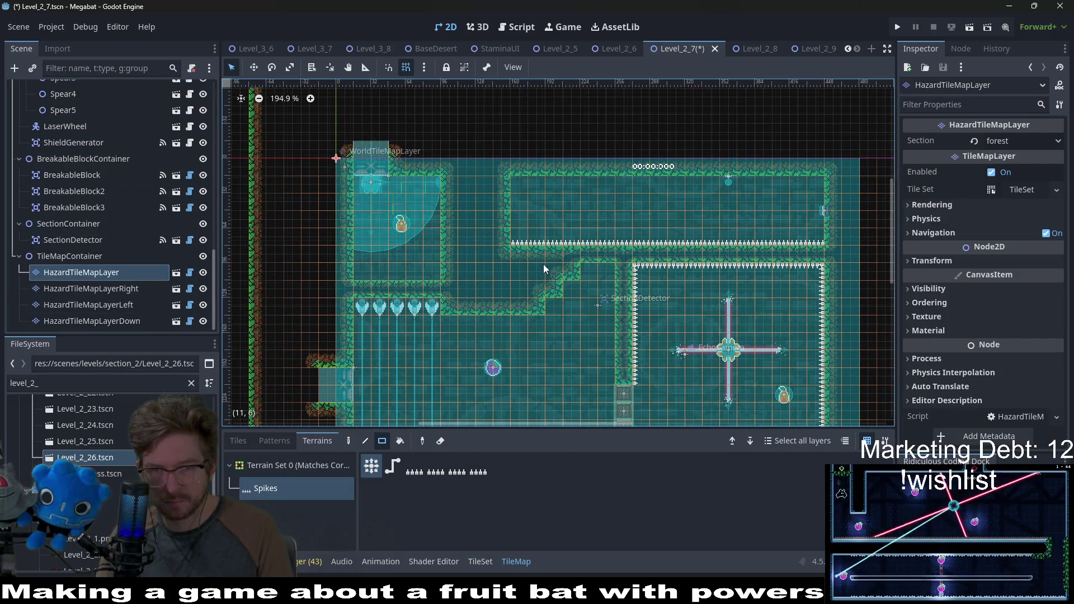
scroll(591, 262, right, 3)
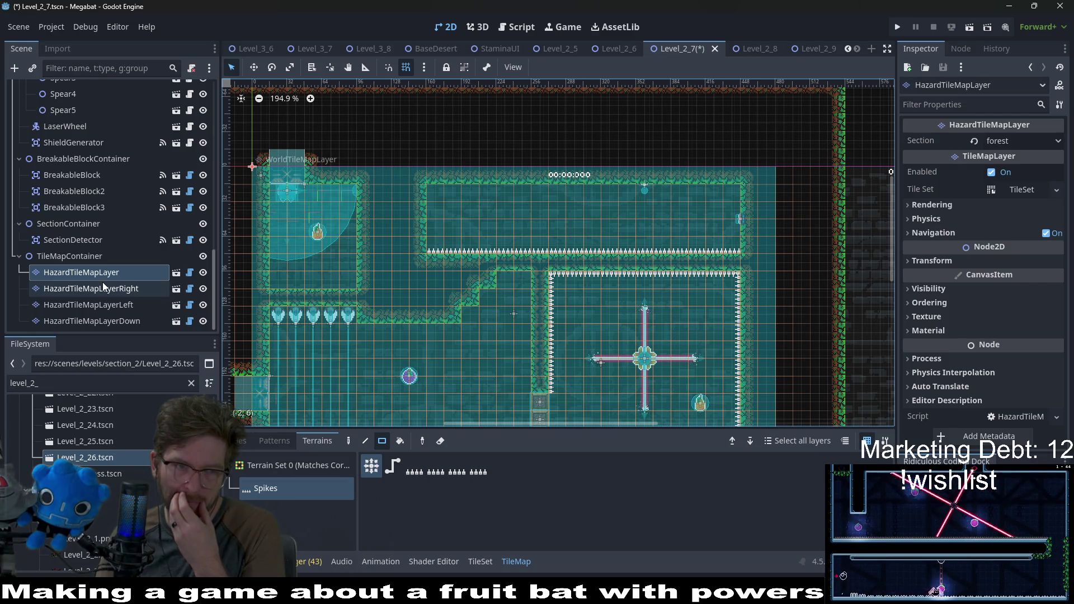
click(140, 321)
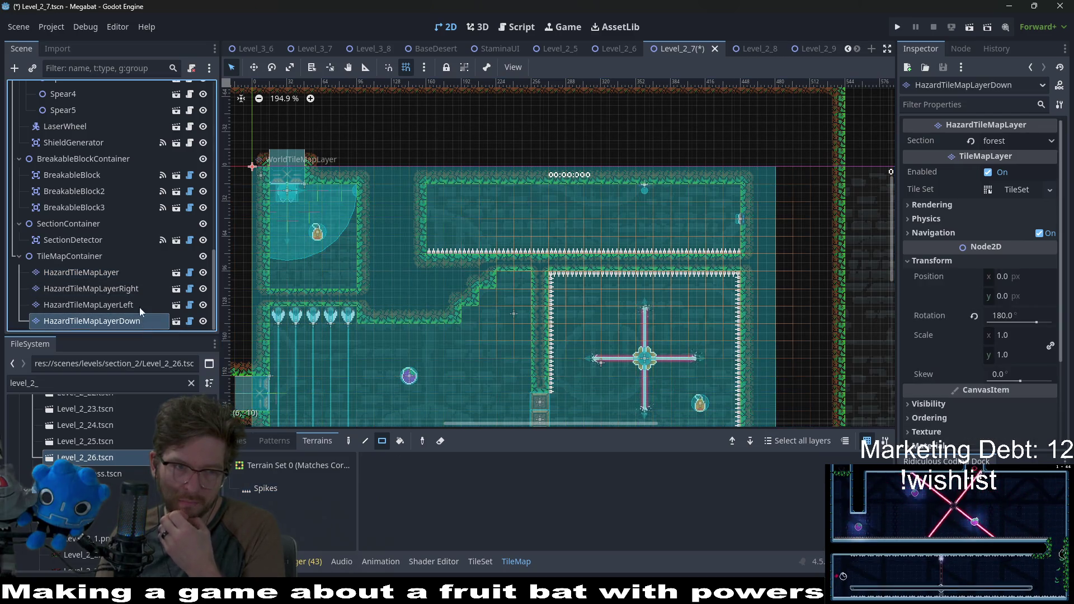
scroll(121, 316, up, 4)
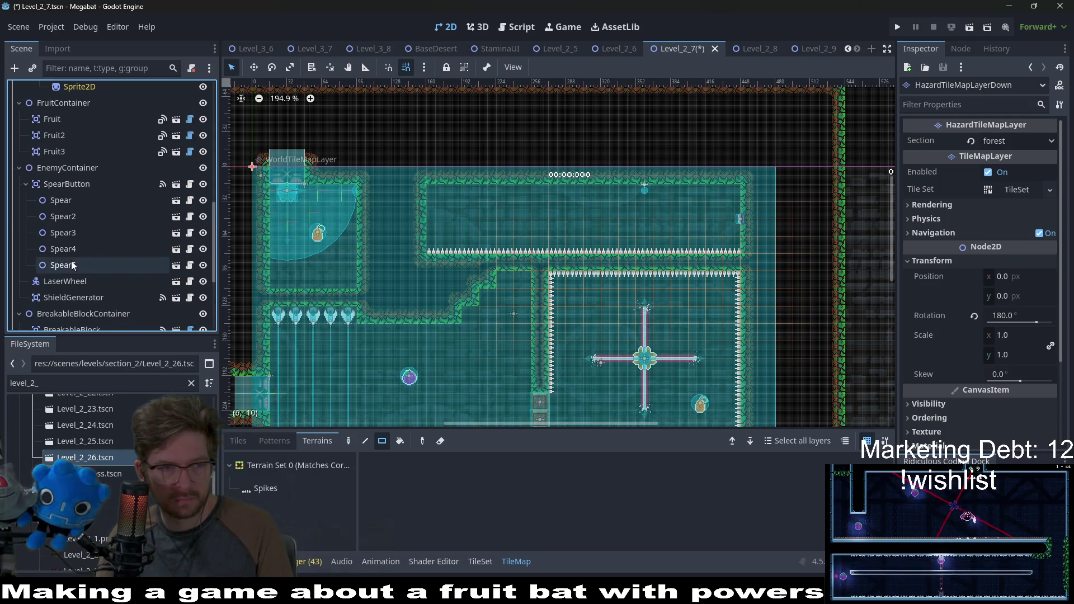
click(71, 265)
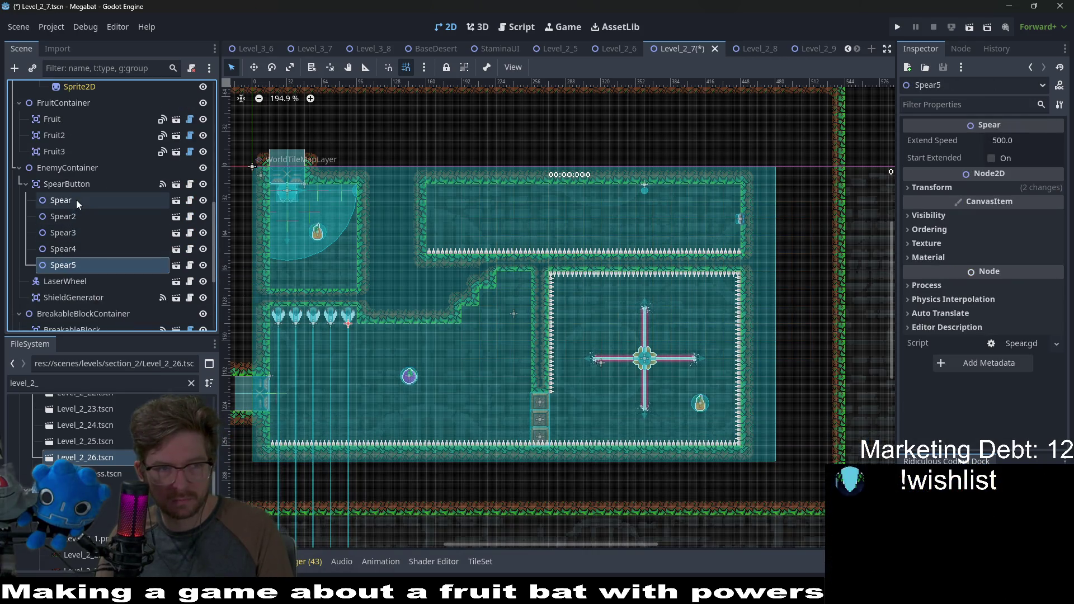
click(63, 154)
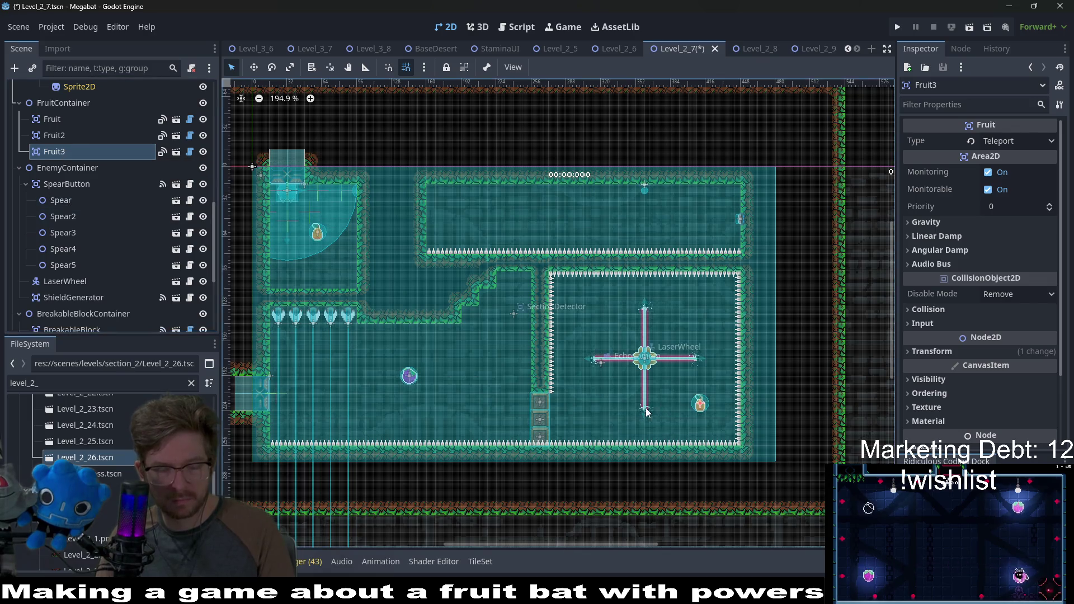
Duplicate Fruit3 into Fruit4 and move it up into the upper spiked corridor
key(ctrl+d)
key(w)
drag(679, 381, 464, 214)
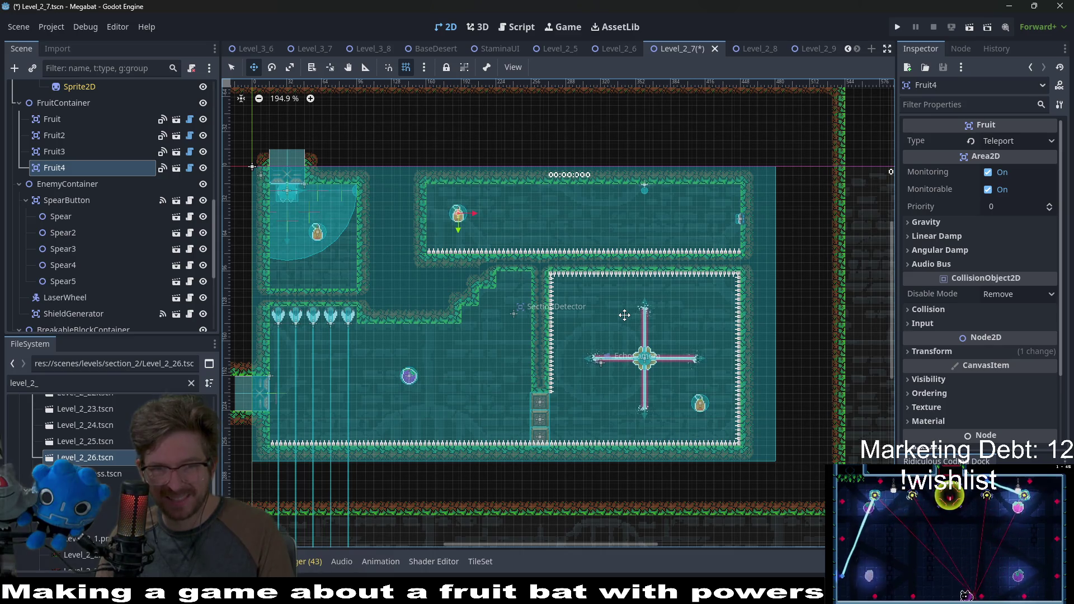
scroll(512, 338, up, 3)
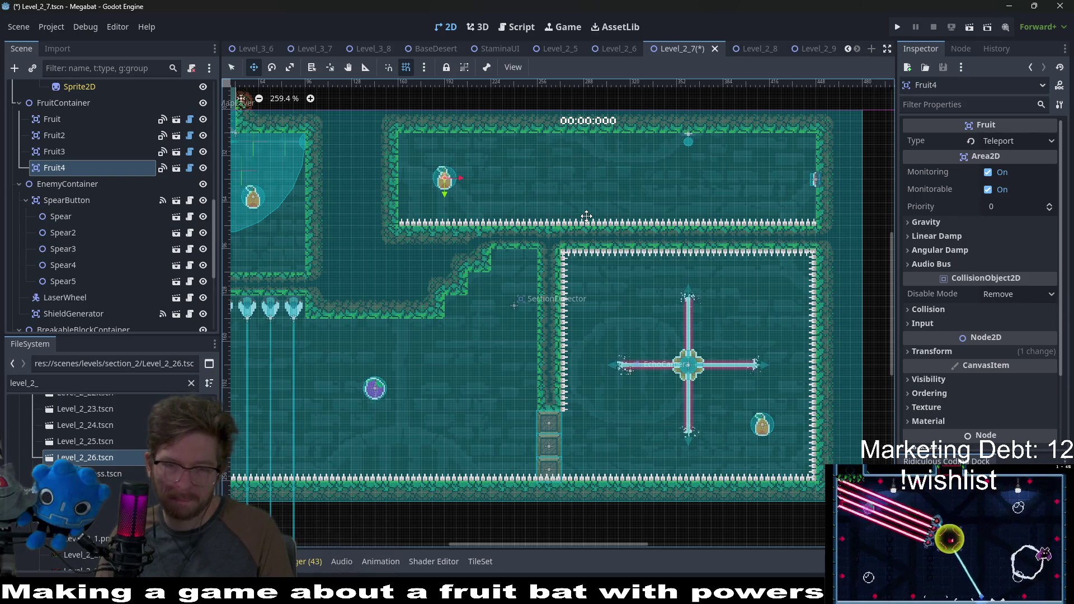
scroll(586, 217, left, 5)
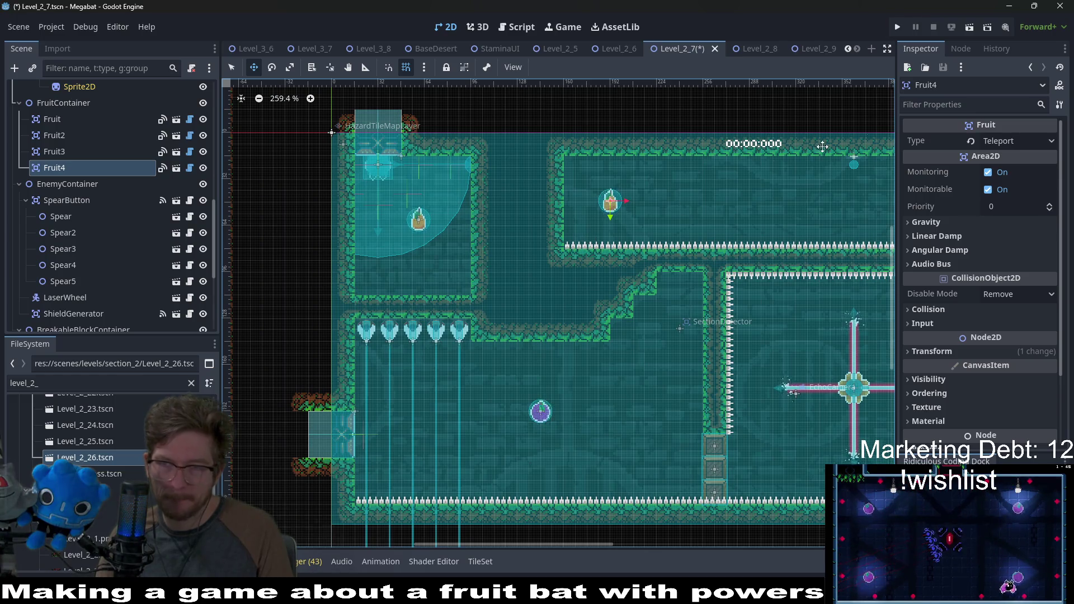
Run the level and fly the bat down the shaft for the plum, then up into the laser room
click(969, 28)
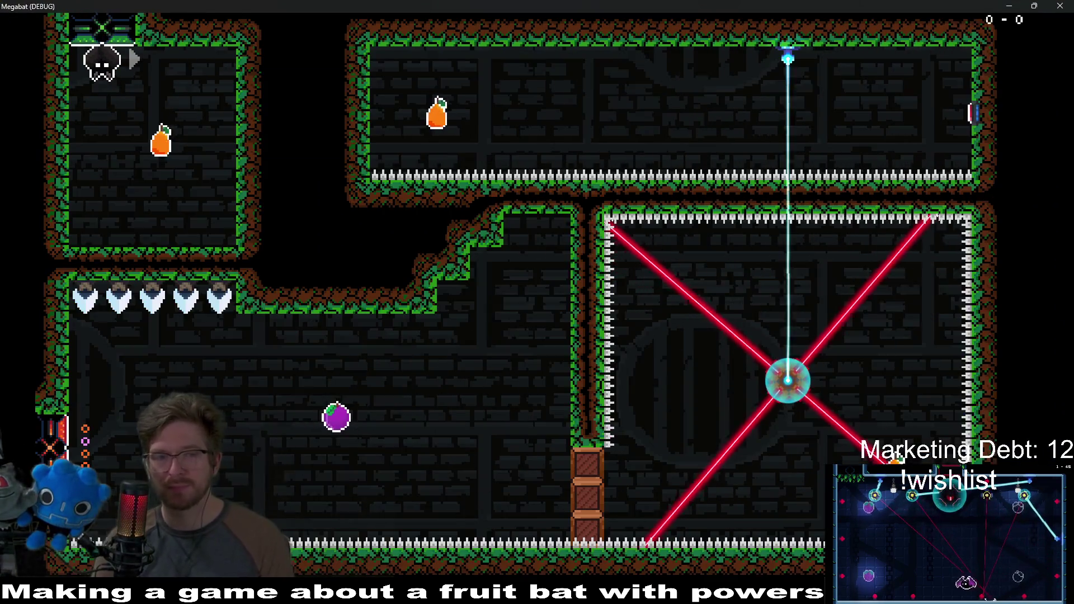
key(Down)
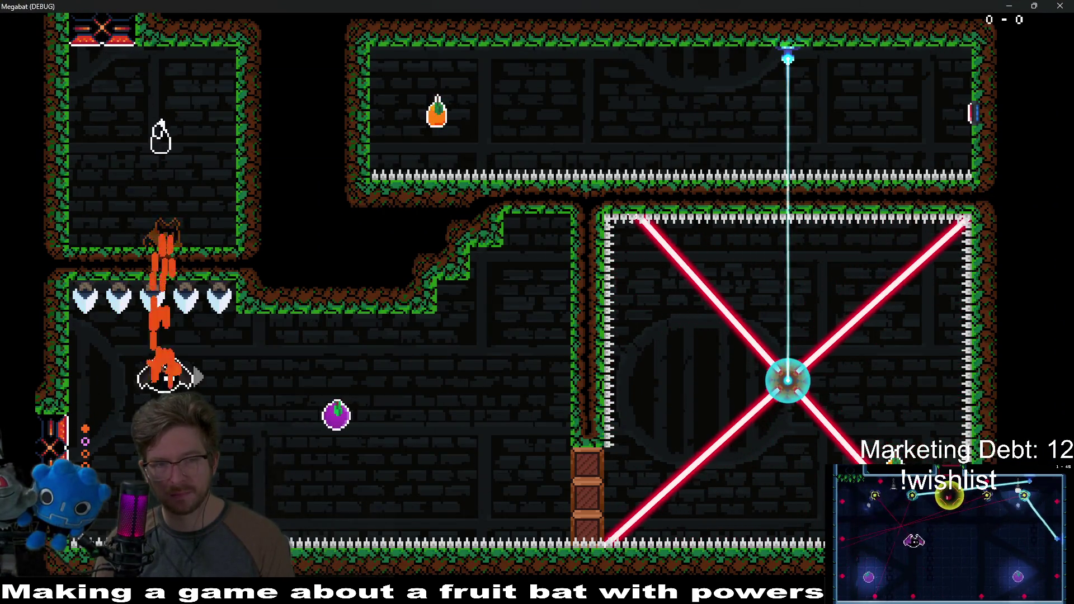
key(Right)
key(Right)
key(Up)
key(Right)
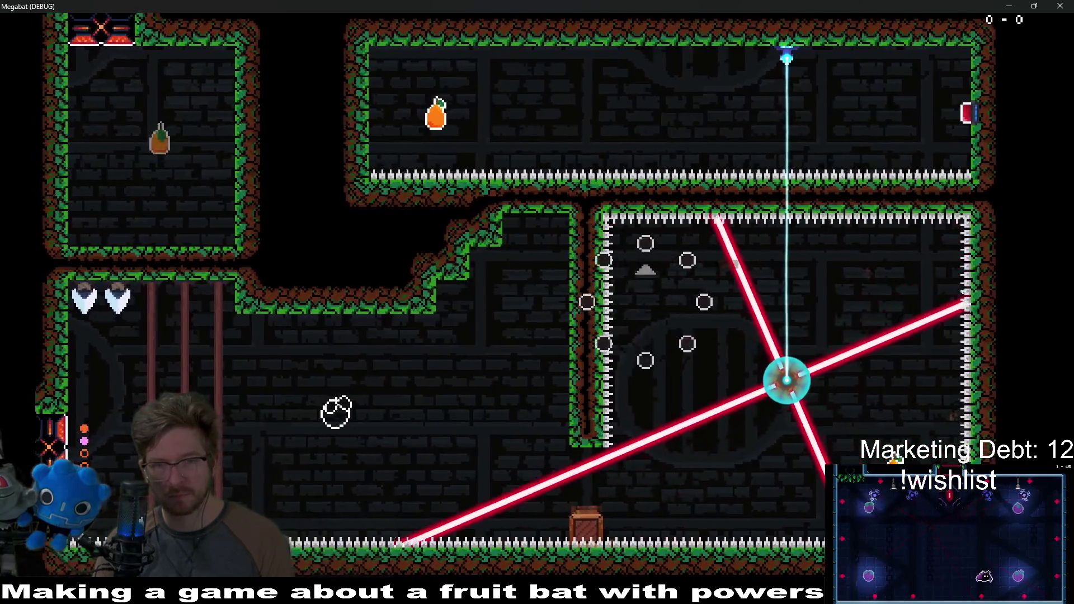
key(Down)
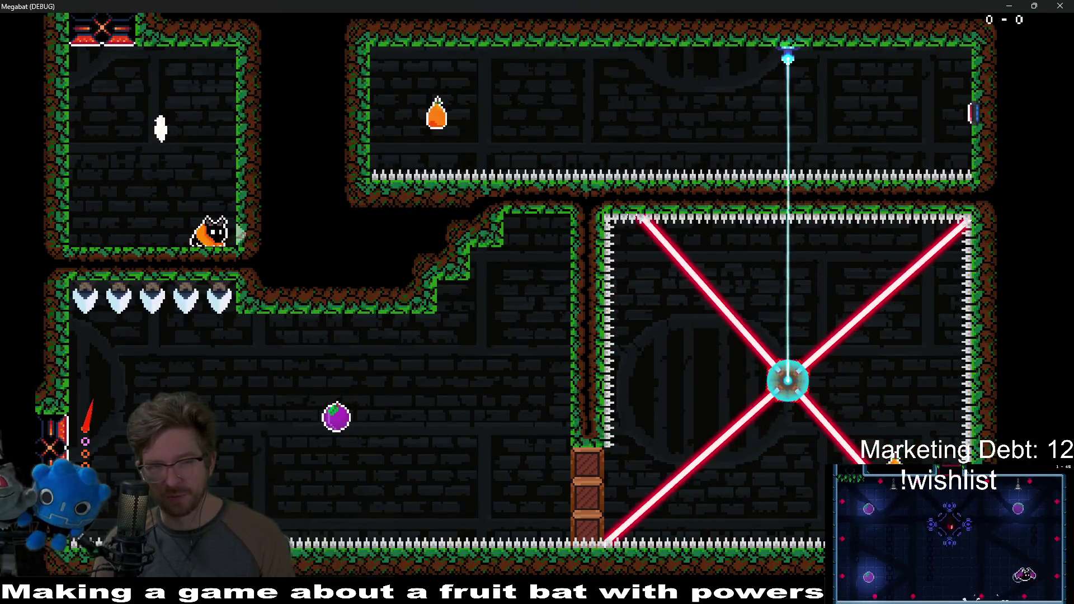
key(Right)
key(Right)
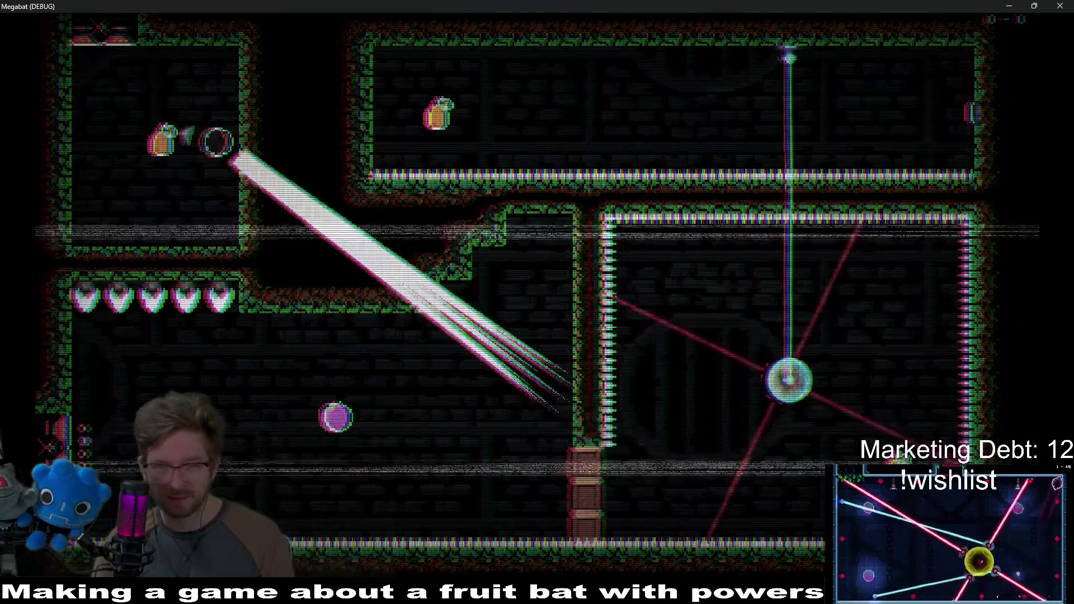
key(Down)
key(Right)
key(Right)
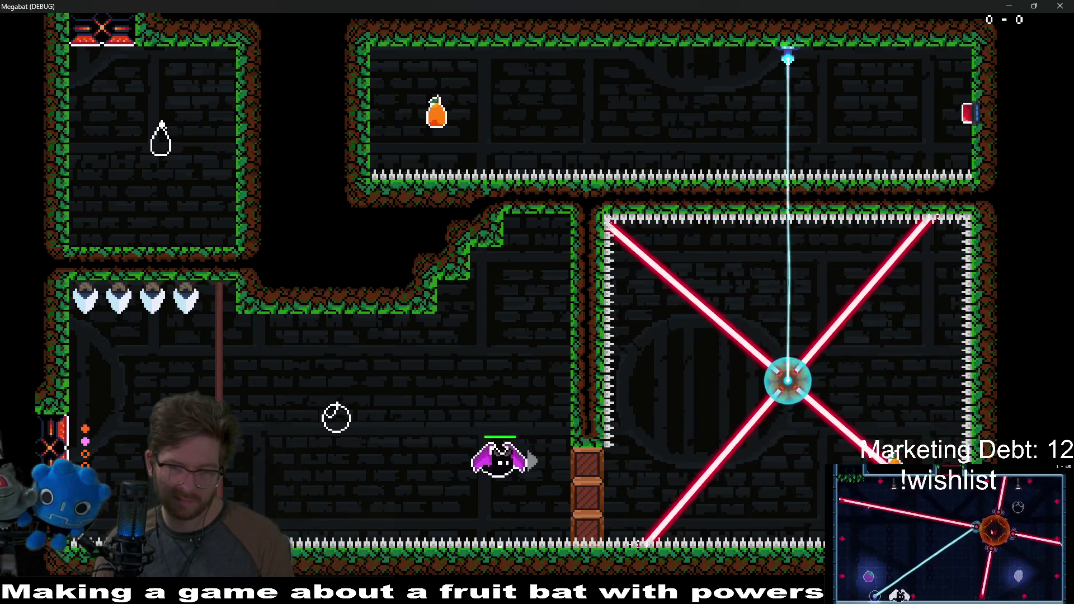
key(Right)
key(Up)
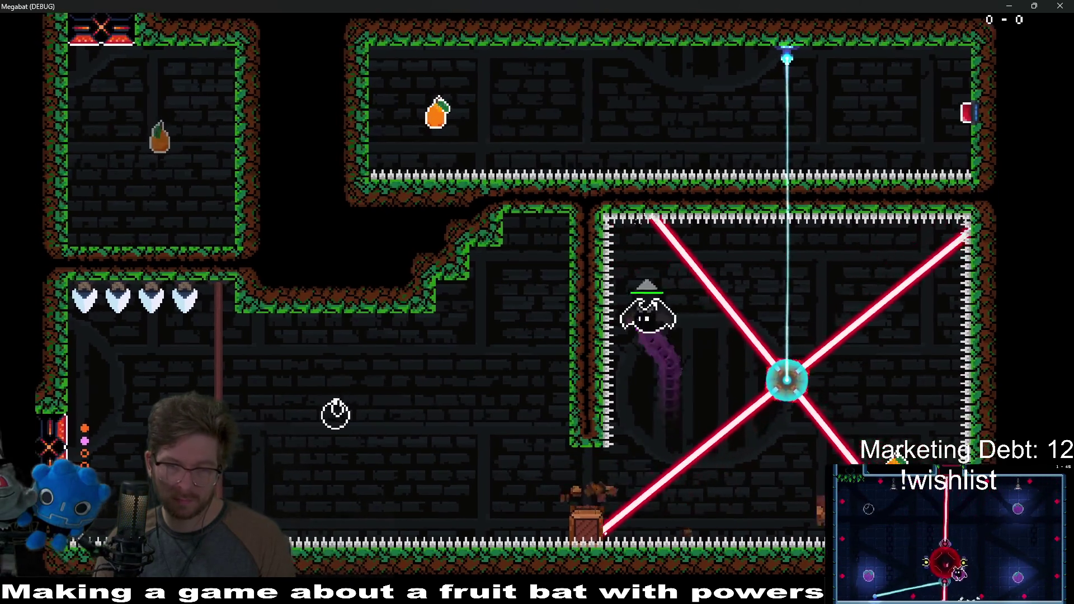
key(Right)
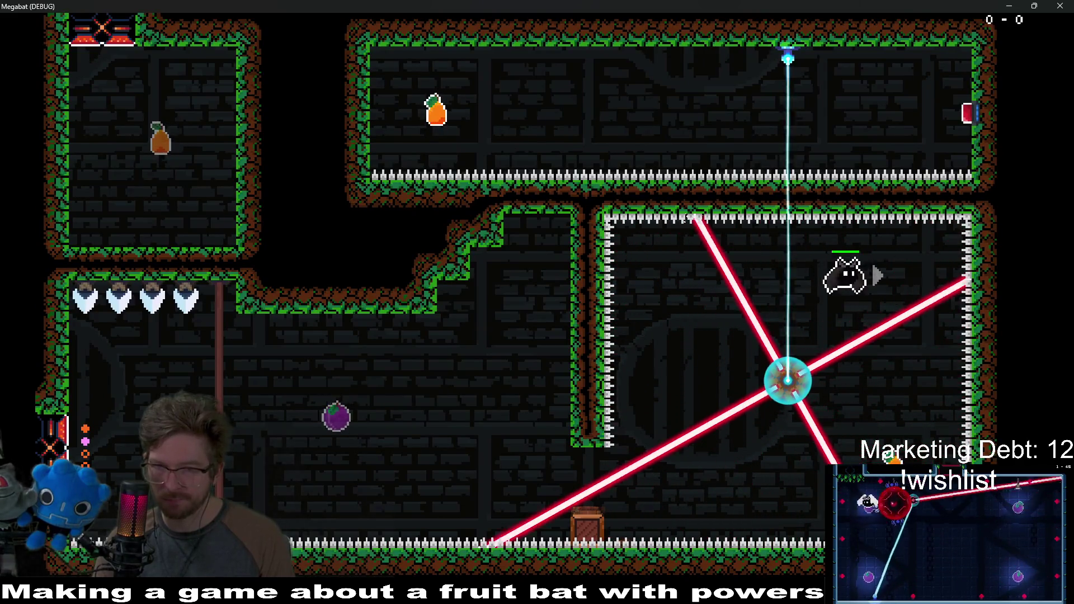
Weave between the rotating lasers, through the top corridor and lower room, then close the game with F8
key(Down)
key(Left)
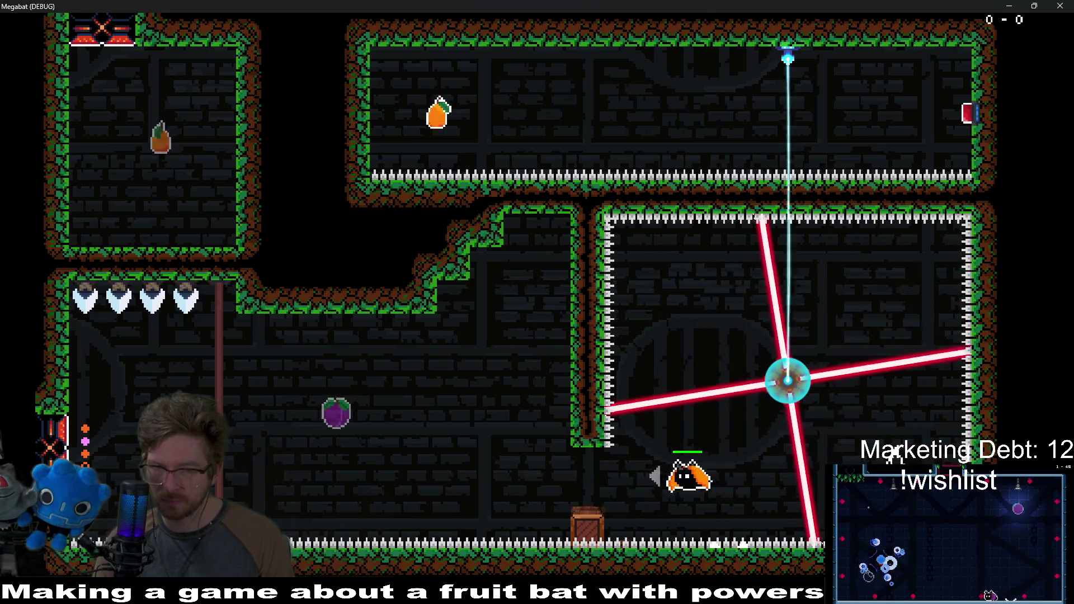
key(Up)
key(Left)
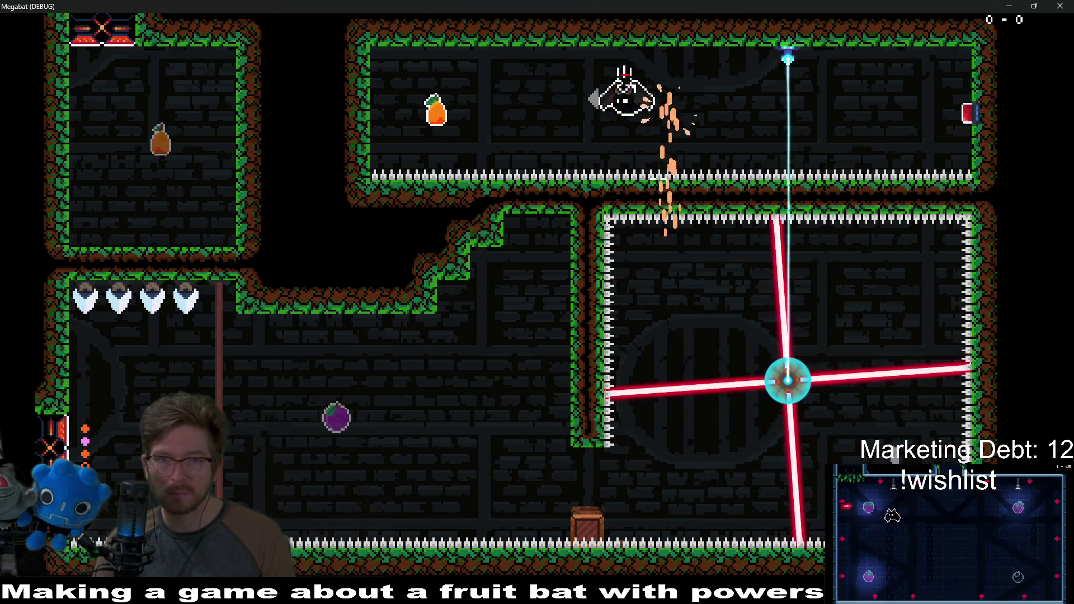
key(Right)
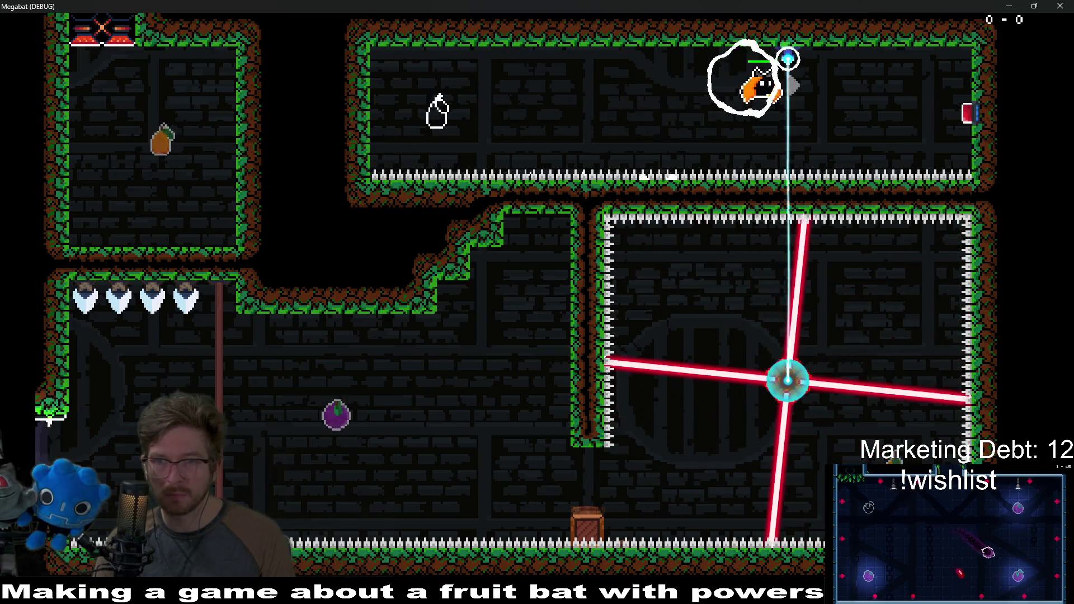
key(Left)
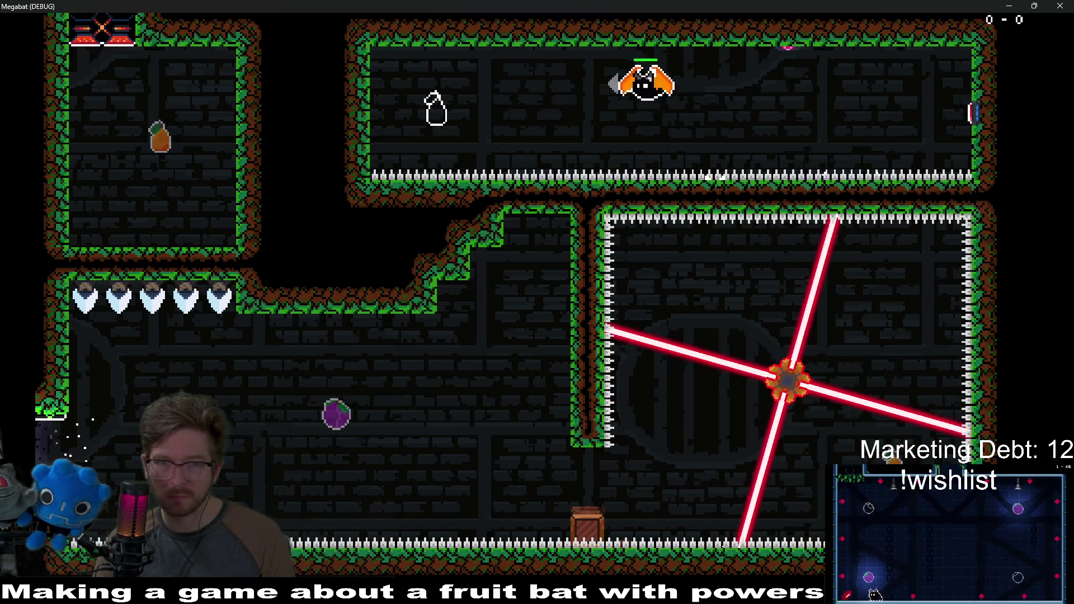
key(Down)
key(Left)
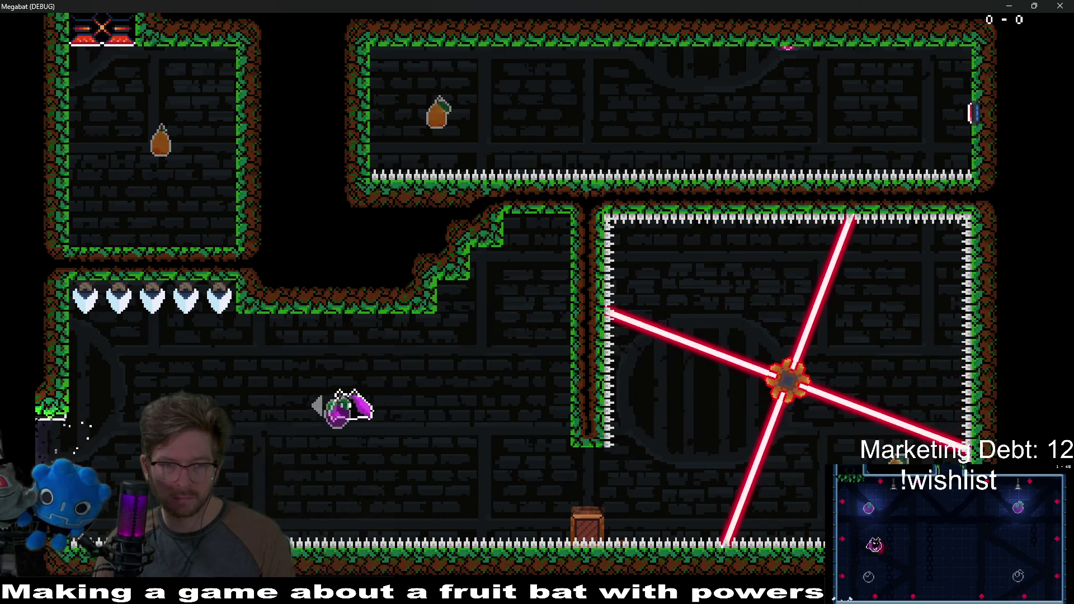
key(Left)
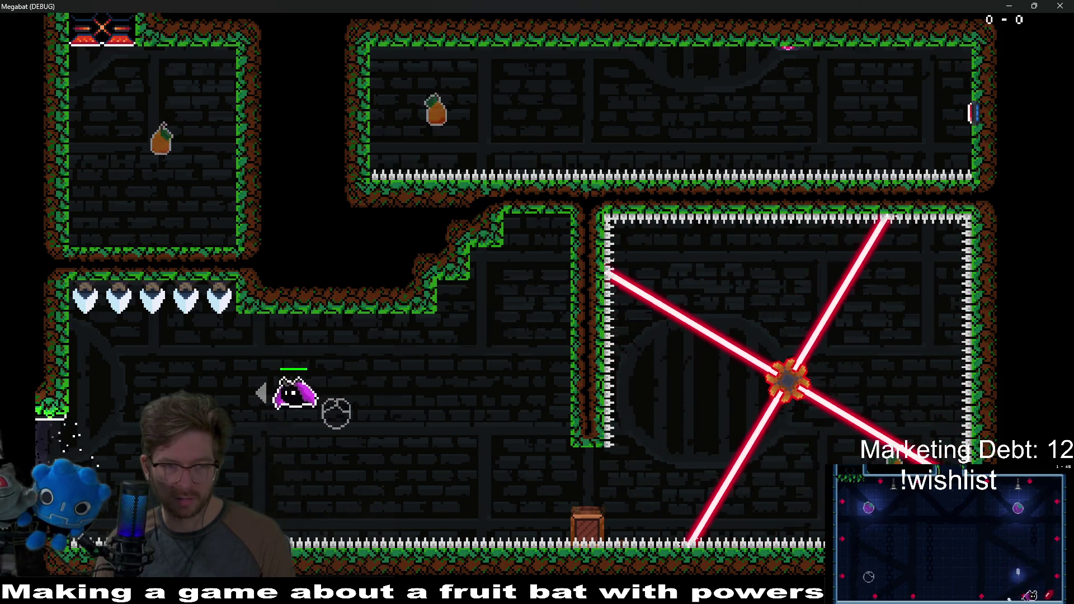
key(Up)
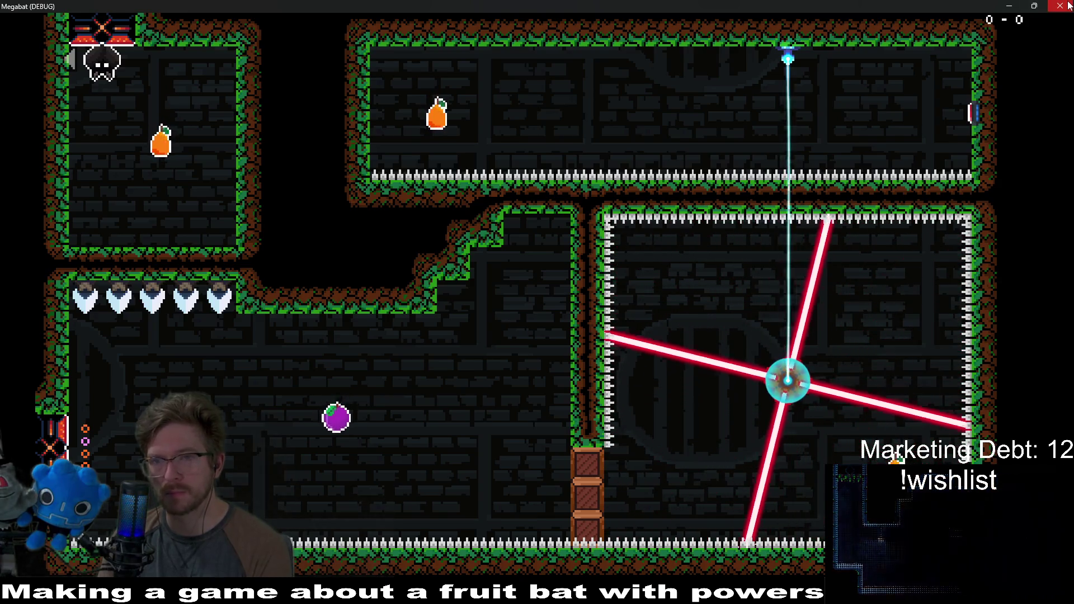
key(F8)
scroll(722, 336, down, 3)
scroll(539, 211, left, 3)
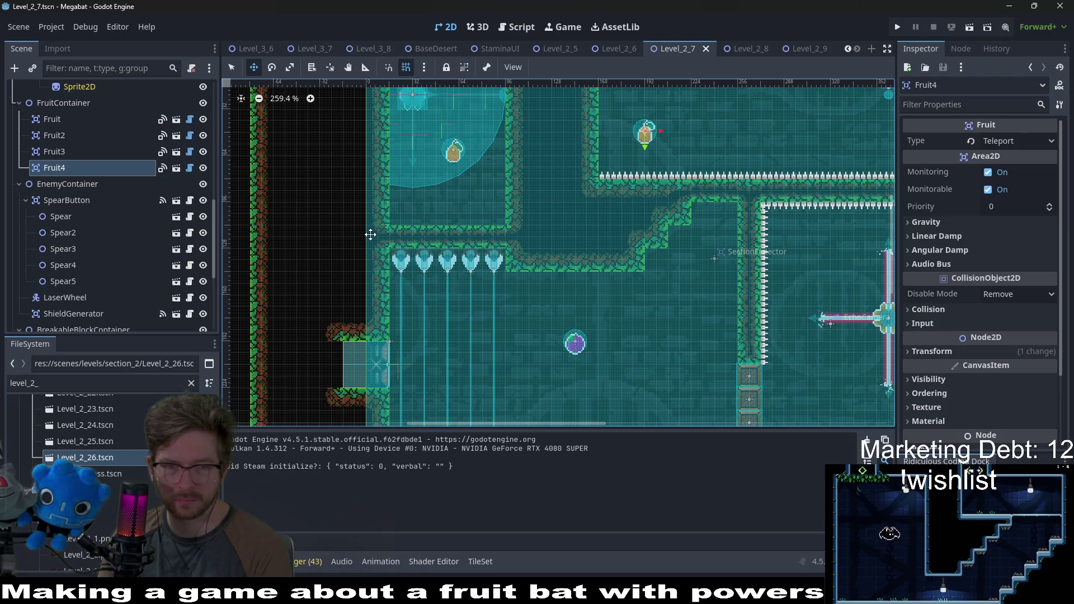
Delete Spear4 and Spear5 from the Scene dock, leaving three ceiling spears
scroll(532, 293, down, 3)
scroll(551, 226, left, 1)
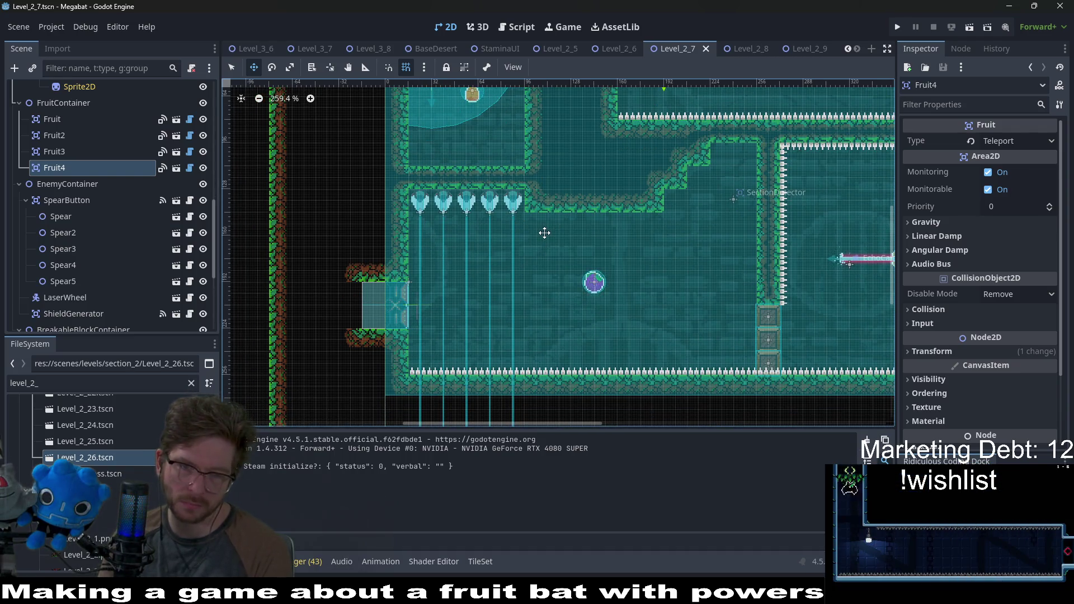
scroll(79, 249, down, 5)
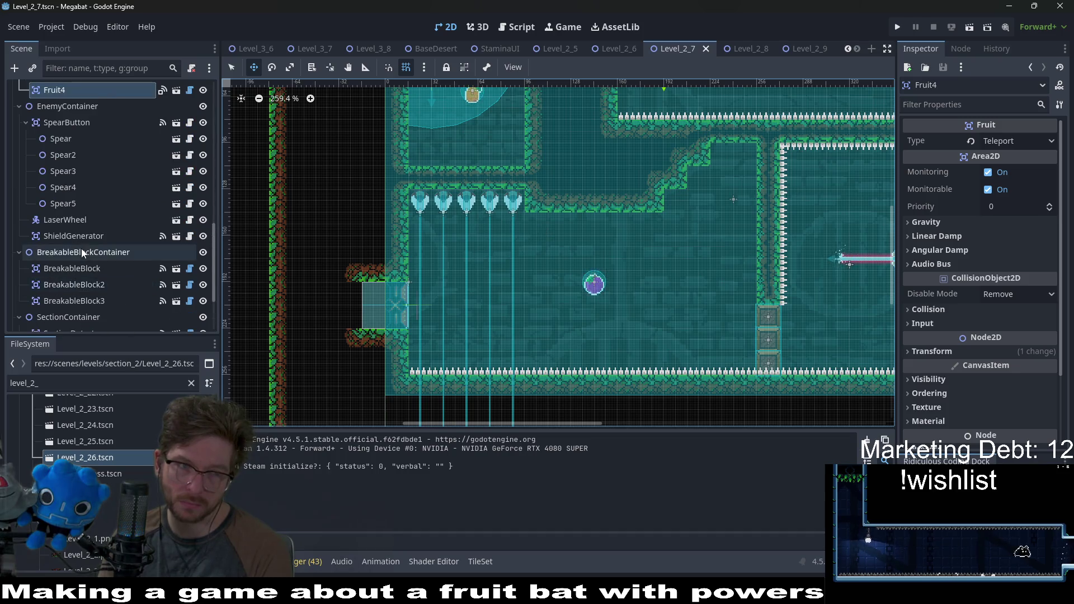
click(81, 199)
shift+click(93, 189)
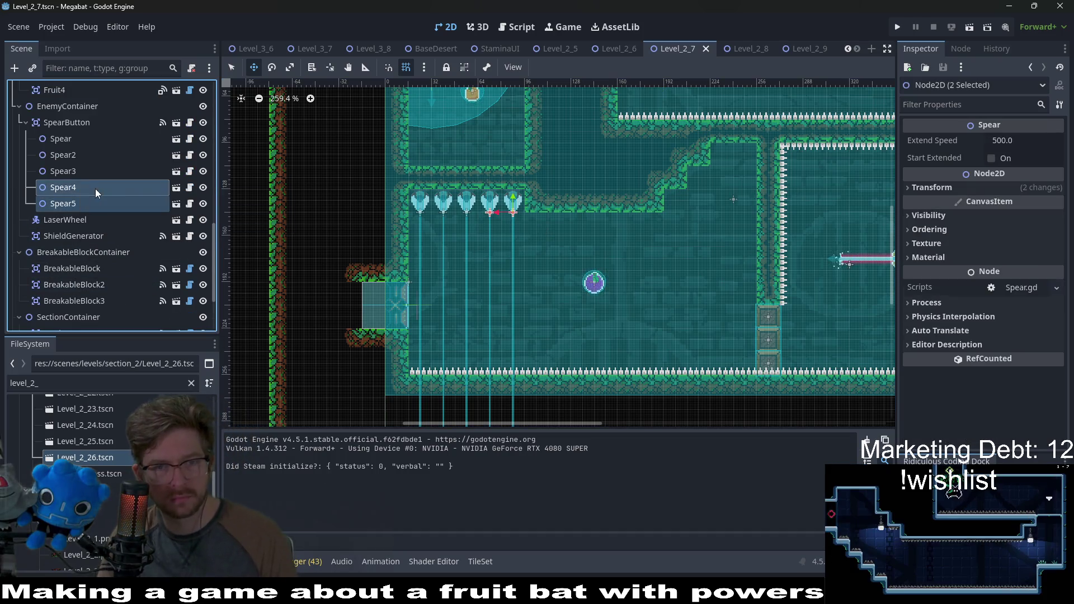
key(Delete)
key(Return)
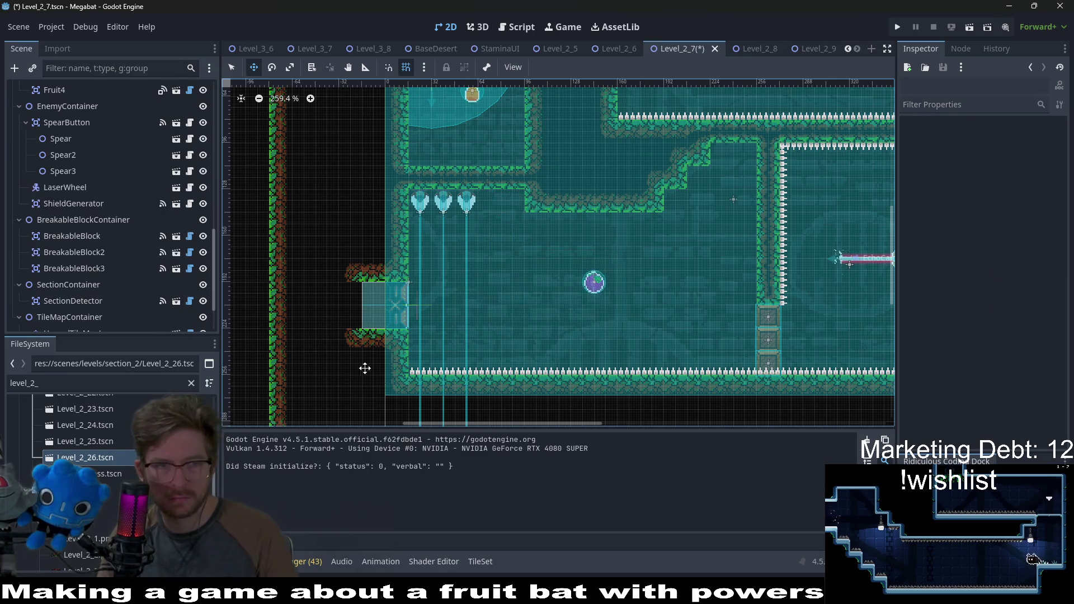
scroll(113, 219, down, 5)
scroll(113, 220, up, 5)
click(87, 136)
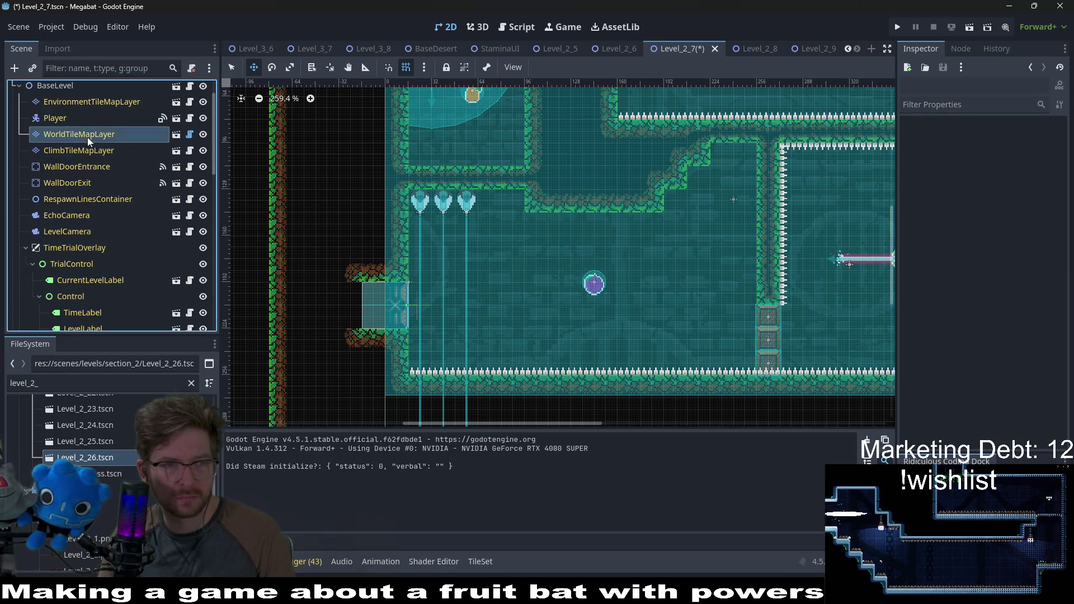
Paint a 2x4 block of FOREST wall tiles on the stairs and run the level
click(280, 475)
mouse_move(482, 207)
mouse_down()
mouse_move(521, 271)
mouse_move(542, 271)
mouse_up()
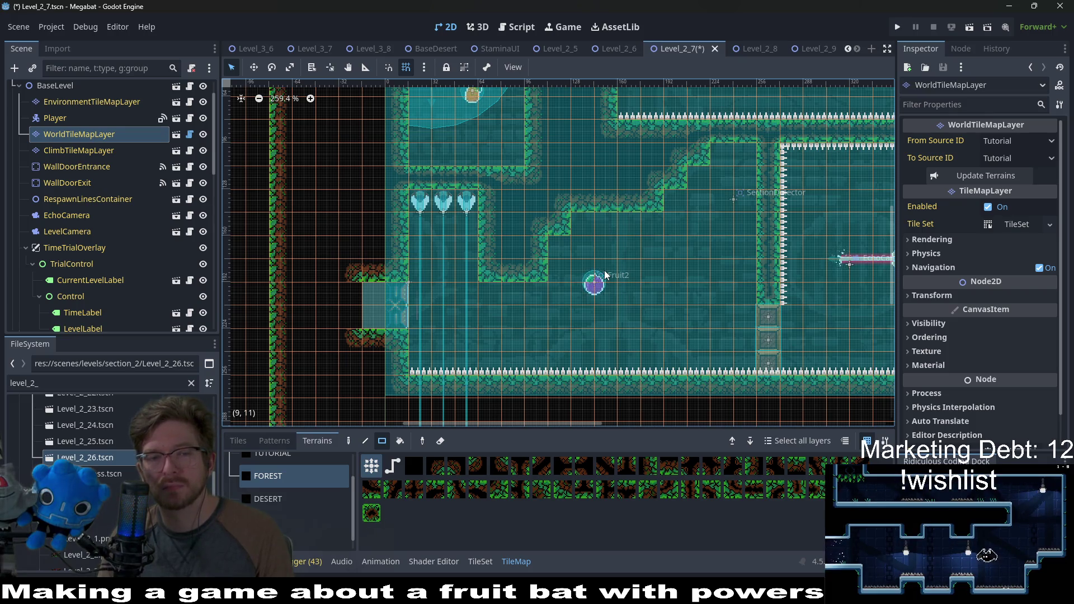
drag(511, 204, 520, 267)
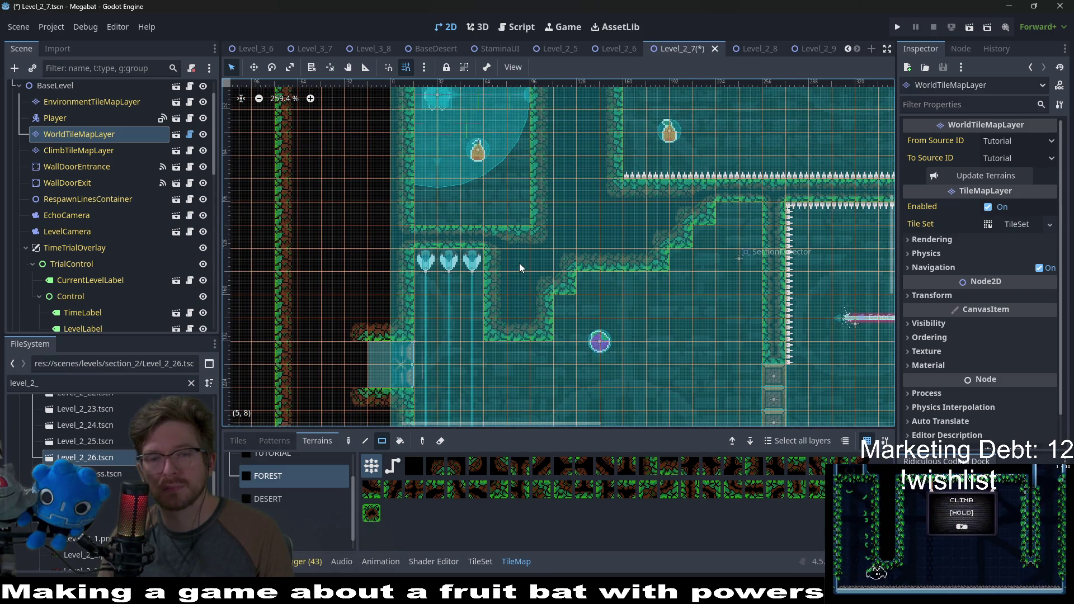
scroll(520, 267, down, 3)
click(975, 31)
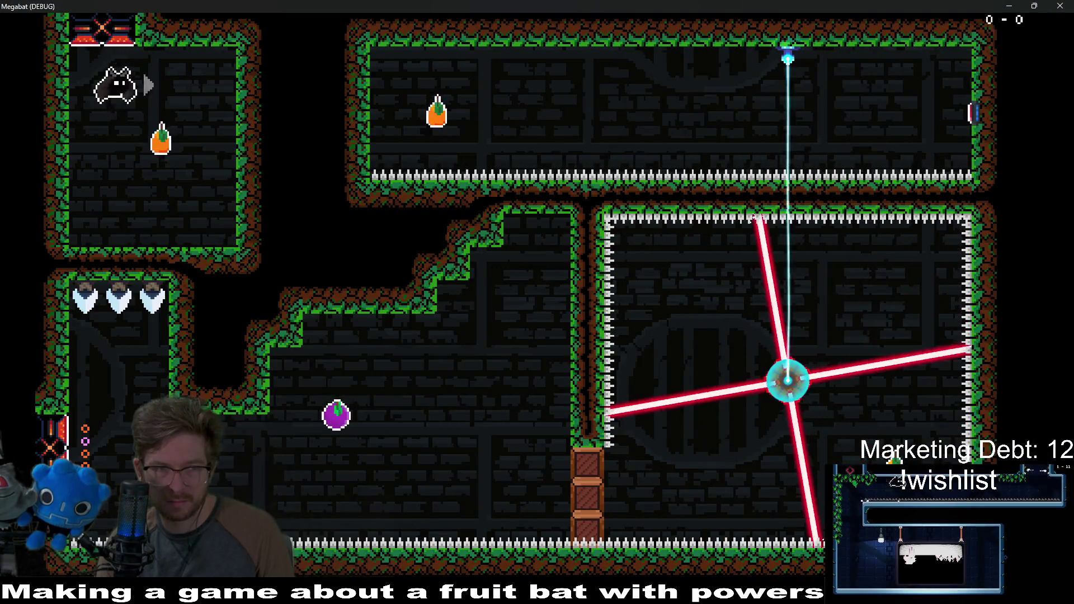
Fly the bat to grab the pear and plum, then pause with Esc and choose QUIT
key(Right)
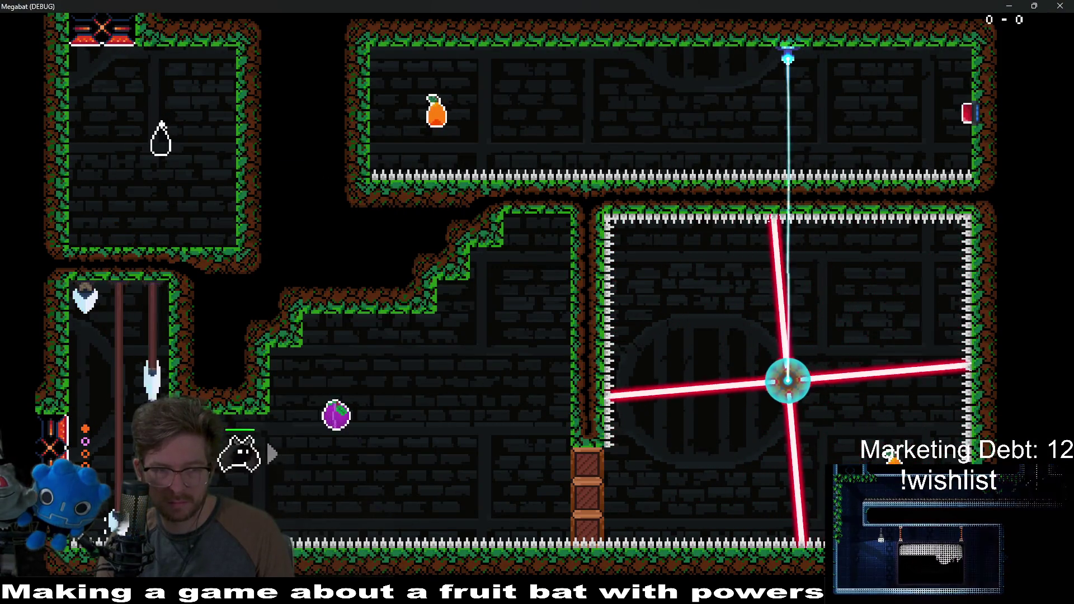
key(Right)
key(Left)
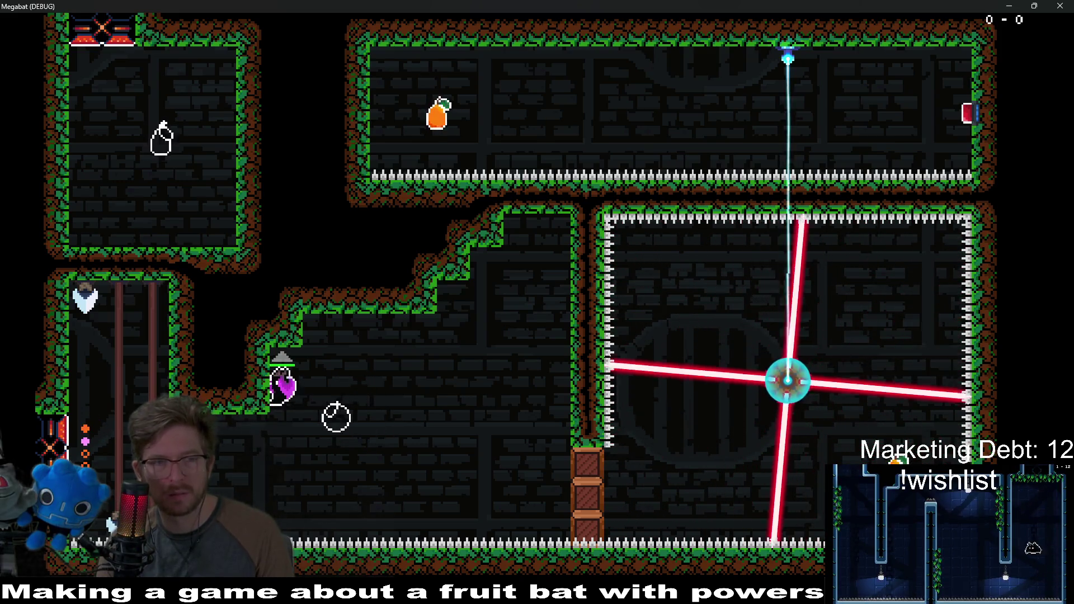
key(Escape)
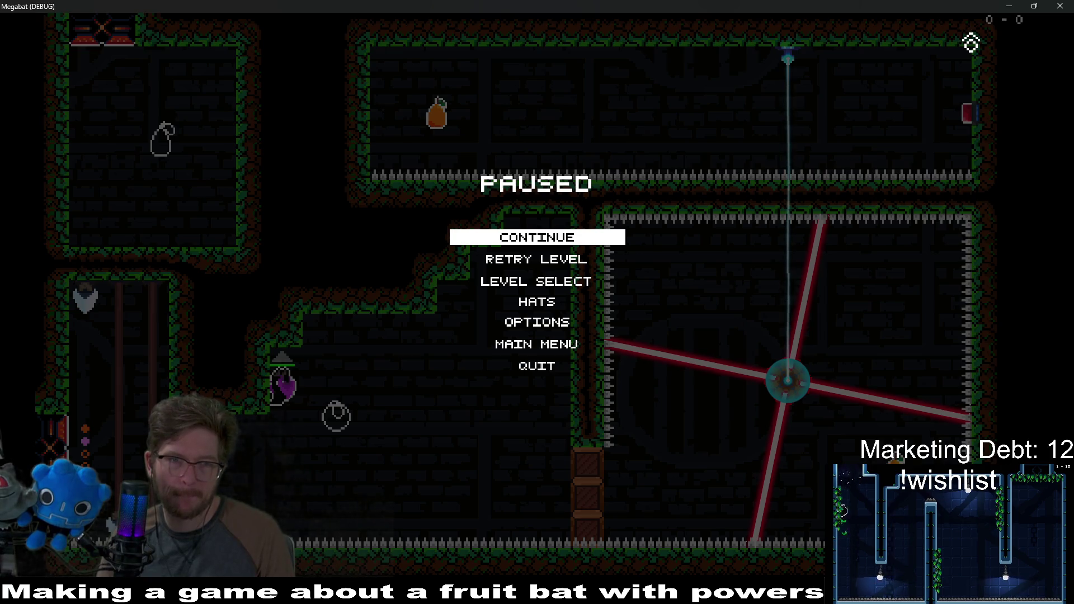
click(549, 366)
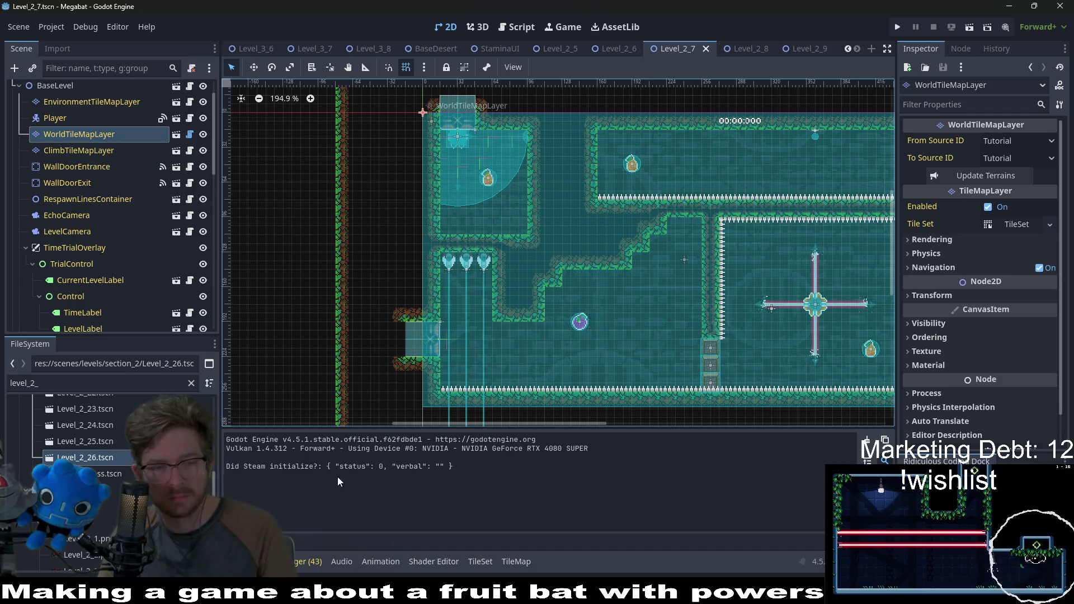
Paint a 2x2 wall patch at the room's top-left entrance on WorldTileMapLayer
click(88, 135)
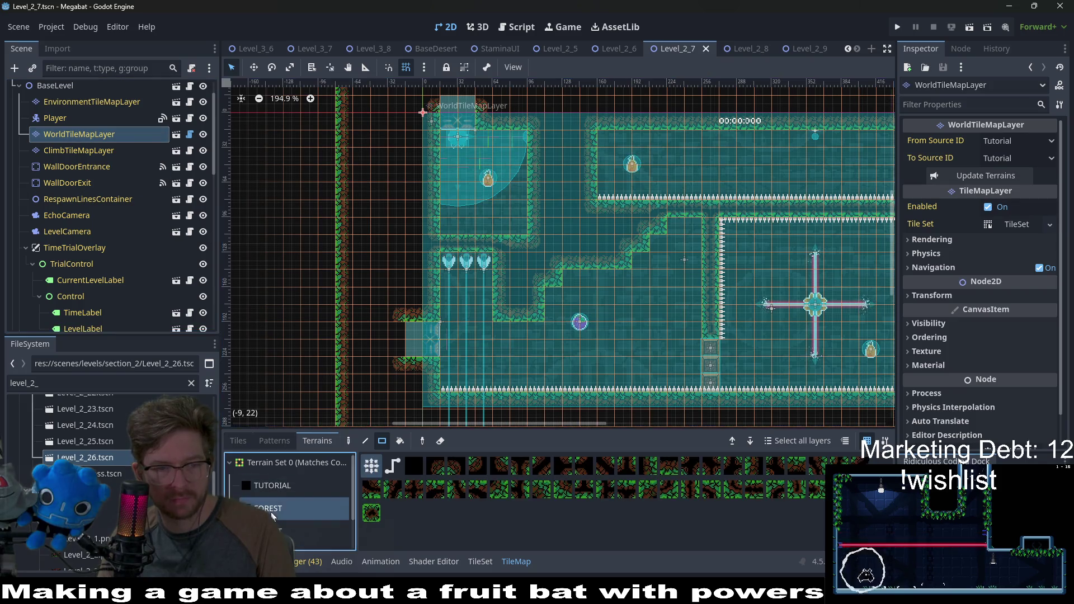
drag(508, 211, 508, 211)
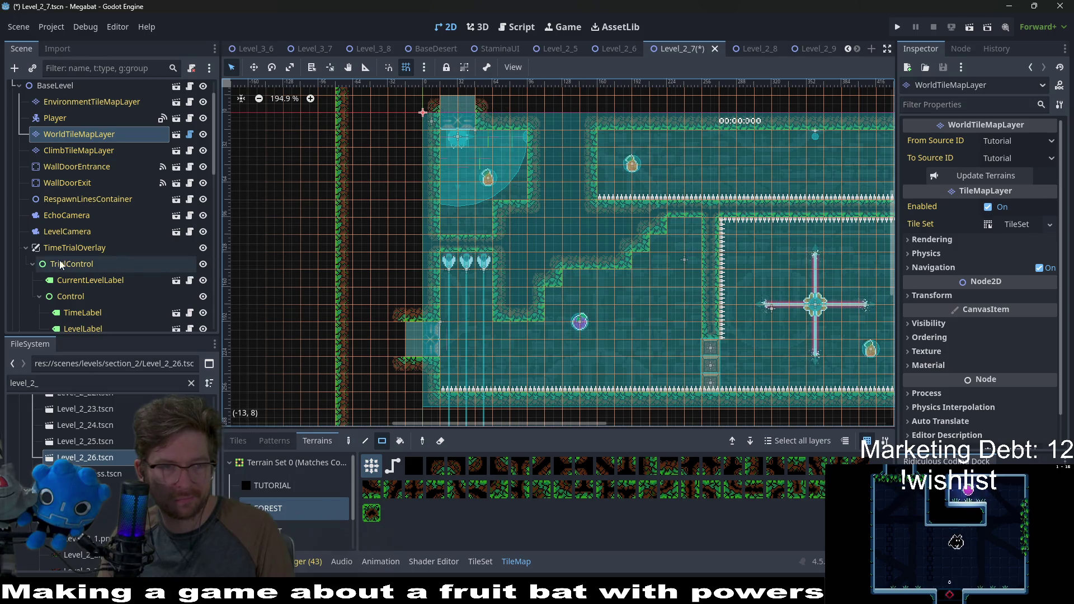
scroll(64, 254, down, 4)
Select the Fruit teleport fruit in the starting shaft and switch to Move mode
click(53, 290)
scroll(549, 189, up, 5)
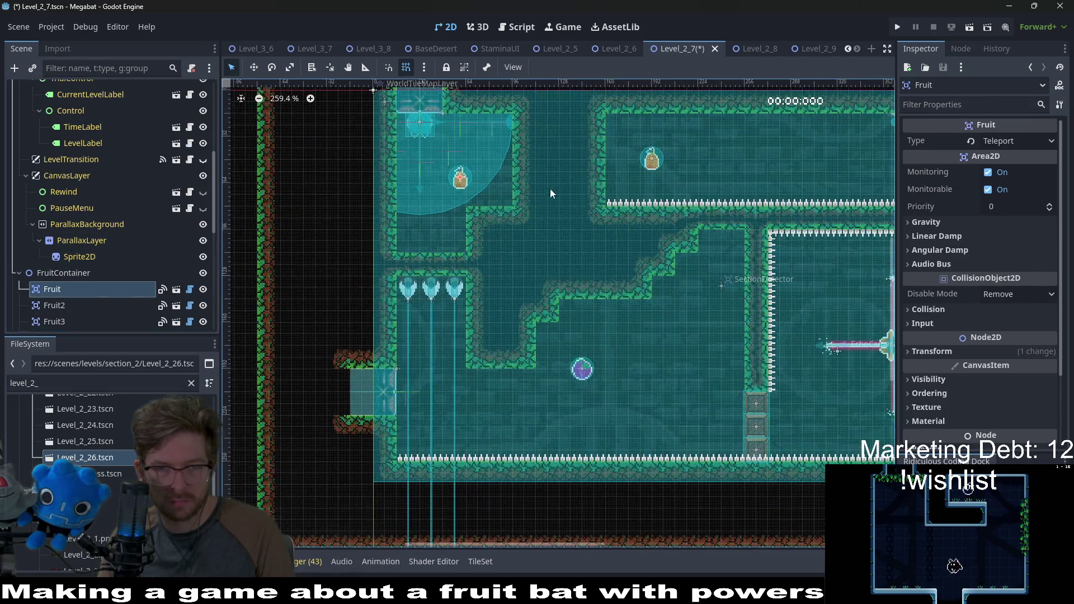
key(w)
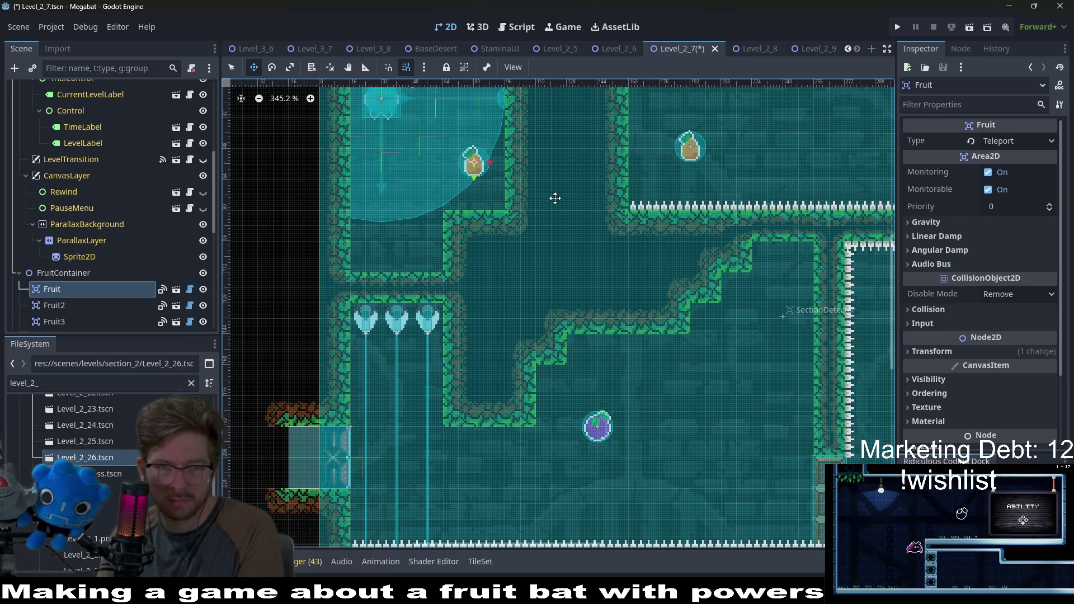
scroll(553, 198, down, 6)
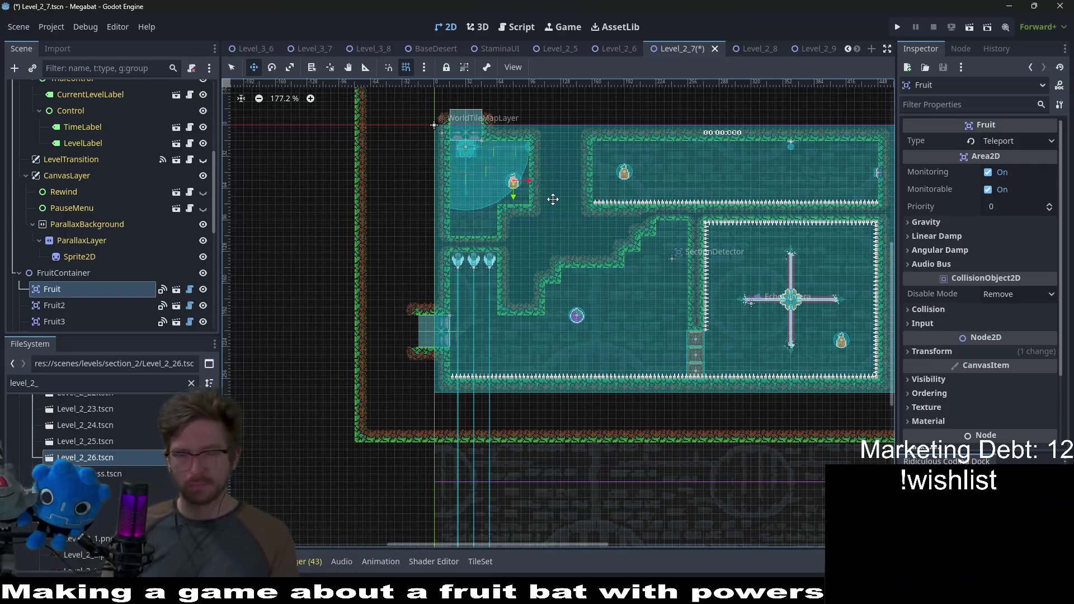
scroll(137, 199, up, 5)
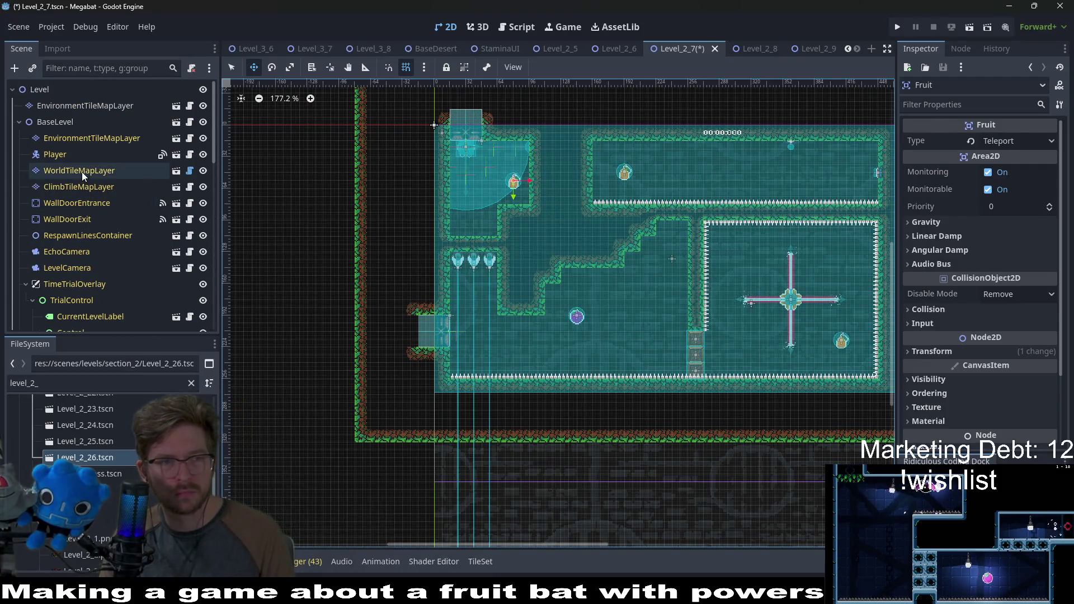
Paint a row of FOREST vines at the top-left entrance on ClimbTileMapLayer
click(81, 171)
click(83, 187)
click(283, 505)
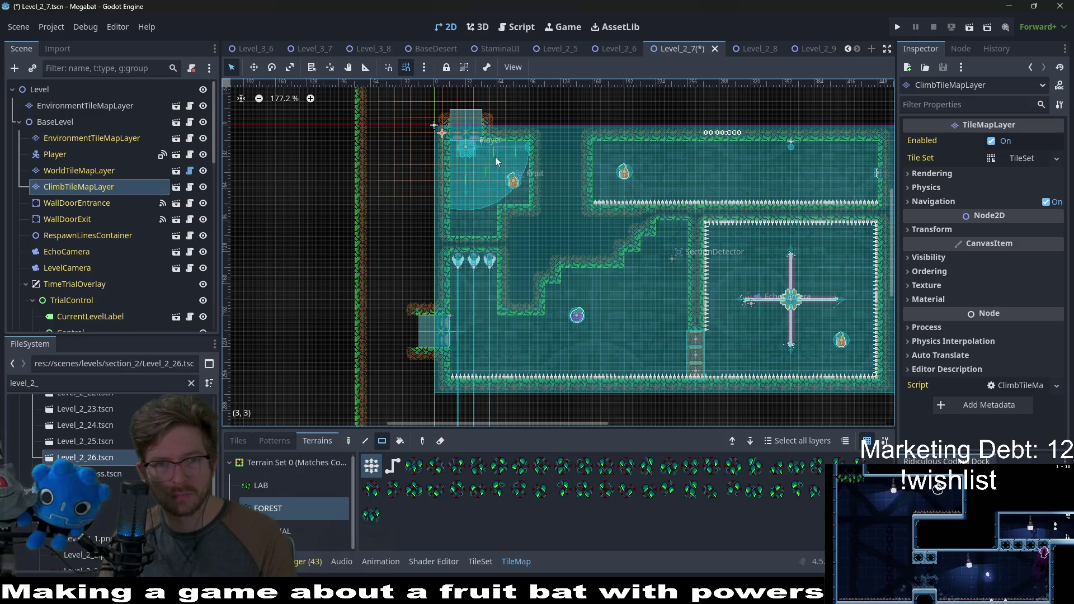
key(q)
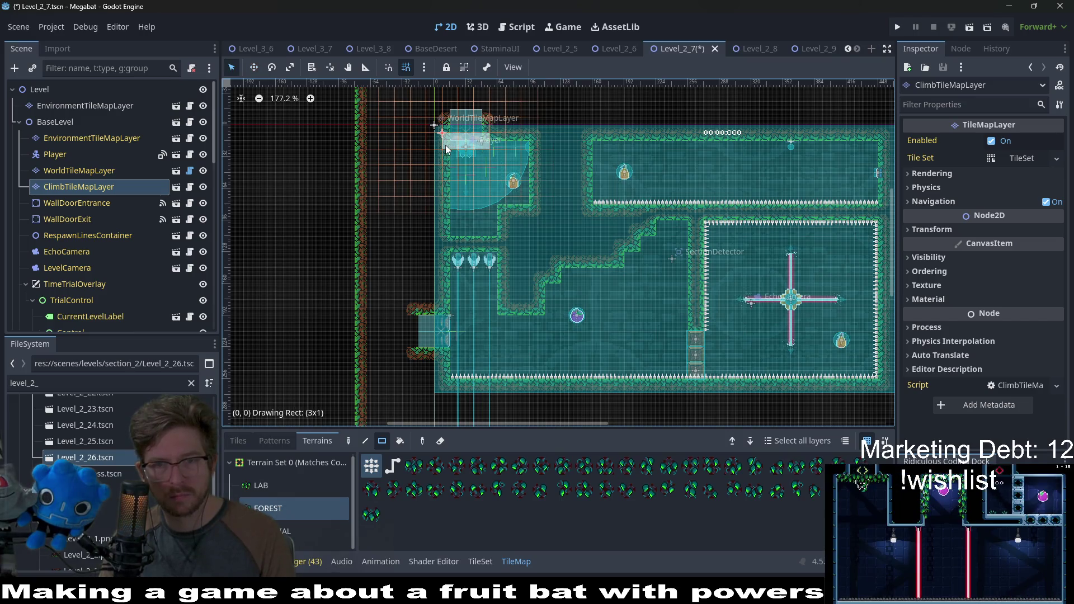
drag(445, 145, 481, 144)
Paint a 2x1 vine strip on the upper corridor's ceiling
scroll(739, 272, up, 2)
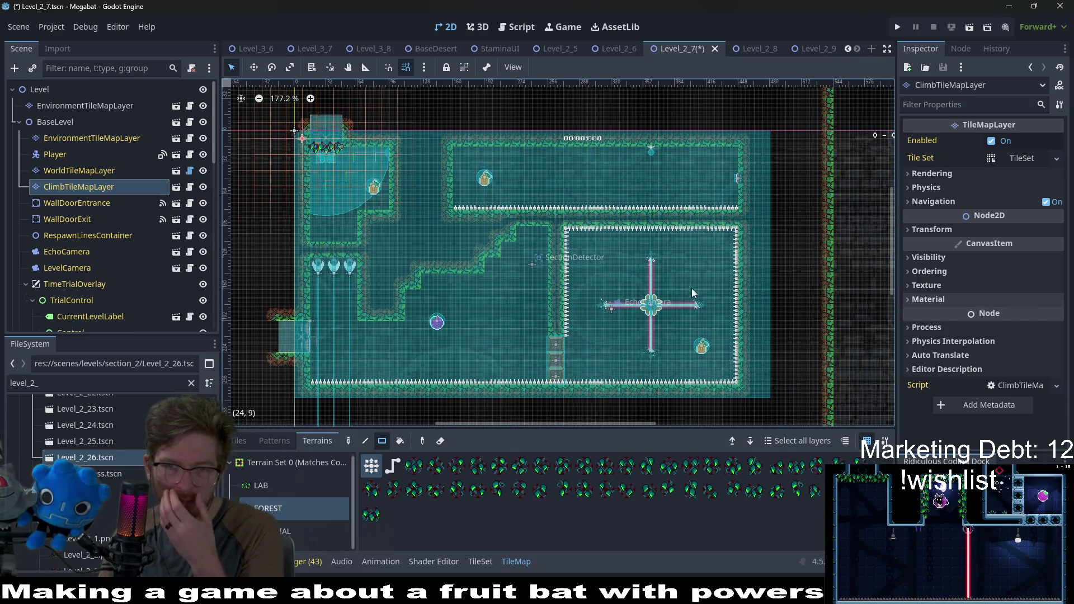
drag(739, 273, 668, 303)
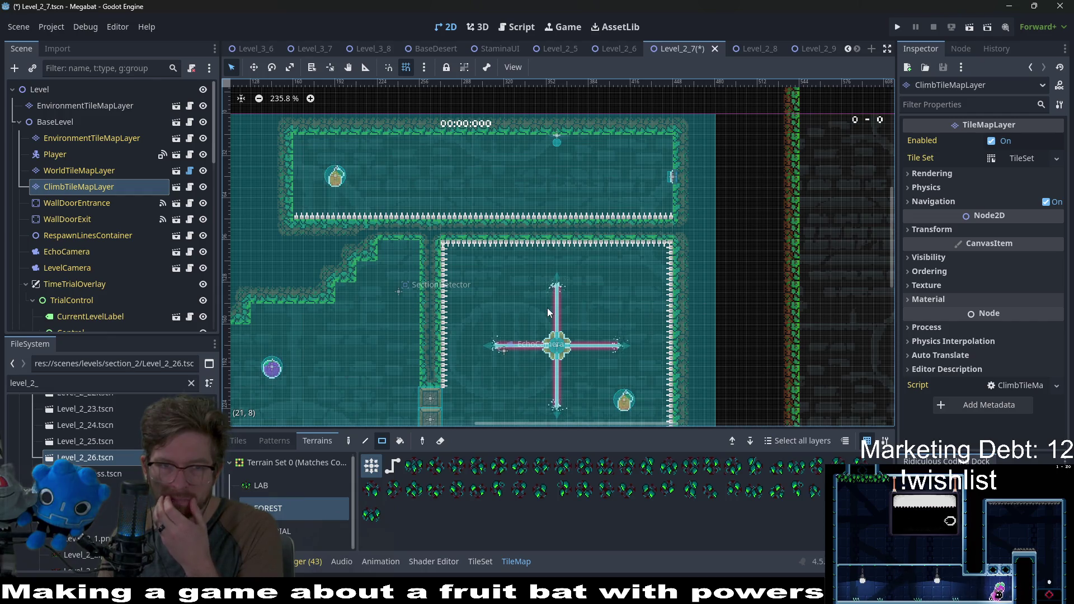
drag(547, 308, 615, 277)
drag(475, 109, 528, 114)
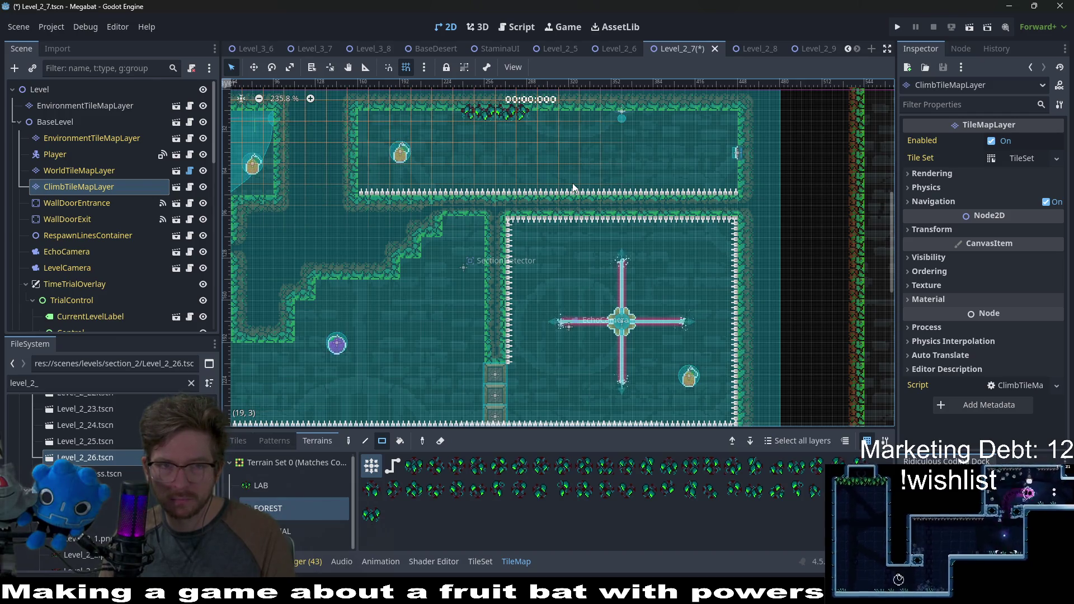
Paint a 1x3 column of vines down the upper corridor's left wall
scroll(405, 169, left, 2)
drag(408, 171, 408, 125)
scroll(577, 210, down, 3)
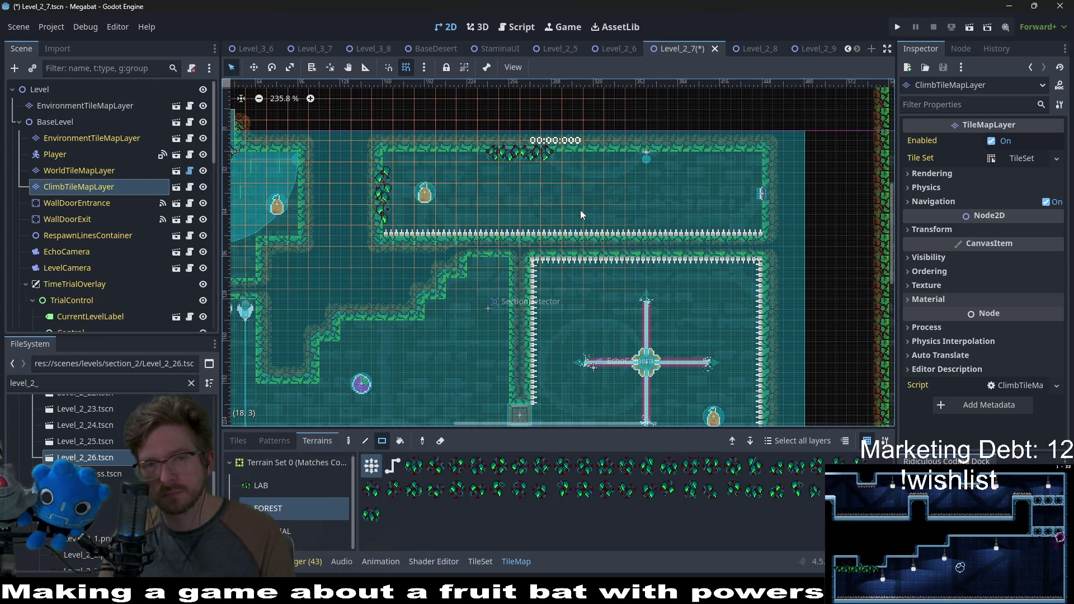
scroll(581, 214, down, 4)
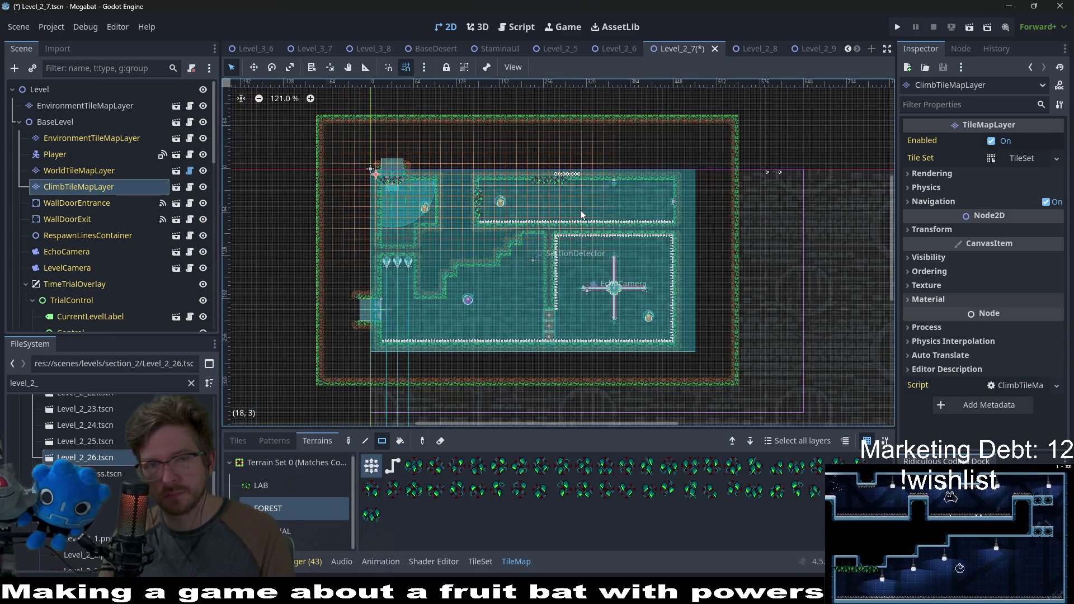
scroll(580, 213, up, 5)
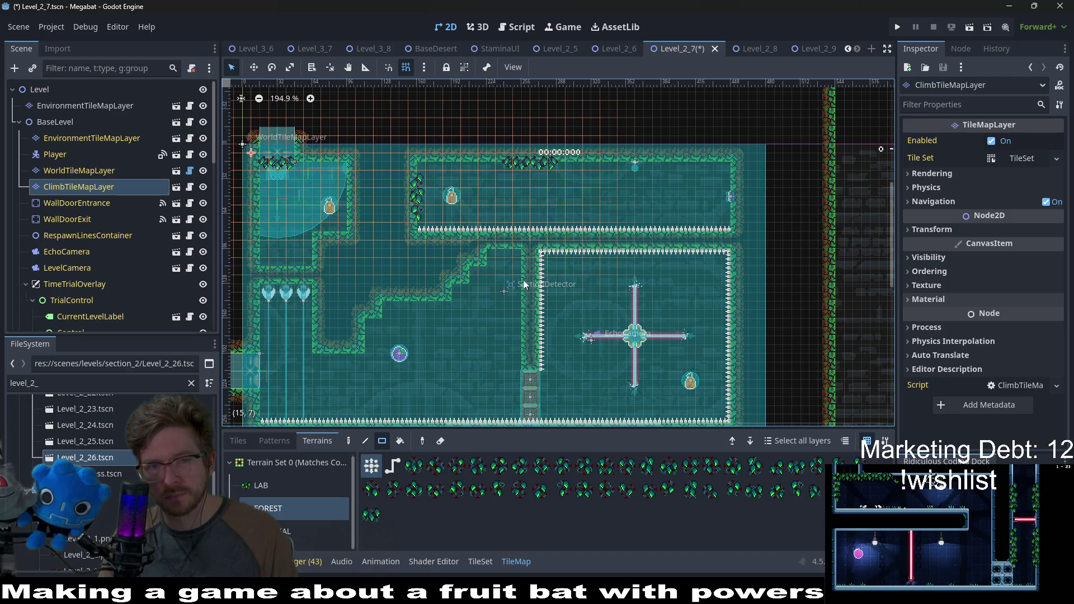
scroll(537, 285, left, 3)
scroll(537, 285, down, 1)
drag(552, 293, 596, 263)
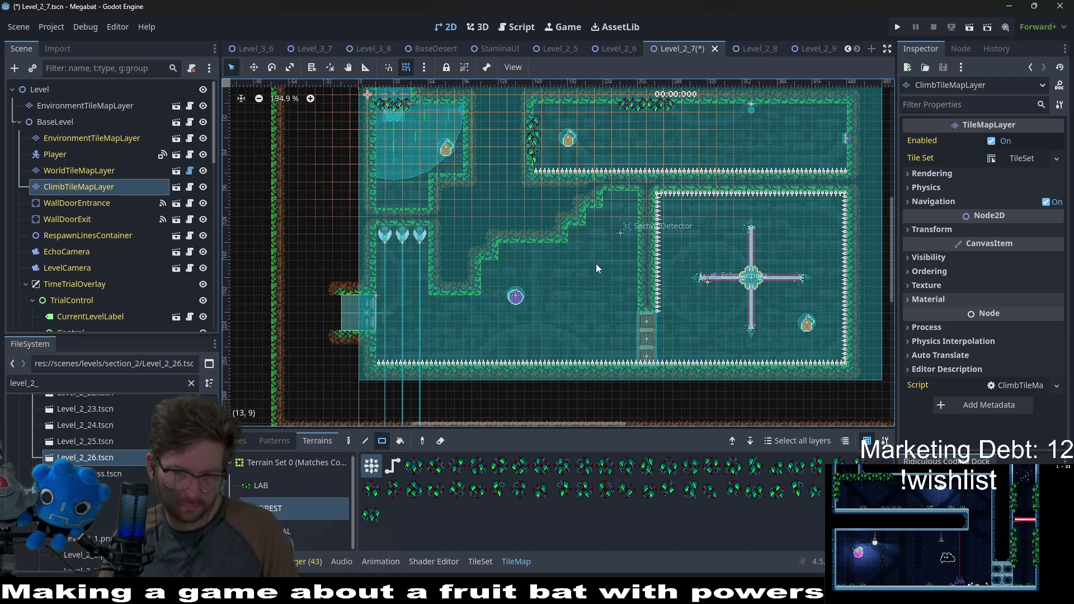
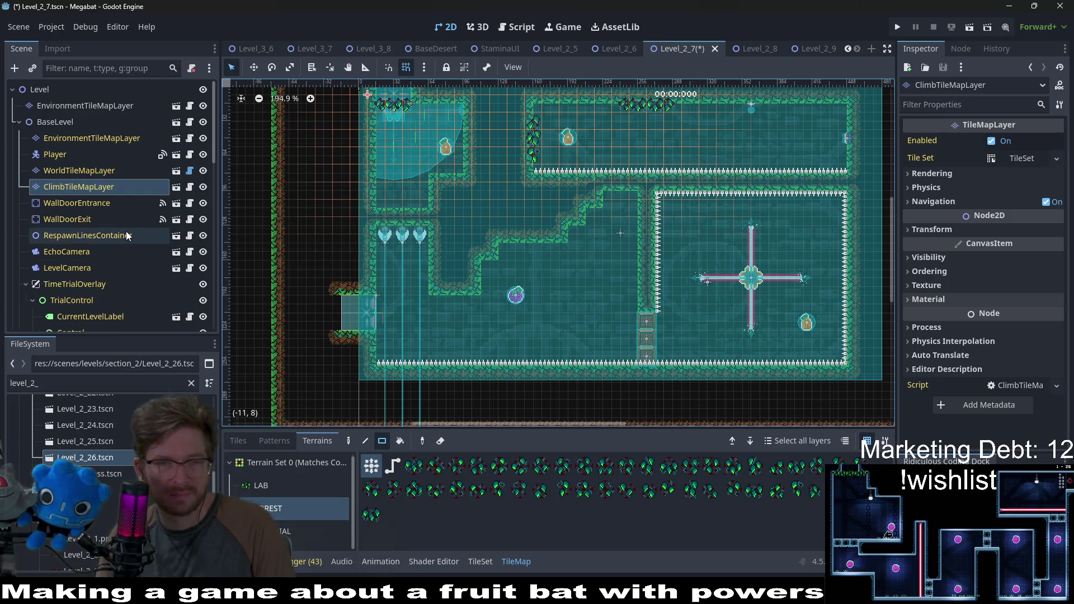
Inspect the Fruit2 pickup in Level_2_7's lower area
scroll(92, 186, down, 5)
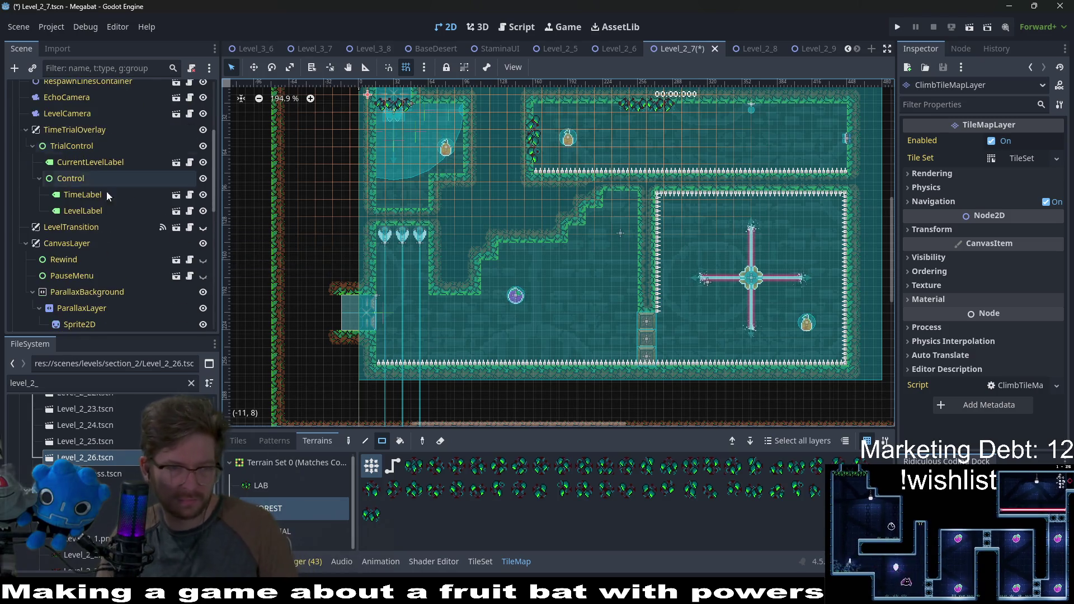
click(84, 282)
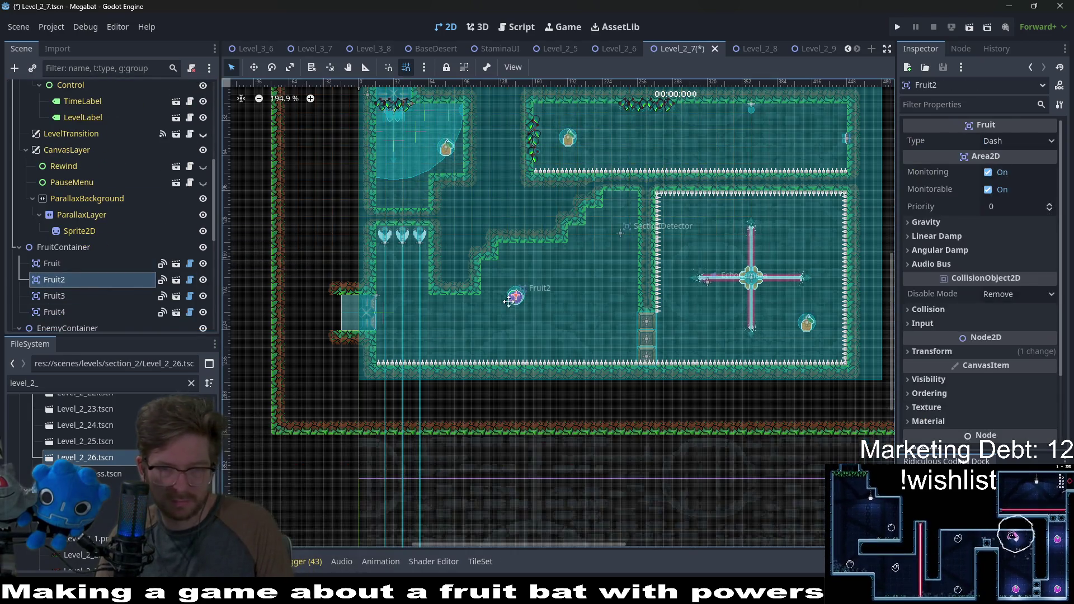
scroll(535, 279, up, 3)
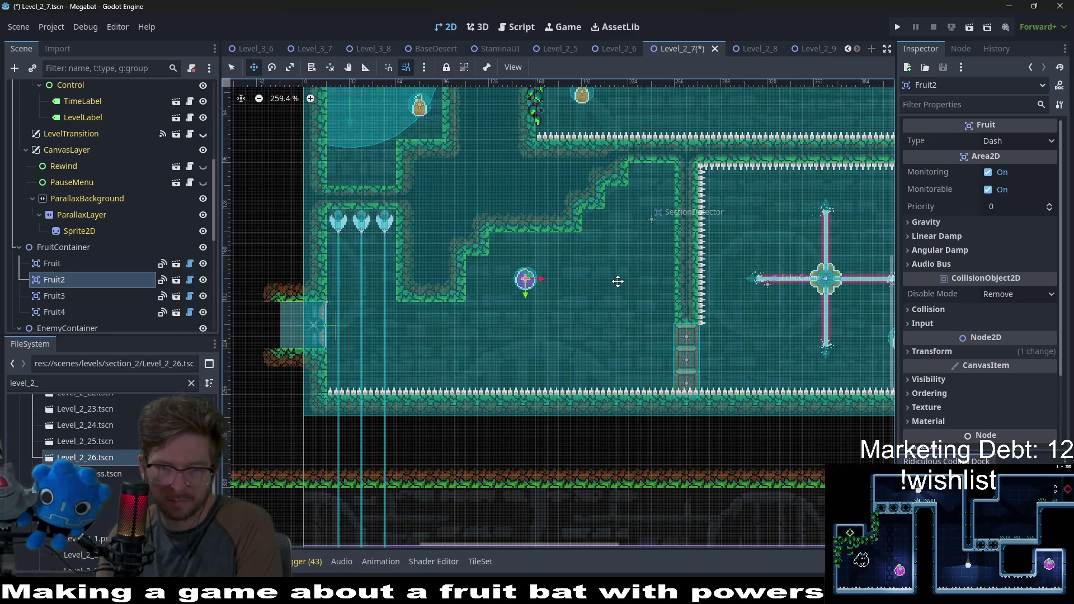
scroll(618, 281, down, 4)
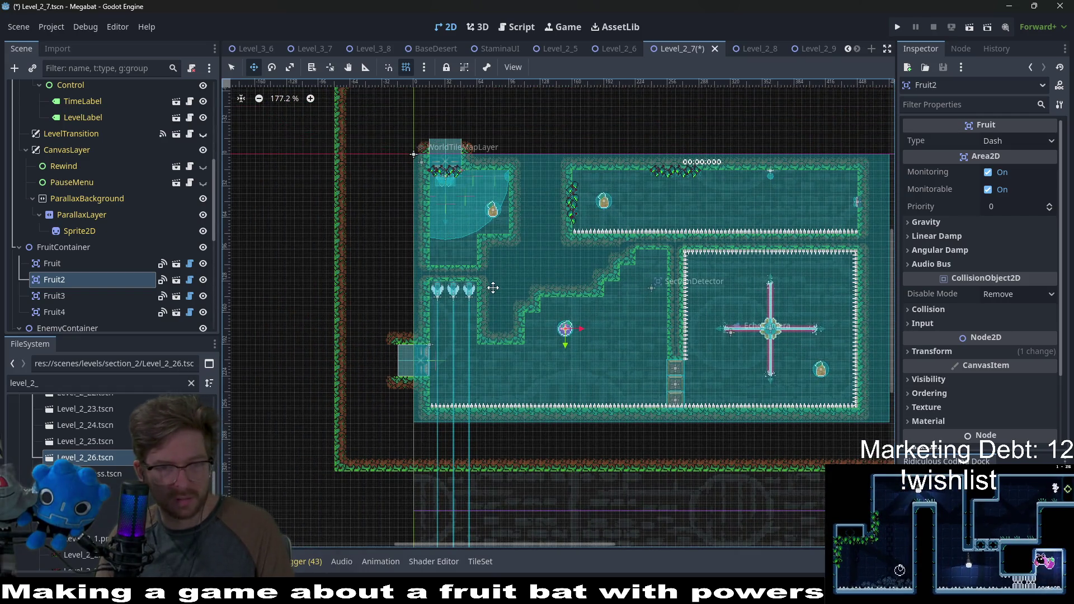
scroll(113, 191, up, 5)
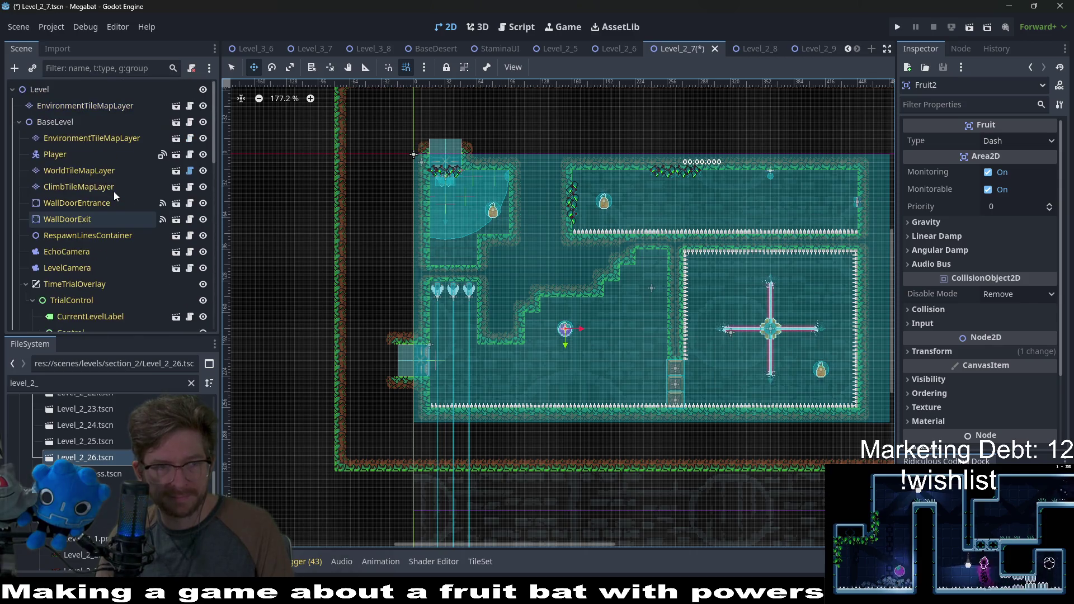
On EnvironmentTileMapLayer, paint ground-forest overgrowth along the bottom floor row
click(72, 138)
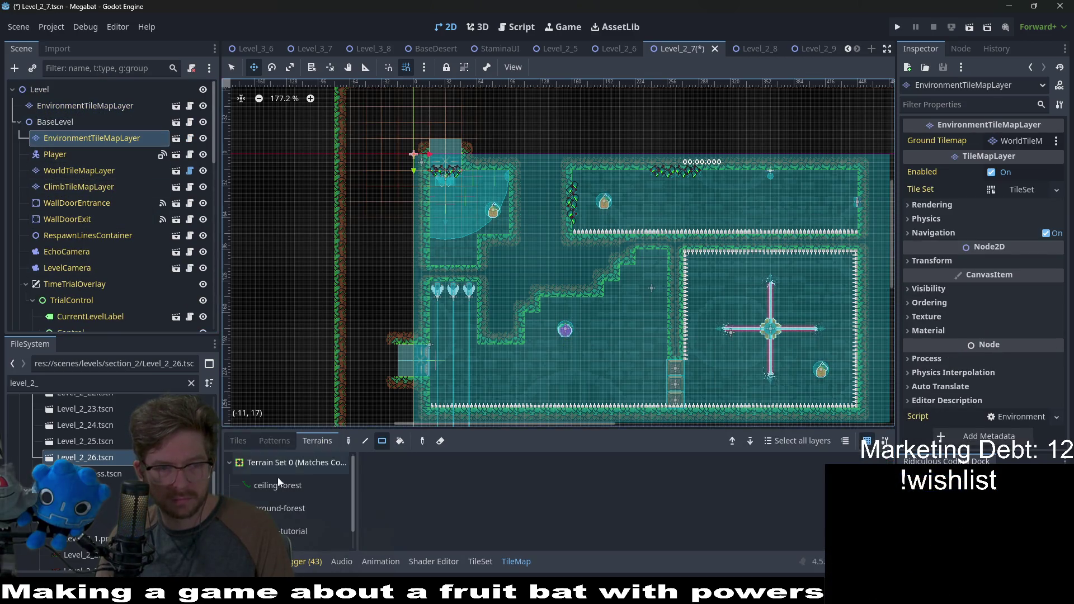
click(245, 441)
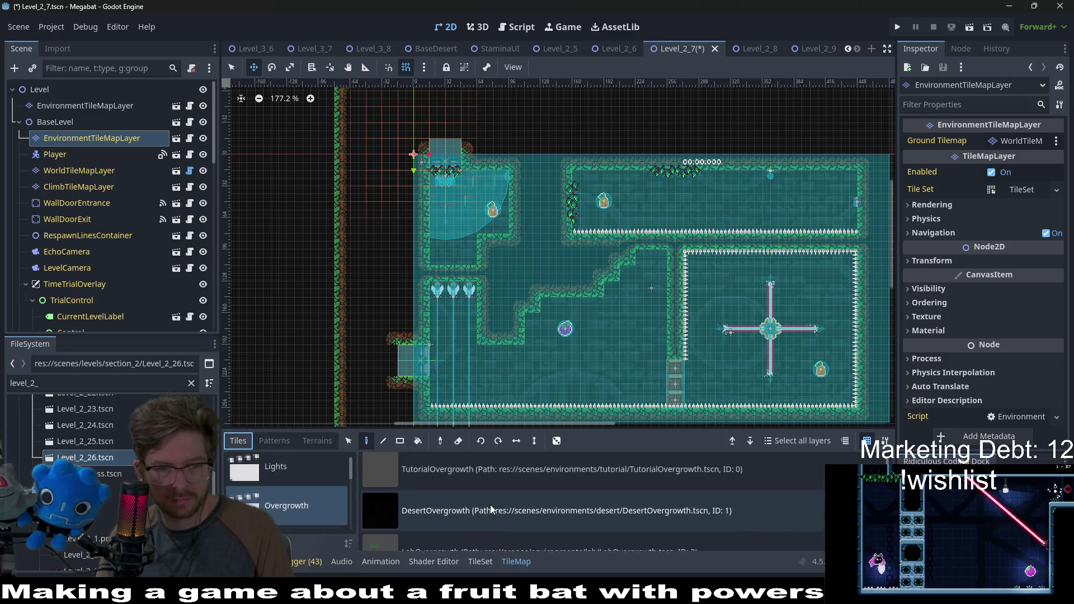
scroll(277, 498, down, 5)
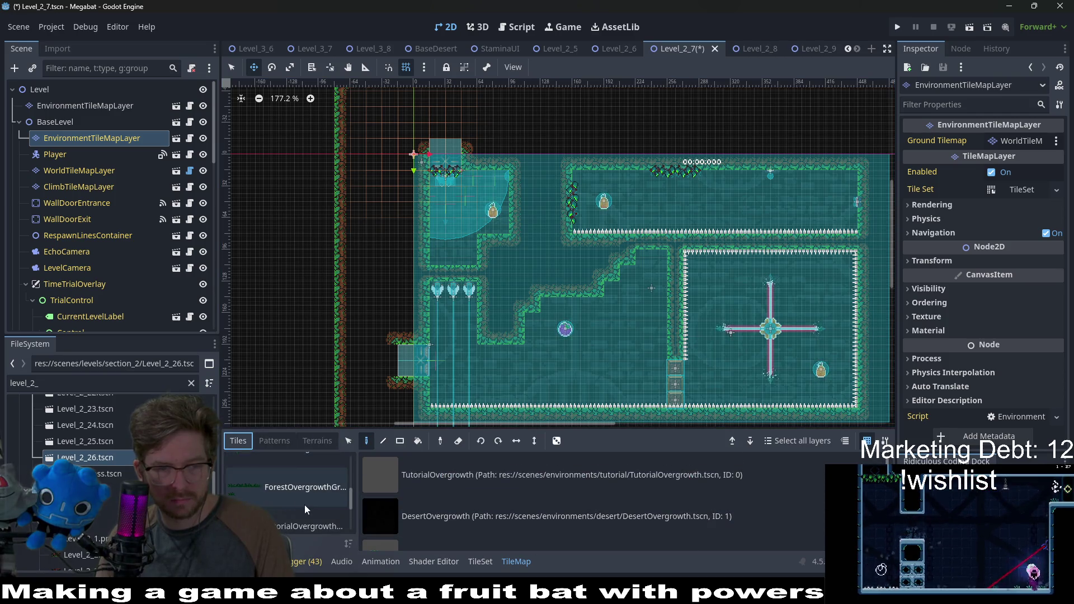
click(317, 440)
click(291, 508)
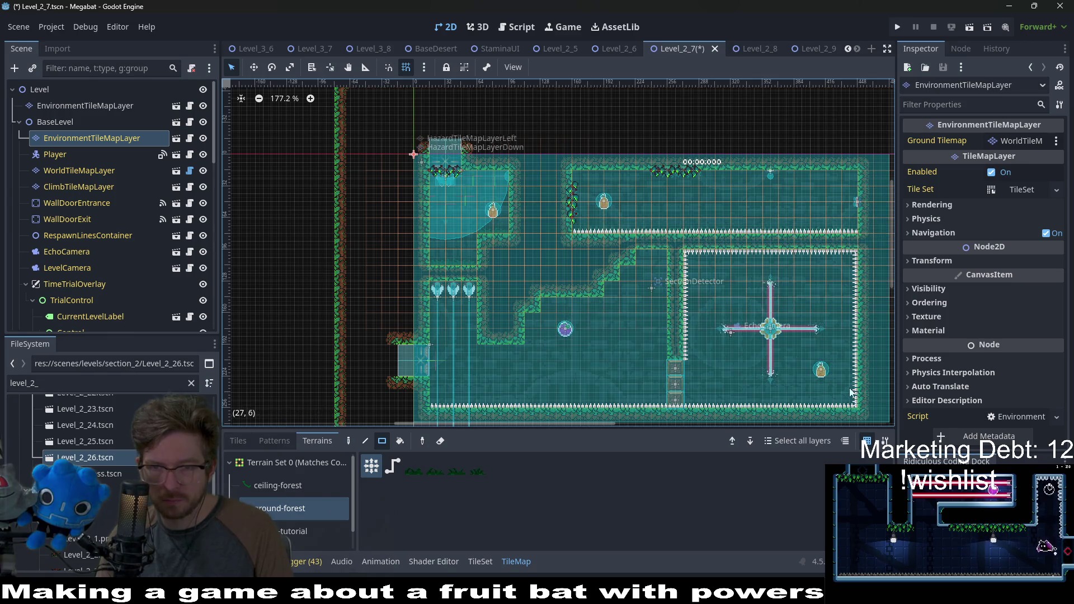
mouse_move(847, 405)
mouse_down()
mouse_move(449, 404)
mouse_move(471, 395)
mouse_up()
Paint ground-forest over the spiked floor row and switch to WorldTileMapLayer
scroll(586, 372, up, 3)
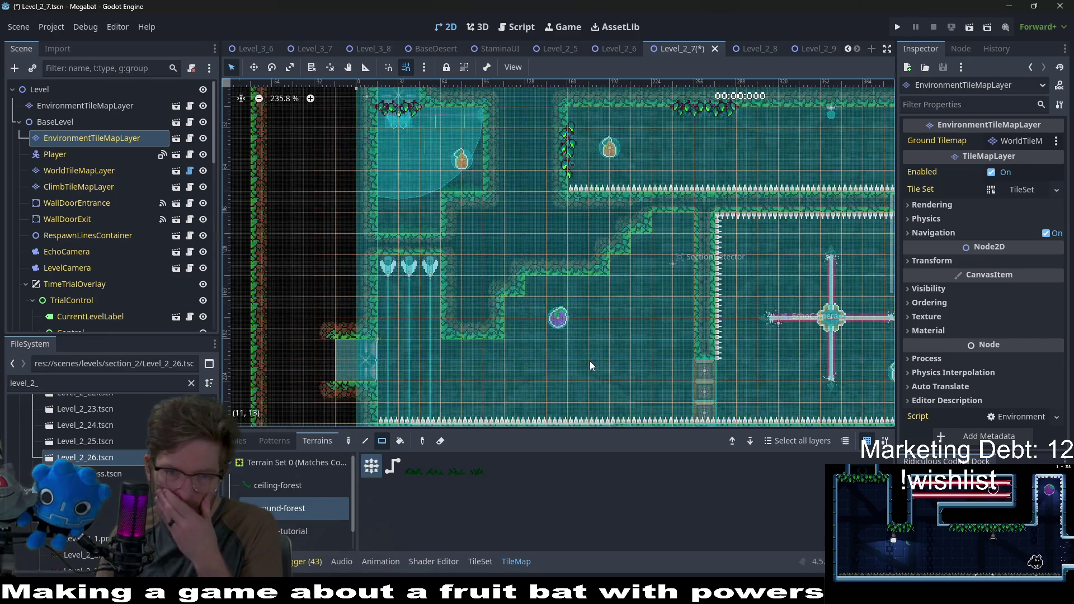
scroll(589, 361, up, 2)
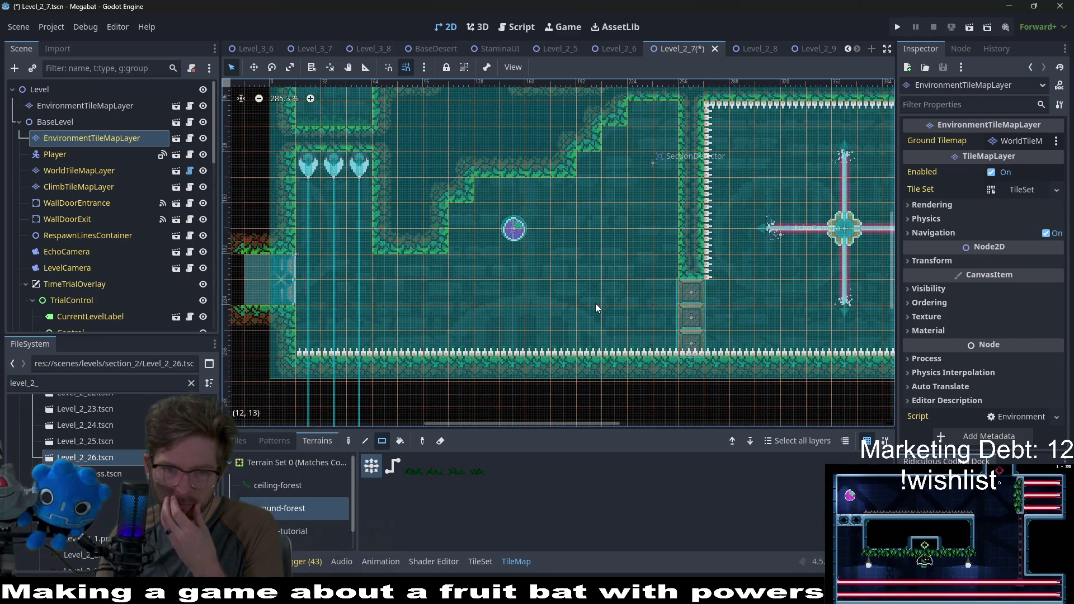
drag(466, 351, 591, 355)
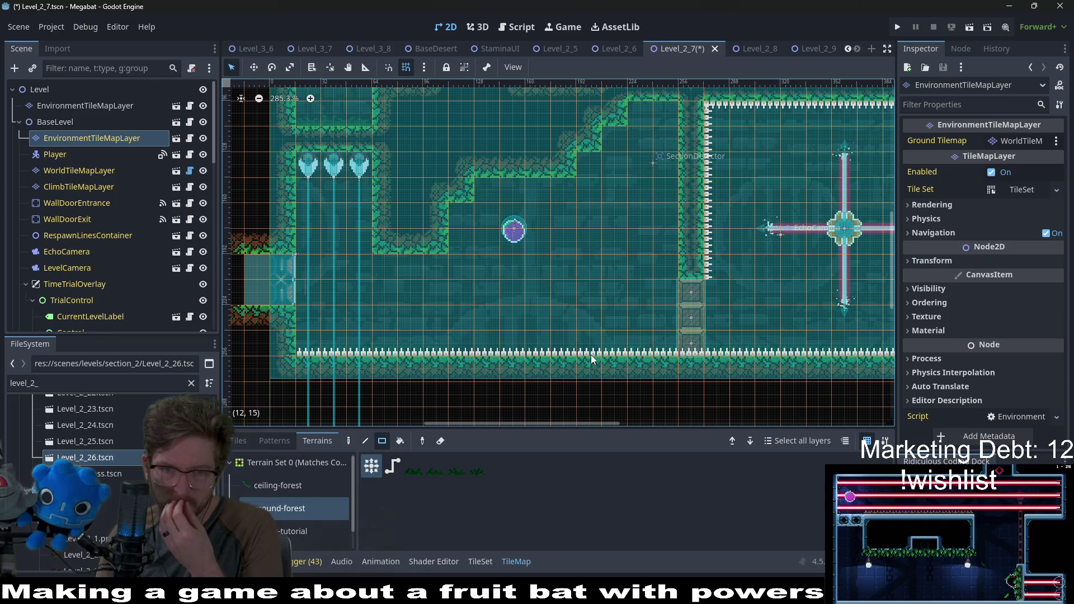
click(83, 171)
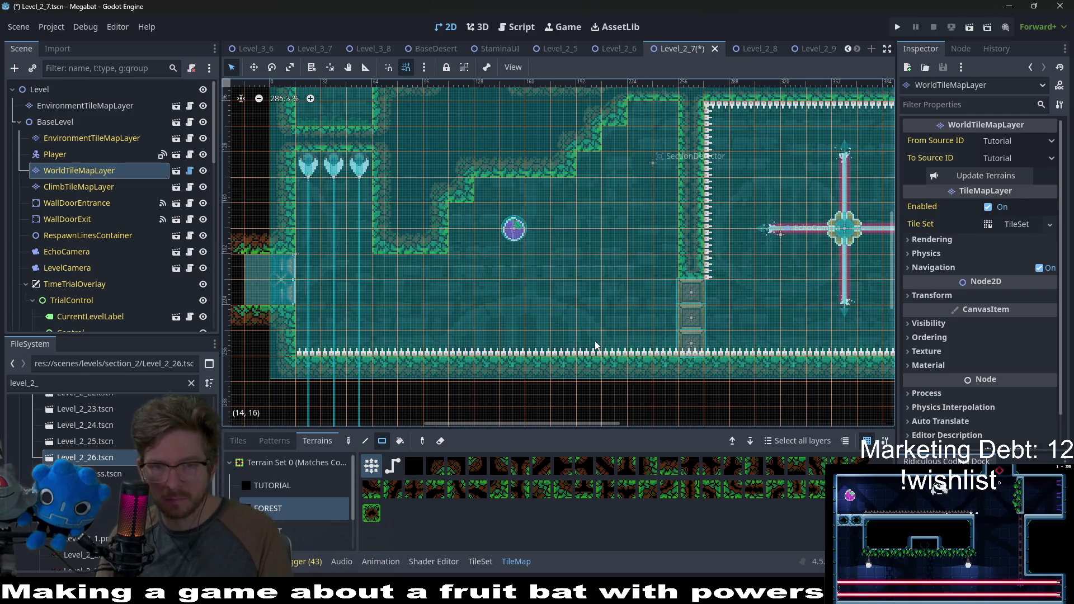
Paint a 3x3 FOREST block on the floor, then add and erase tiles into a stepped mound
drag(590, 345, 537, 291)
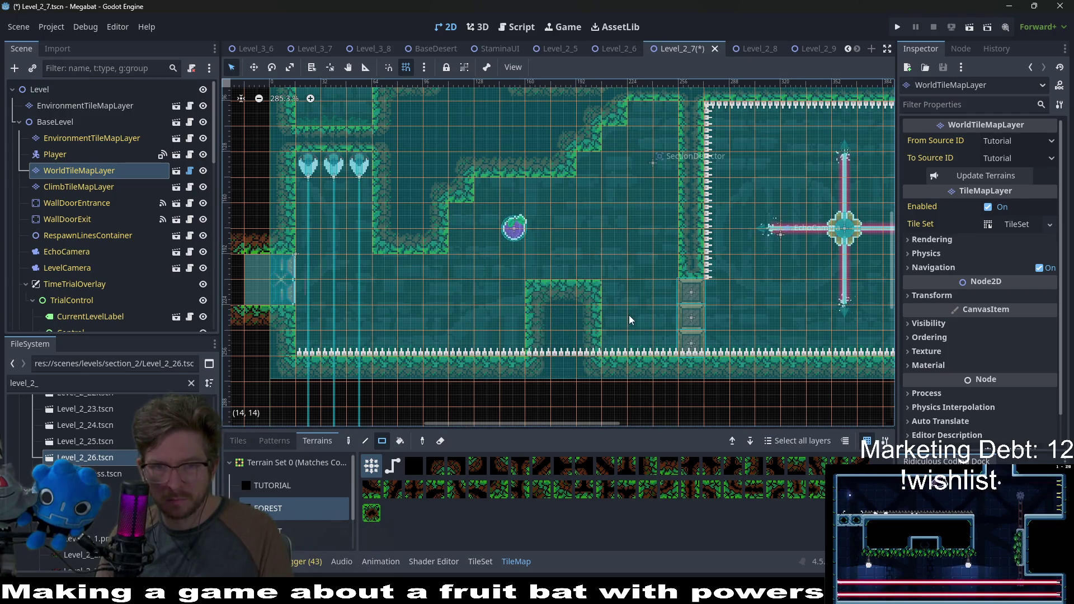
click(616, 341)
click(513, 341)
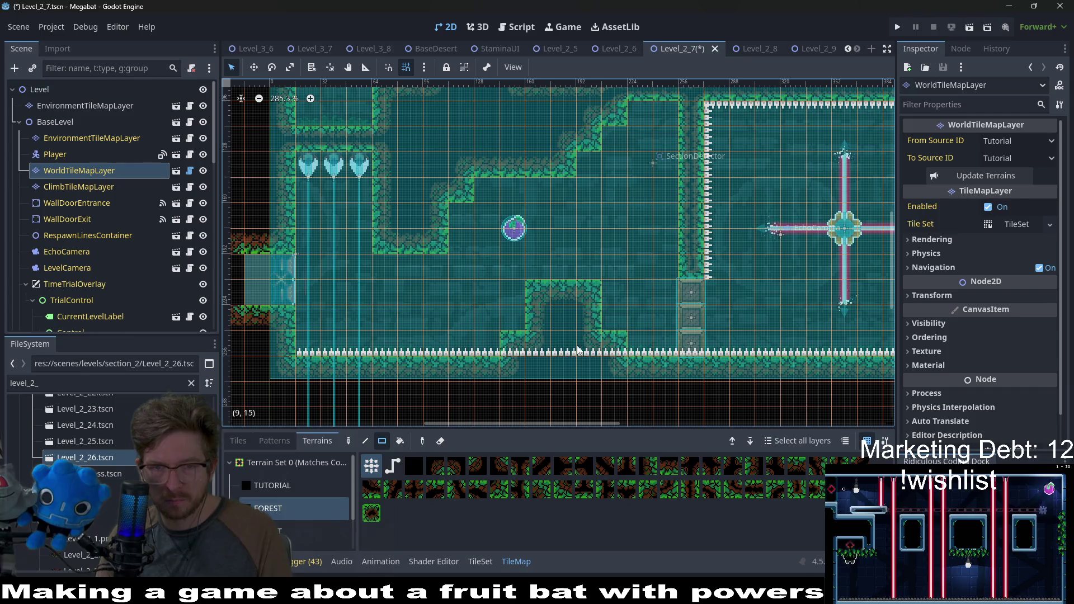
right_click(616, 342)
click(503, 327)
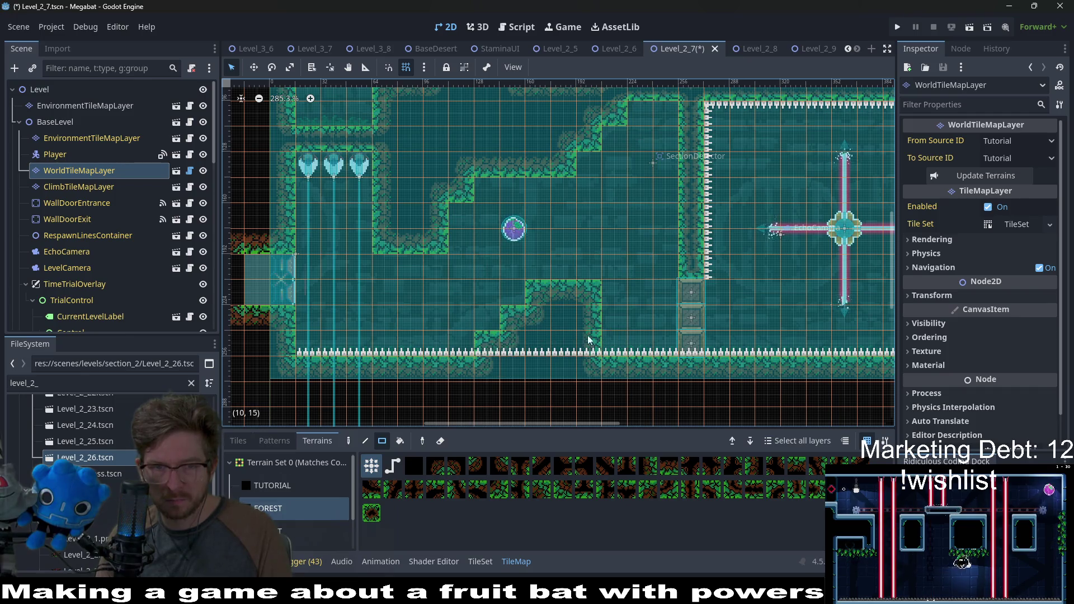
drag(503, 327, 425, 348)
click(539, 364)
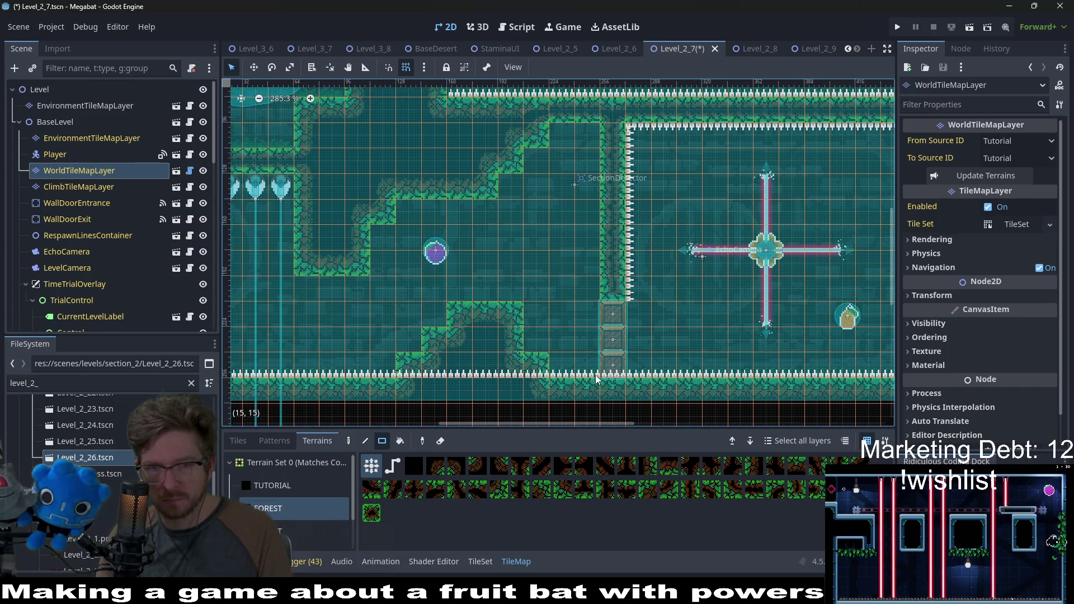
right_click(541, 359)
scroll(586, 319, down, 4)
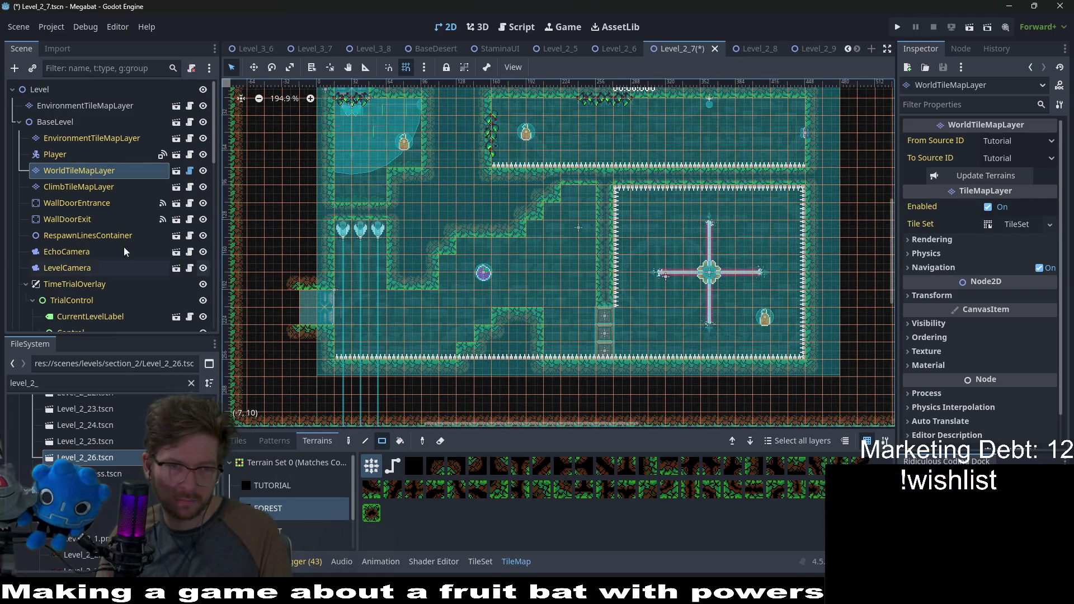
scroll(59, 277, down, 5)
scroll(59, 277, down, 5)
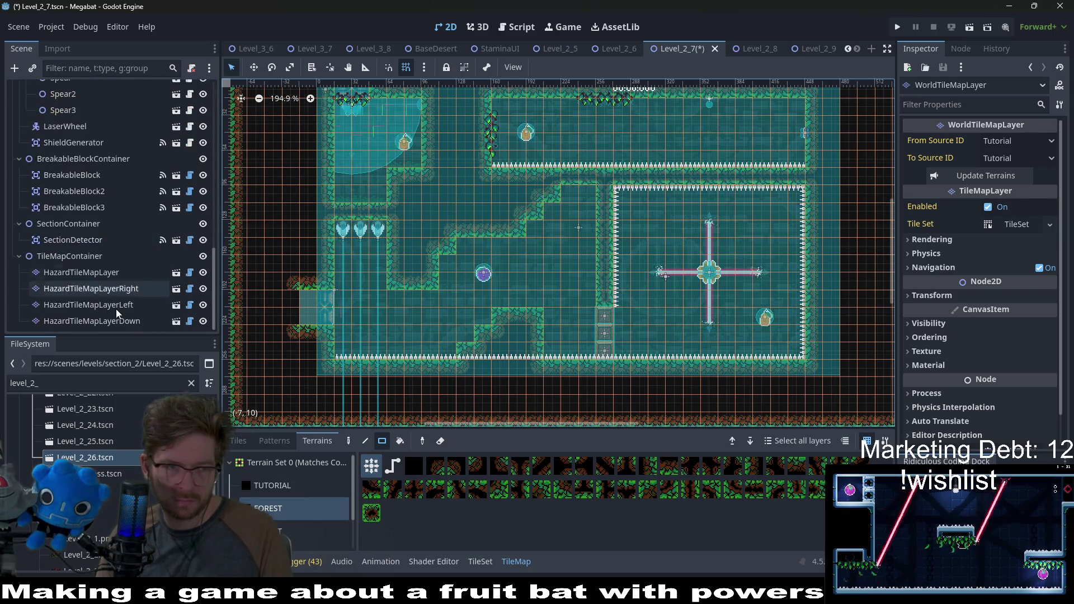
Paint Spikes hazard tiles across the mound, then reselect EnvironmentTileMapLayer's ground-forest terrain
click(111, 273)
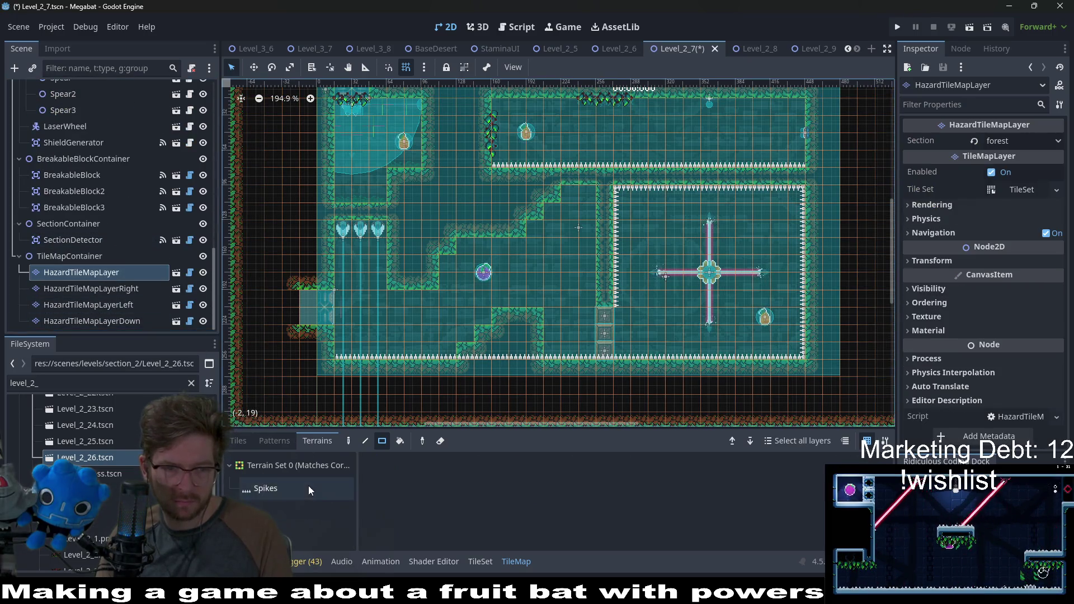
click(291, 487)
drag(538, 353, 460, 355)
click(465, 340)
click(483, 324)
scroll(576, 360, down, 4)
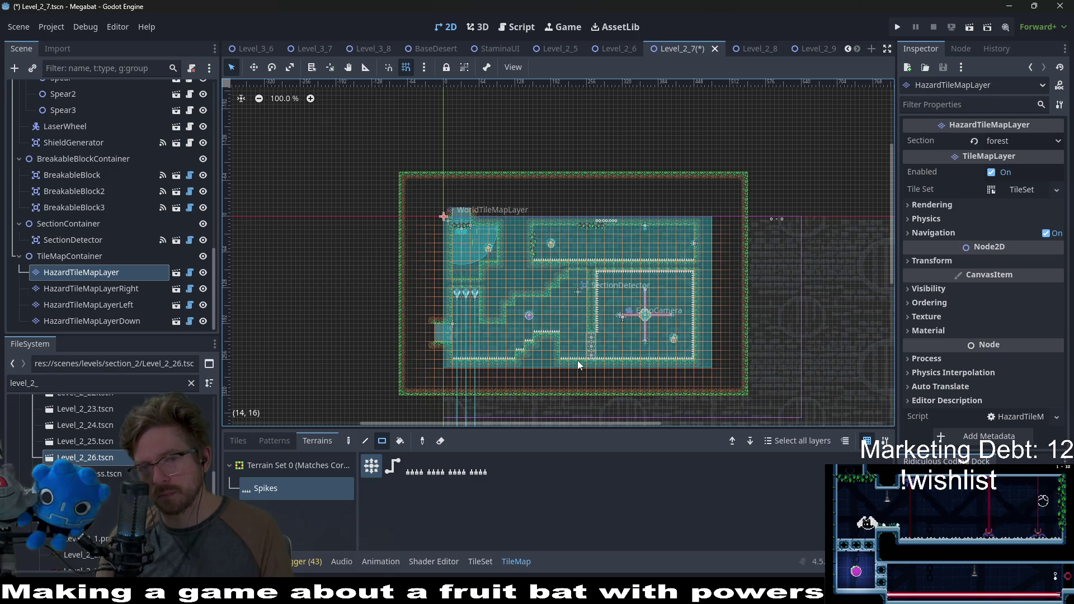
scroll(574, 360, up, 3)
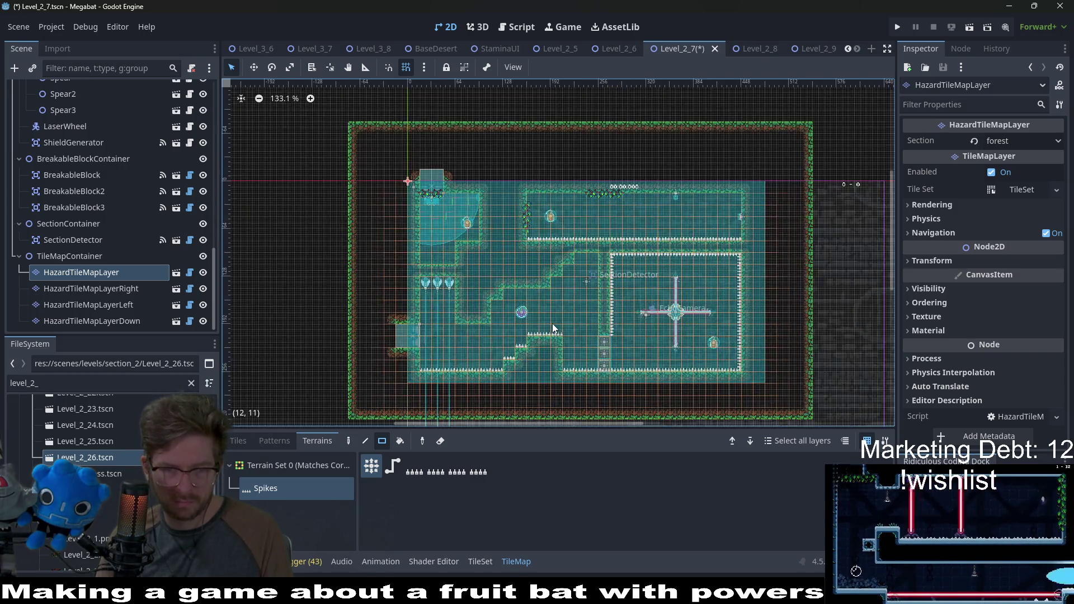
scroll(89, 268, up, 10)
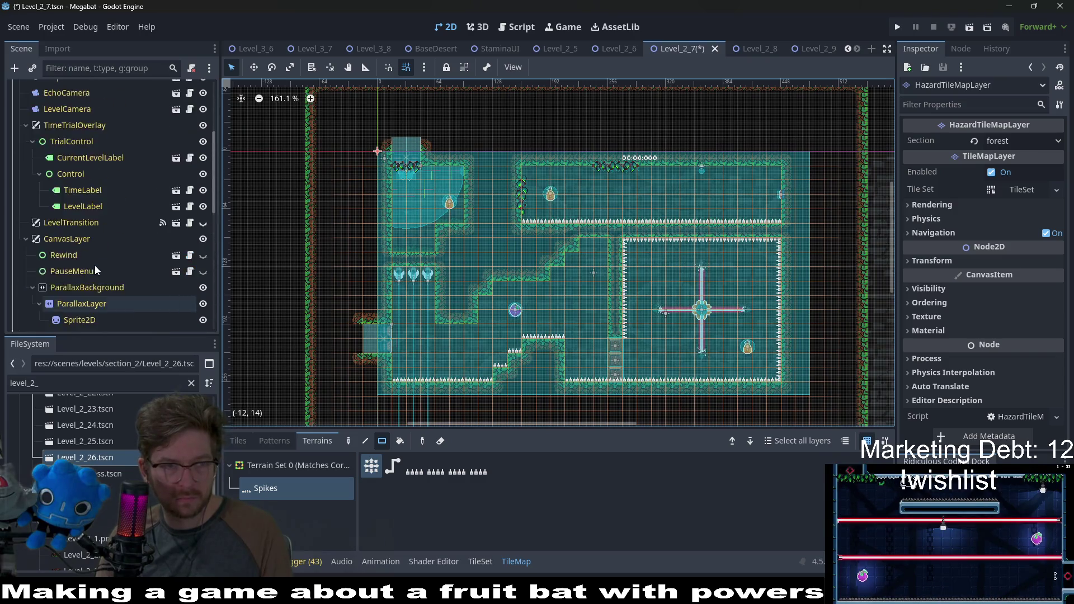
click(80, 140)
click(280, 508)
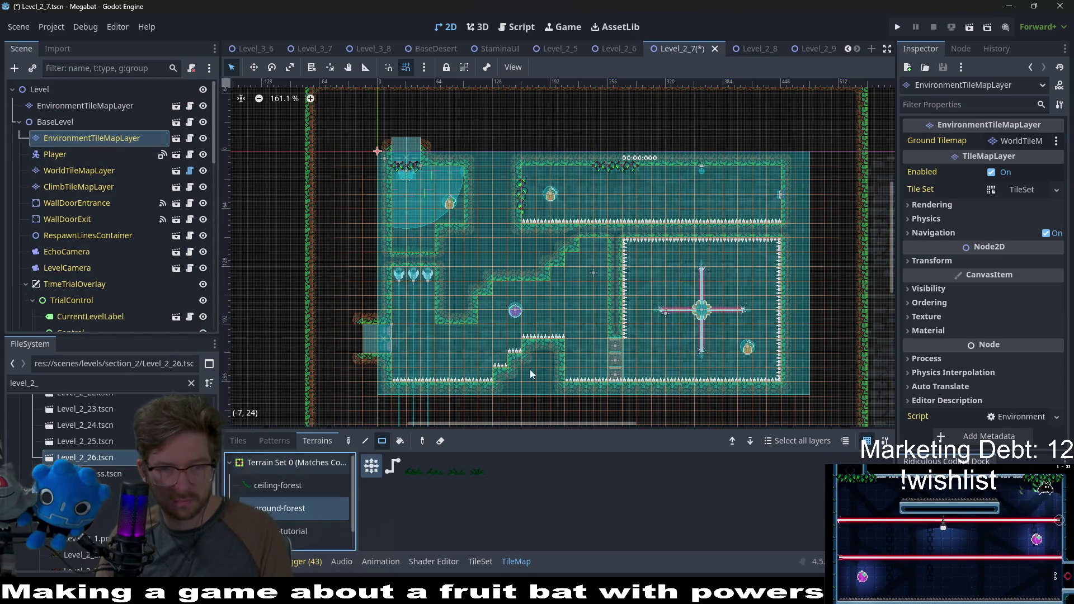
Paint two more stretches of ground-forest overgrowth and save Level_2_7
scroll(529, 368, up, 2)
mouse_move(474, 313)
mouse_down()
mouse_move(557, 387)
mouse_move(481, 371)
mouse_up()
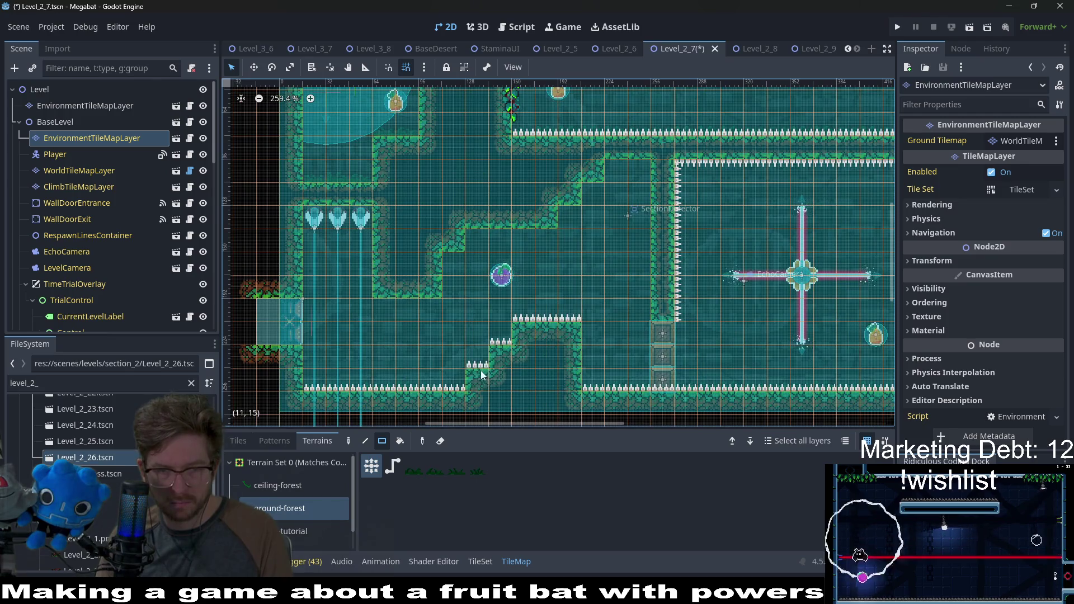
drag(586, 317, 585, 317)
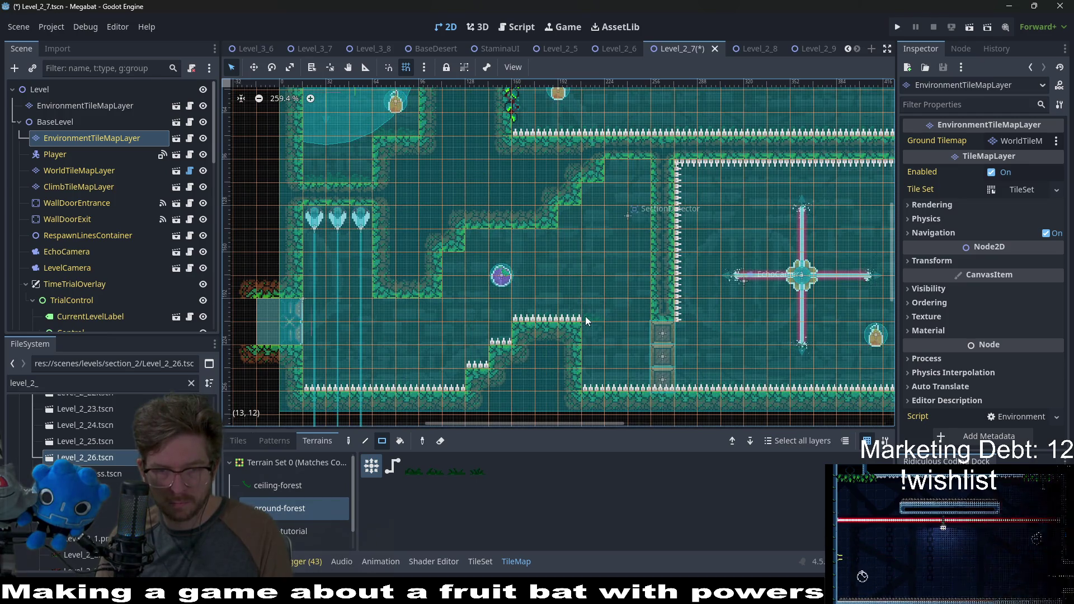
scroll(640, 368, down, 2)
key(ctrl+s)
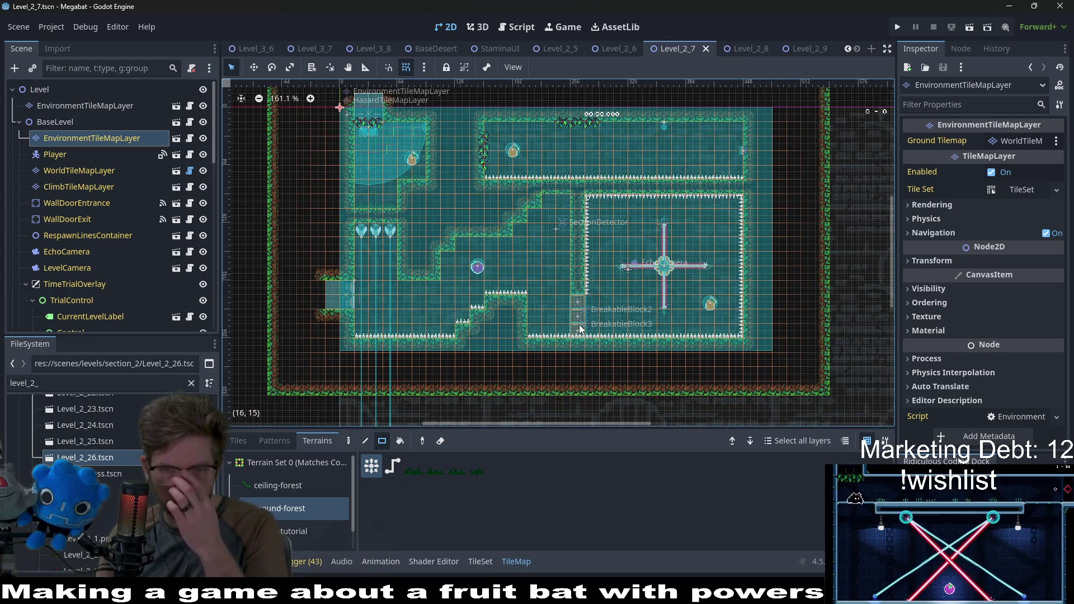
Place a ForestBackgroundVine scene tile from the CeilingOvergrowth collection
scroll(582, 302, up, 2)
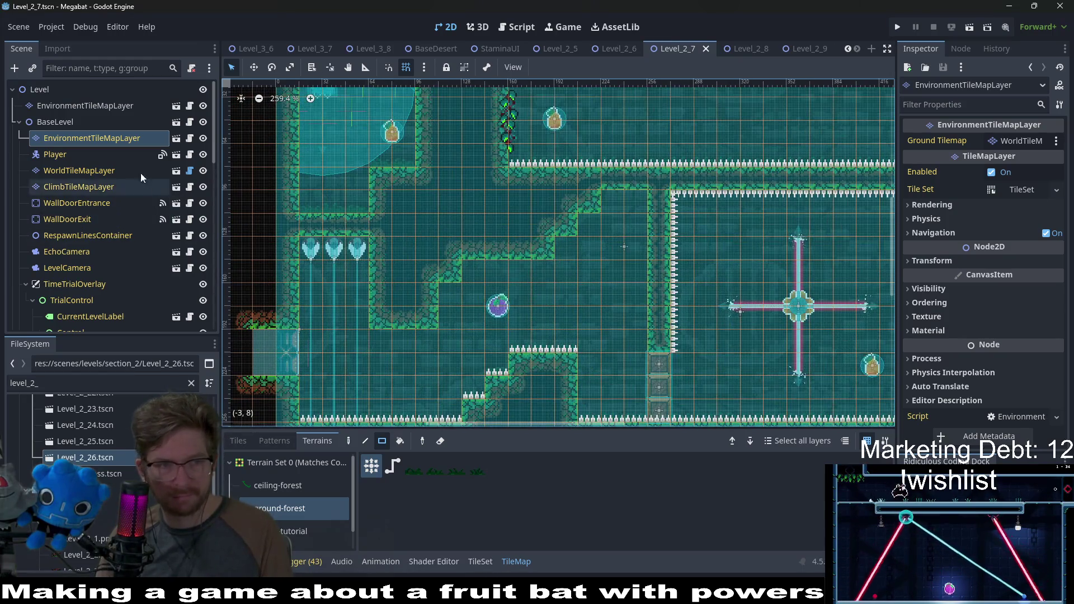
click(71, 106)
click(83, 139)
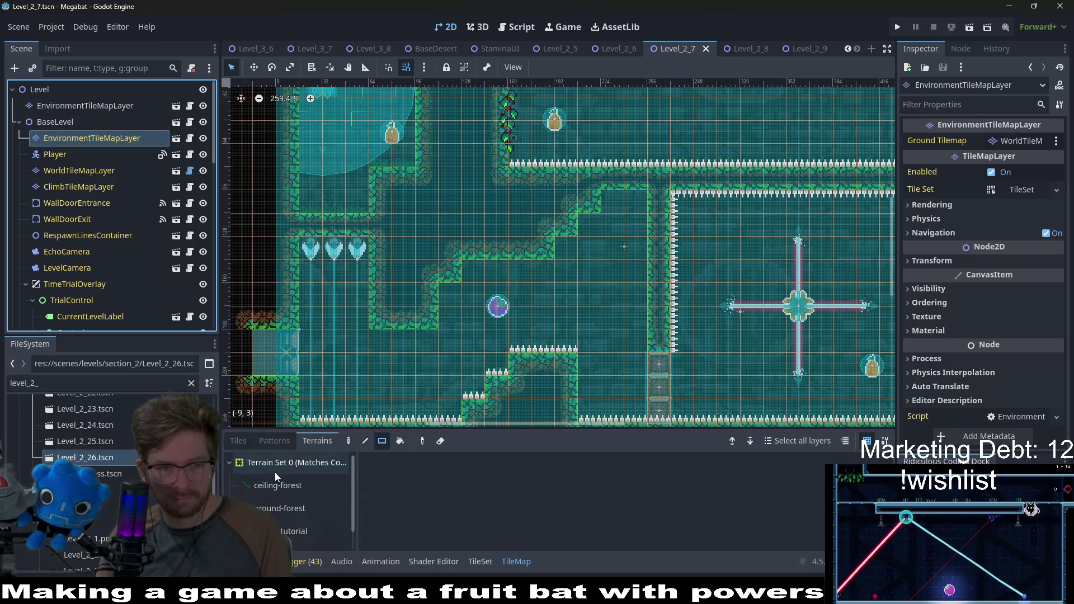
click(237, 440)
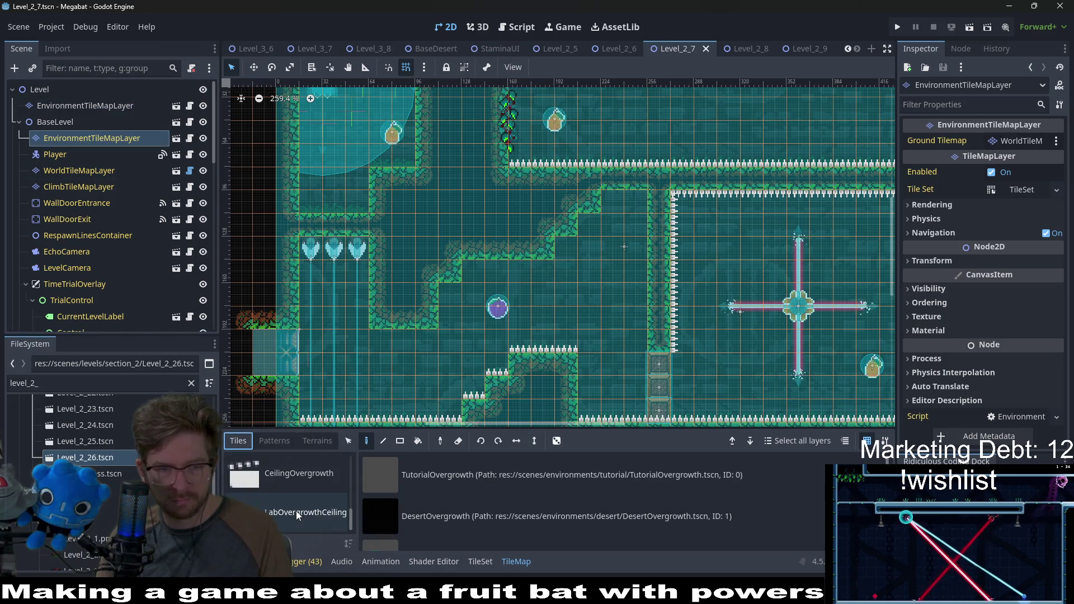
click(297, 511)
click(287, 478)
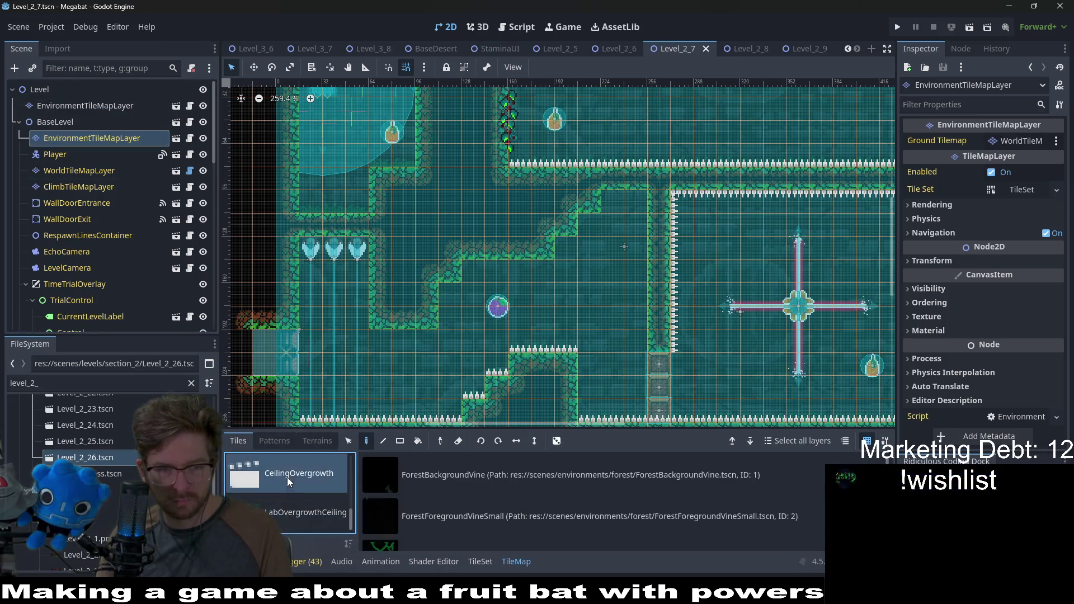
click(446, 480)
click(383, 359)
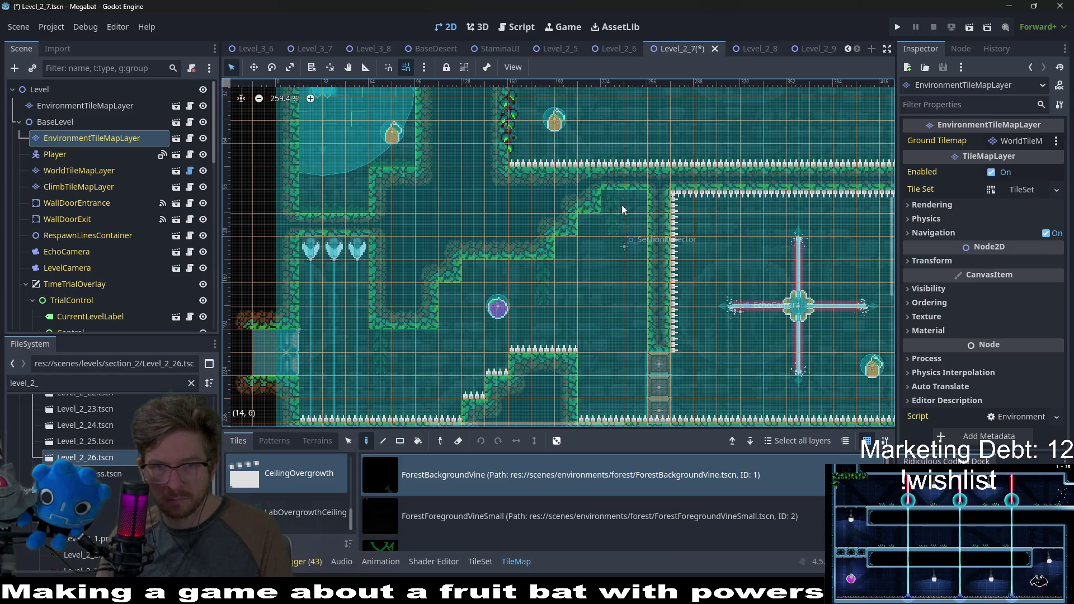
scroll(559, 185, up, 3)
Choose the Lights > Lantern tile and place a lantern in the upper room
scroll(559, 184, right, 3)
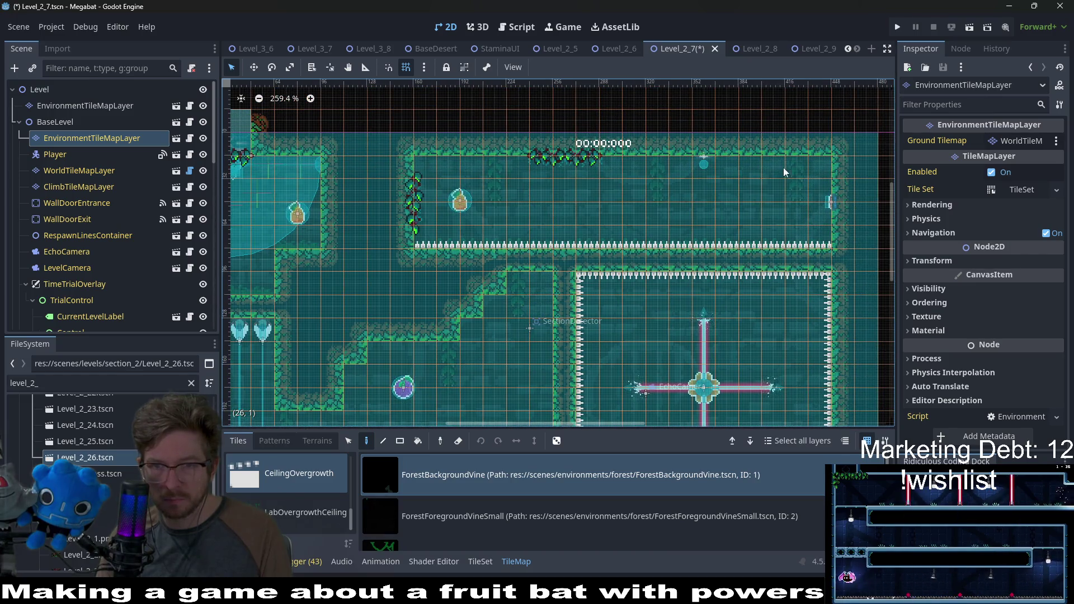
scroll(700, 323, down, 2)
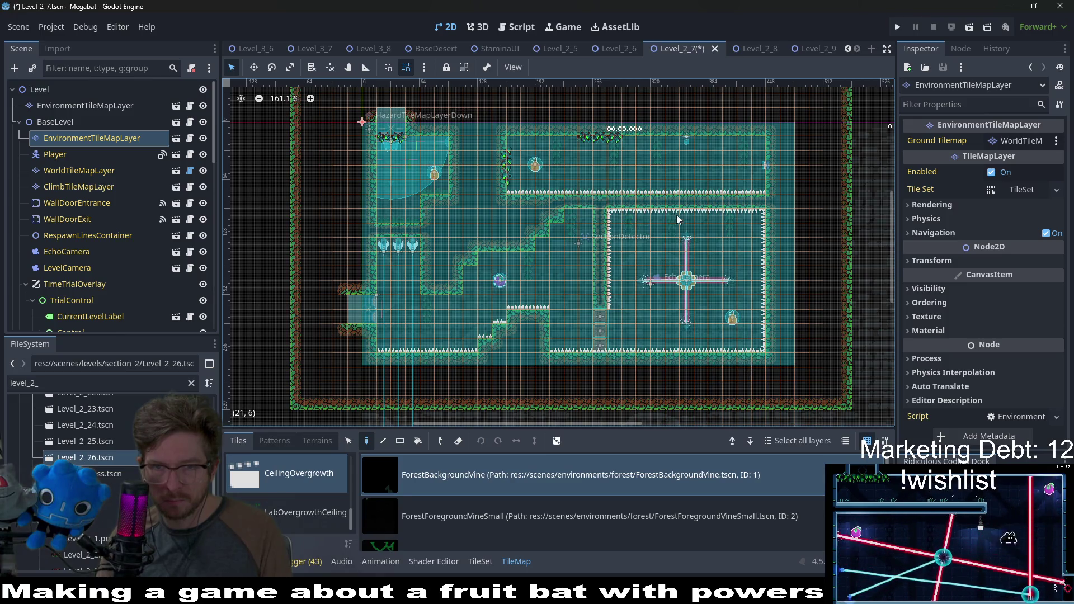
scroll(701, 311, down, 2)
scroll(693, 302, up, 3)
scroll(455, 297, up, 1)
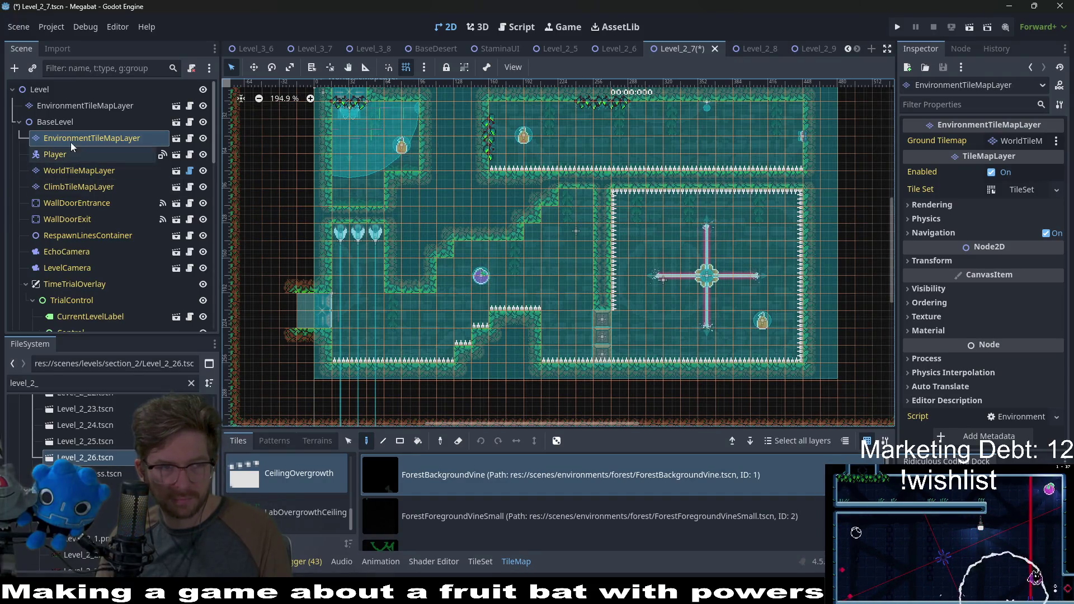
scroll(314, 501, up, 2)
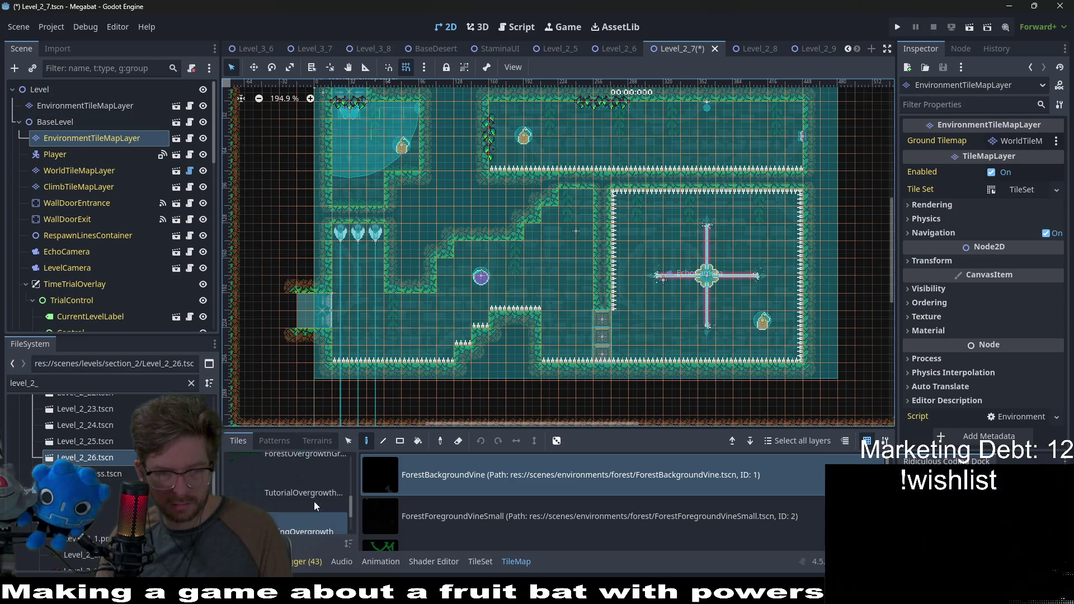
scroll(314, 501, down, 3)
click(304, 466)
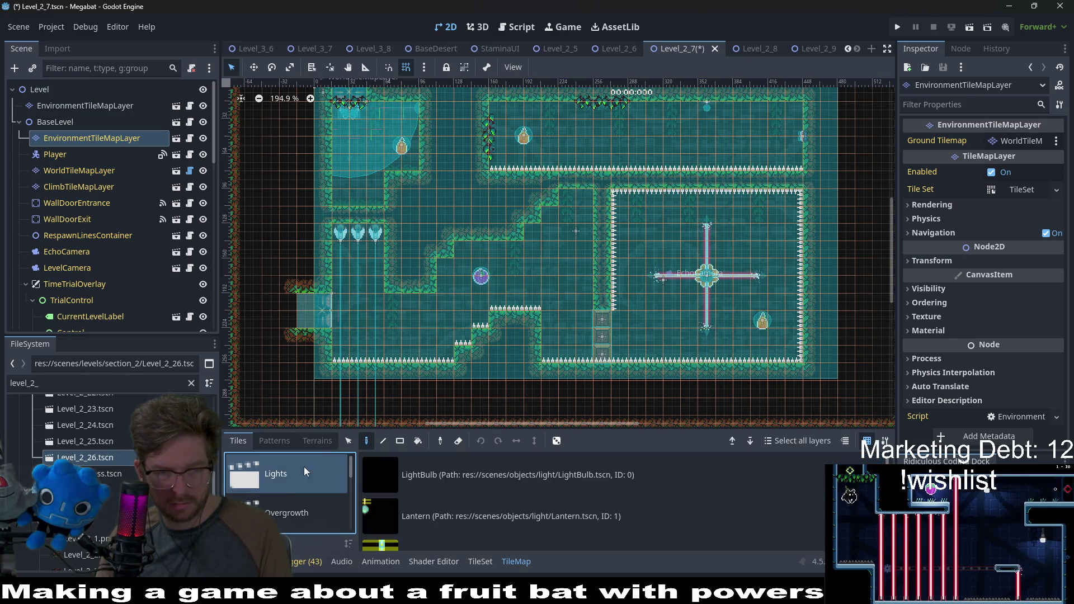
click(455, 517)
scroll(359, 123, up, 3)
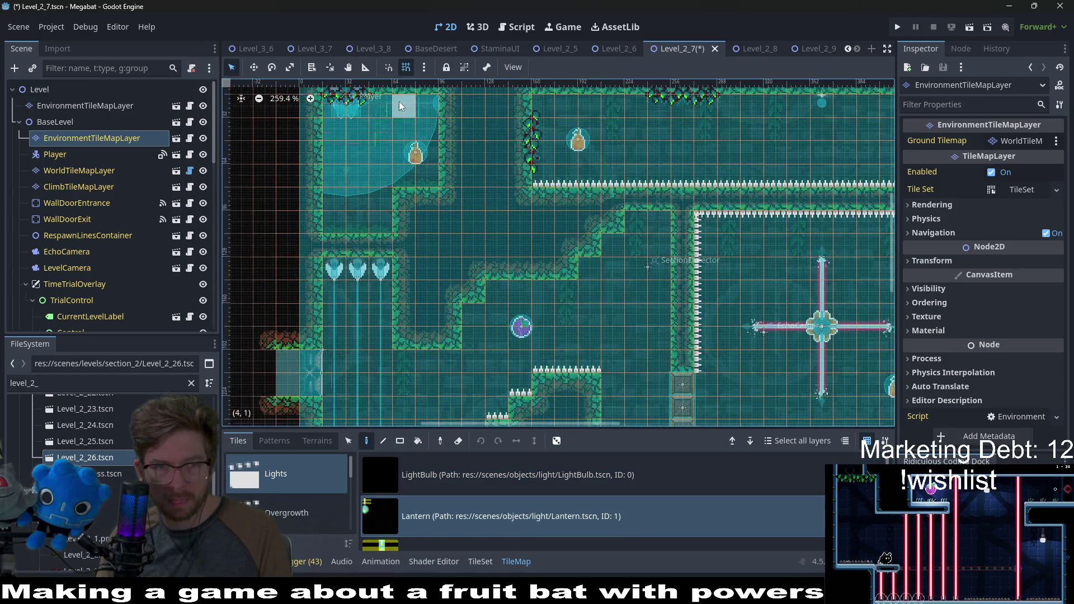
click(703, 168)
Place two lanterns in the lower rooms near the forest mound
scroll(840, 182, right, 5)
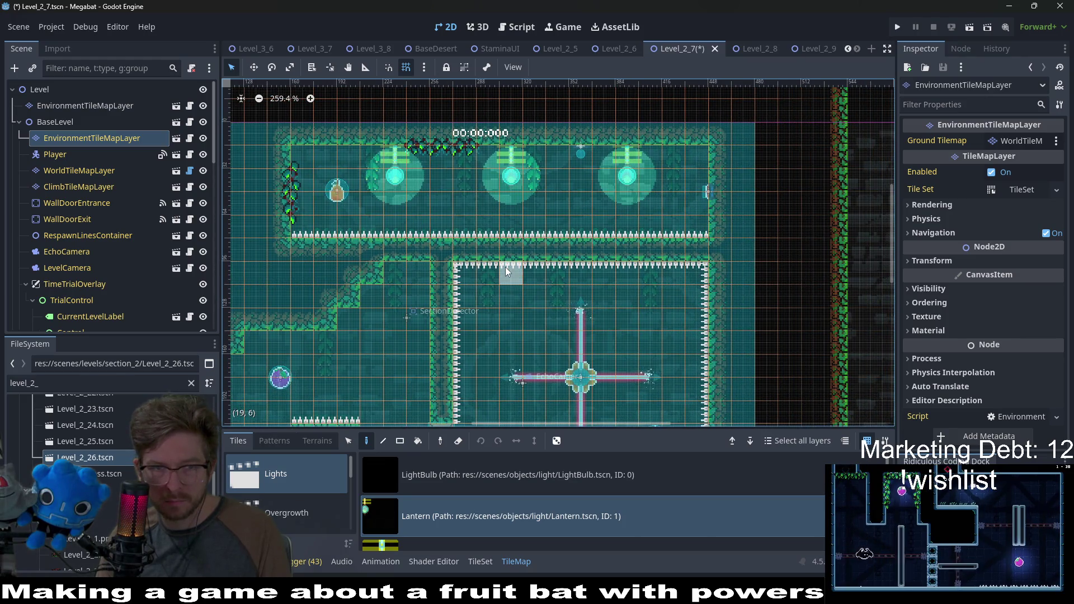
scroll(515, 294, down, 3)
scroll(503, 243, down, 1)
scroll(503, 244, left, 1)
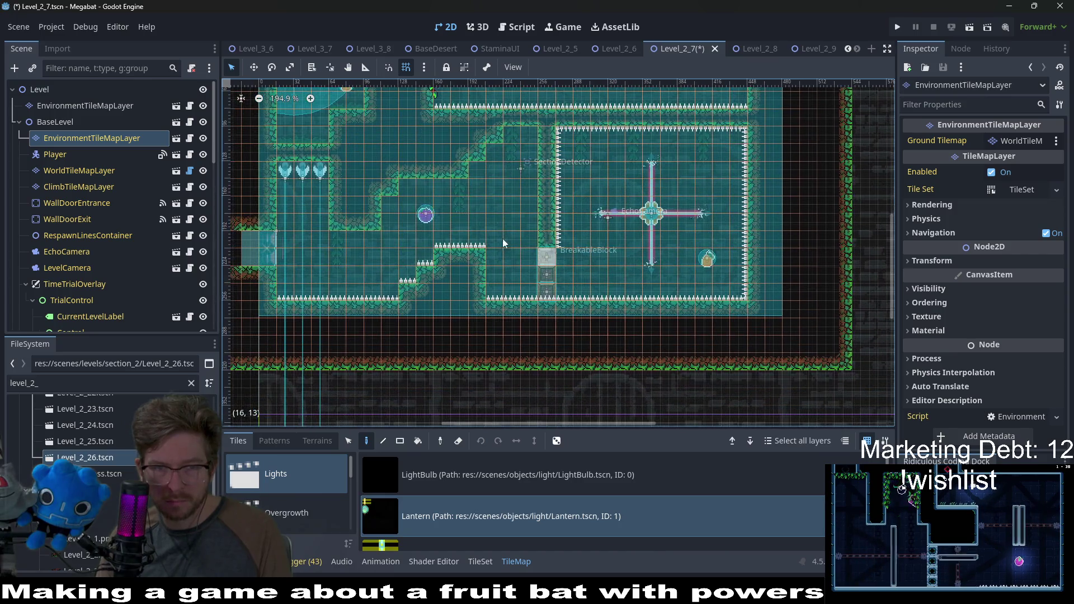
click(480, 172)
click(372, 239)
scroll(488, 274, left, 2)
scroll(488, 274, down, 1)
scroll(666, 272, right, 1)
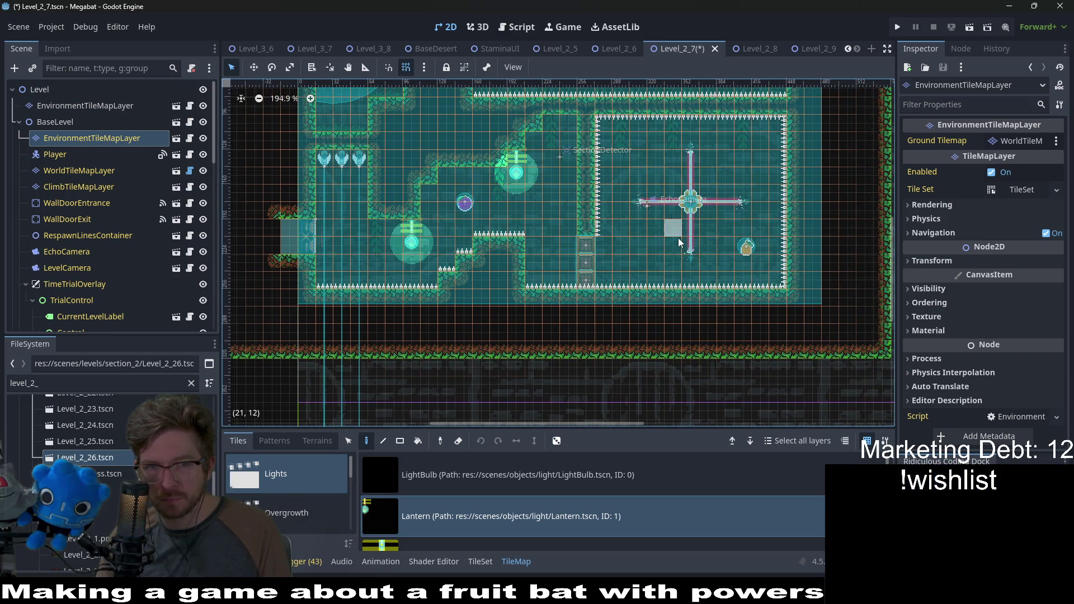
scroll(679, 242, down, 2)
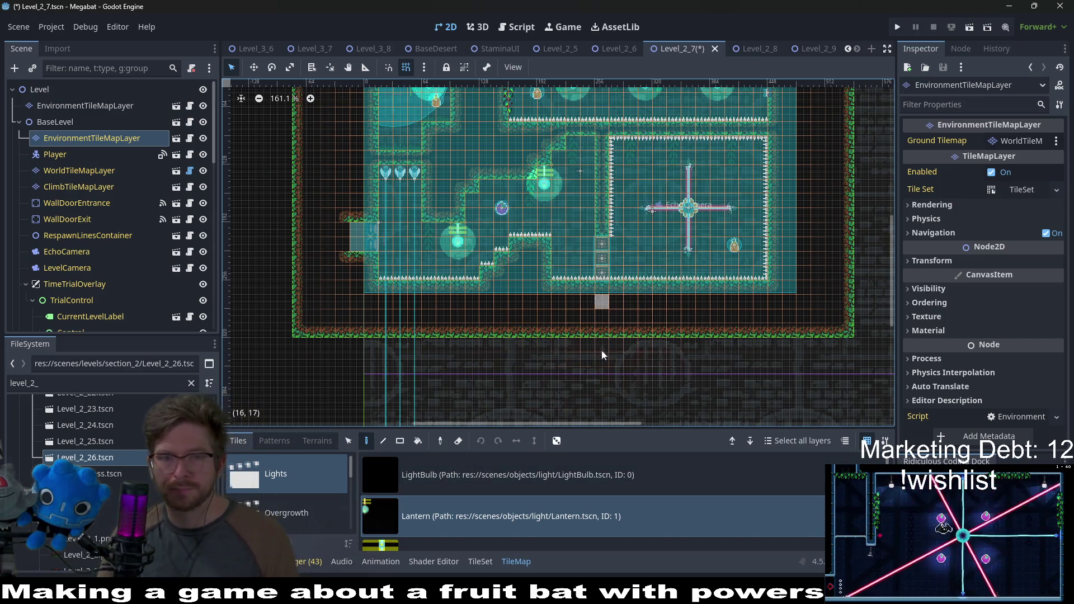
scroll(294, 485, down, 3)
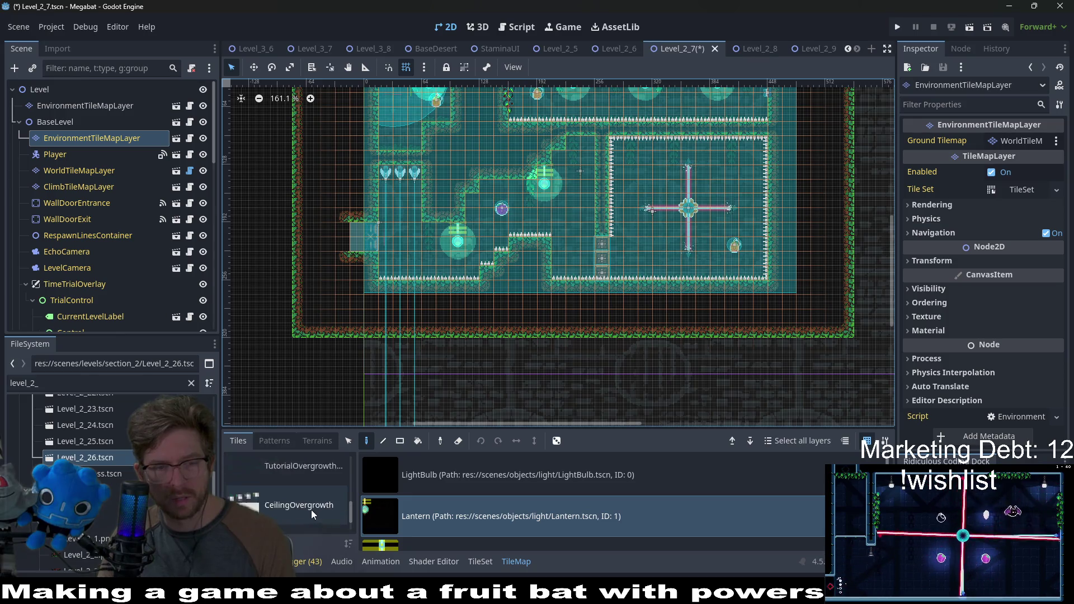
Hang five ForestForegroundVineSmall vines beneath the room's ceilings
click(311, 509)
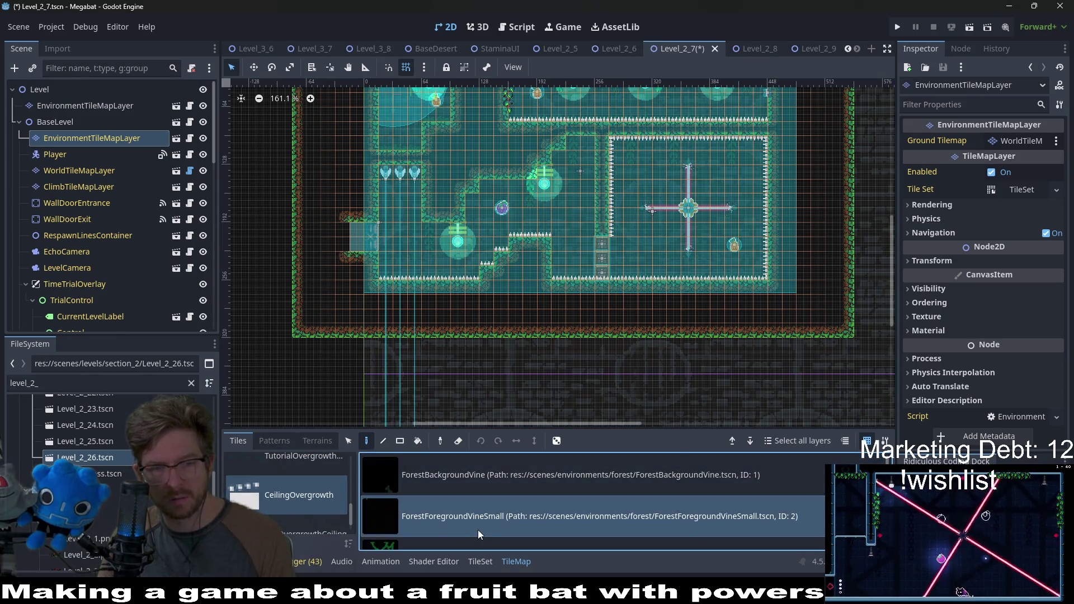
scroll(477, 529, down, 1)
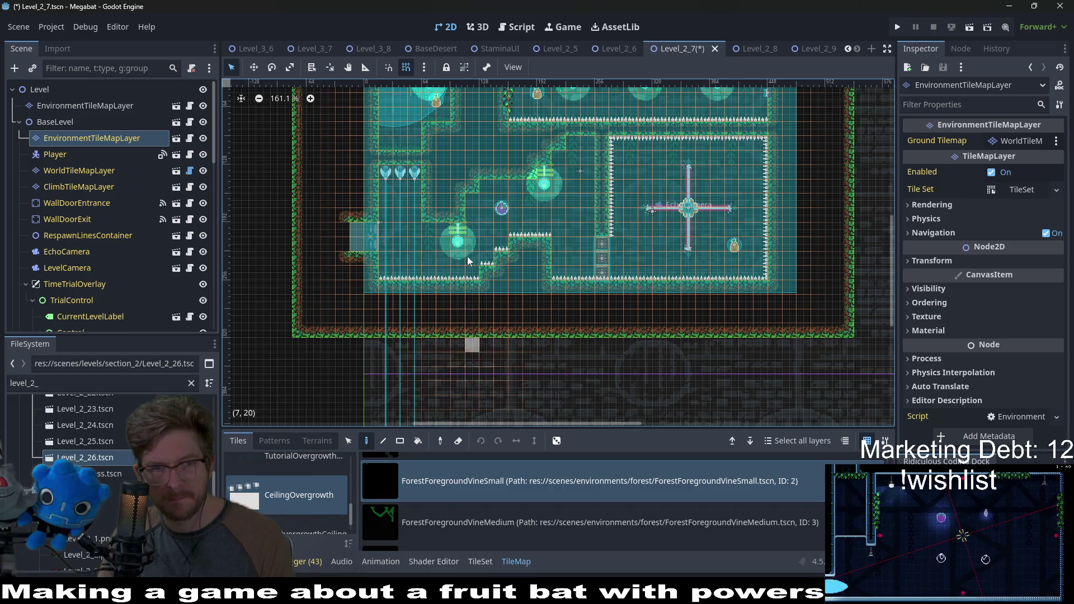
scroll(469, 261, up, 4)
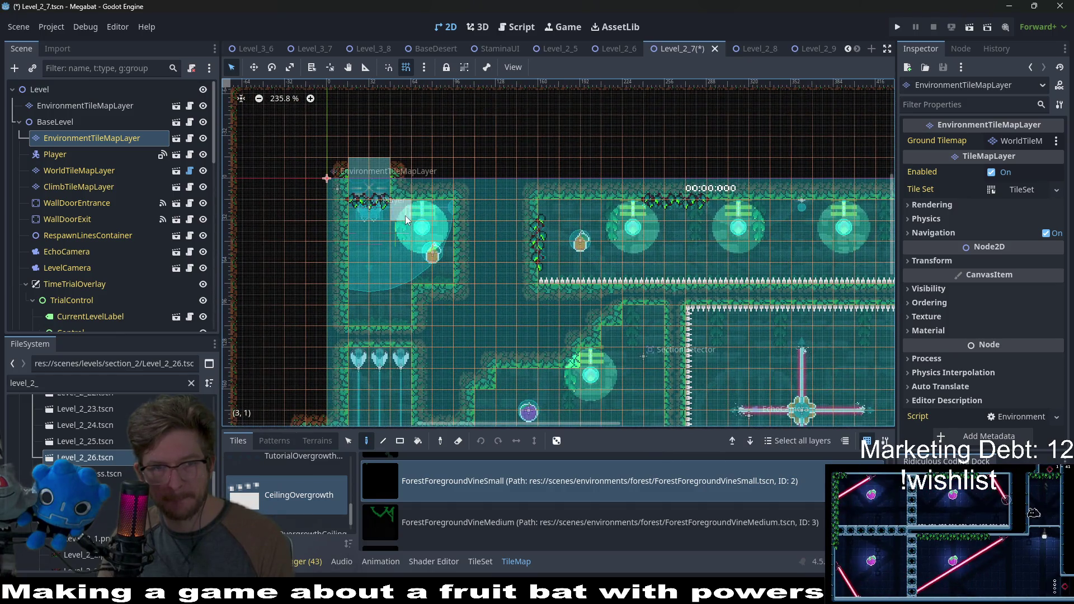
scroll(671, 235, right, 3)
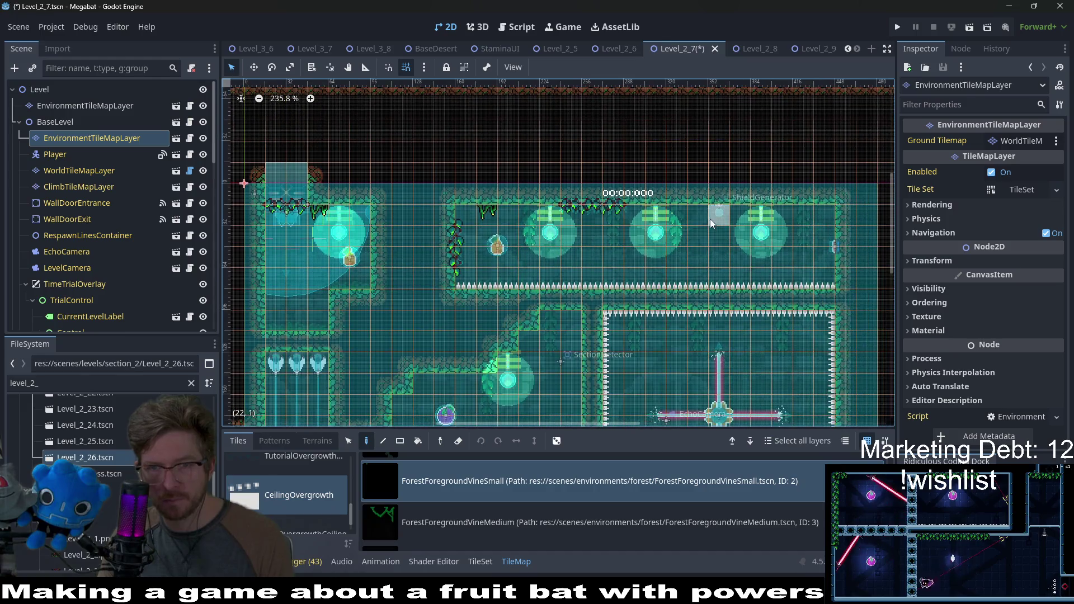
click(830, 214)
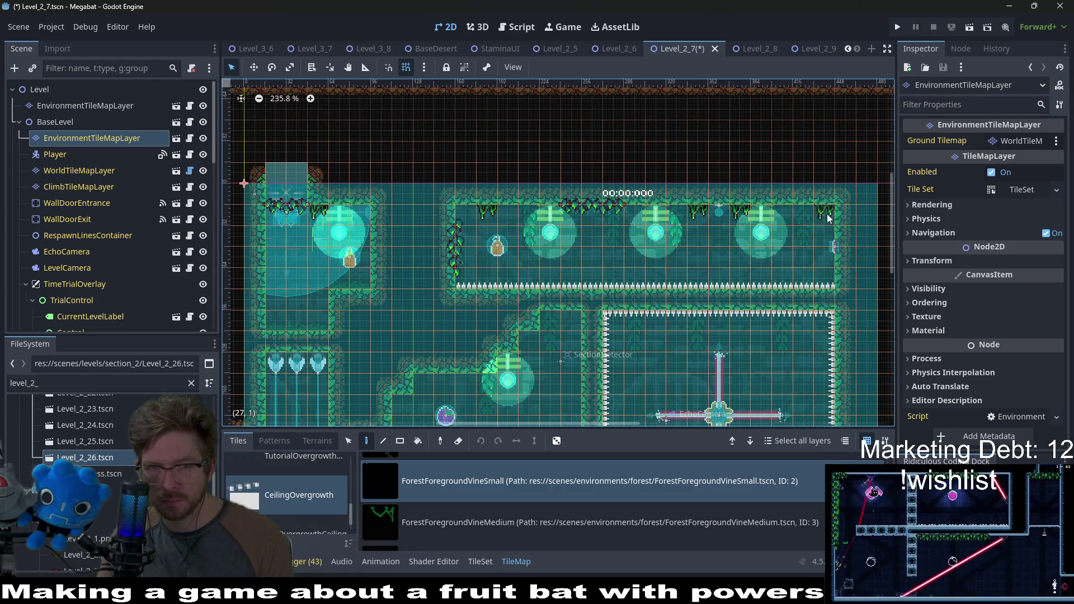
scroll(669, 299, down, 4)
scroll(669, 299, left, 1)
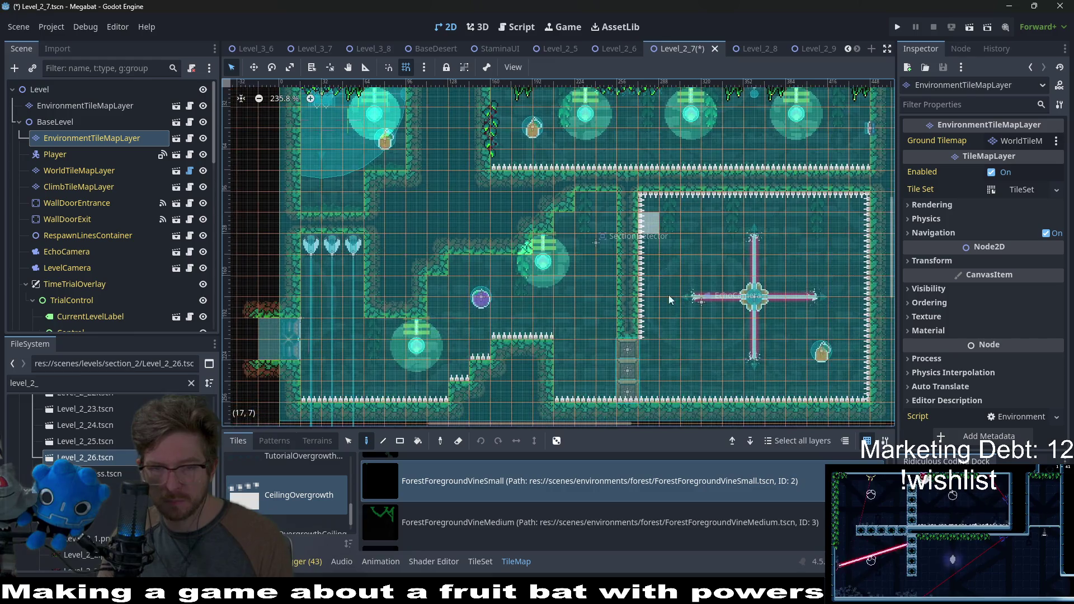
click(599, 206)
click(569, 226)
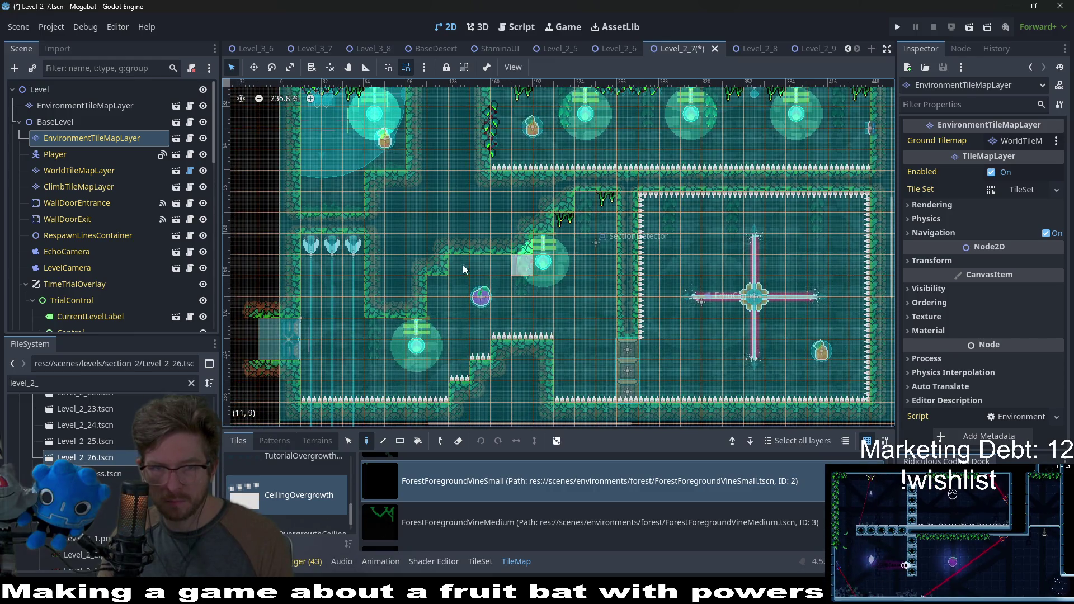
click(439, 286)
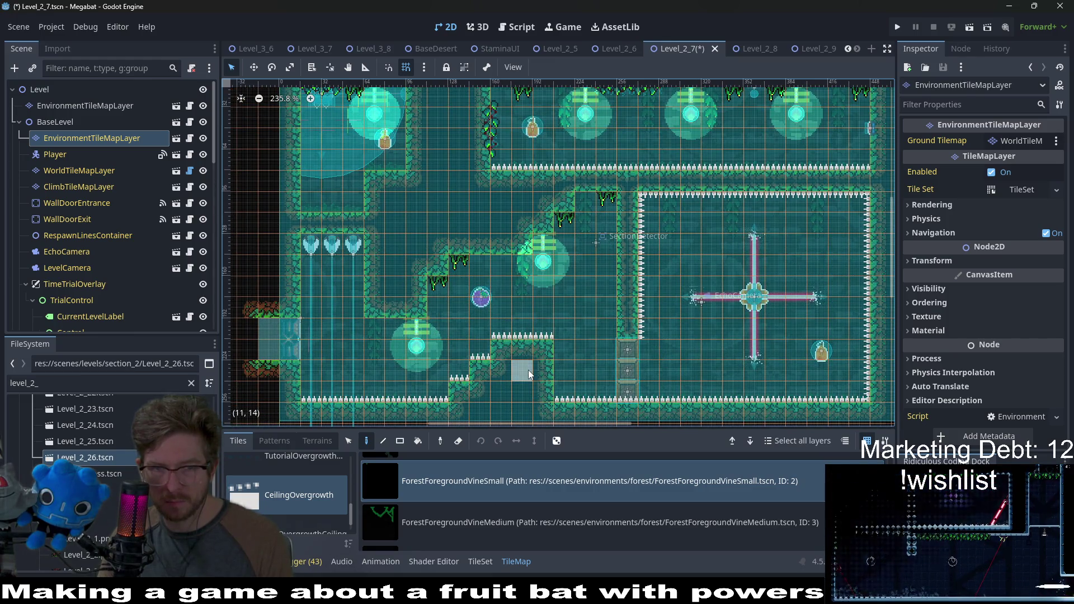
scroll(537, 356, down, 1)
scroll(537, 356, left, 1)
click(408, 300)
scroll(525, 365, down, 2)
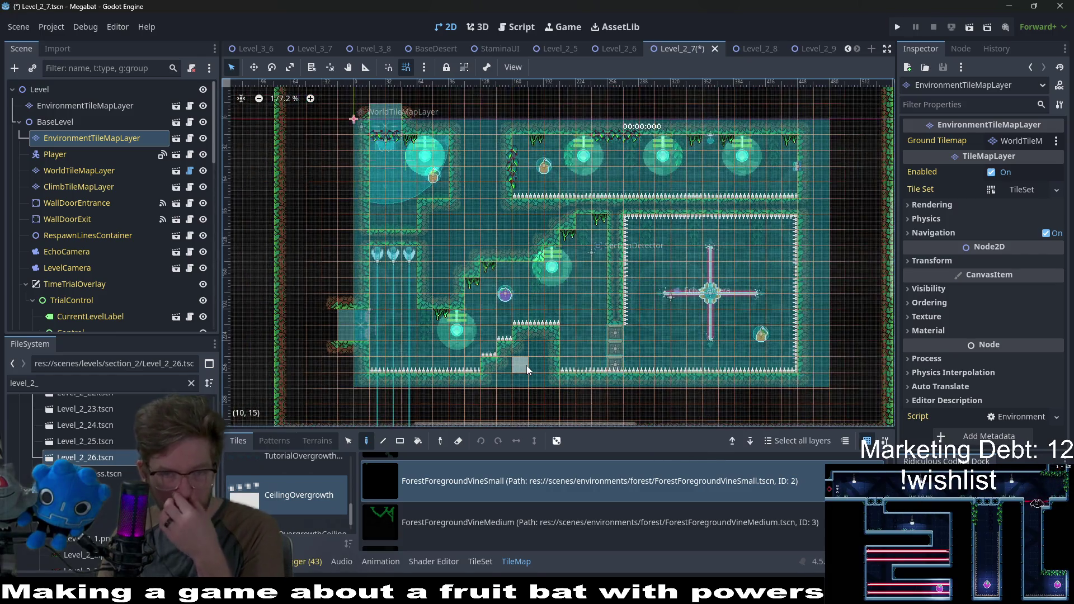
scroll(439, 534, down, 1)
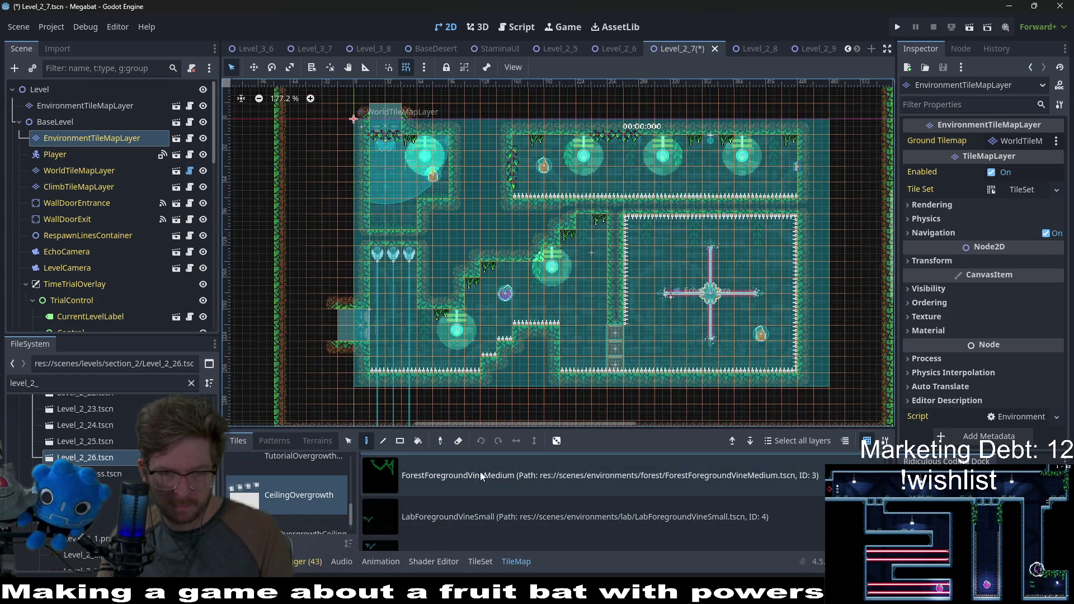
Select ForestForegroundVineMedium for the upper corridor, then select the top-level EnvironmentTileMapLayer
click(480, 471)
scroll(546, 274, up, 2)
scroll(526, 197, up, 3)
scroll(526, 197, right, 3)
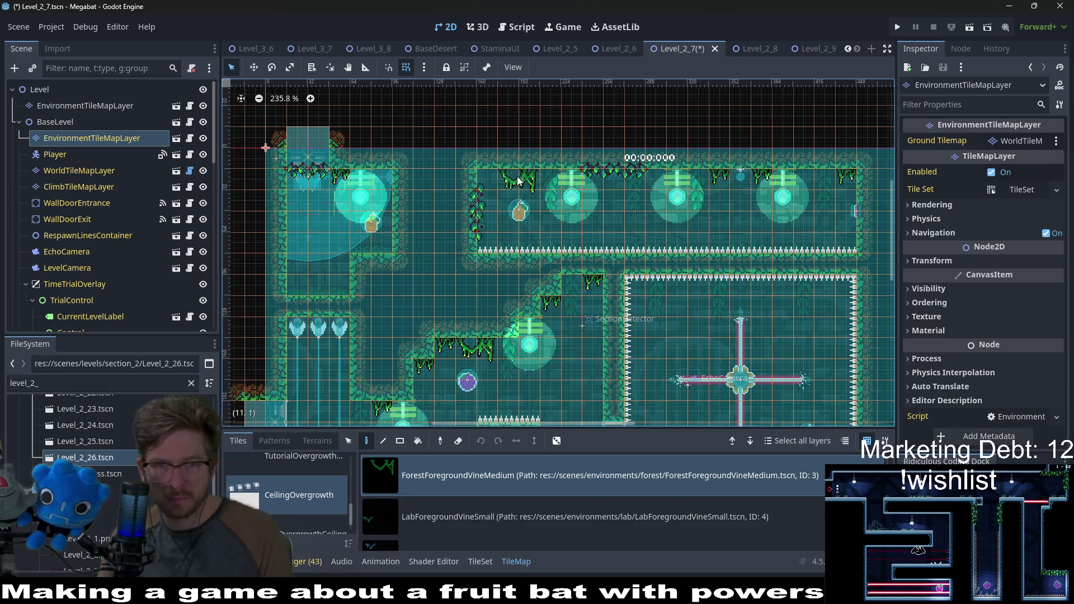
scroll(499, 233, down, 2)
scroll(499, 234, left, 2)
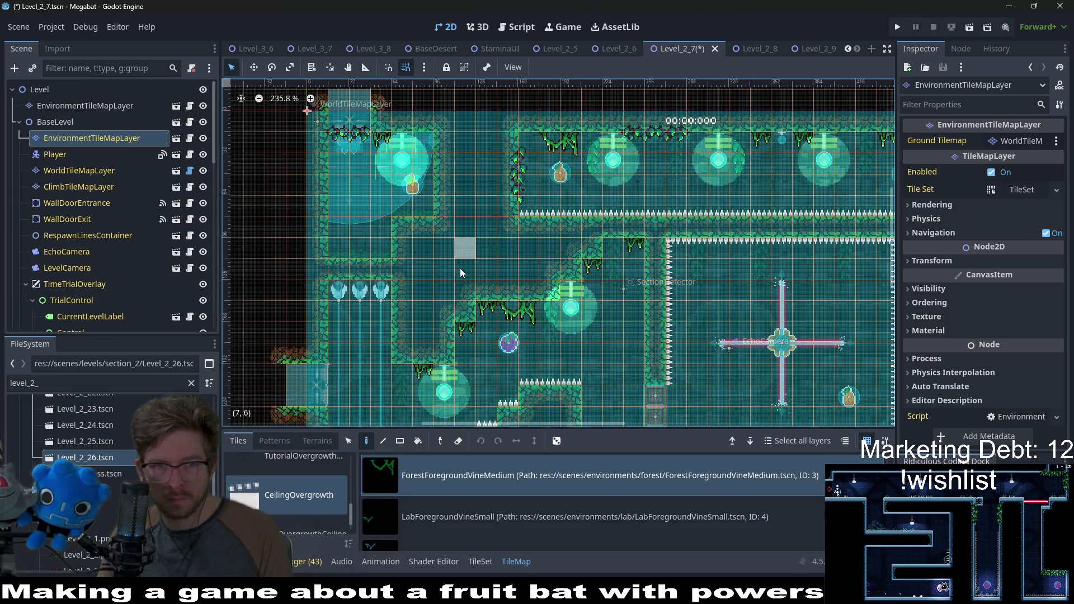
scroll(460, 272, down, 5)
scroll(650, 293, right, 4)
scroll(651, 293, up, 1)
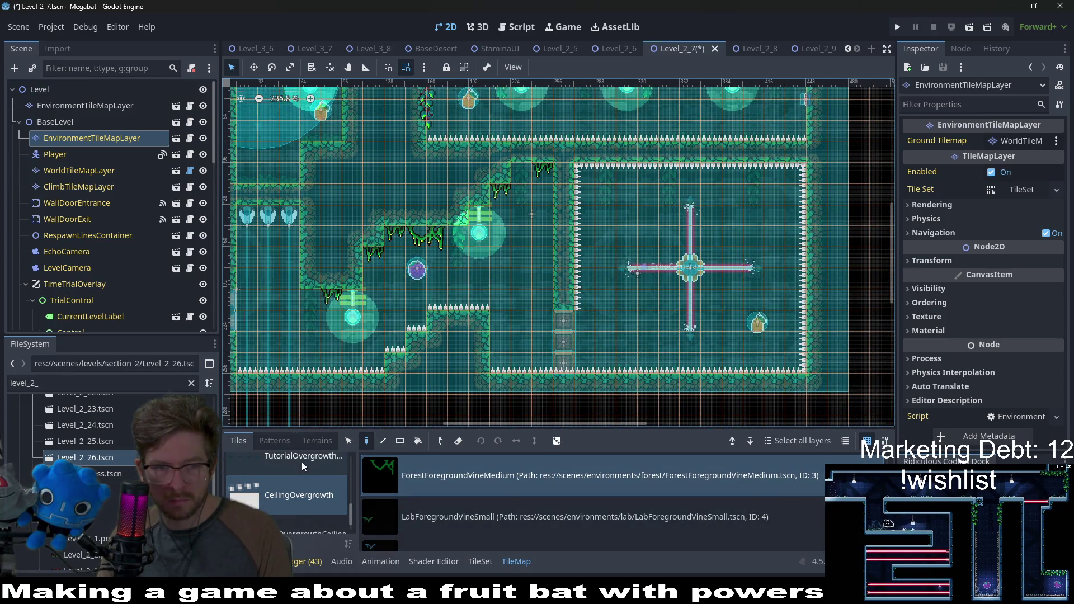
click(102, 108)
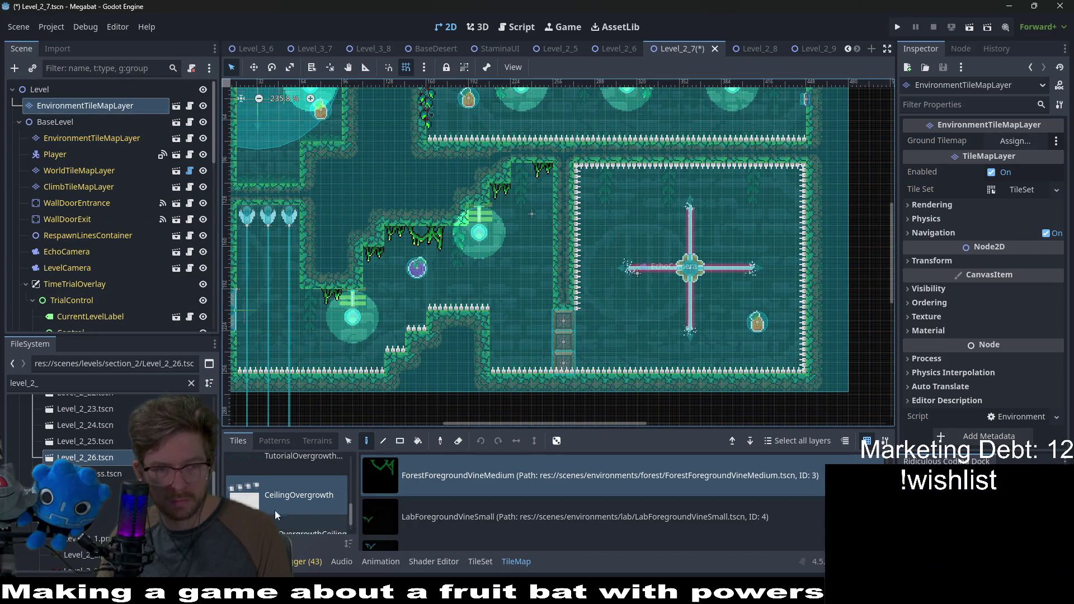
Use Overgrowth > ForestOvergrowth grass on the upper-left floors and save the level
scroll(291, 503, up, 5)
click(305, 501)
click(472, 510)
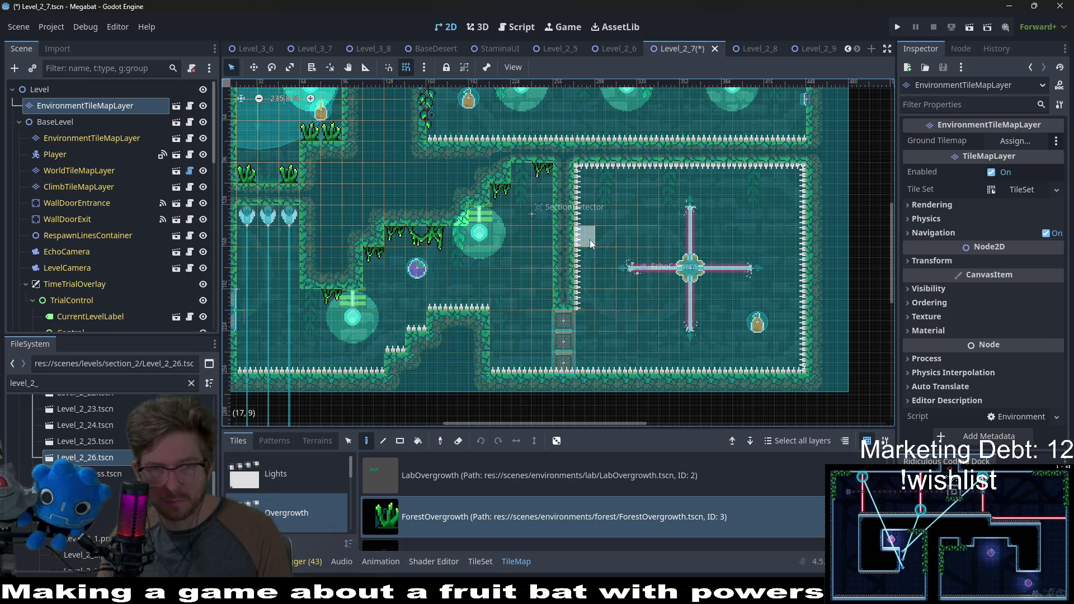
scroll(590, 240, up, 3)
scroll(643, 347, down, 3)
scroll(494, 339, down, 5)
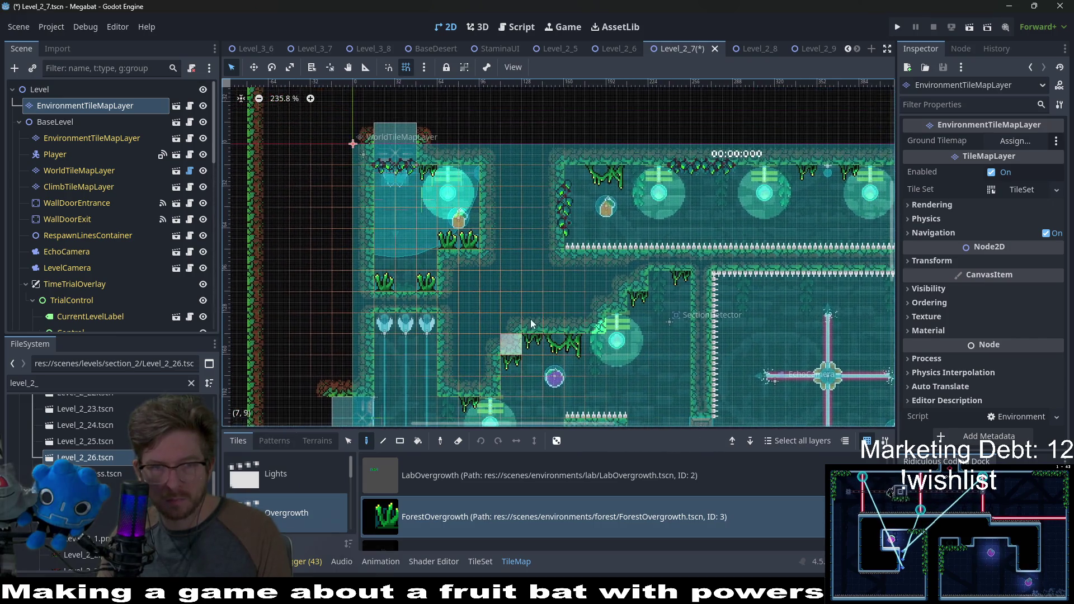
key(ctrl+s)
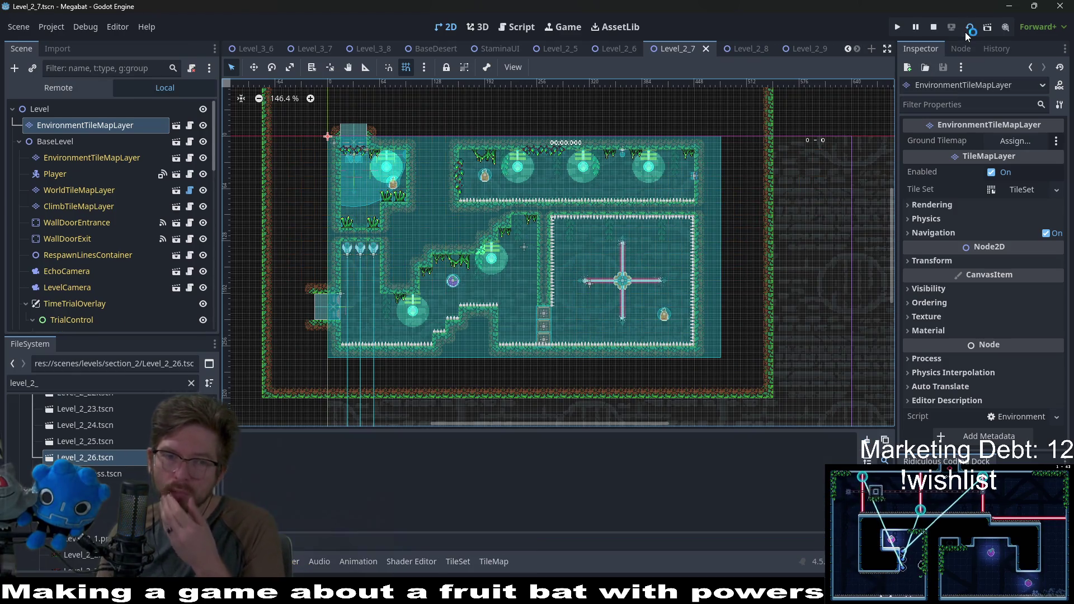
Run the level, fly down to eat the plum, and smash through crates into the laser room
click(965, 32)
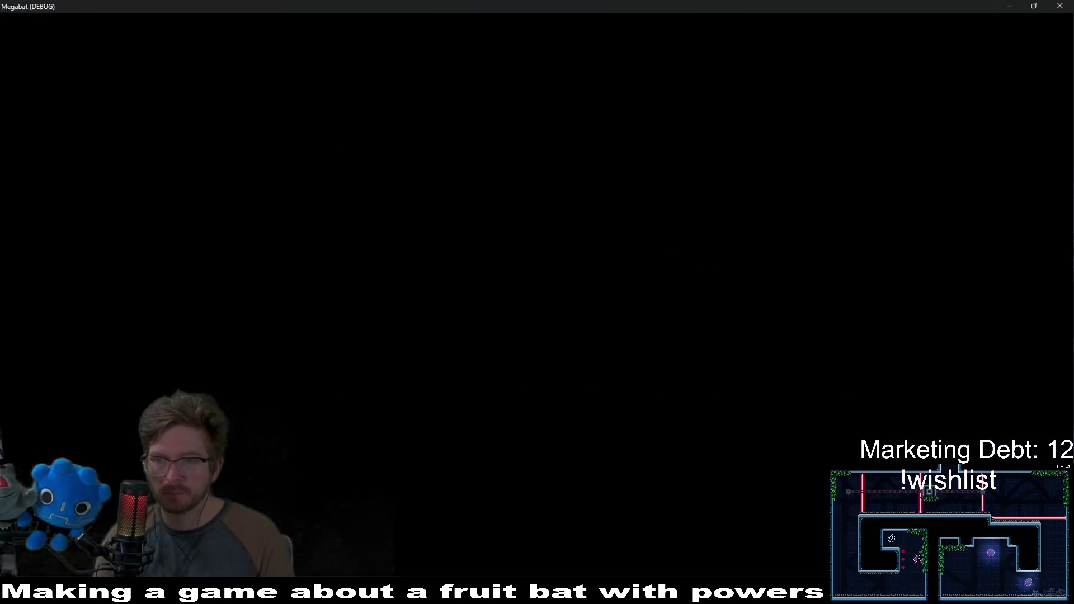
key(Left)
key(Down)
key(Right)
key(Right)
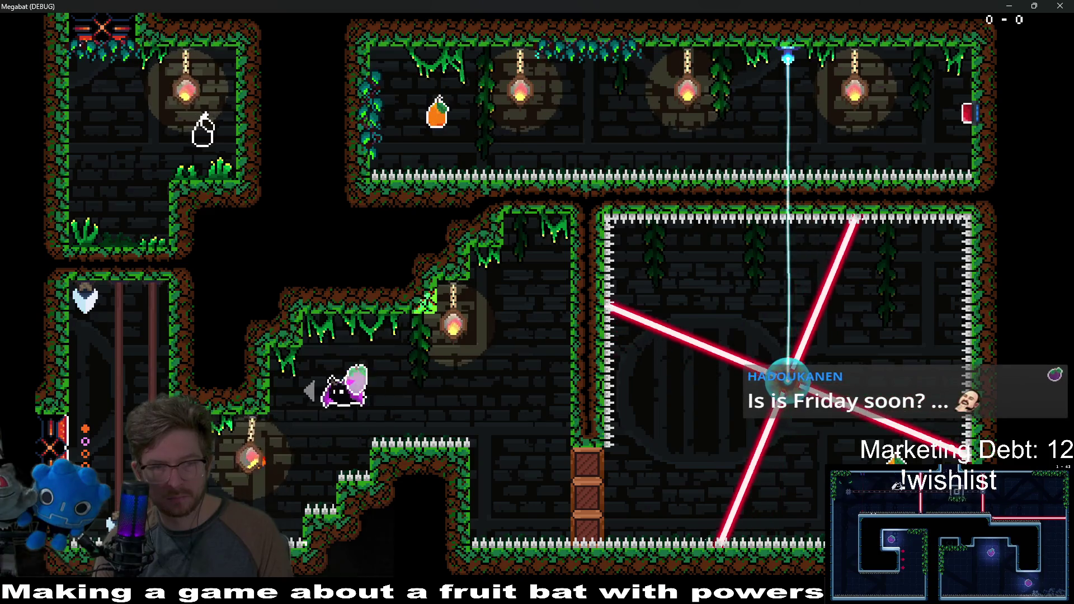
key(Down)
key(Right)
key(Left)
key(Down)
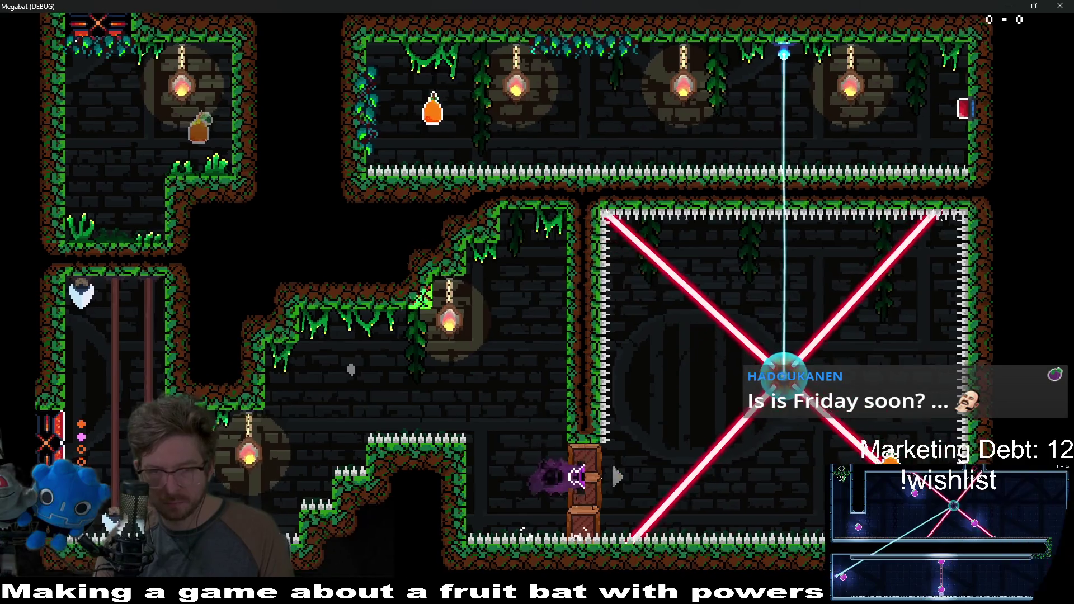
key(Right)
key(Right)
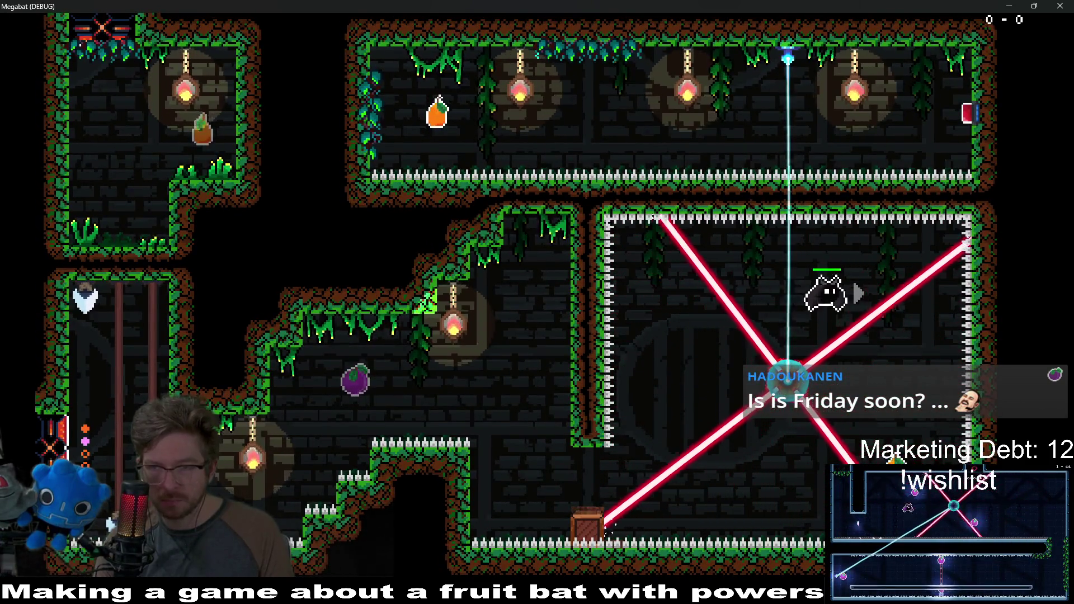
Cross the laser room to grab the orange fruit in the top corridor and extinguish the torches
key(Left)
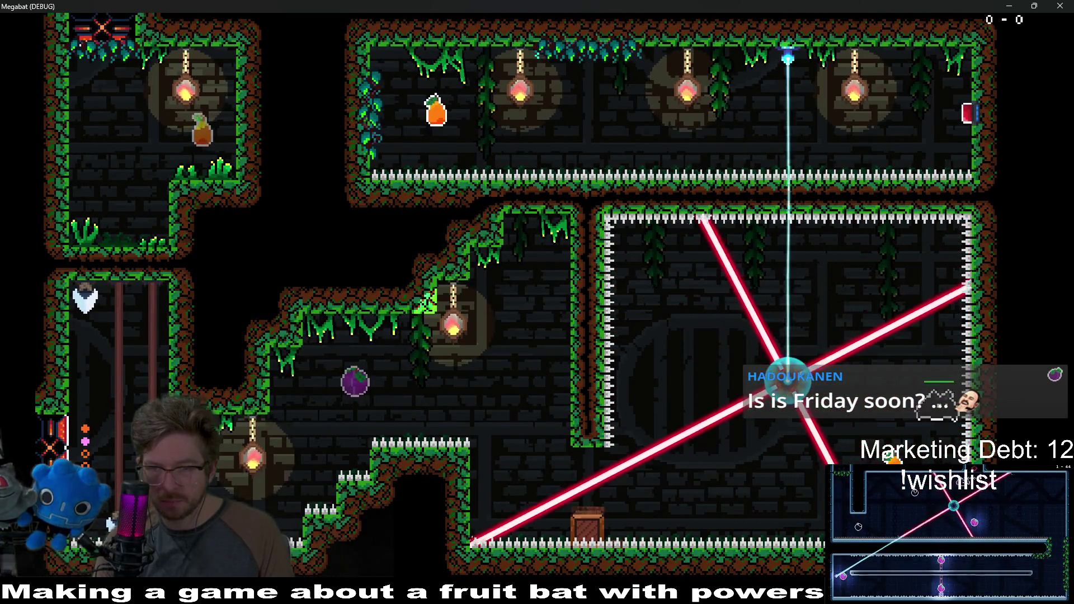
key(Left)
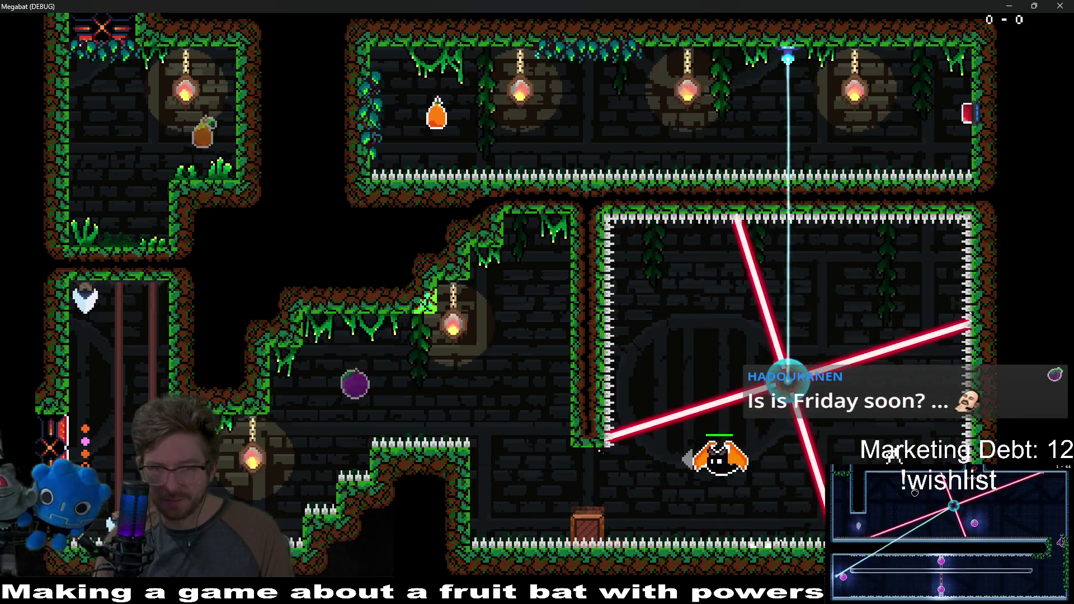
key(space)
key(Up)
key(Left)
key(Right)
Drop back into the laser room, eat the purple fruit, then pause and quit to the editor
key(Right)
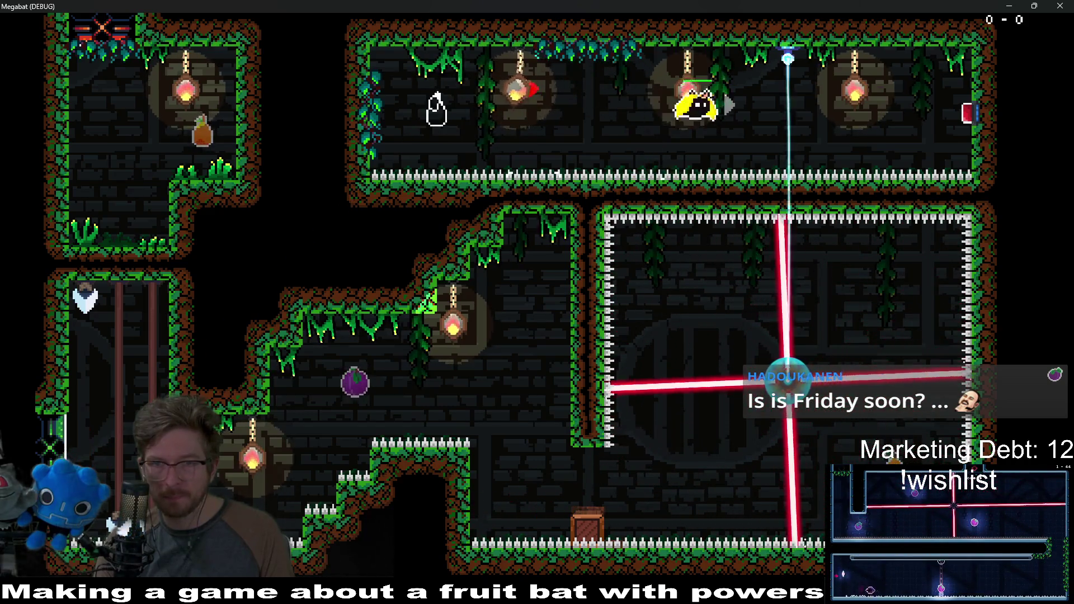
key(space)
key(Left)
key(Down)
key(Right)
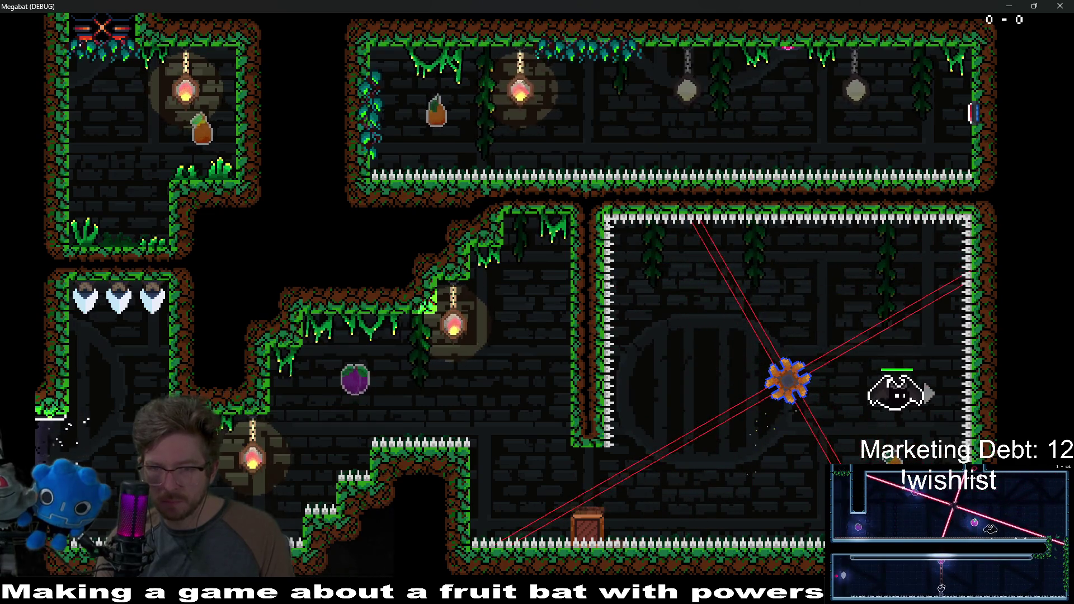
key(Left)
key(Down)
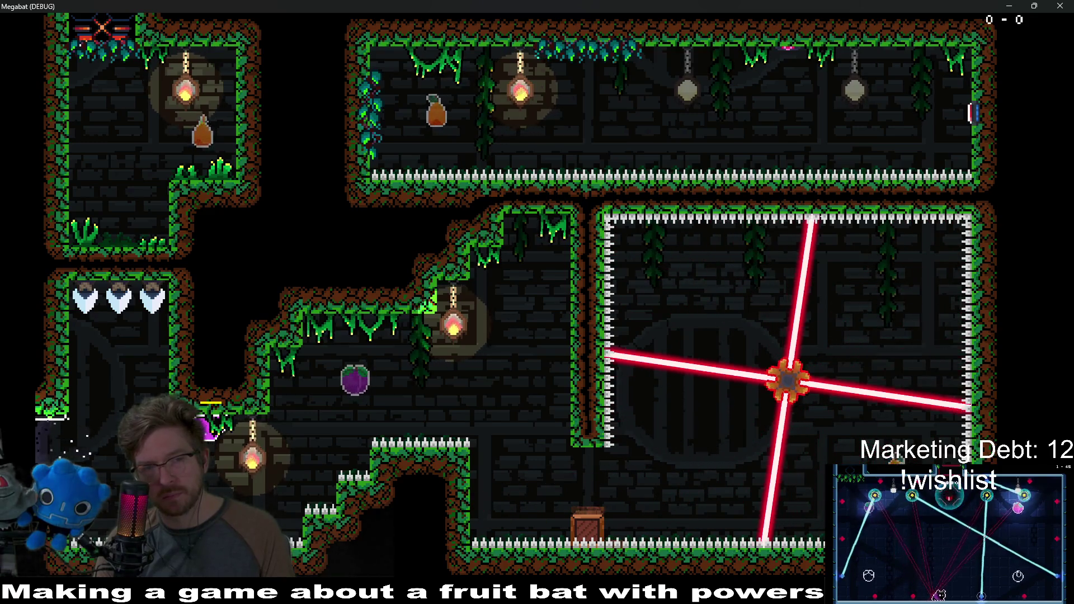
key(Escape)
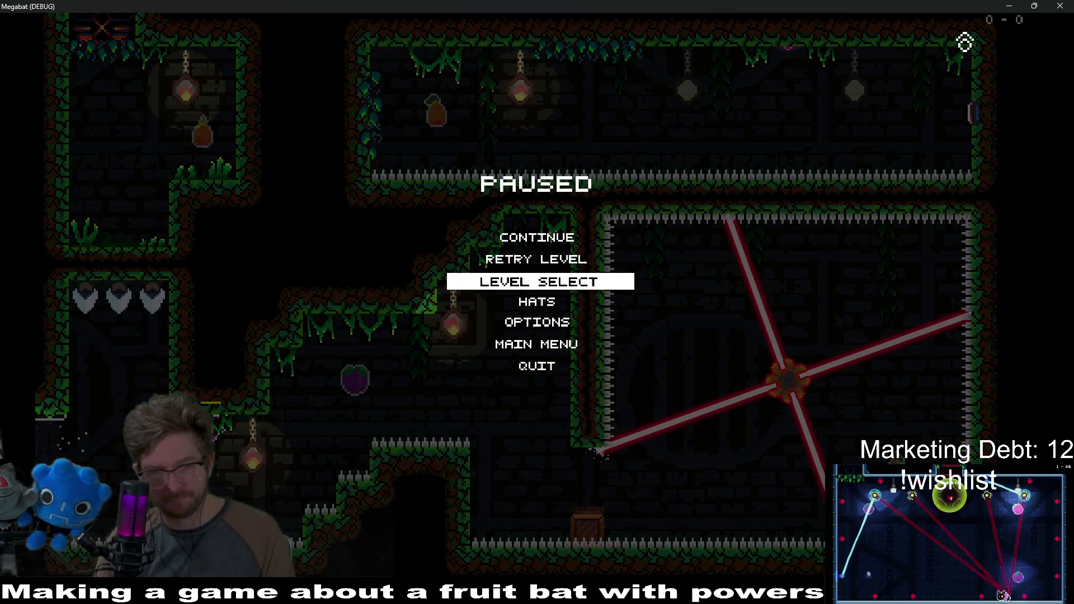
key(Return)
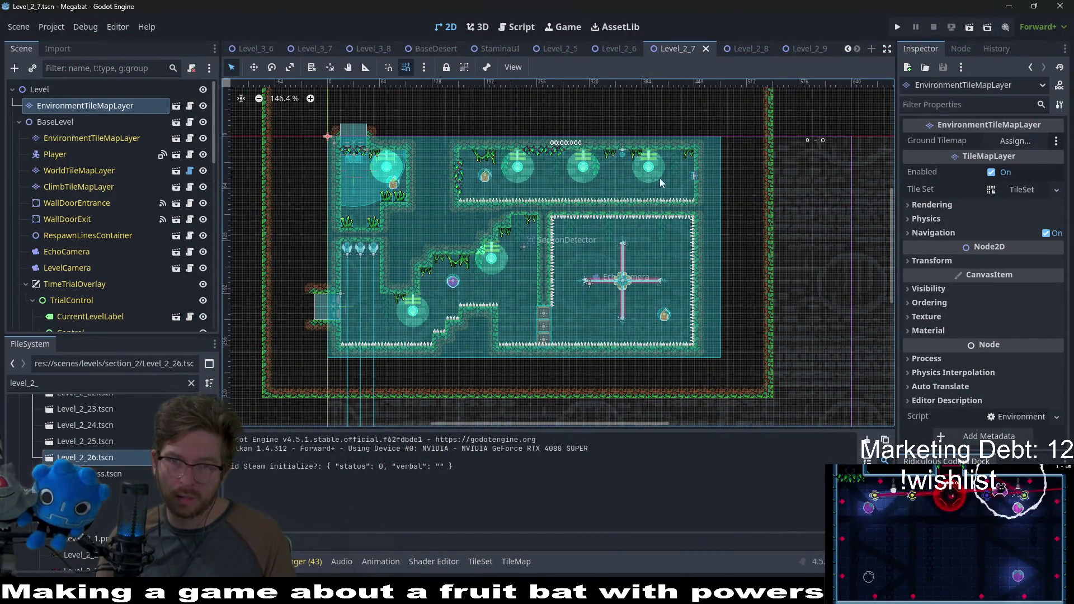
Switch via the Level_2_8 tab to the Level_2_9 scene and zoom in
click(742, 51)
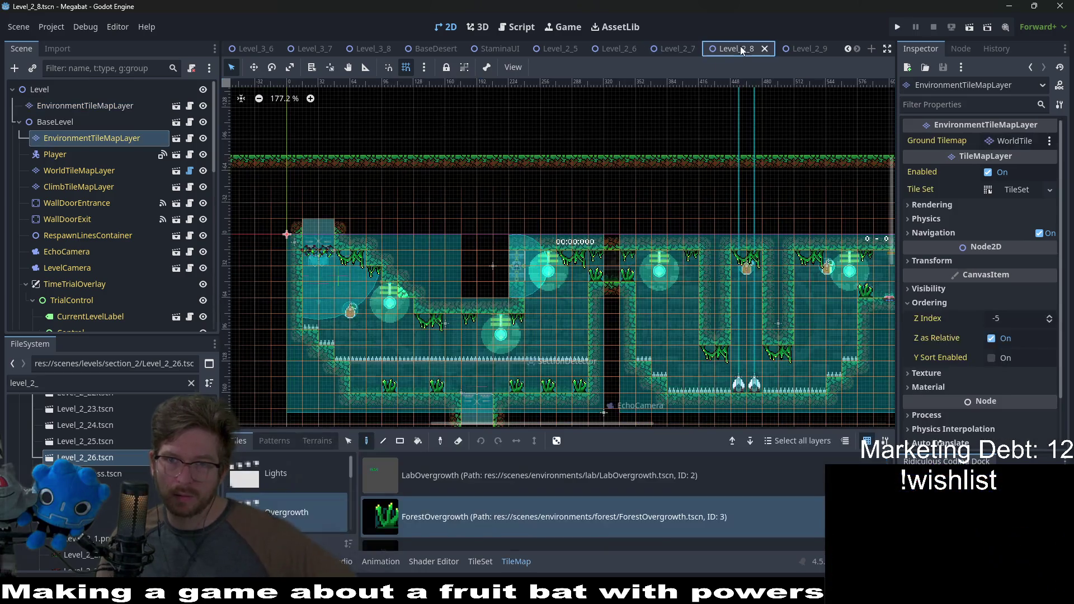
click(796, 49)
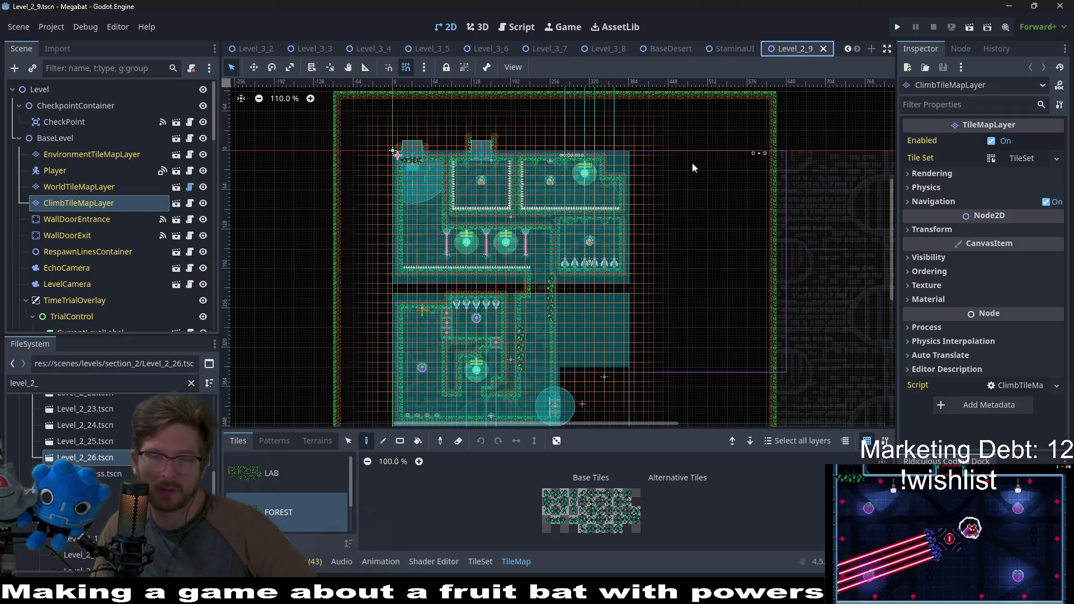
scroll(541, 305, up, 4)
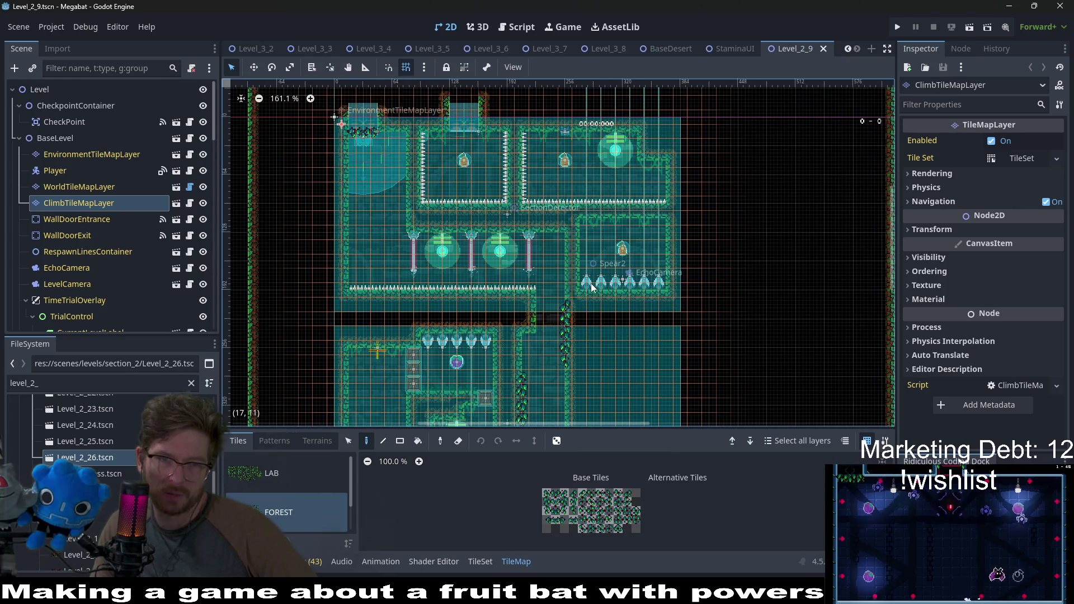